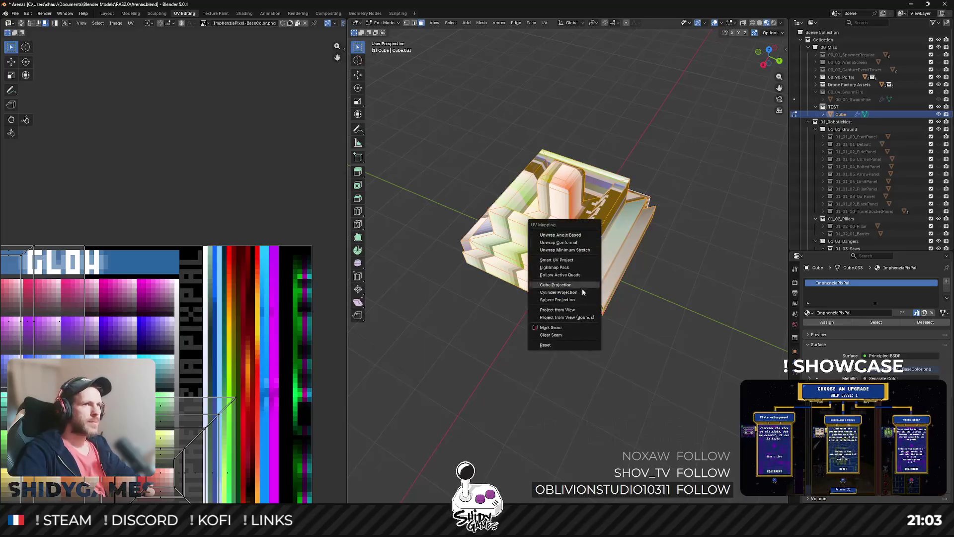
Smart UV Project the stepped block, then select the whole mesh
click(569, 264)
click(564, 332)
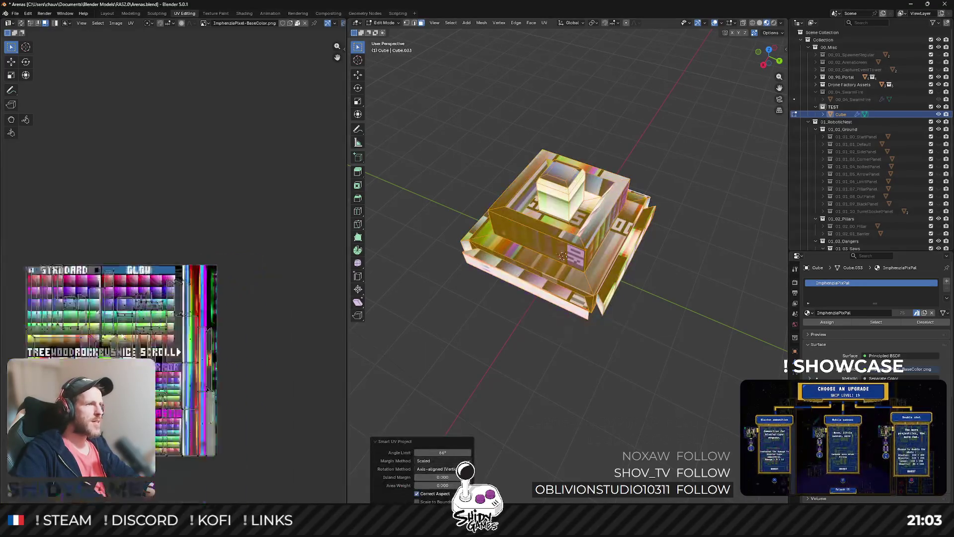
scroll(579, 192, up, 3)
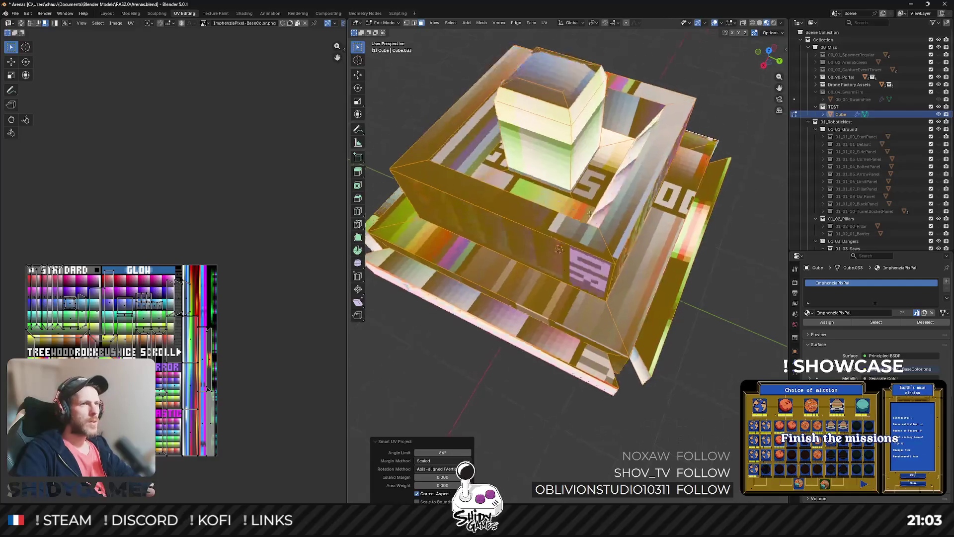
key(alt+a)
scroll(120, 356, up, 3)
scroll(119, 356, down, 2)
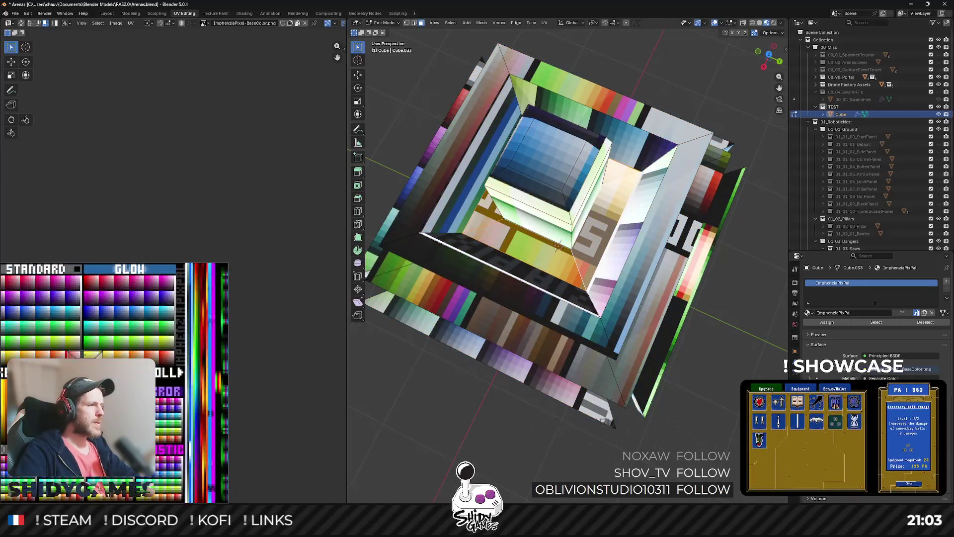
key(a)
scroll(196, 240, down, 1)
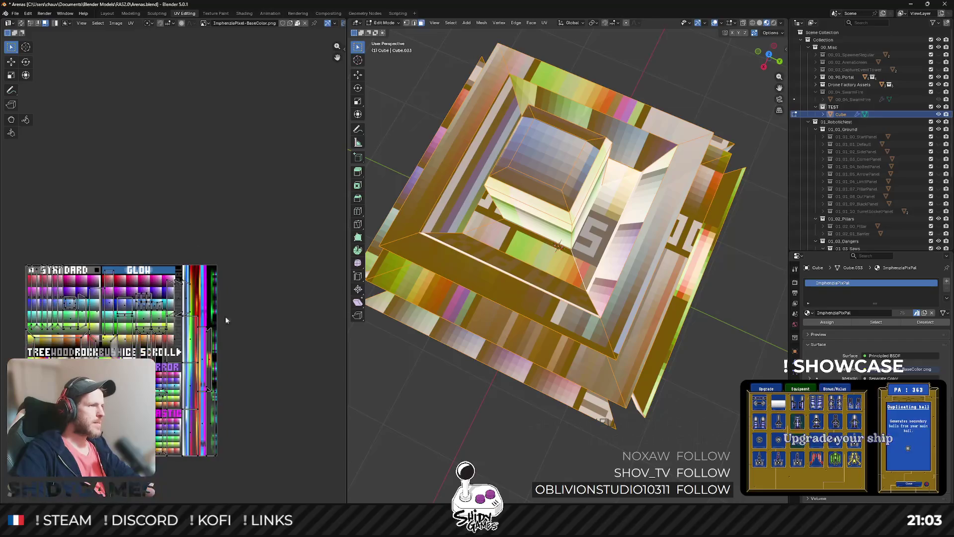
Shrink the block's UVs and move them onto a blue palette swatch
key(s)
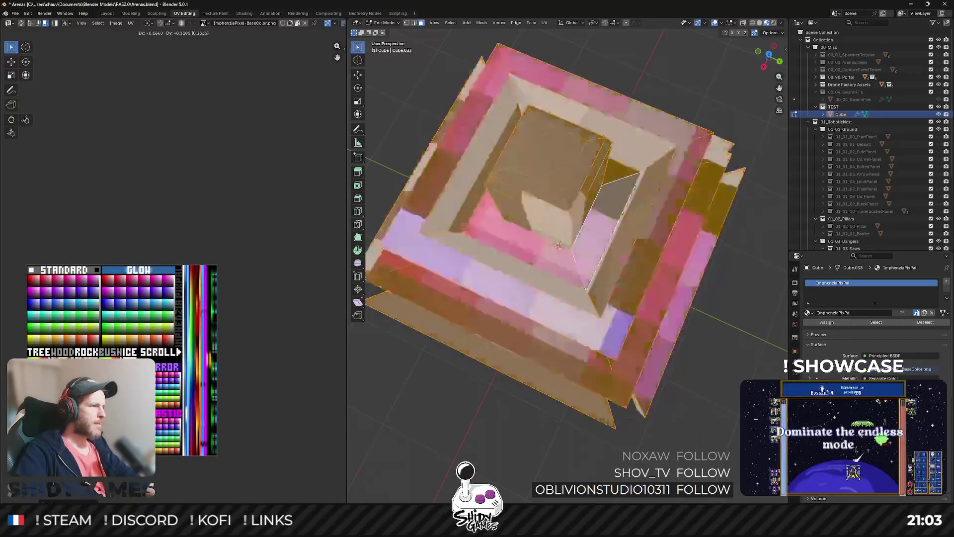
click(226, 451)
scroll(226, 451, up, 4)
key(g)
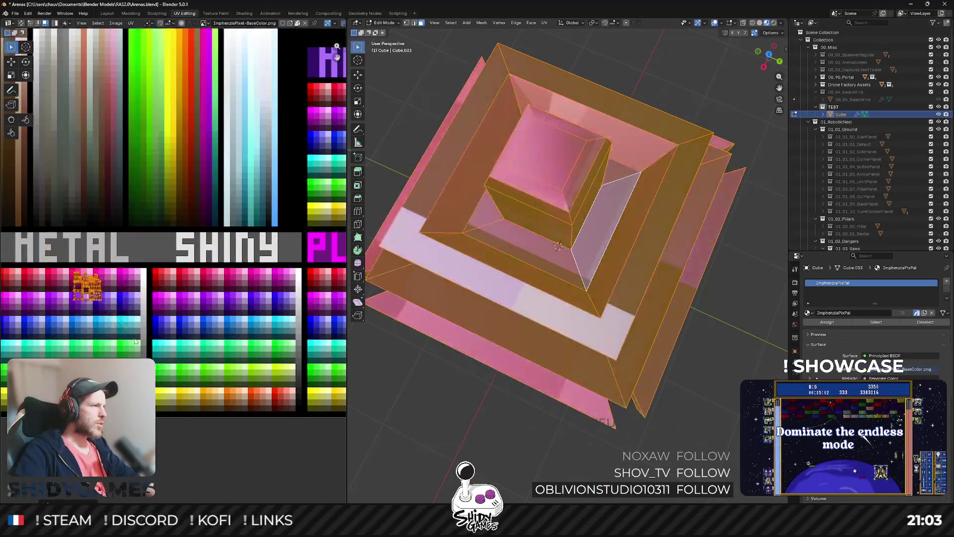
scroll(150, 305, up, 5)
scroll(150, 305, down, 3)
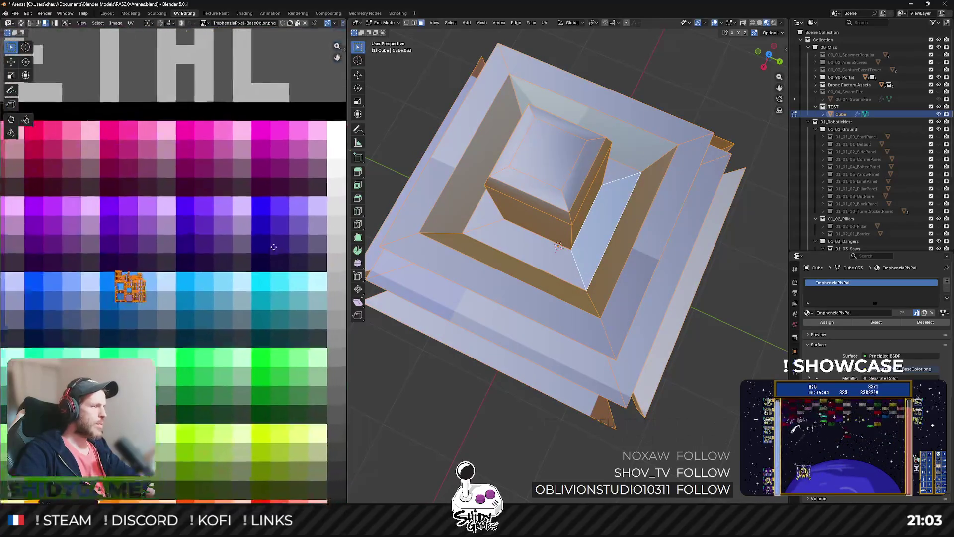
click(225, 273)
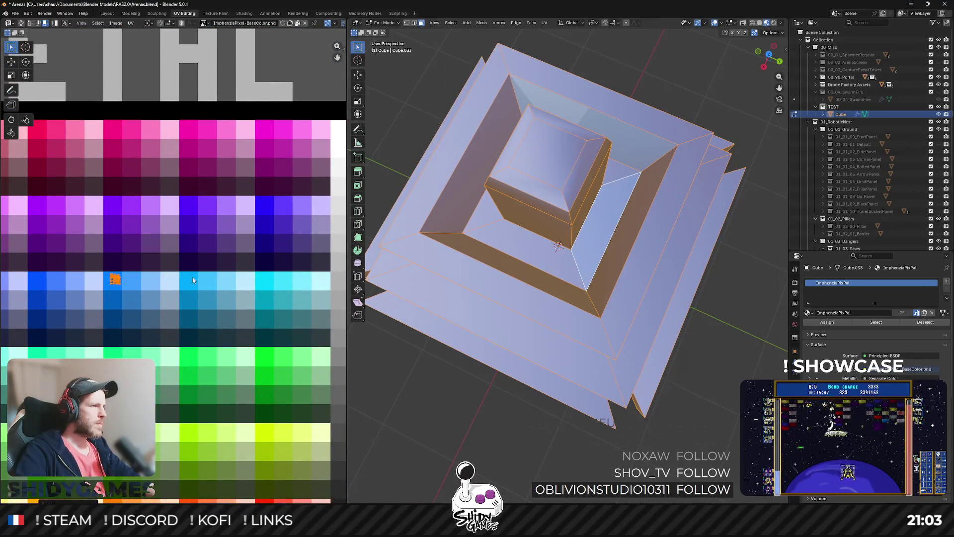
Select the floor faces around the inner box and start moving their UVs
click(572, 259)
scroll(185, 260, down, 3)
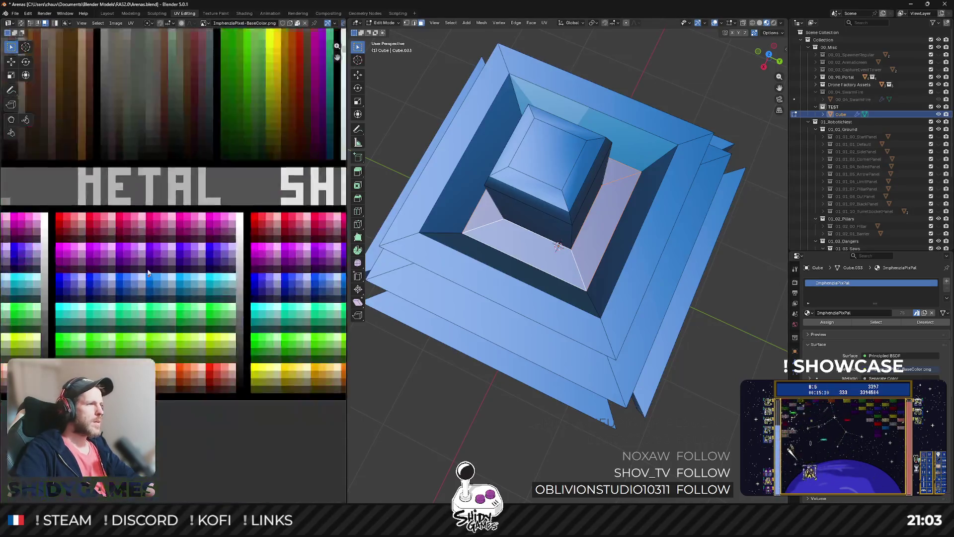
scroll(185, 260, up, 2)
scroll(185, 260, up, 3)
key(g)
scroll(223, 288, up, 2)
Place the floor UVs on the white swatch and move the pillar's UVs onto orange-brown
click(360, 206)
drag(361, 205, 593, 189)
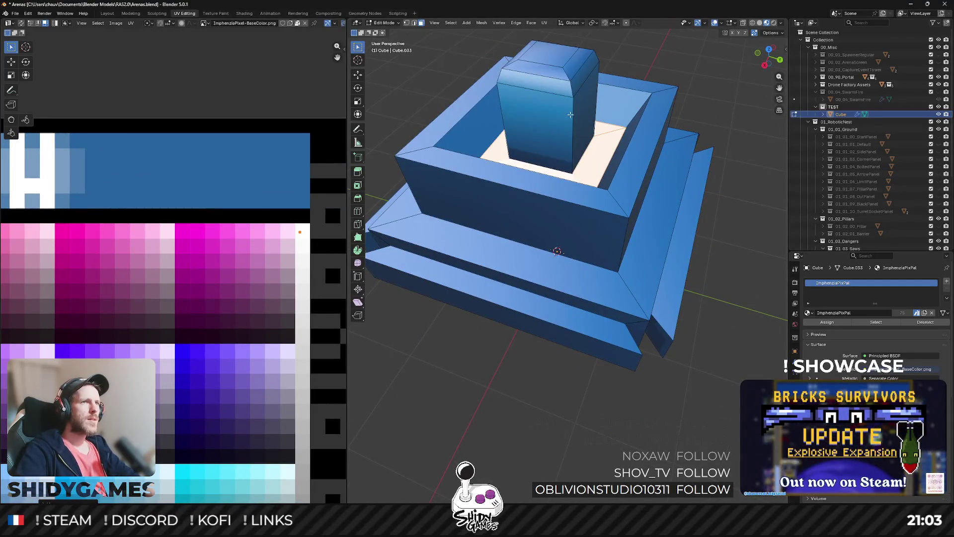
click(570, 121)
key(l)
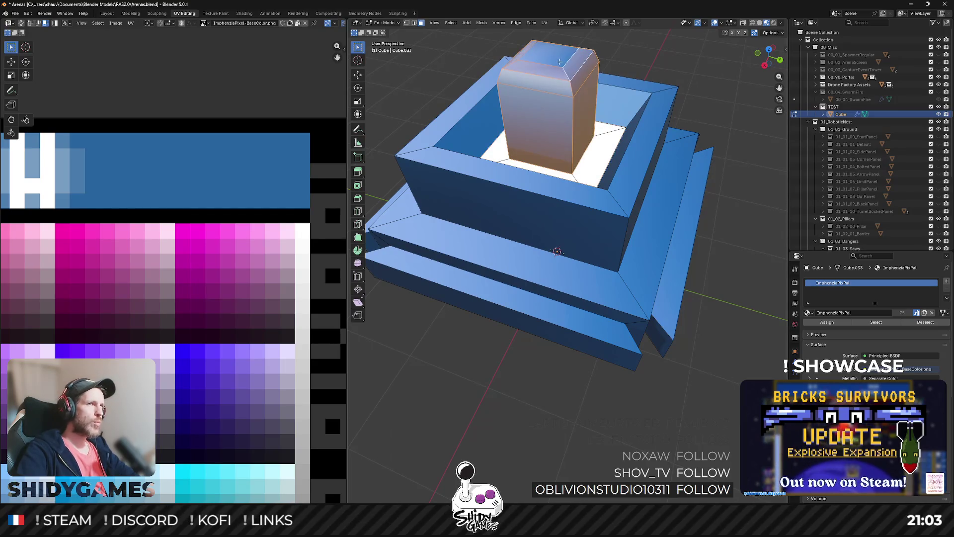
scroll(224, 258, down, 5)
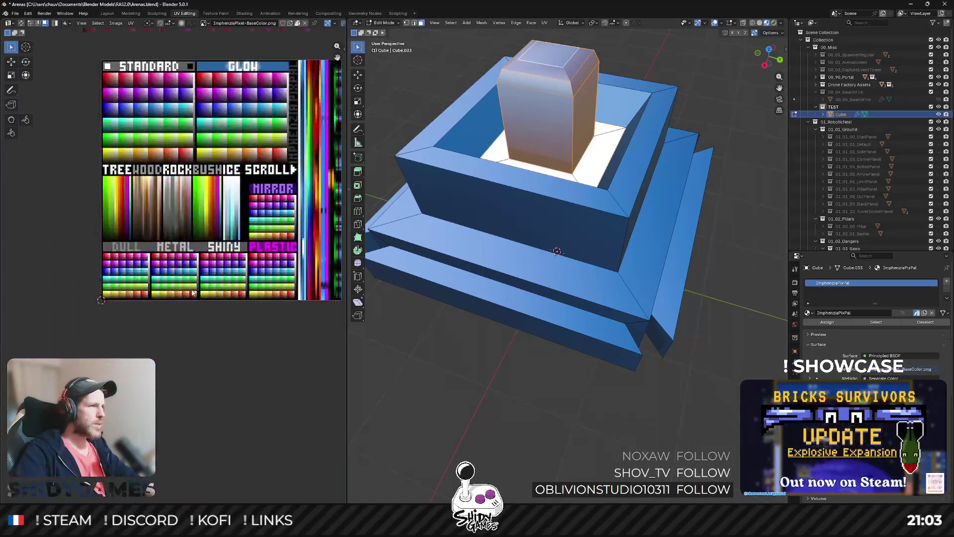
scroll(245, 247, up, 3)
scroll(246, 247, up, 2)
key(g)
click(295, 284)
Move the UVs of a face loop on the middle step onto an orange swatch
mouse_move(624, 161)
mouse_down()
mouse_move(599, 171)
mouse_move(621, 155)
mouse_move(600, 146)
mouse_up()
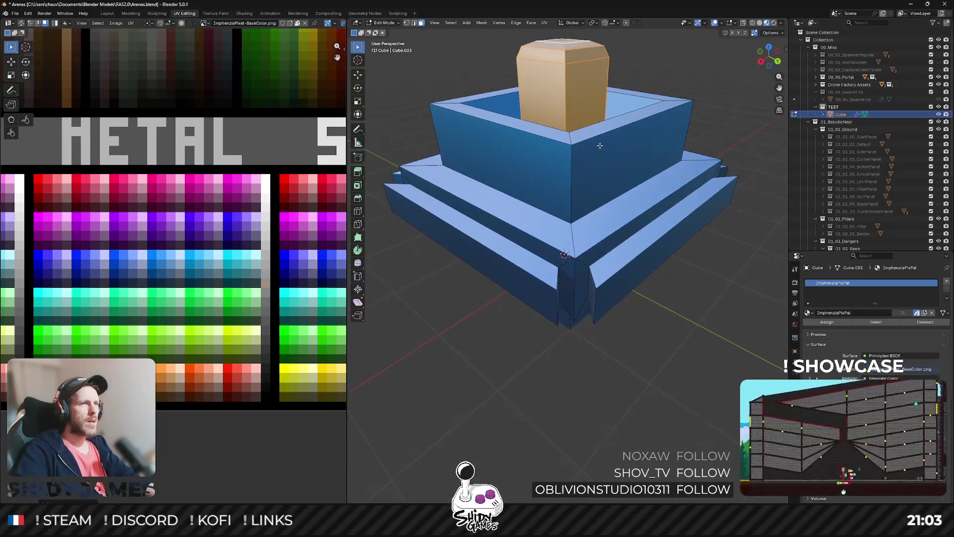
mouse_move(574, 247)
mouse_down()
mouse_move(638, 142)
mouse_move(524, 154)
mouse_move(550, 171)
mouse_up()
alt+click(602, 153)
scroll(531, 163, up, 2)
key(g)
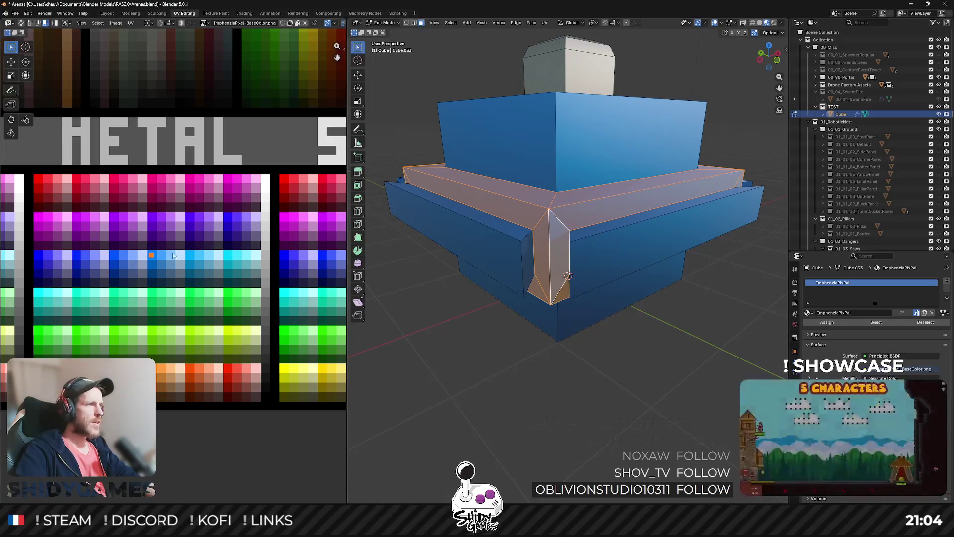
click(295, 194)
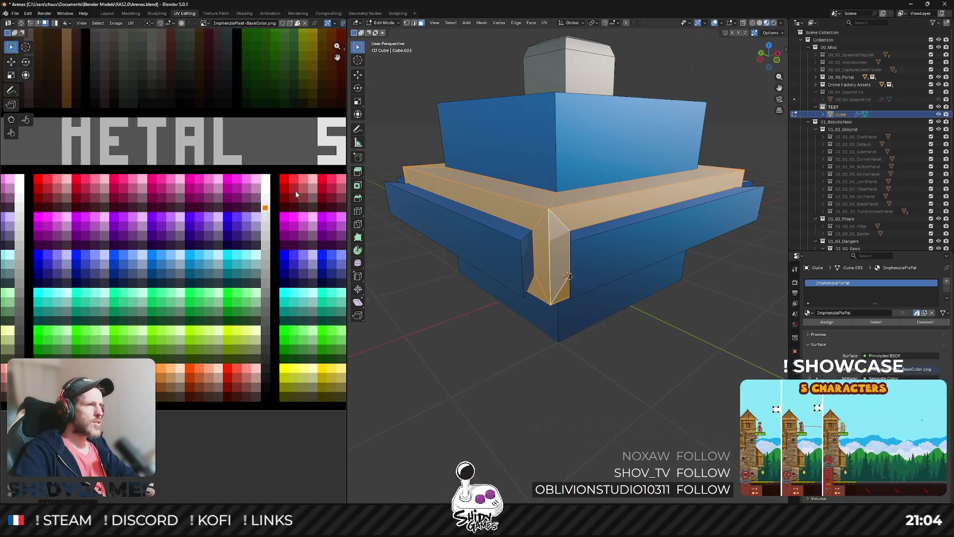
drag(558, 218, 577, 223)
Recolour the top, bottom and left rim faces pale peach, then return to Object Mode
click(768, 46)
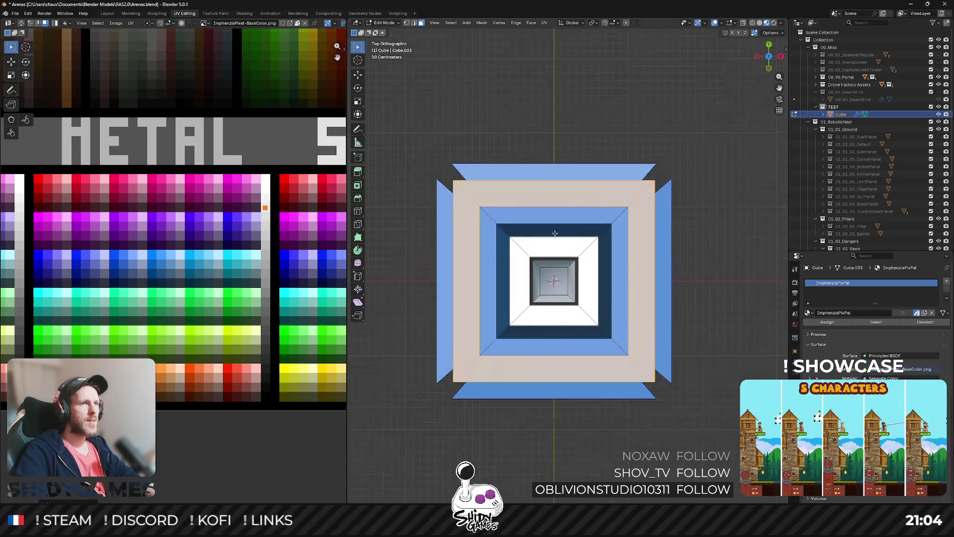
mouse_move(438, 151)
mouse_down()
mouse_move(688, 175)
mouse_move(670, 172)
mouse_move(706, 427)
mouse_up()
drag(661, 380, 413, 430)
drag(416, 152, 452, 401)
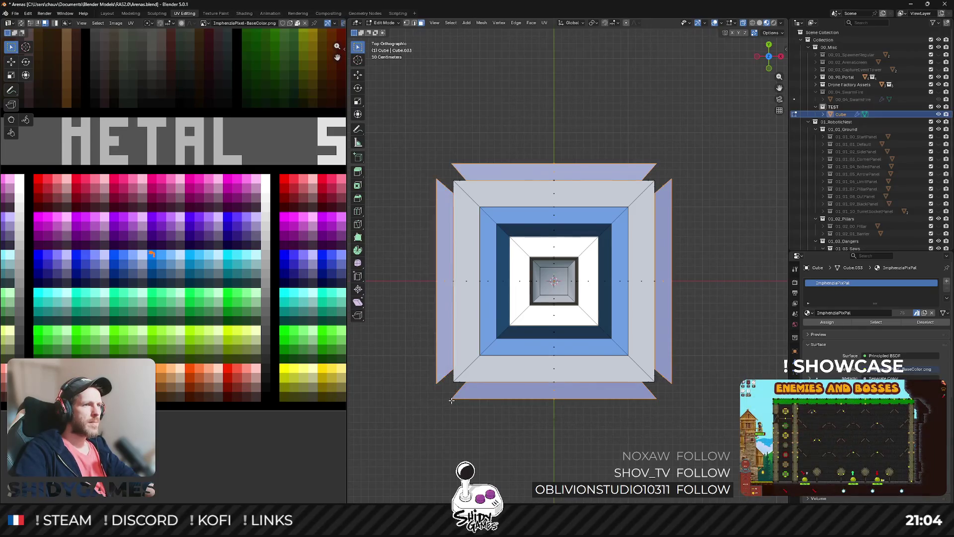
key(g)
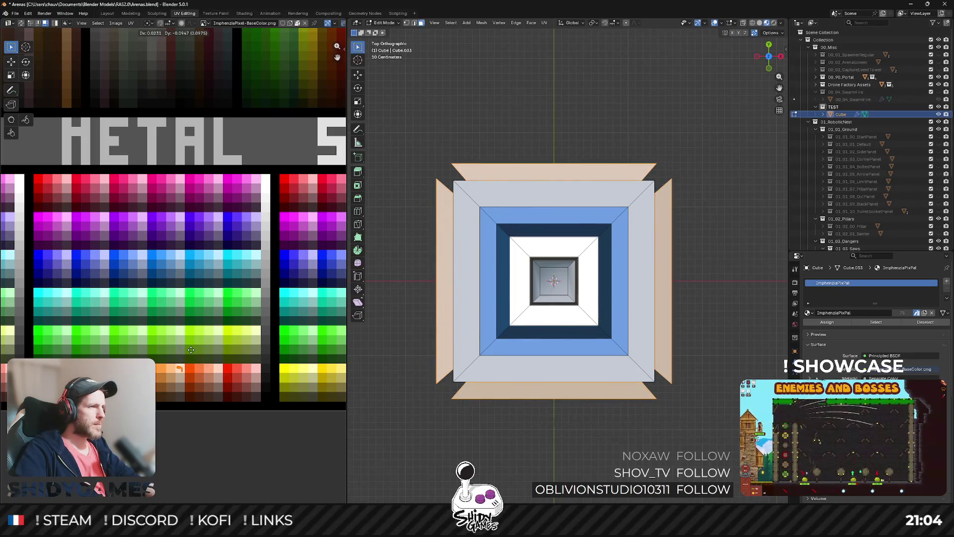
click(191, 349)
key(Tab)
drag(547, 298, 575, 247)
scroll(575, 247, down, 5)
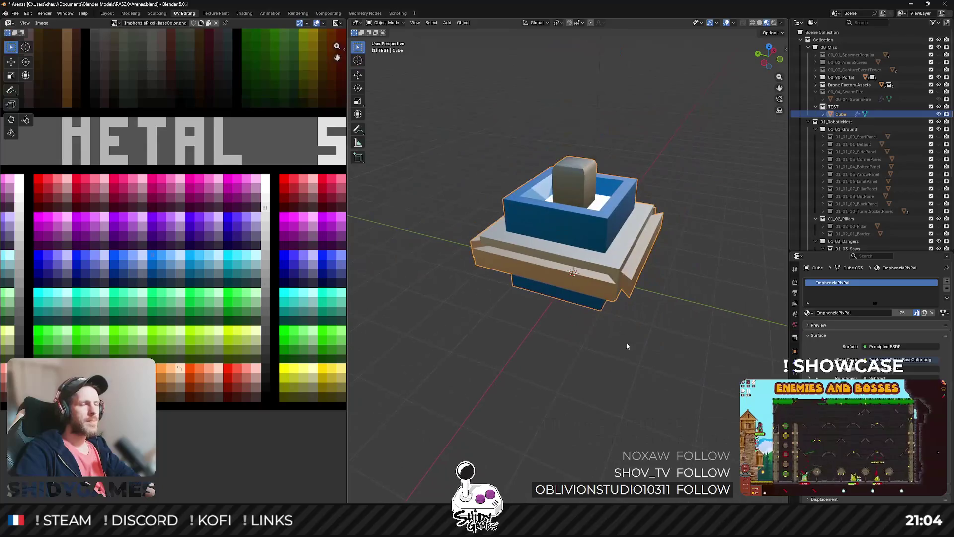
Select the TEST collection in the outliner
click(626, 343)
mouse_move(628, 337)
mouse_down()
mouse_move(670, 286)
mouse_move(664, 305)
mouse_move(630, 302)
mouse_up()
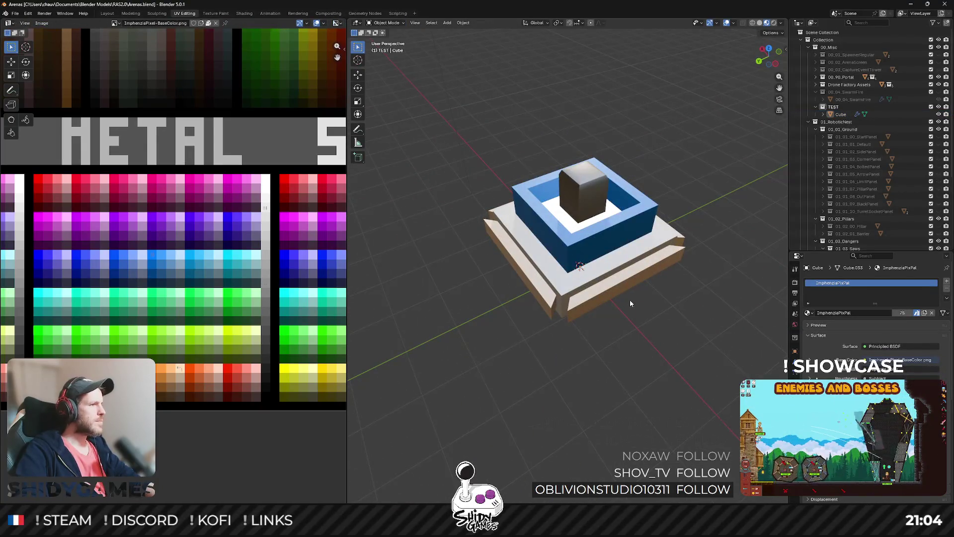
click(823, 114)
click(833, 107)
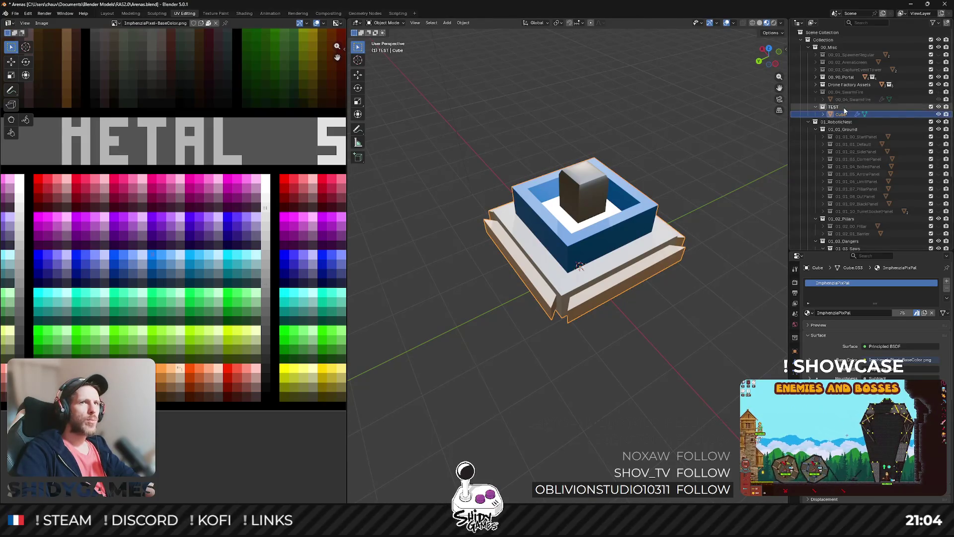
Start an FBX export and browse to the Game\Imports folder
key(shift+r)
click(405, 142)
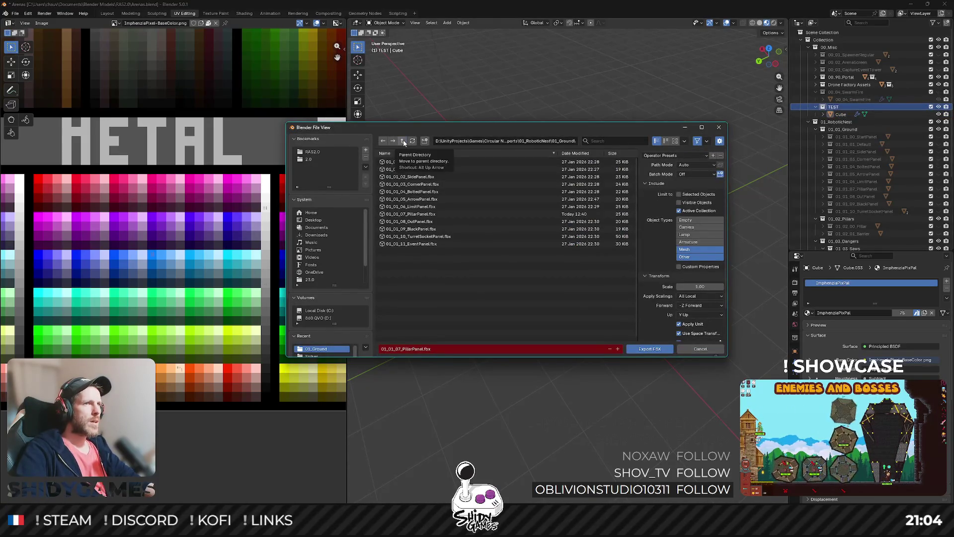
click(404, 141)
click(404, 141)
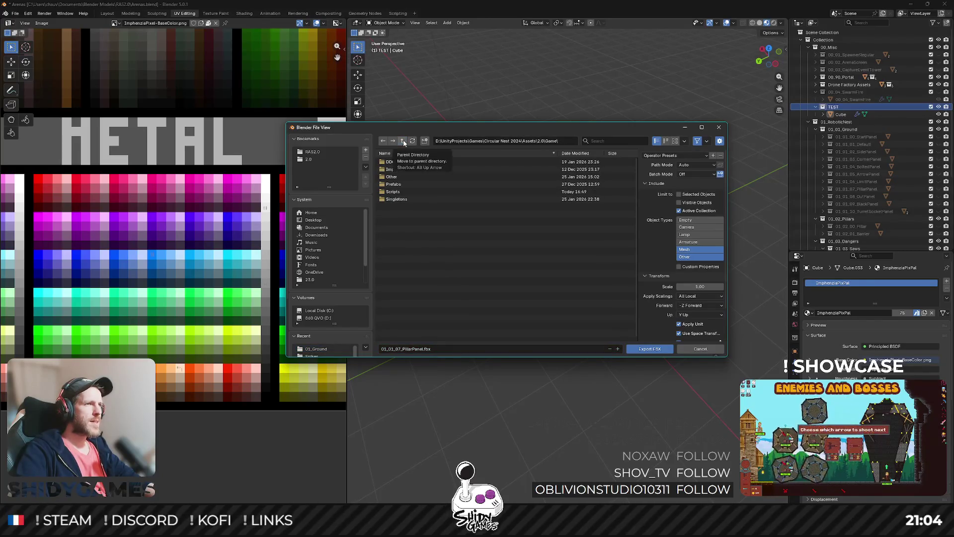
double_click(408, 169)
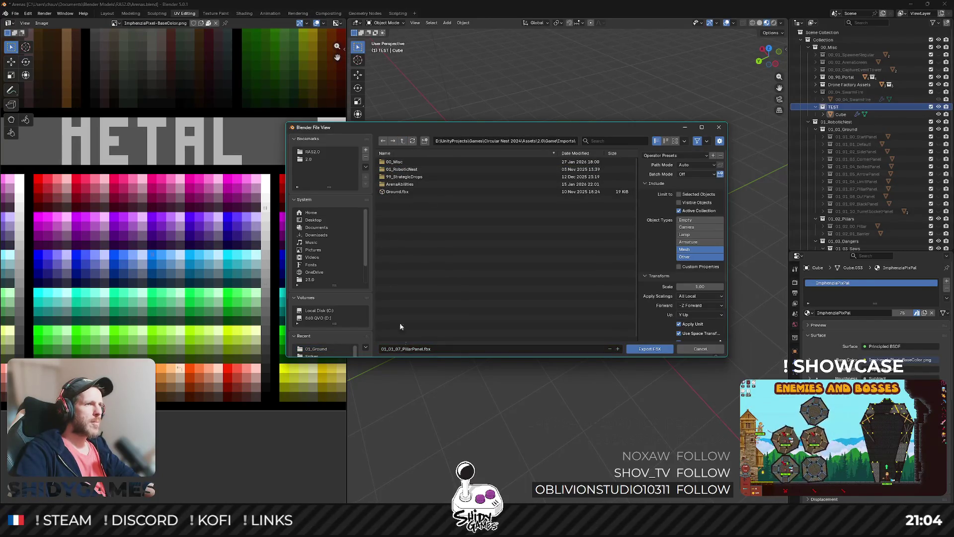
Name the file 'Tets', then cancel the export and switch to Unity
click(431, 349)
text(Tets)
key(Return)
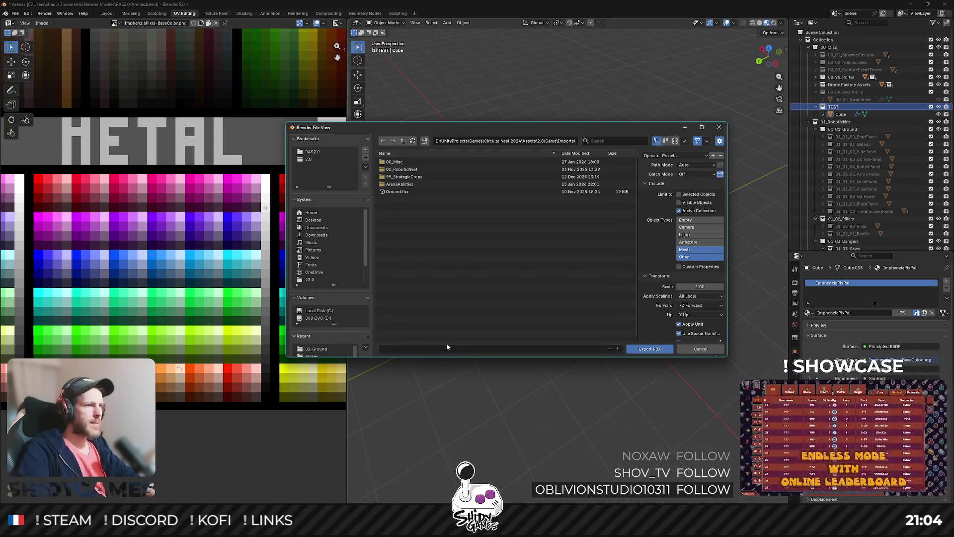
click(444, 348)
key(BackSpace)
key(Escape)
key(Escape)
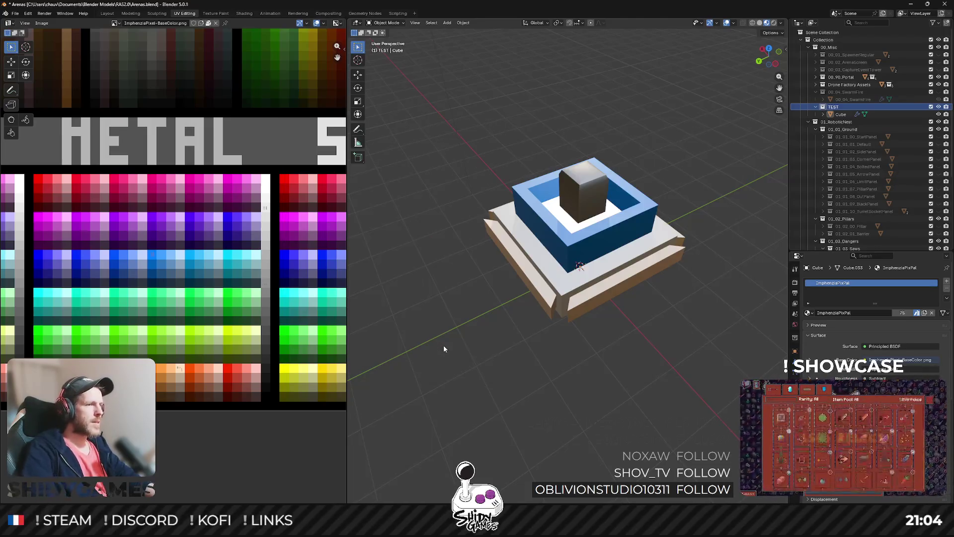
key(alt+Tab)
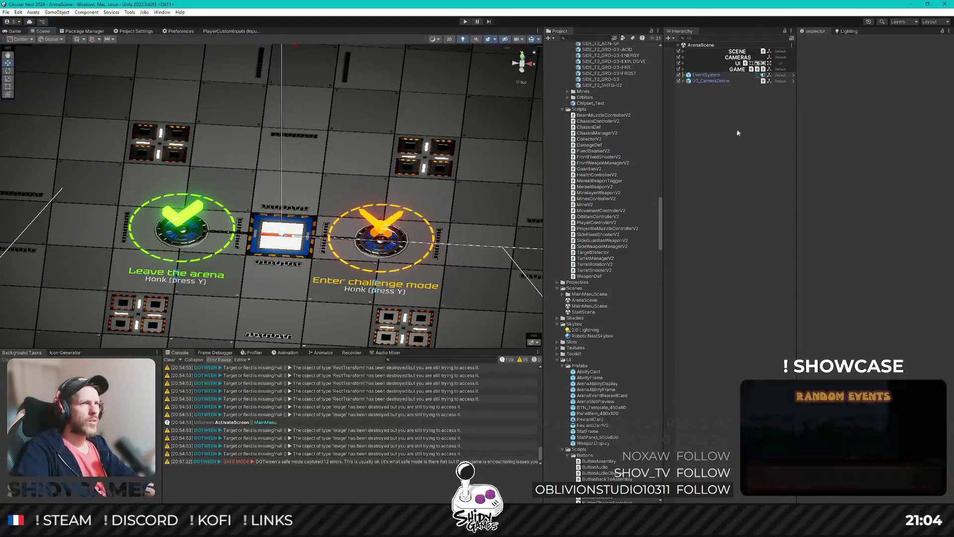
Drag the Test prefab from the Project panel into the scene
scroll(606, 170, up, 5)
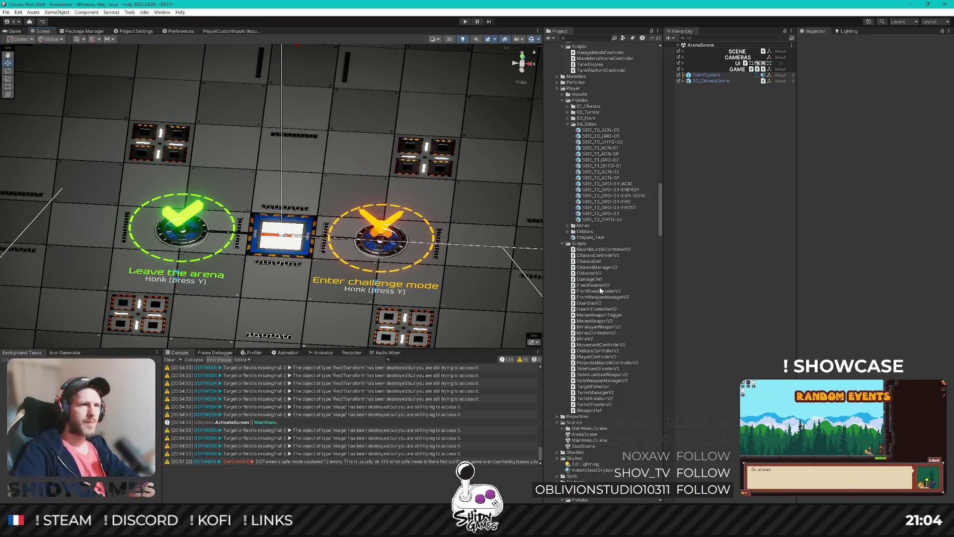
scroll(600, 290, up, 12)
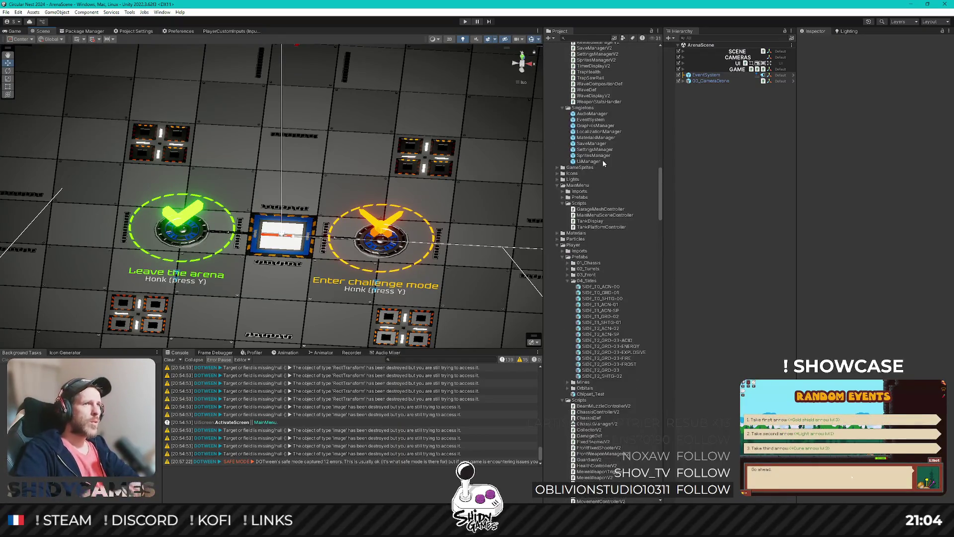
scroll(591, 240, up, 12)
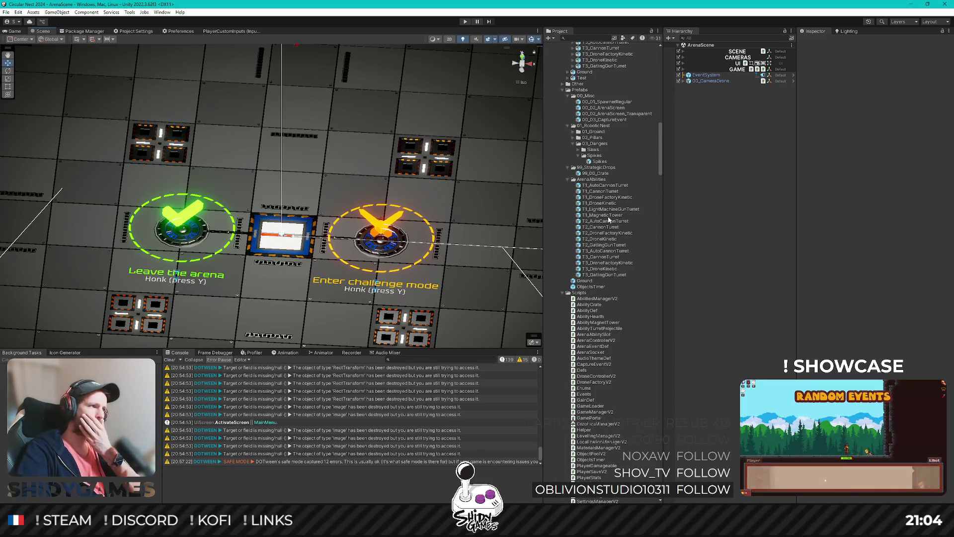
scroll(606, 223, up, 8)
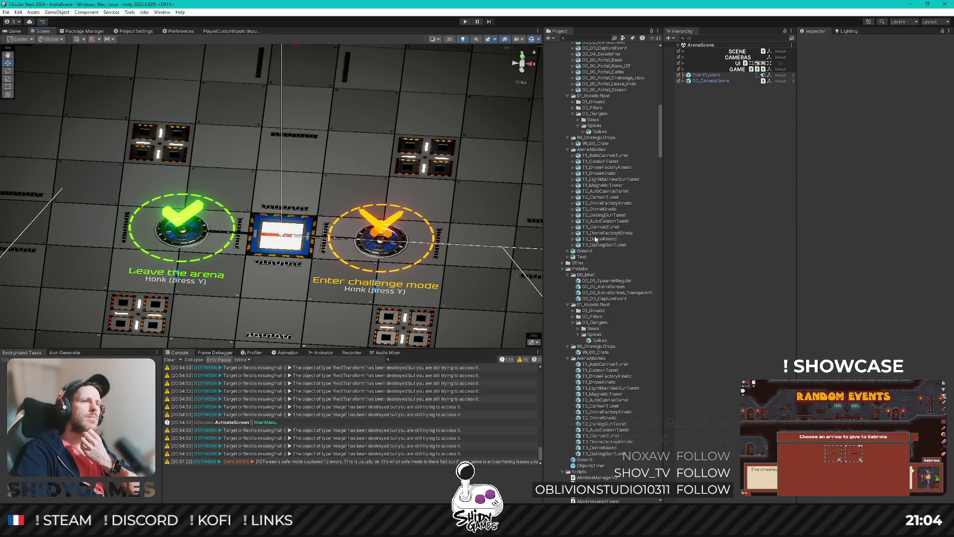
drag(584, 259, 722, 216)
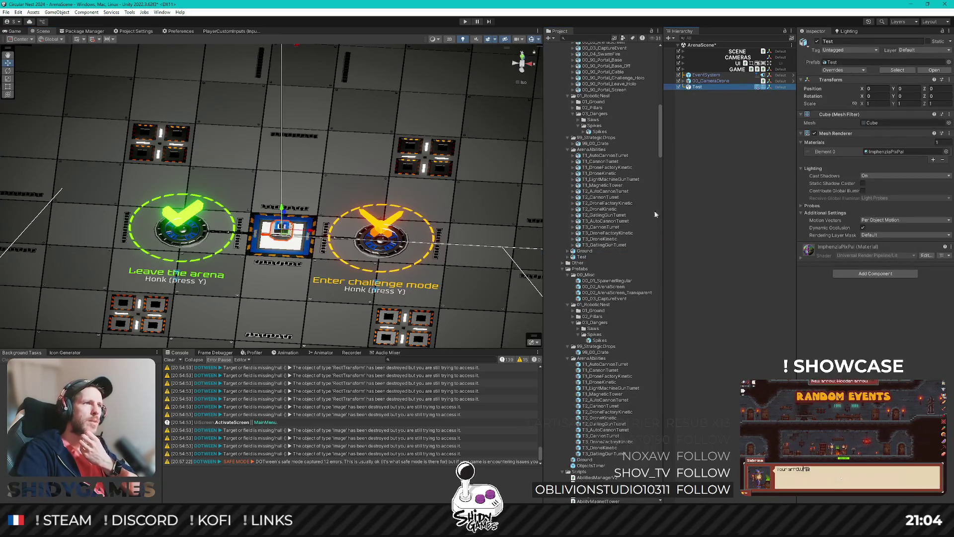
Remap the Test model's ImphenziaPixPal material to ImphenziaPixPal_URP and apply
click(590, 258)
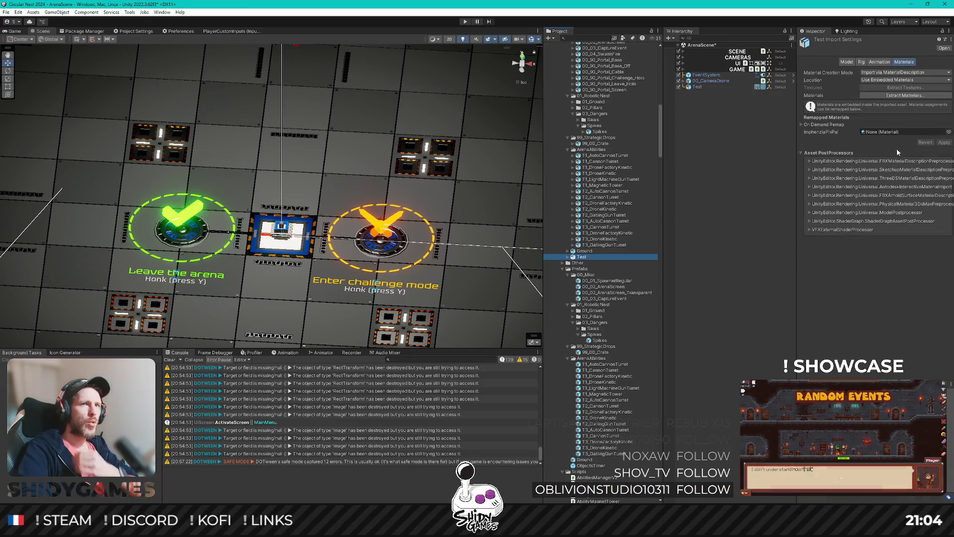
click(949, 132)
text(p)
double_click(743, 230)
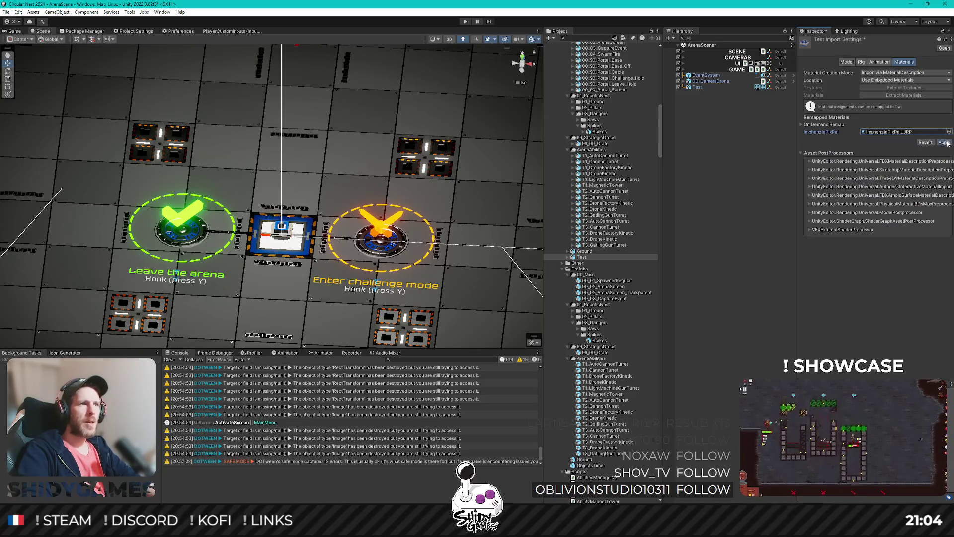
click(944, 143)
click(701, 86)
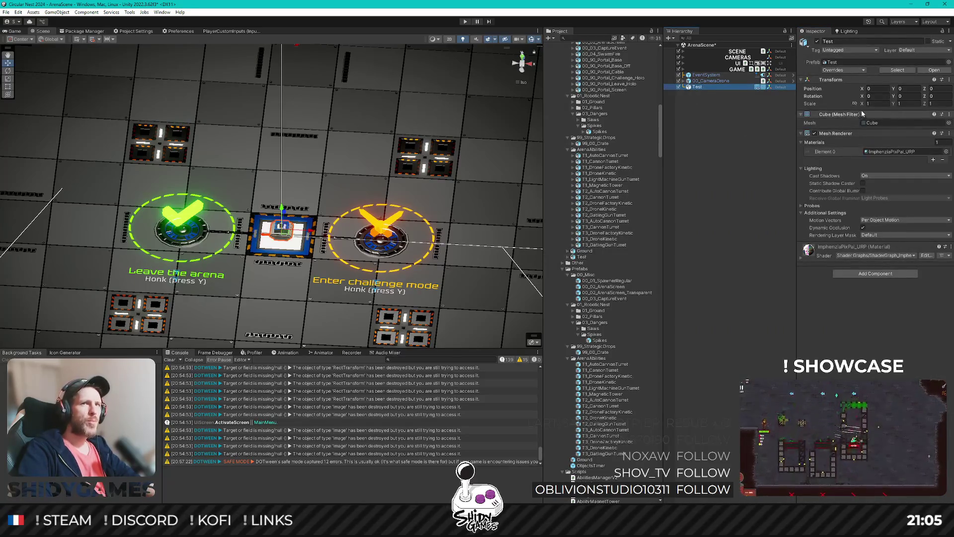
Scale the Test cube uniformly to 5 and view it in the Game tab
text(2)
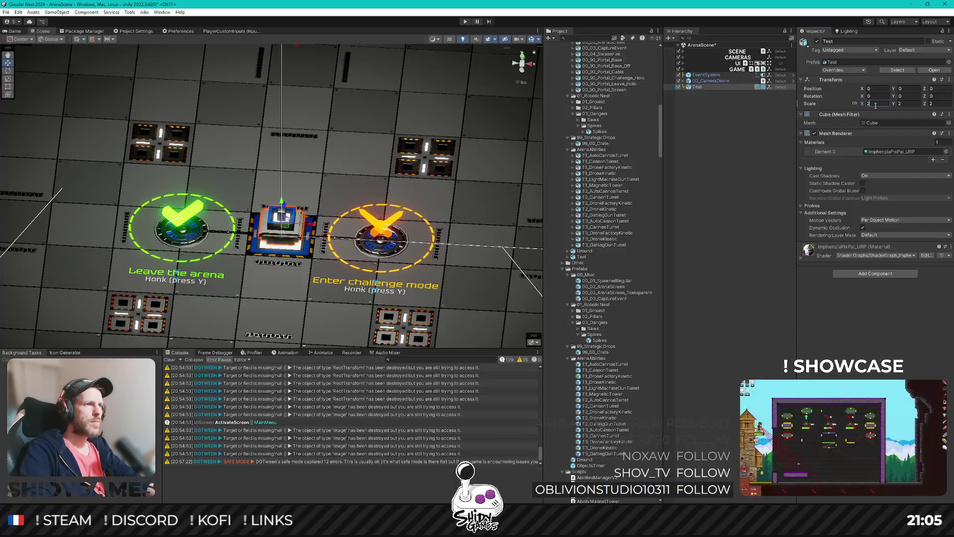
key(BackSpace)
text(3)
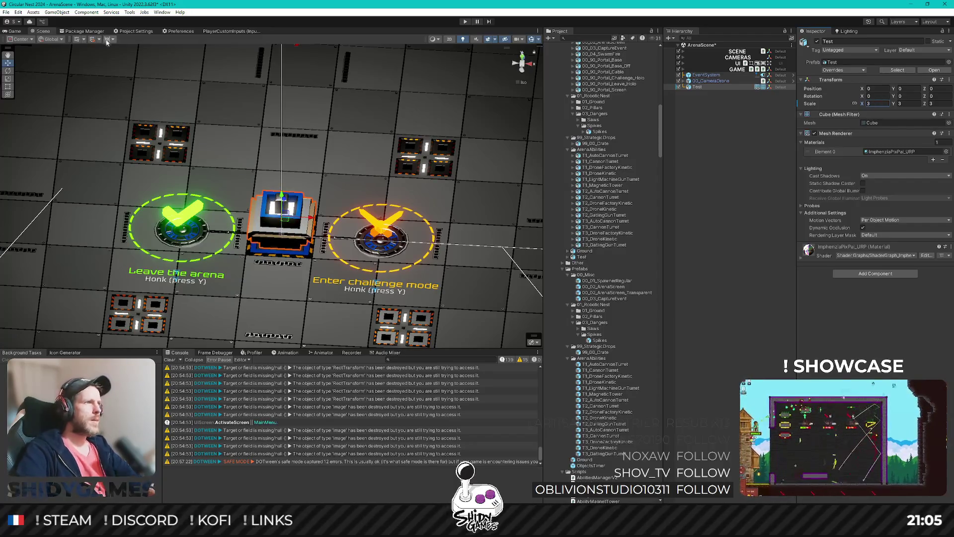
click(15, 32)
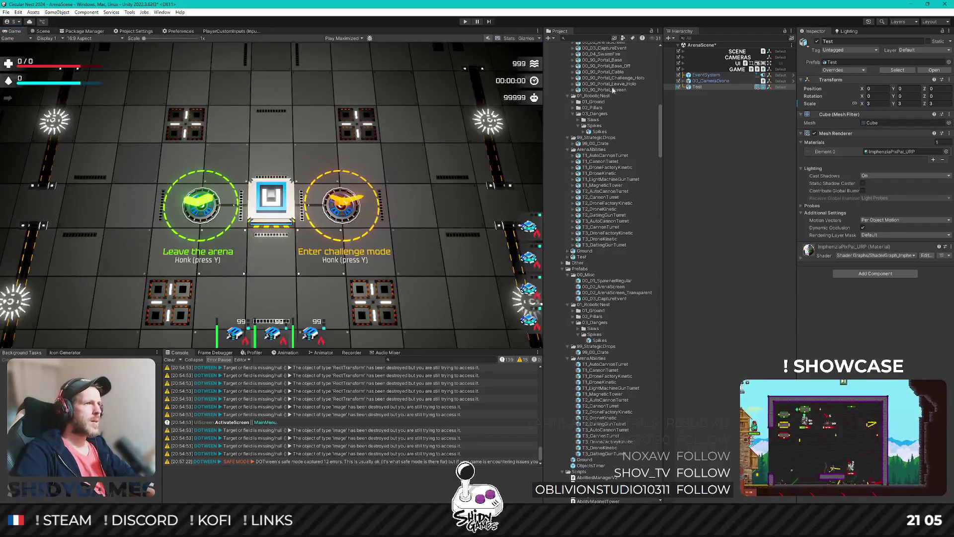
click(884, 104)
text(5)
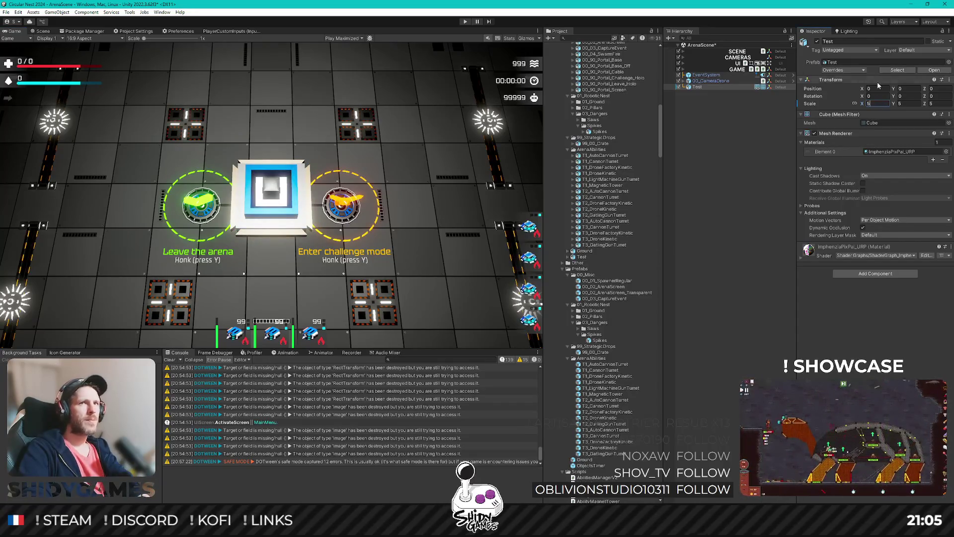
Reset the cube's Y position to 0 and push it forward along Z
drag(895, 91, 861, 93)
click(908, 89)
text(0)
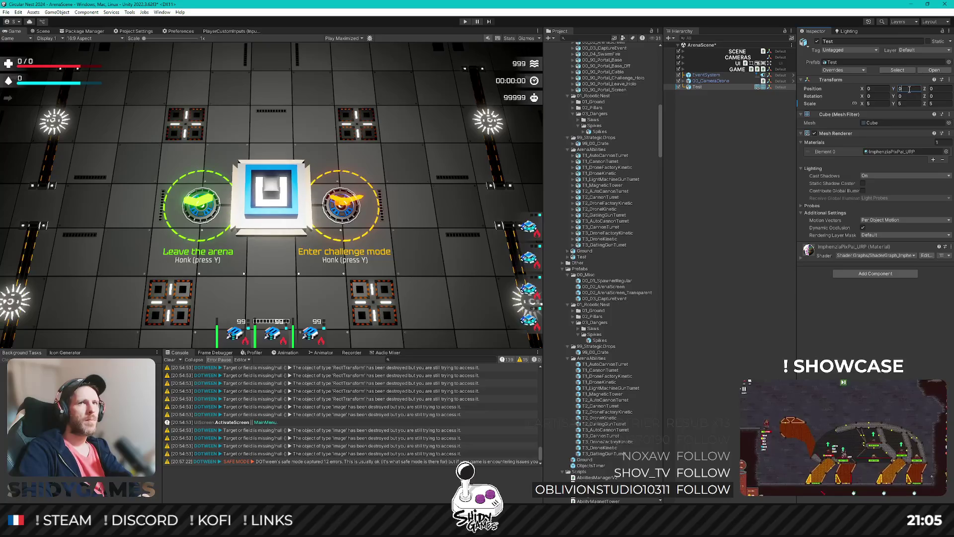
mouse_move(925, 88)
mouse_down()
mouse_move(937, 87)
mouse_move(189, 83)
mouse_move(293, 81)
mouse_move(208, 80)
mouse_up()
text(20)
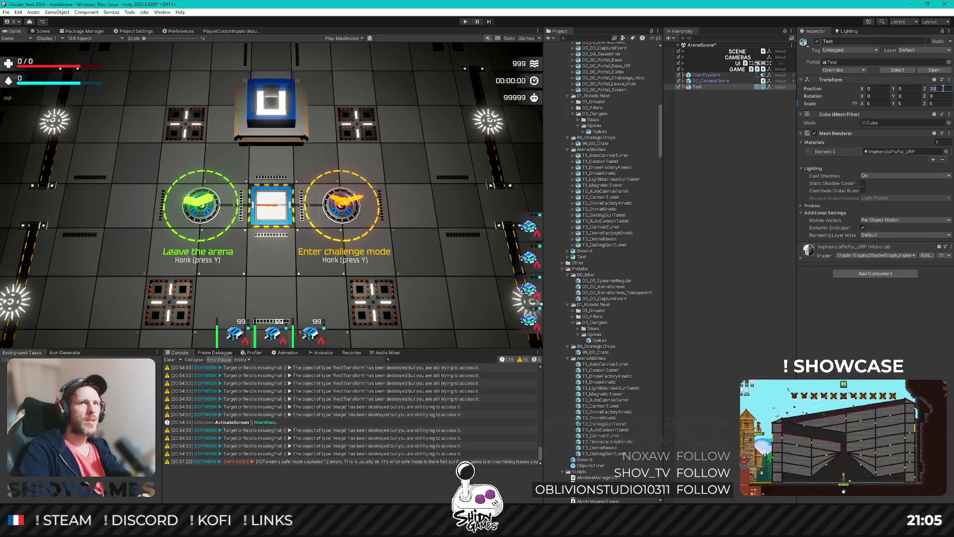
text(2.5)
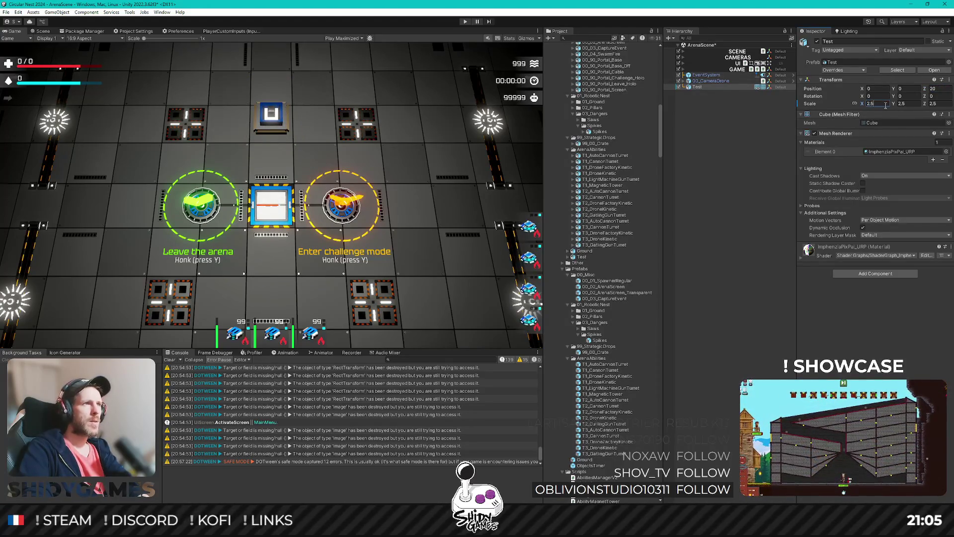
text(10)
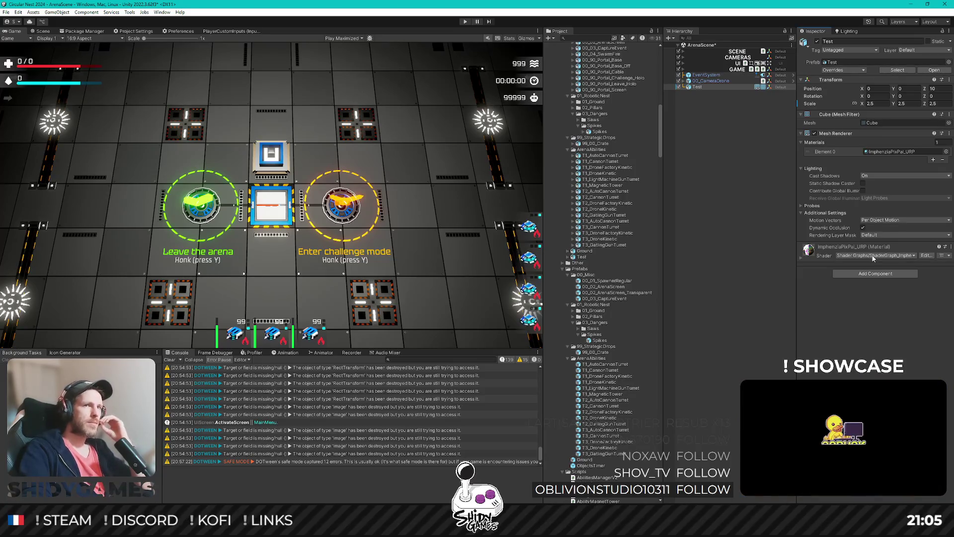
Locate the cube's material and open ShaderGraph_ImphenziaPixPal_URP in Shader Graph
click(801, 261)
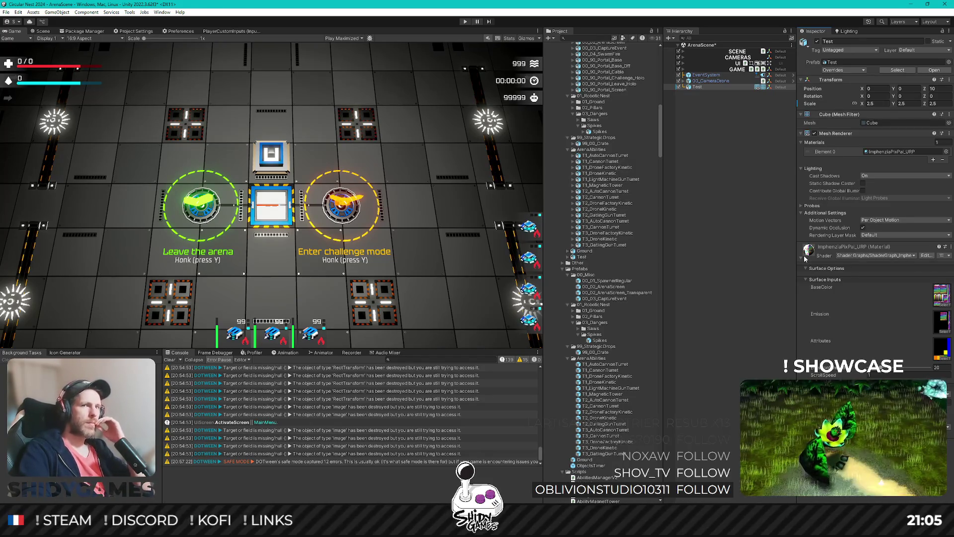
click(805, 257)
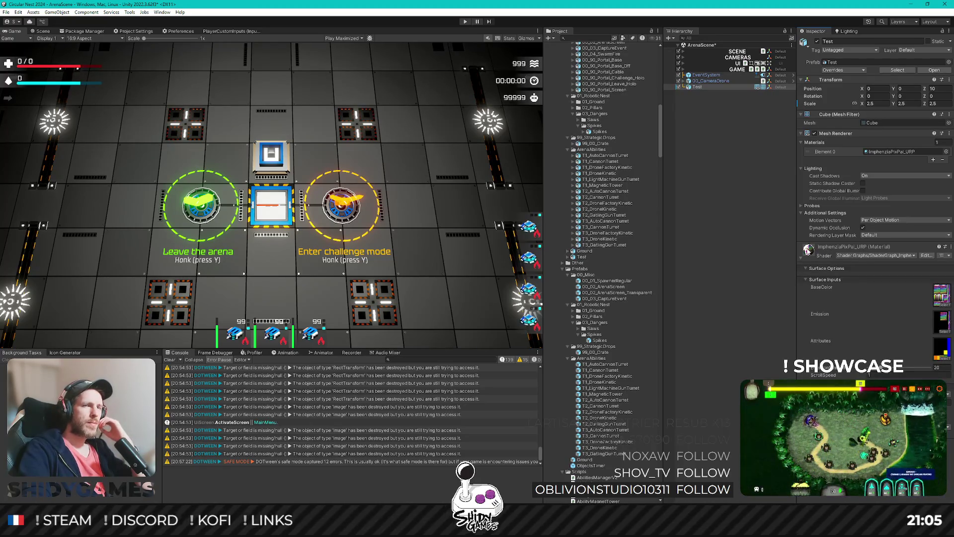
click(889, 152)
scroll(617, 374, down, 5)
click(614, 372)
double_click(617, 374)
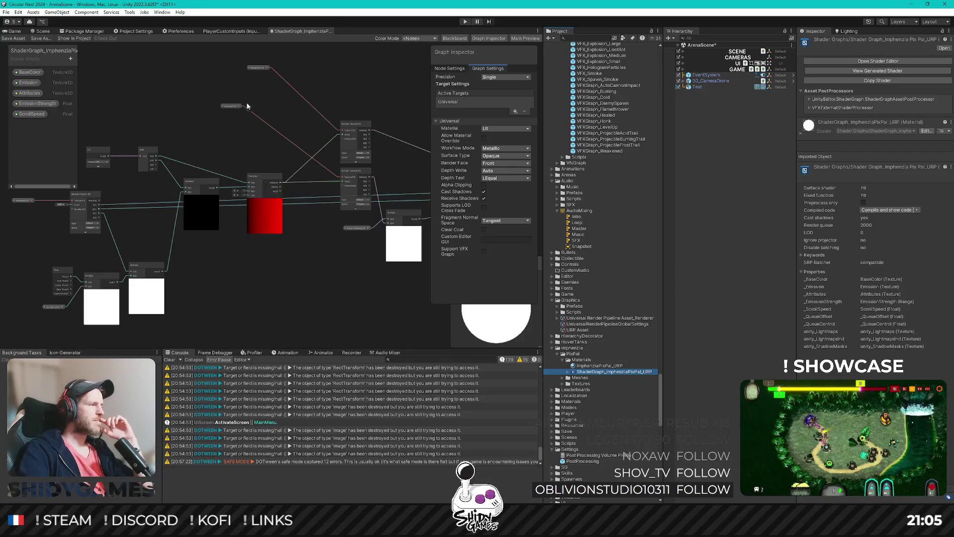
Maximise the Shader Graph window and zoom in and out over the graph
key(shift+space)
scroll(311, 247, up, 5)
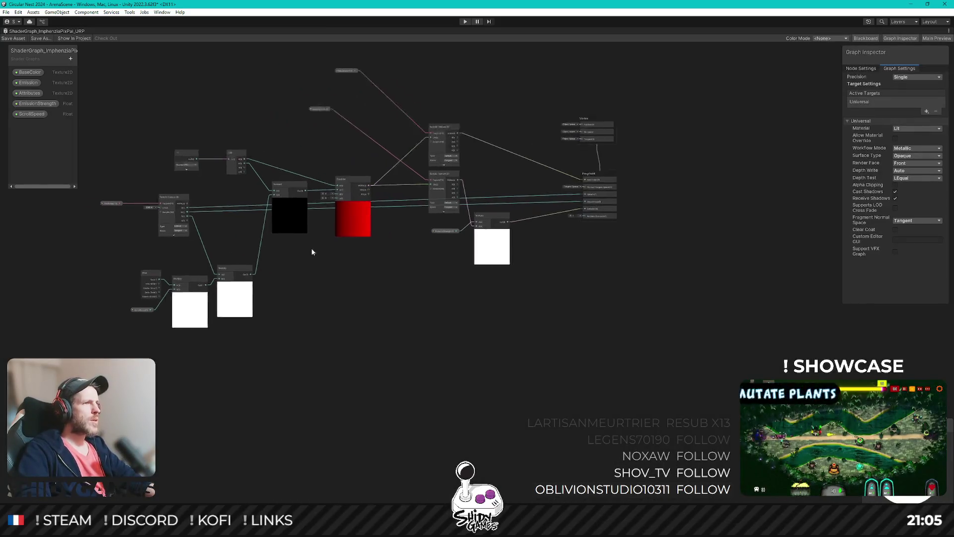
scroll(359, 280, down, 2)
scroll(280, 263, up, 2)
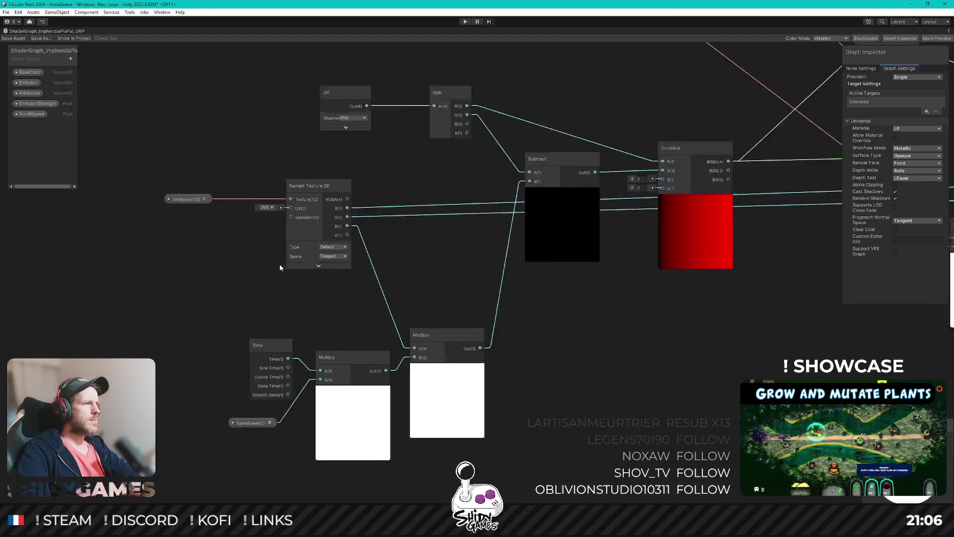
scroll(186, 238, down, 3)
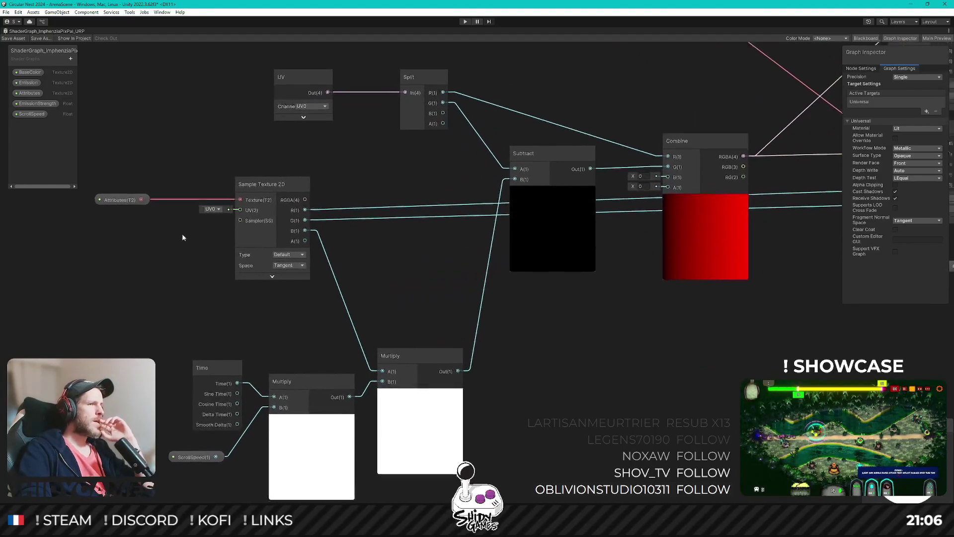
scroll(212, 231, down, 4)
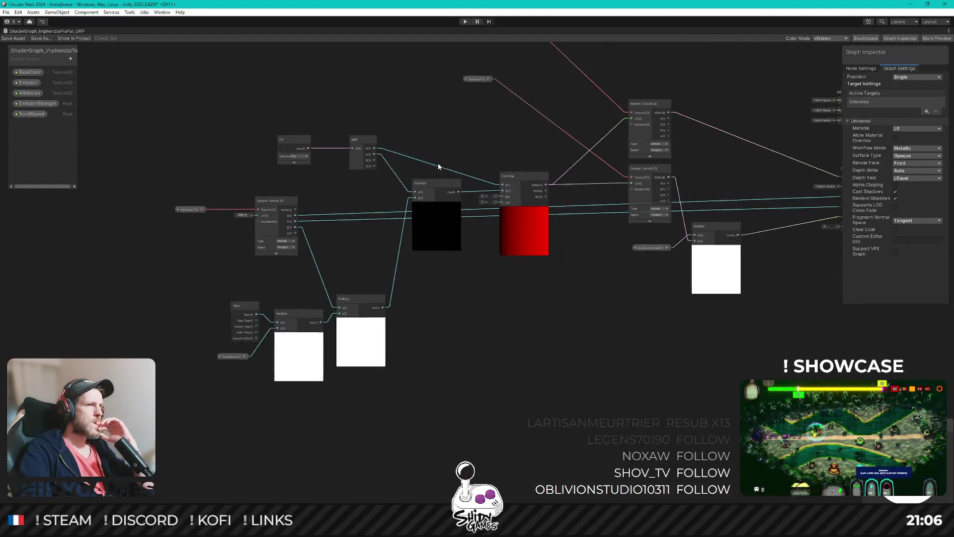
scroll(325, 198, up, 5)
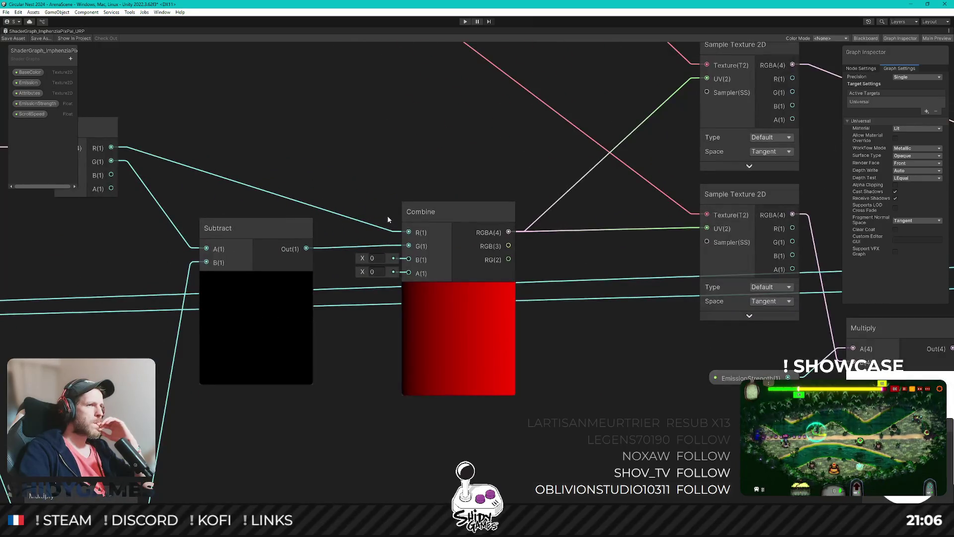
scroll(282, 166, down, 5)
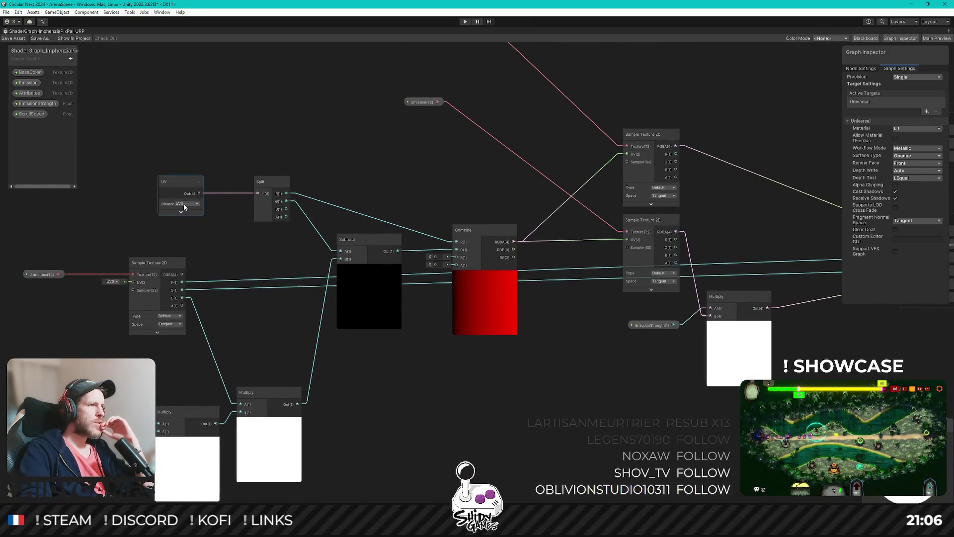
Pan across the graph to inspect the Time and ScrollSpeed nodes
mouse_move(394, 165)
mouse_down()
mouse_move(345, 151)
mouse_move(228, 151)
mouse_move(203, 253)
mouse_move(450, 113)
mouse_up()
mouse_move(453, 352)
mouse_down()
mouse_move(473, 256)
mouse_move(384, 273)
mouse_up()
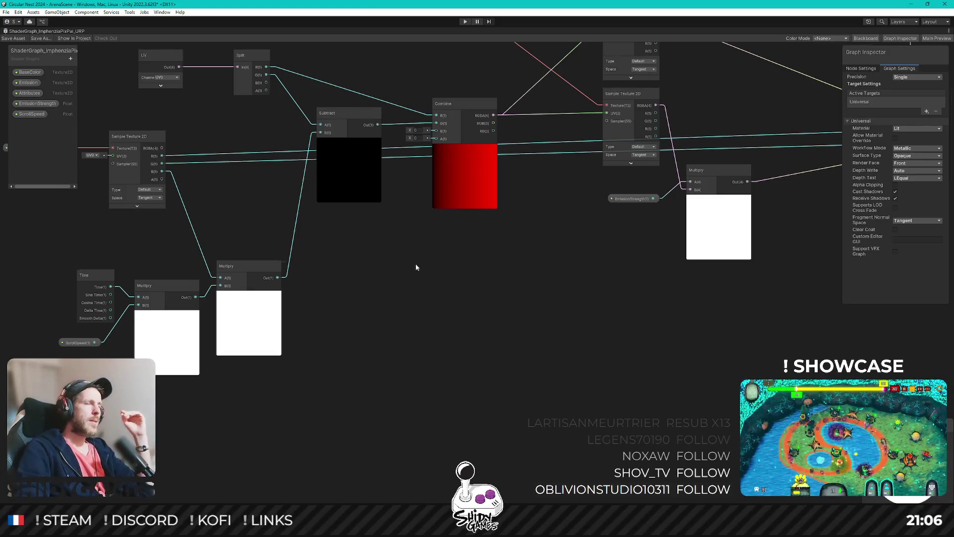
scroll(415, 264, down, 3)
drag(402, 303, 423, 324)
mouse_move(148, 121)
mouse_down()
mouse_move(137, 134)
mouse_move(145, 125)
mouse_up()
scroll(171, 205, up, 2)
drag(171, 205, 222, 165)
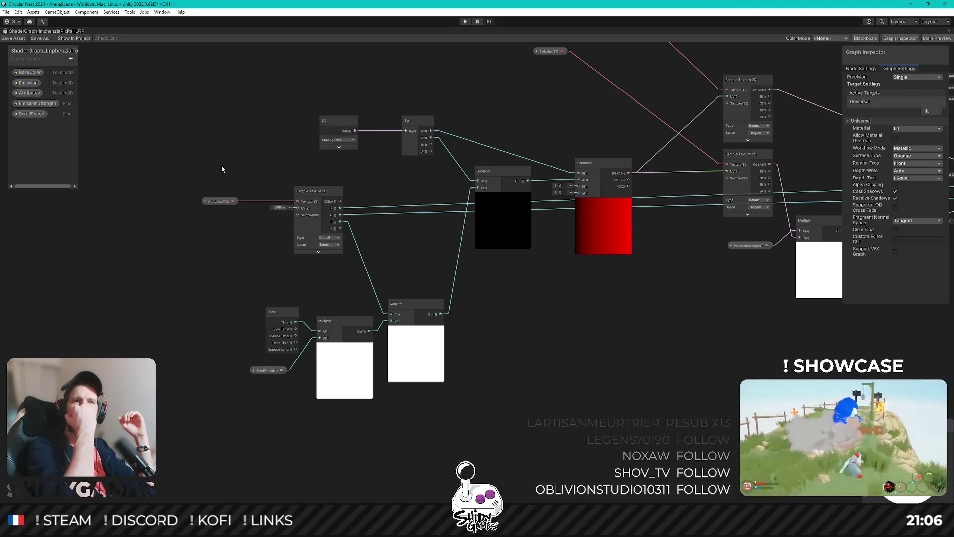
drag(222, 169, 186, 162)
Create a Replace Color node by searching 'replace' and place it beside the Multiply nodes
key(space)
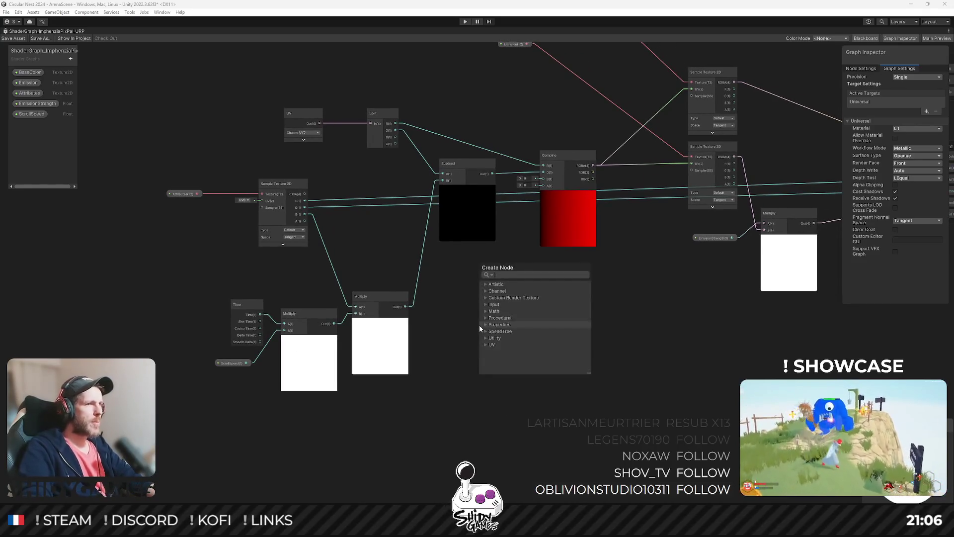
text(replace)
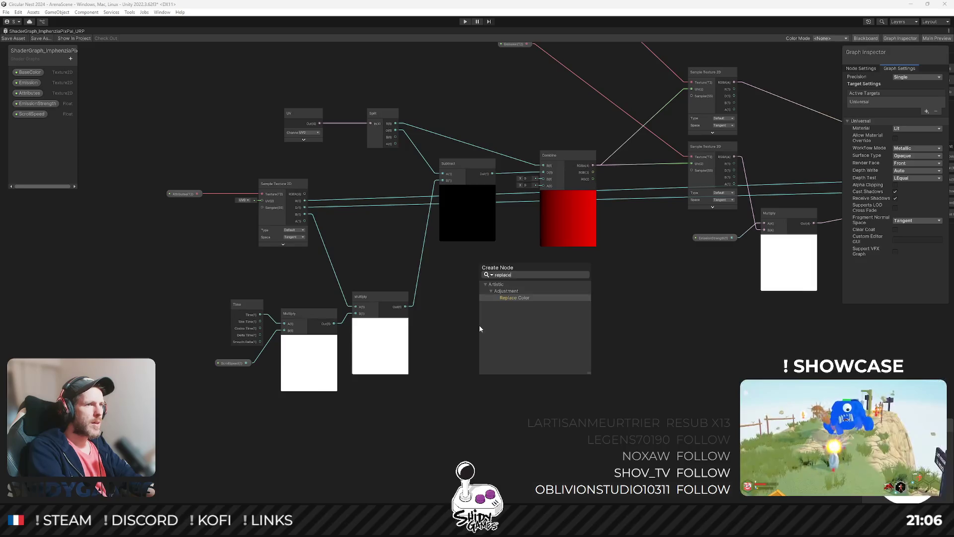
key(Return)
mouse_move(510, 337)
mouse_down()
mouse_move(162, 243)
mouse_move(540, 274)
mouse_move(520, 292)
mouse_up()
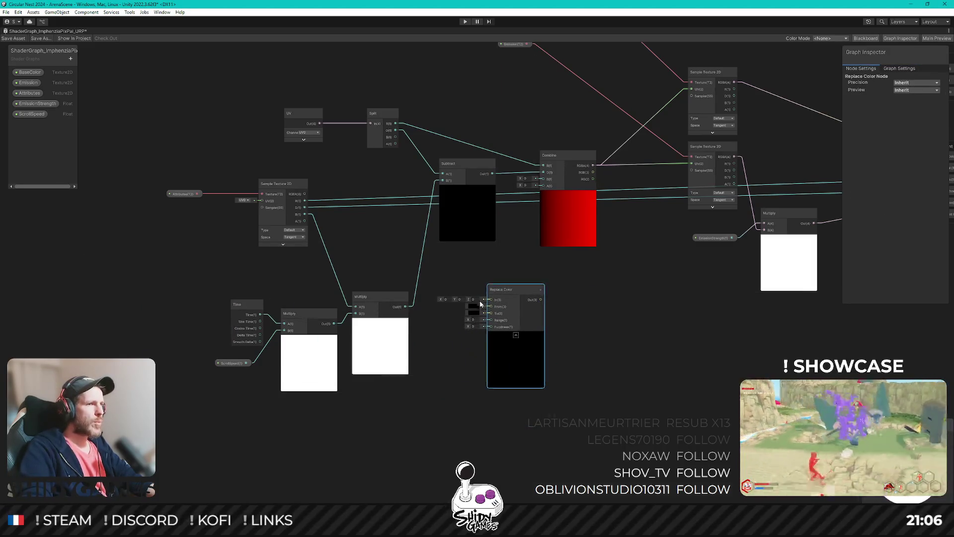
scroll(479, 304, up, 3)
scroll(480, 308, down, 2)
mouse_move(443, 268)
mouse_down()
mouse_move(550, 274)
mouse_move(541, 291)
mouse_move(568, 301)
mouse_move(357, 311)
mouse_move(448, 402)
mouse_up()
scroll(569, 299, down, 1)
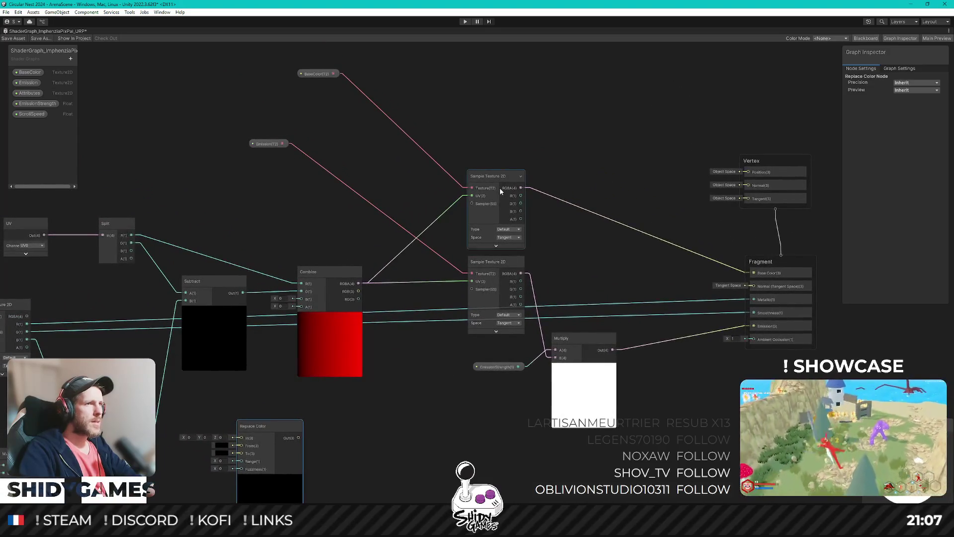
Move the upper Sample Texture 2D node and bring the Replace Color node next to it
mouse_move(491, 177)
mouse_down()
mouse_move(440, 152)
mouse_move(424, 119)
mouse_up()
drag(528, 119, 453, 173)
mouse_move(192, 486)
mouse_down()
mouse_move(325, 425)
mouse_move(528, 100)
mouse_move(439, 154)
mouse_up()
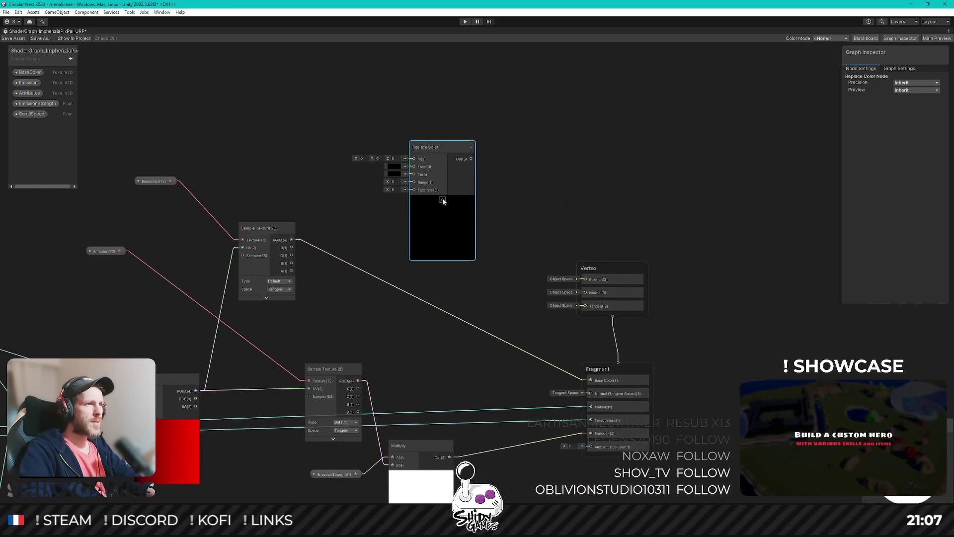
Wire the sampled texture colour into Replace Color's In and settle the node beside the sampler
mouse_move(291, 242)
mouse_down()
mouse_move(375, 173)
mouse_move(408, 160)
mouse_up()
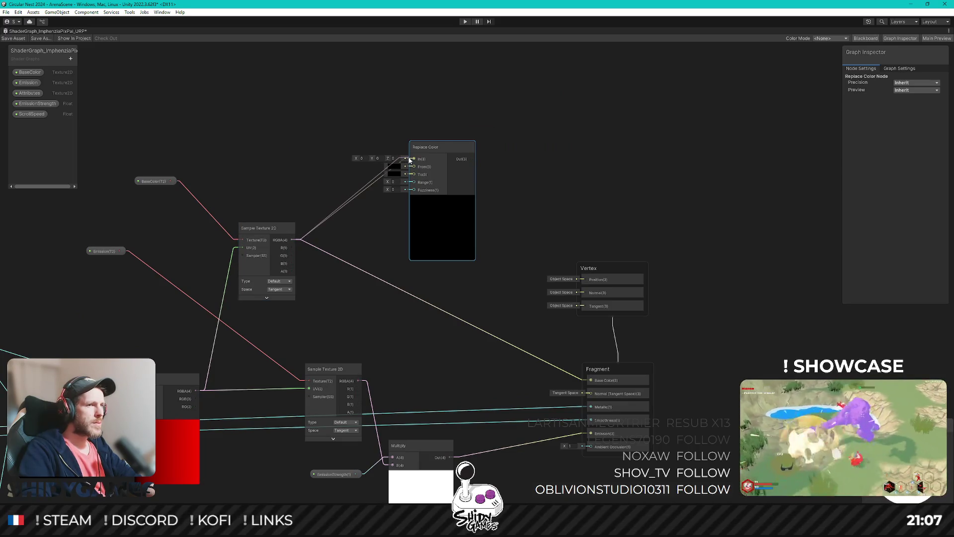
drag(409, 159, 409, 159)
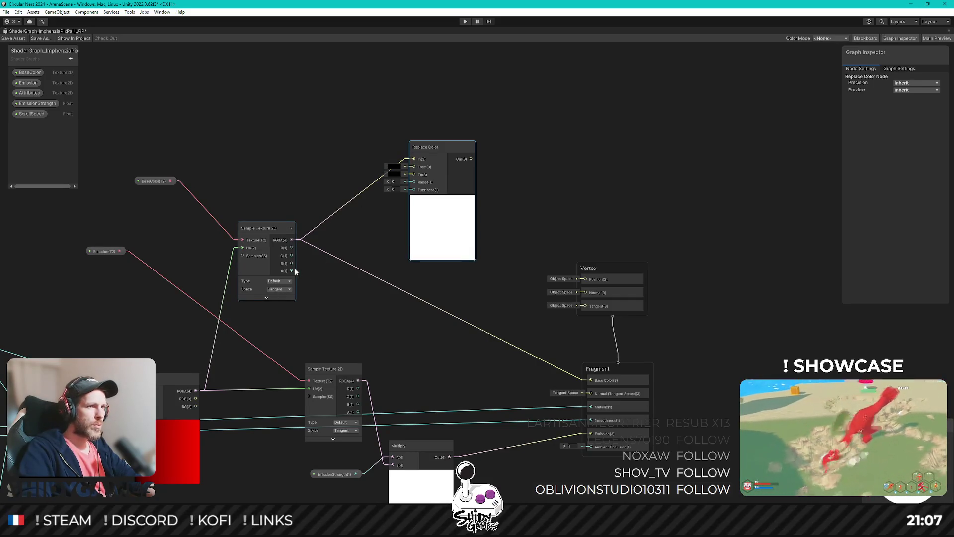
mouse_move(454, 148)
mouse_down()
mouse_move(427, 143)
mouse_move(542, 358)
mouse_move(591, 382)
mouse_up()
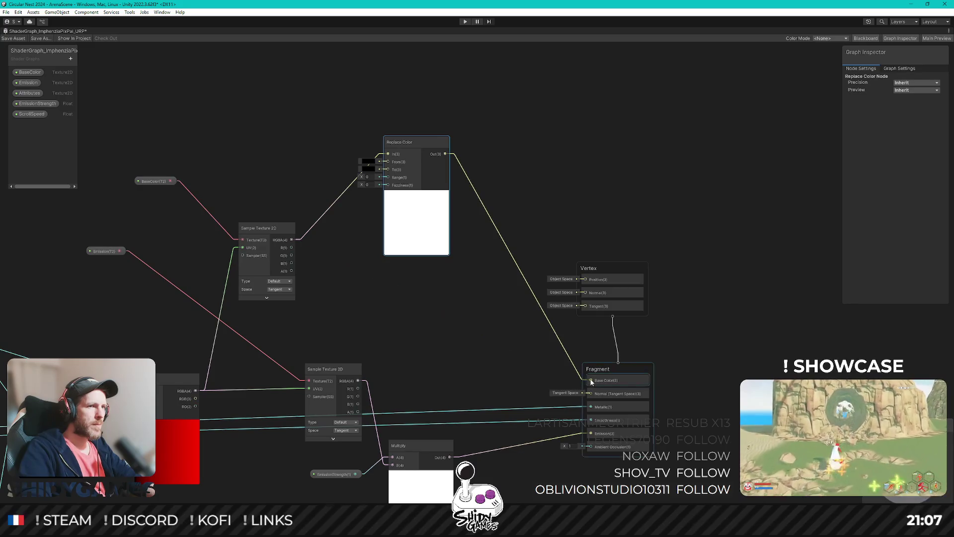
drag(406, 142, 396, 192)
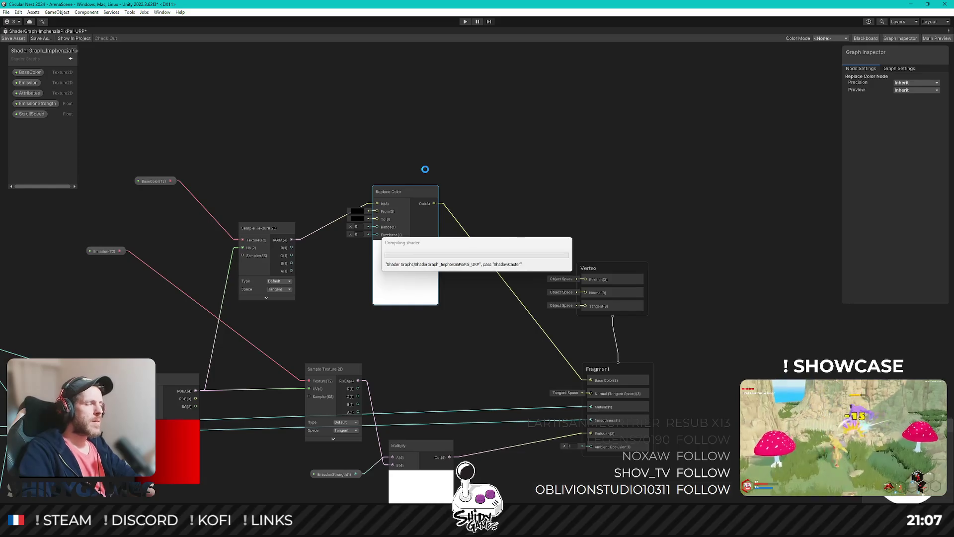
click(71, 59)
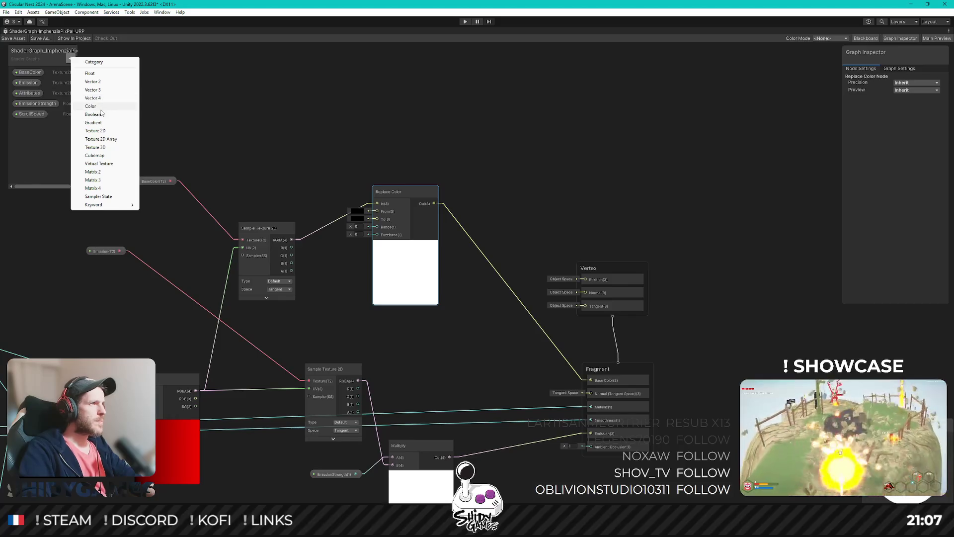
Add a Color property named ColorFrom to the shader graph blackboard
click(83, 99)
text(ColorFrom)
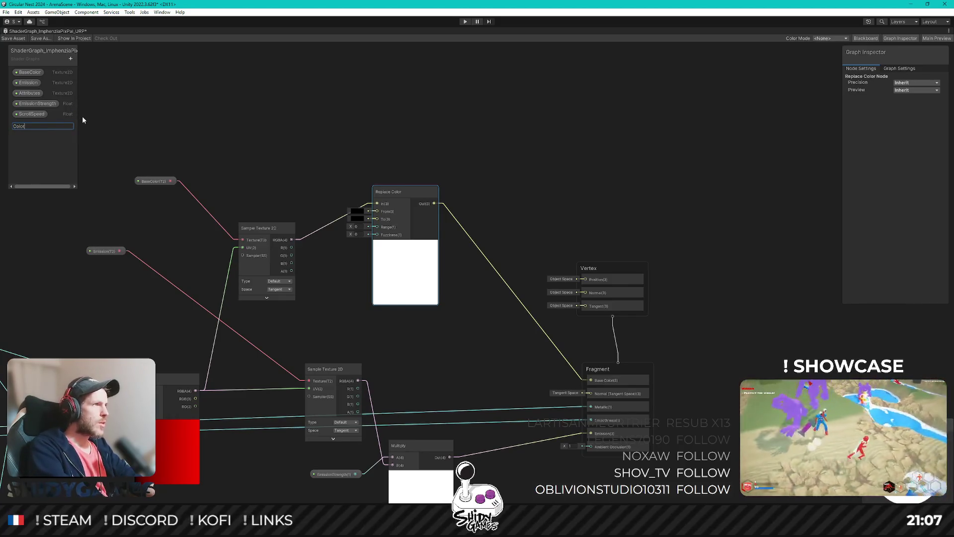
key(Return)
click(71, 59)
click(98, 62)
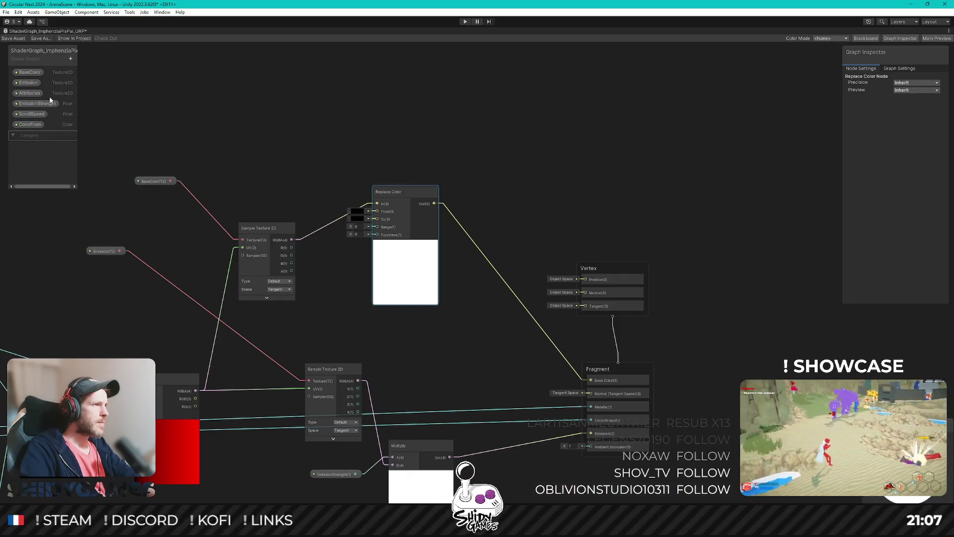
key(ctrl+z)
Add a second Color property and name it ColorTo, fixing its capitalisation
click(71, 59)
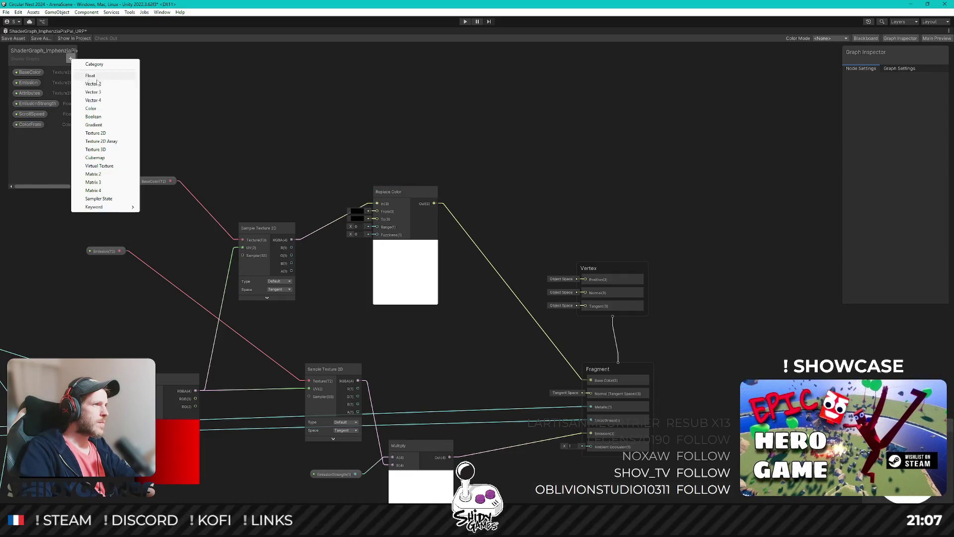
click(102, 108)
text(Color)
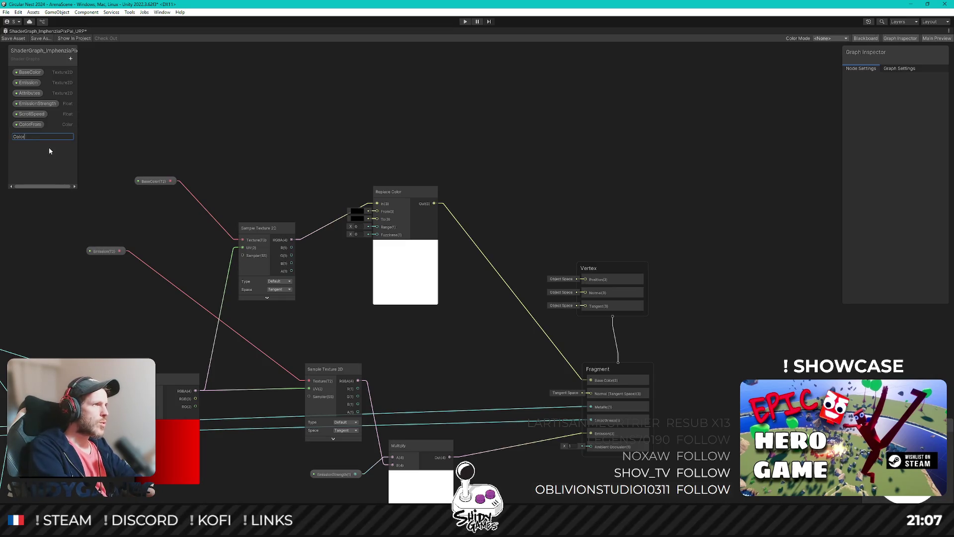
text(TO)
key(Return)
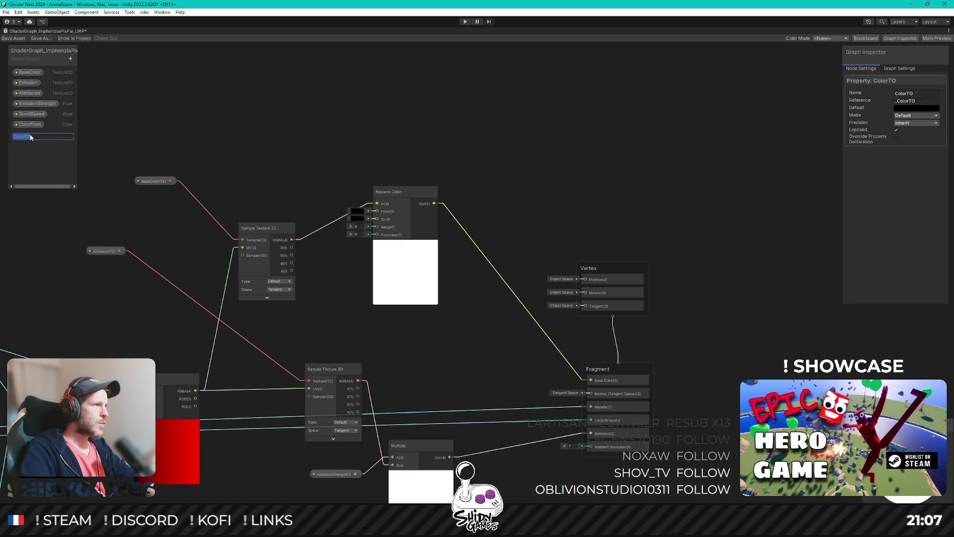
key(BackSpace)
key(Return)
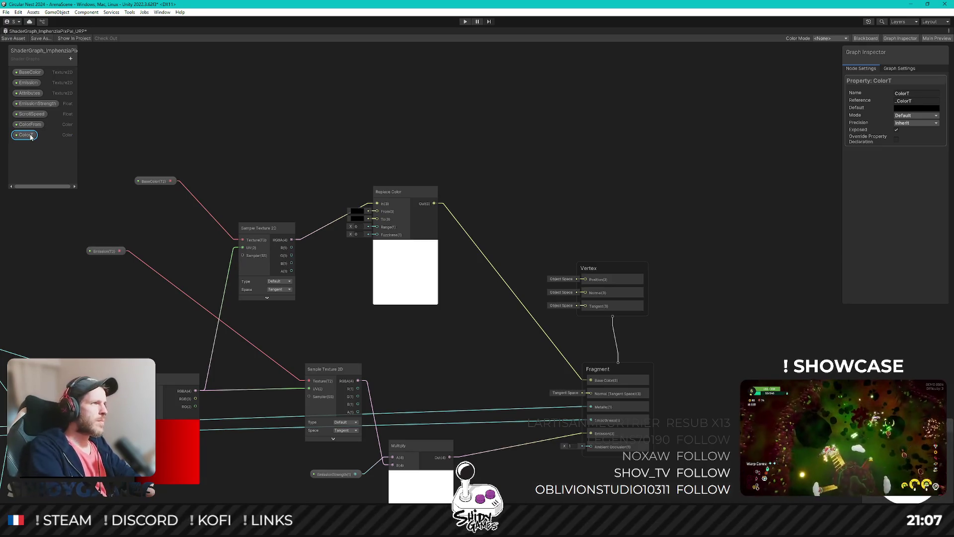
double_click(30, 136)
text(o)
key(Return)
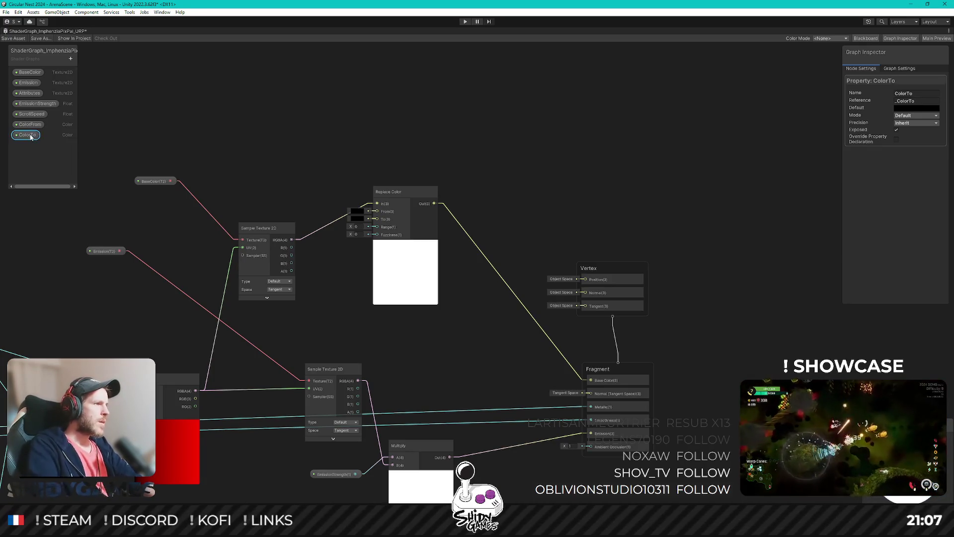
Connect ColorFrom and ColorTo nodes to Replace Color's From and To inputs, then save the graph
click(28, 124)
mouse_move(27, 128)
mouse_down()
mouse_move(290, 147)
mouse_move(364, 227)
mouse_move(356, 213)
mouse_move(375, 211)
mouse_up()
mouse_move(27, 134)
mouse_down()
mouse_move(279, 171)
mouse_move(361, 229)
mouse_move(377, 218)
mouse_up()
click(13, 38)
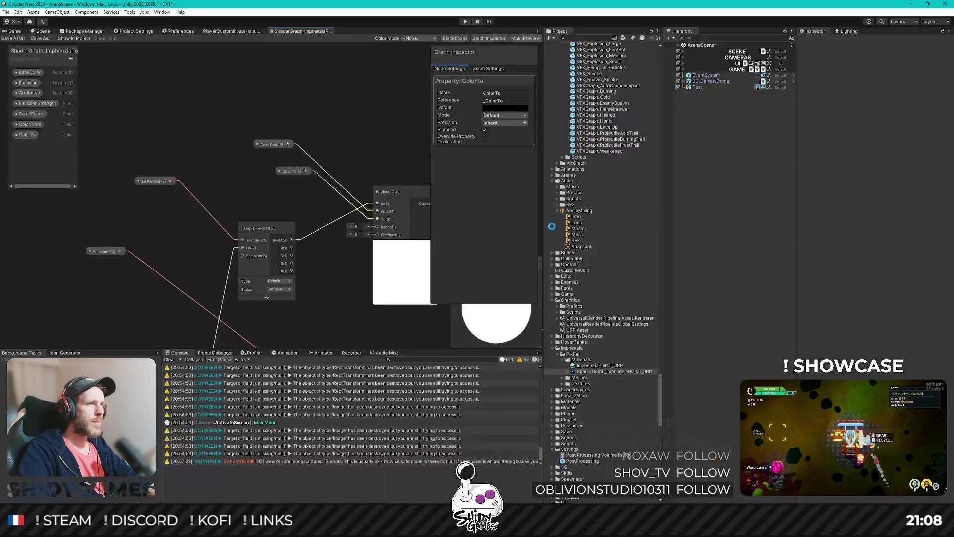
Show the Game view with the Test cube's ImphenziaPixPal_URP material surface inputs expanded
click(15, 30)
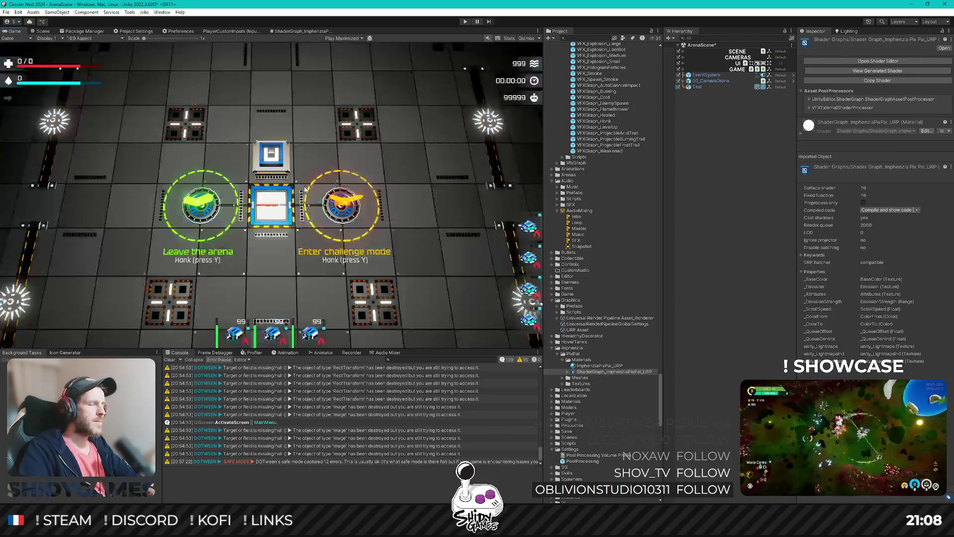
click(697, 86)
click(800, 258)
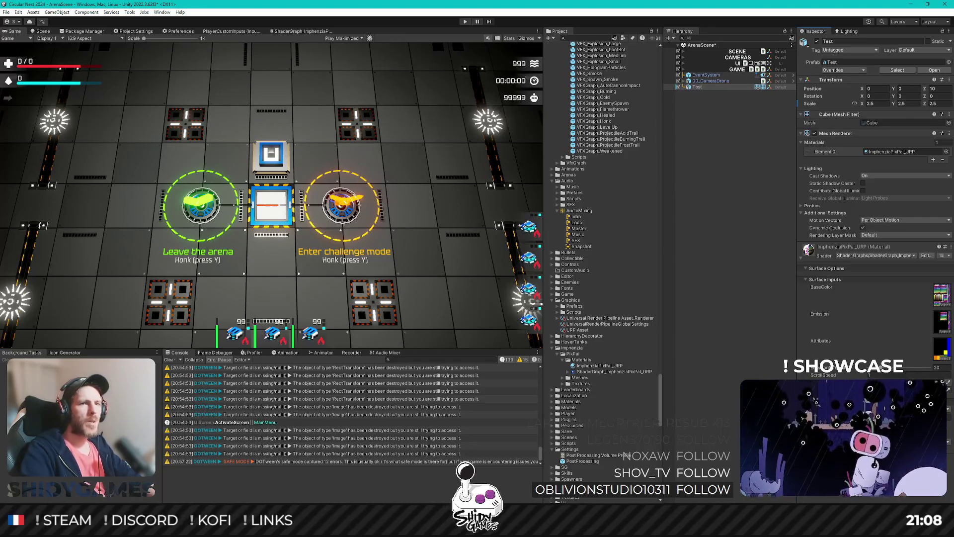
click(894, 287)
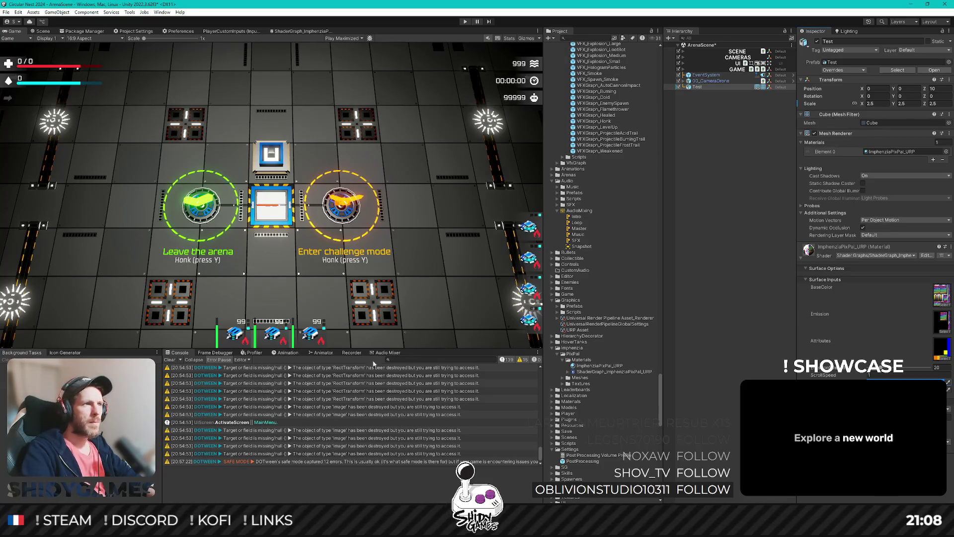
Try a blue emission colour, then show the ImphenziaPixPal_BaseColor texture's import settings
click(940, 293)
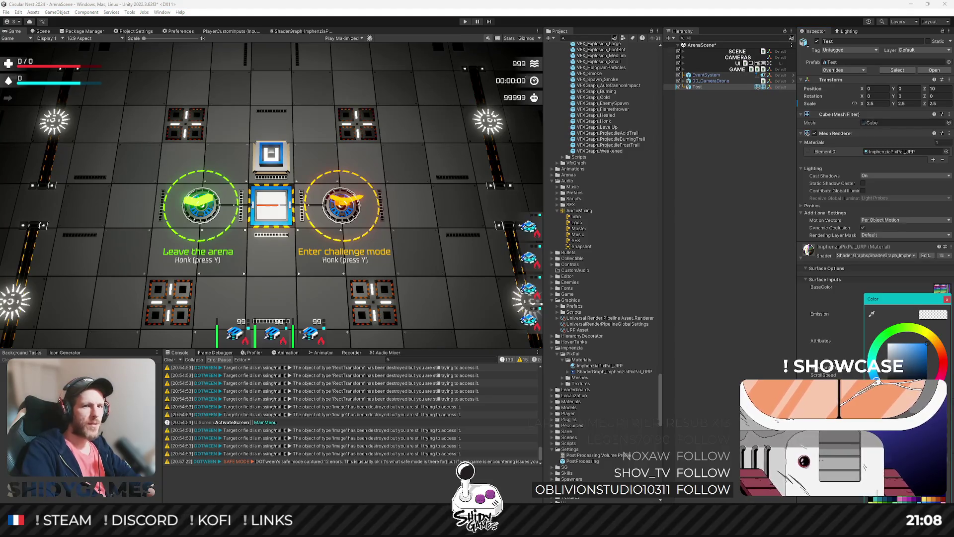
drag(919, 398, 952, 451)
click(836, 496)
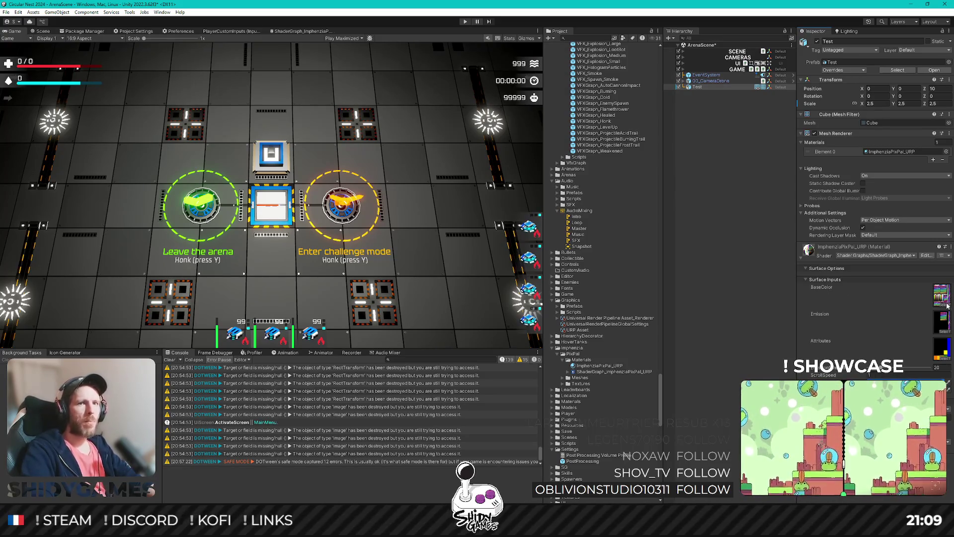
click(944, 297)
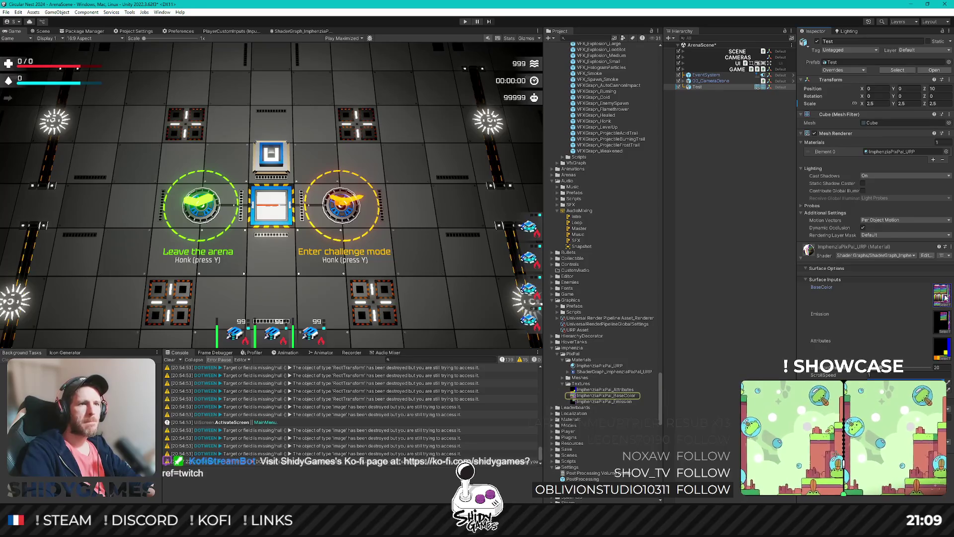
click(613, 396)
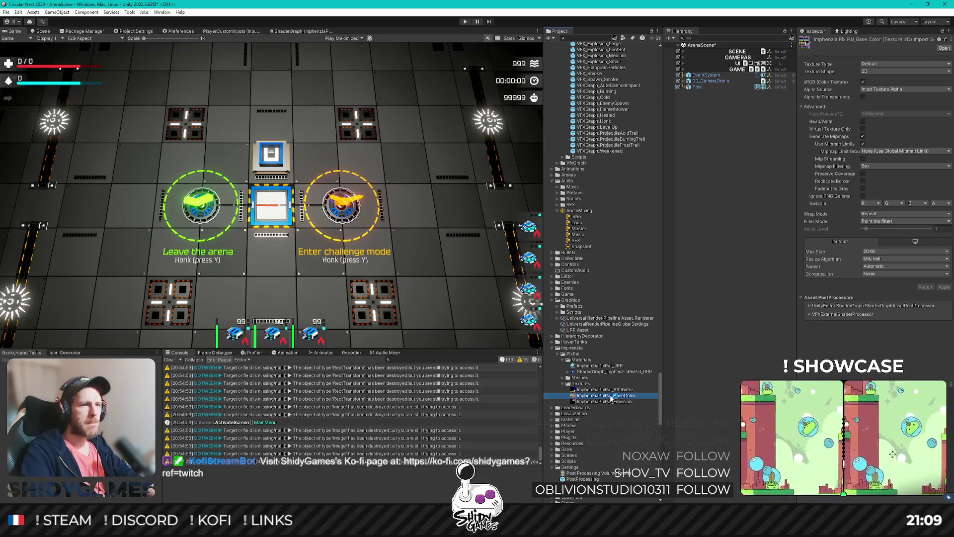
double_click(611, 397)
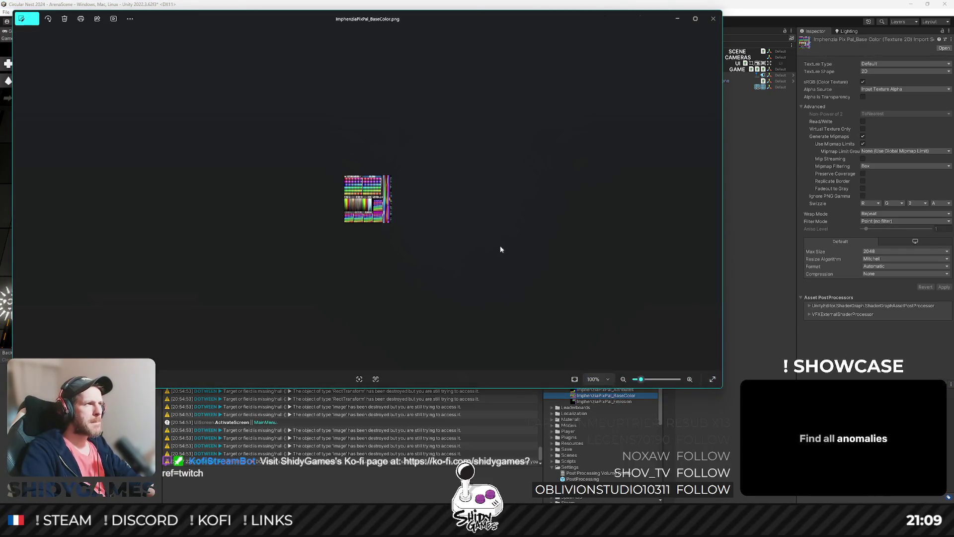
scroll(410, 210, up, 6)
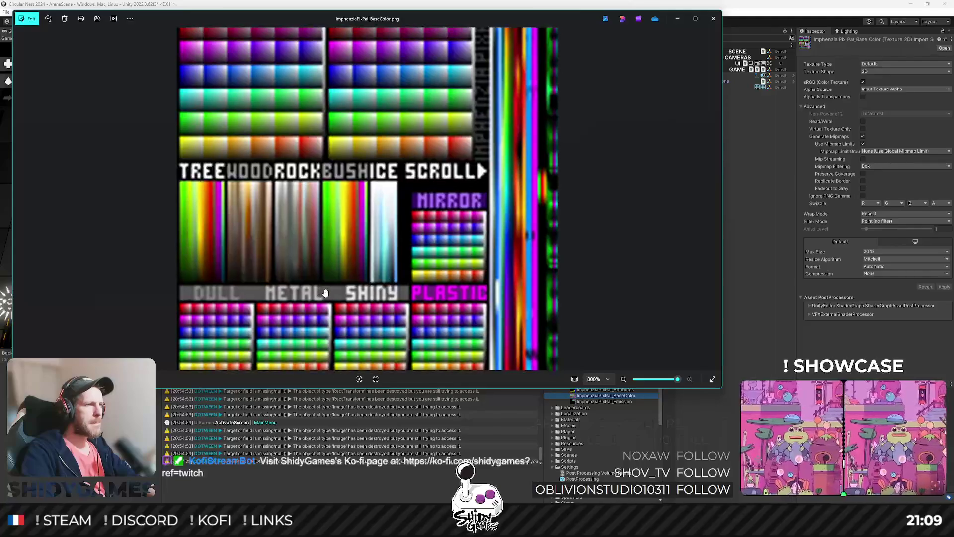
scroll(328, 283, down, 4)
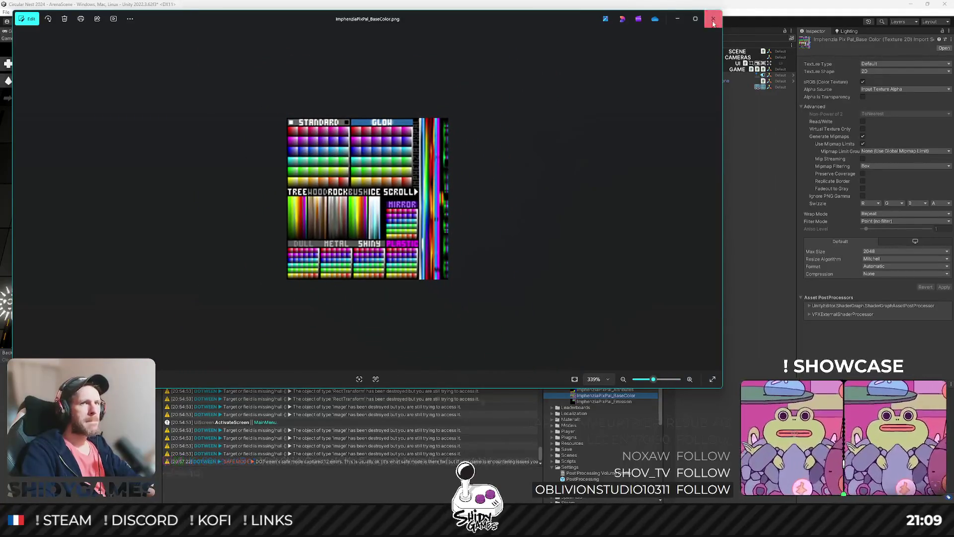
click(713, 20)
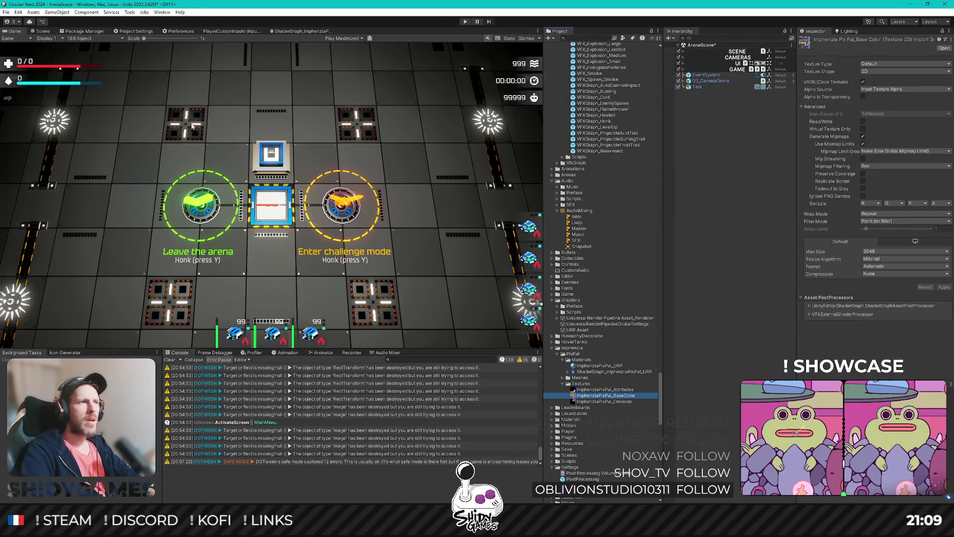
Back in the shader graph, add a Float property named Range
click(300, 31)
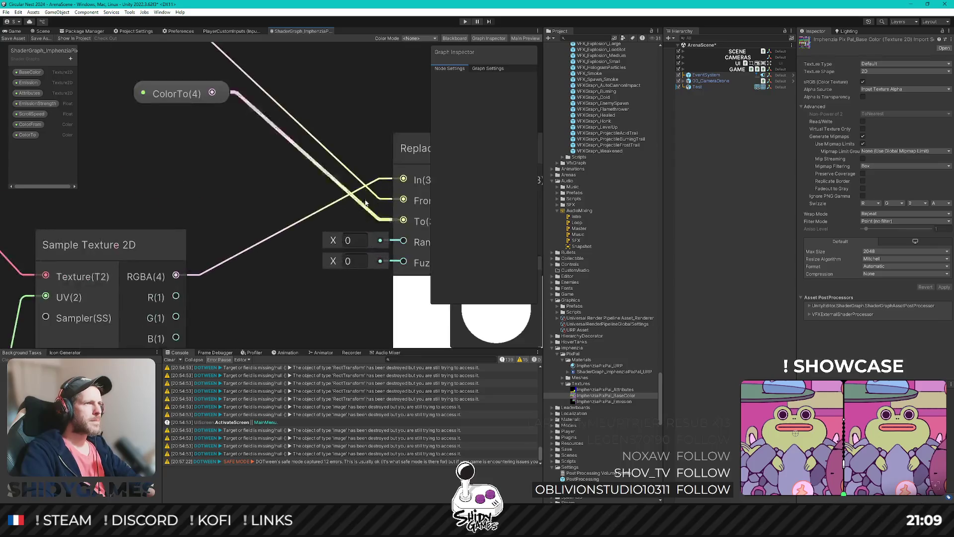
drag(365, 202, 278, 178)
click(71, 59)
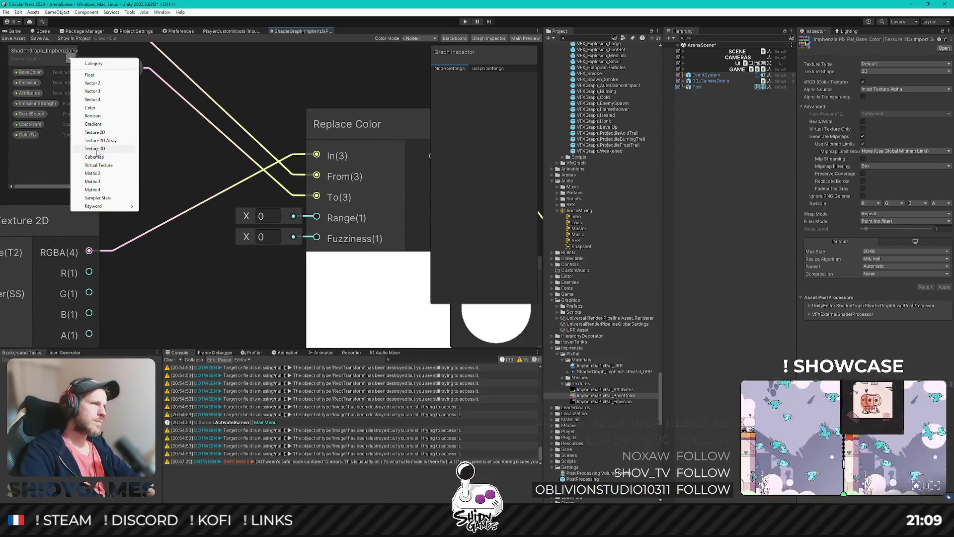
click(366, 210)
click(278, 219)
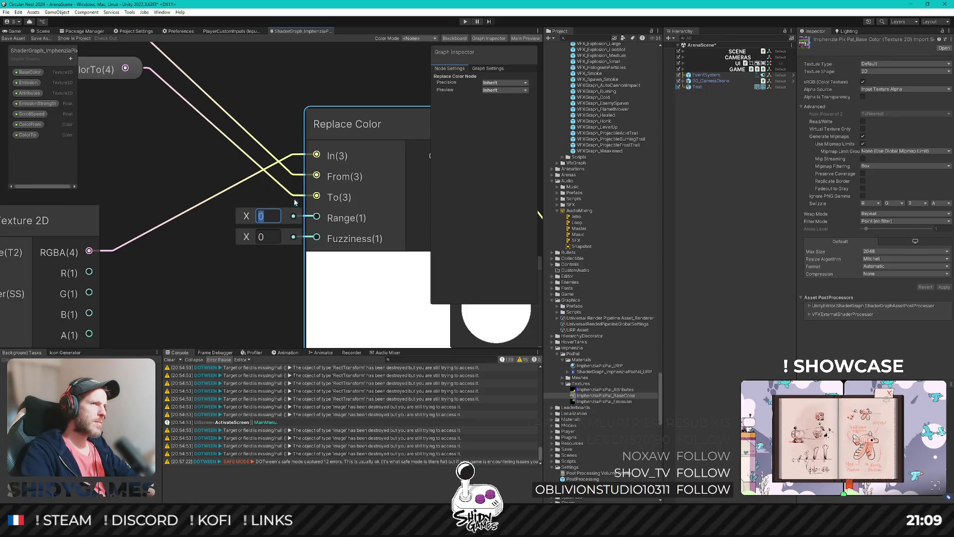
click(71, 59)
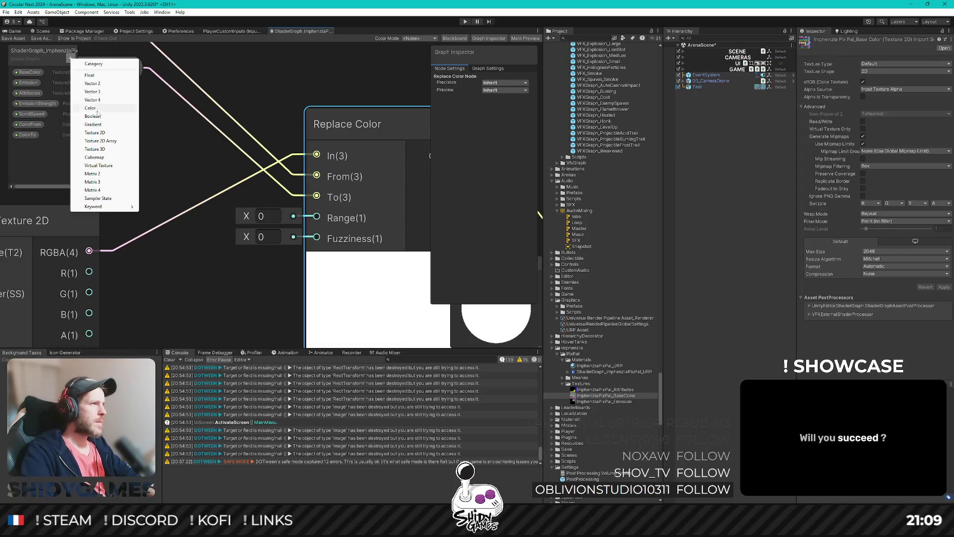
click(97, 75)
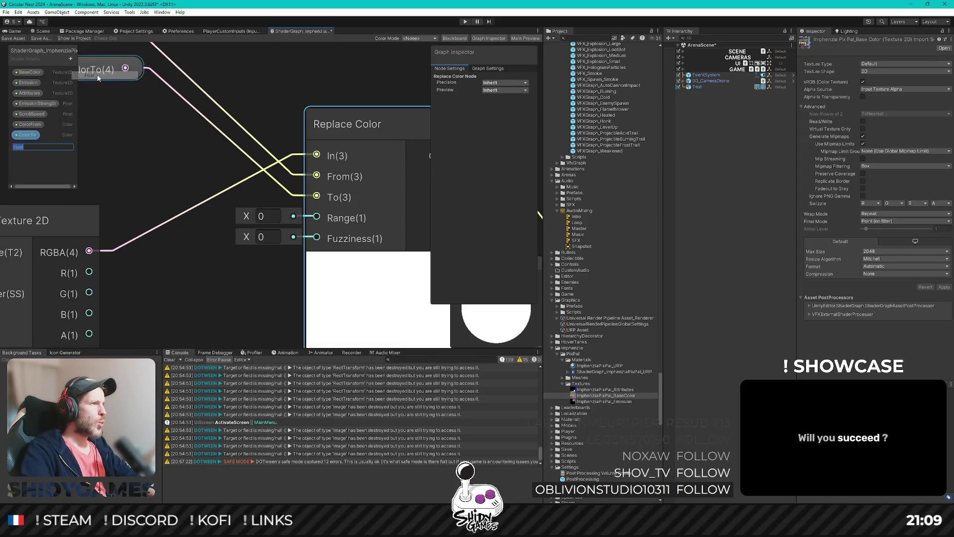
text(Rang)
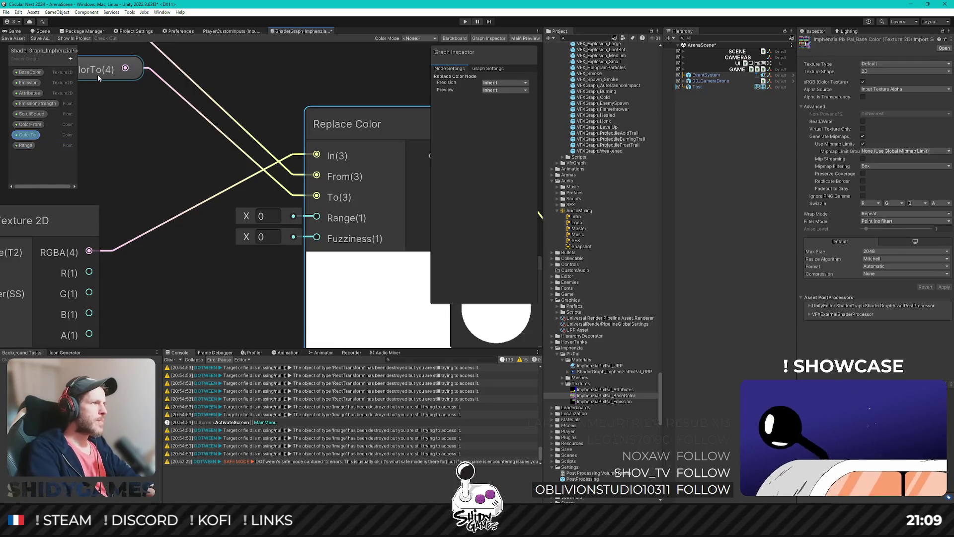
text(e)
key(Return)
Add a second Float property named Fuziness
click(71, 59)
click(92, 75)
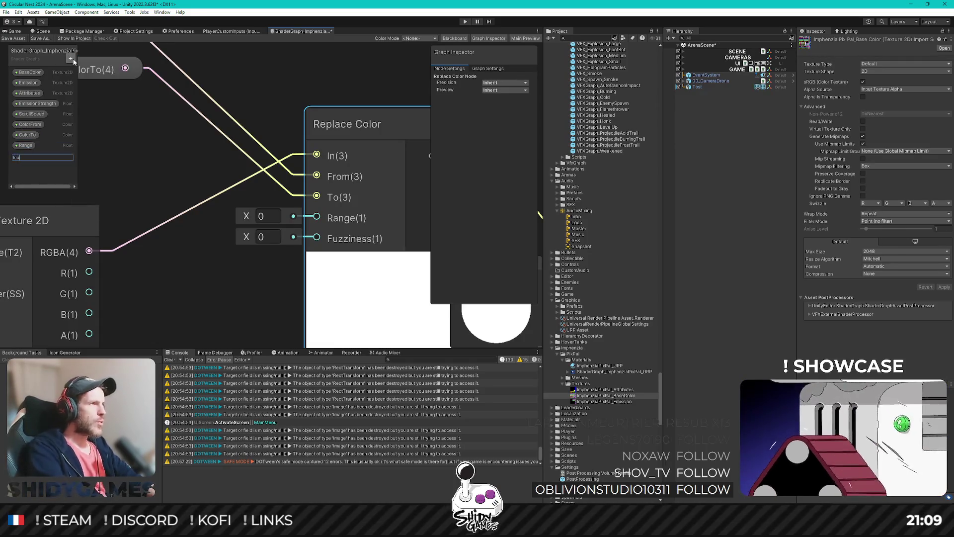
click(90, 69)
double_click(24, 156)
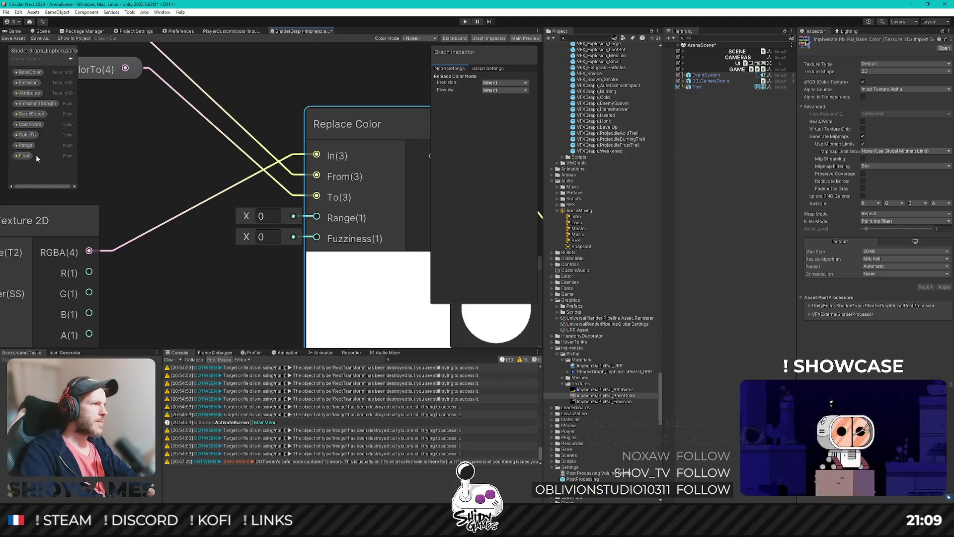
text(Fuzz)
text(iness)
key(Return)
Connect Range and Fuziness nodes to Replace Color's Range and Fuzziness inputs, then save
mouse_move(25, 145)
mouse_down()
mouse_move(302, 226)
mouse_move(103, 130)
mouse_up()
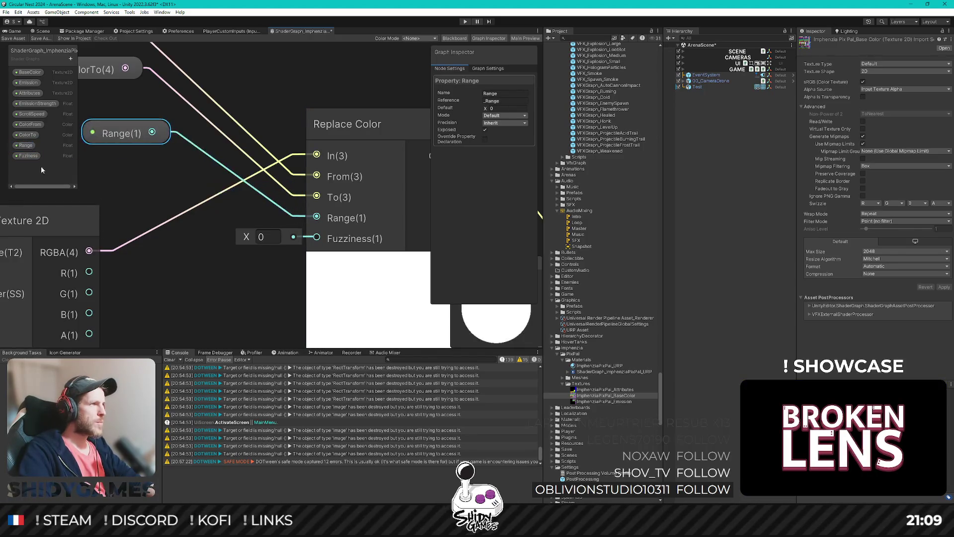
drag(27, 155, 164, 188)
mouse_move(229, 189)
mouse_down()
mouse_move(270, 225)
mouse_move(313, 238)
mouse_up()
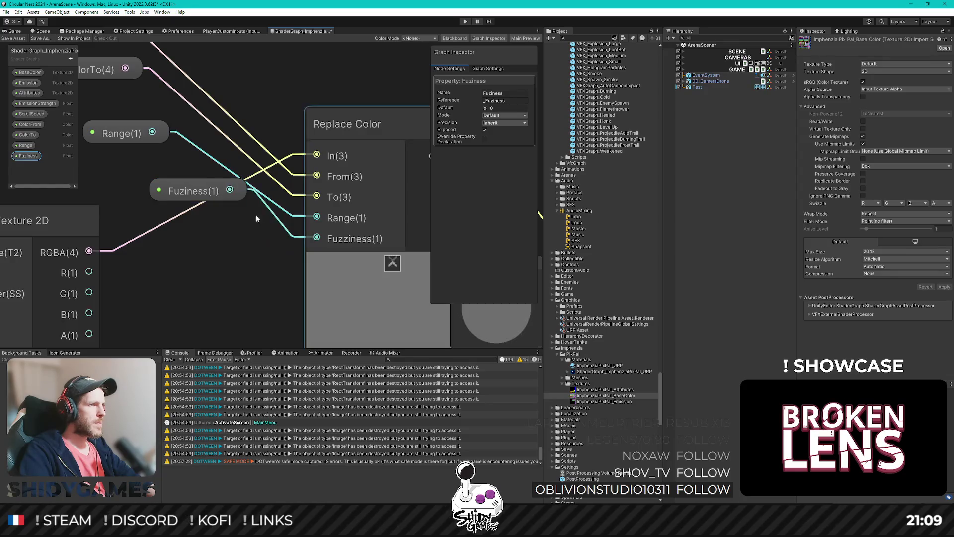
drag(191, 190, 147, 171)
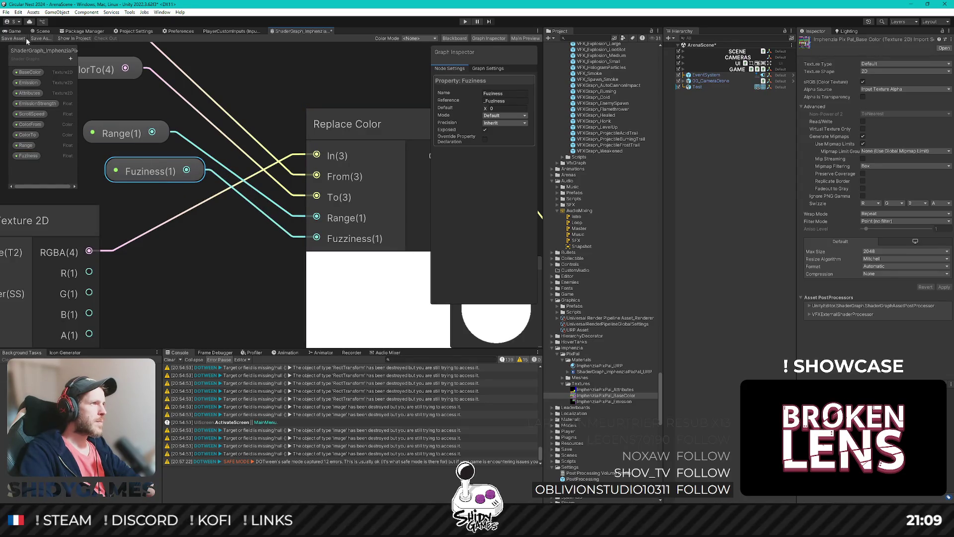
click(13, 38)
click(15, 31)
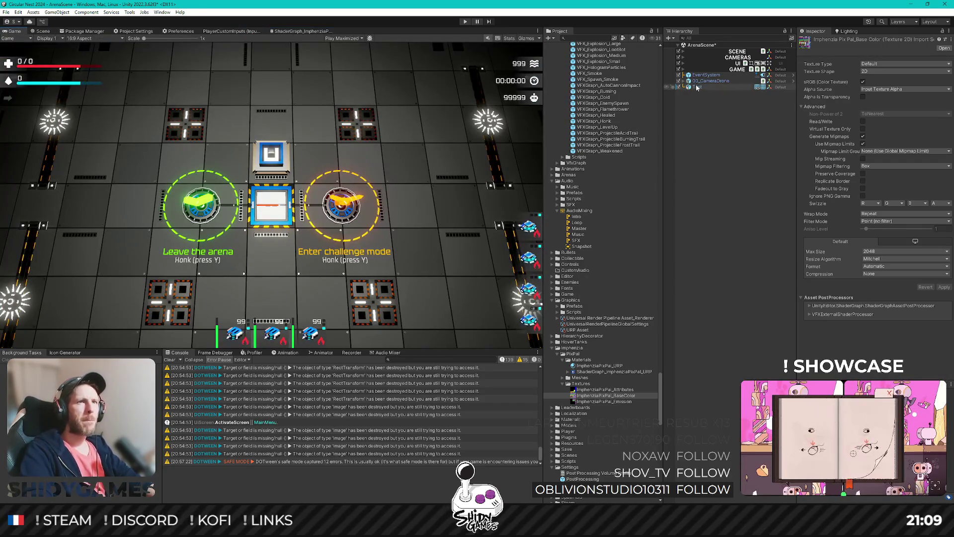
Give the Test cube's material a bright red emission colour, then deactivate the Test cube
click(697, 87)
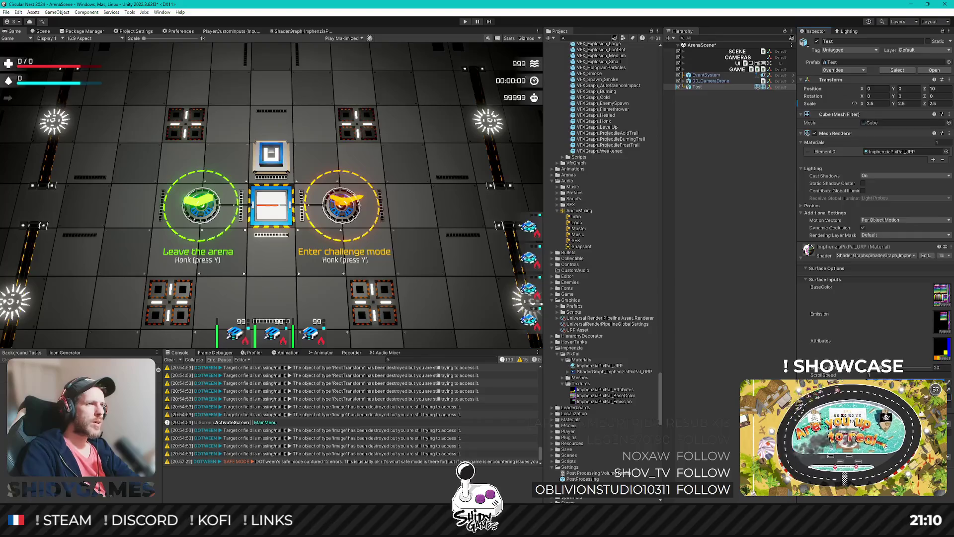
text(Test)
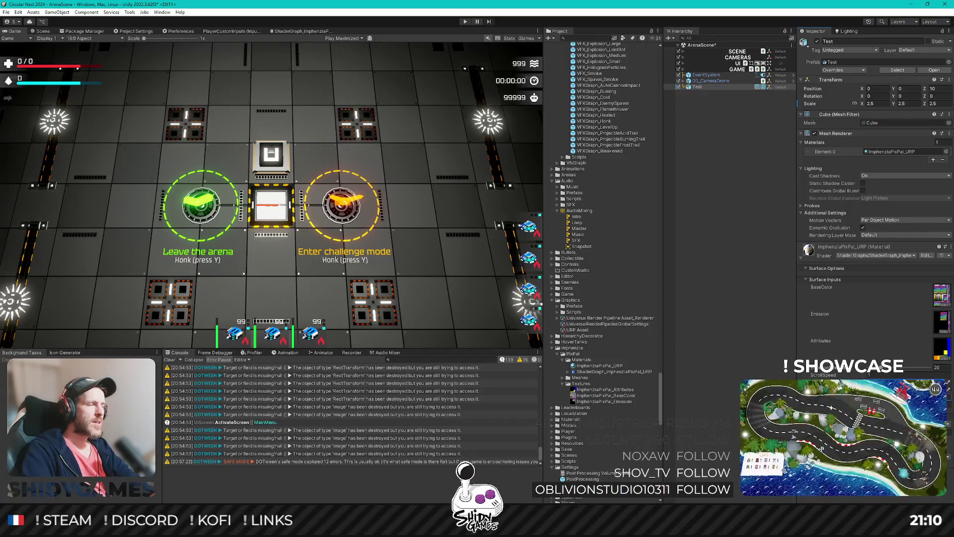
click(934, 313)
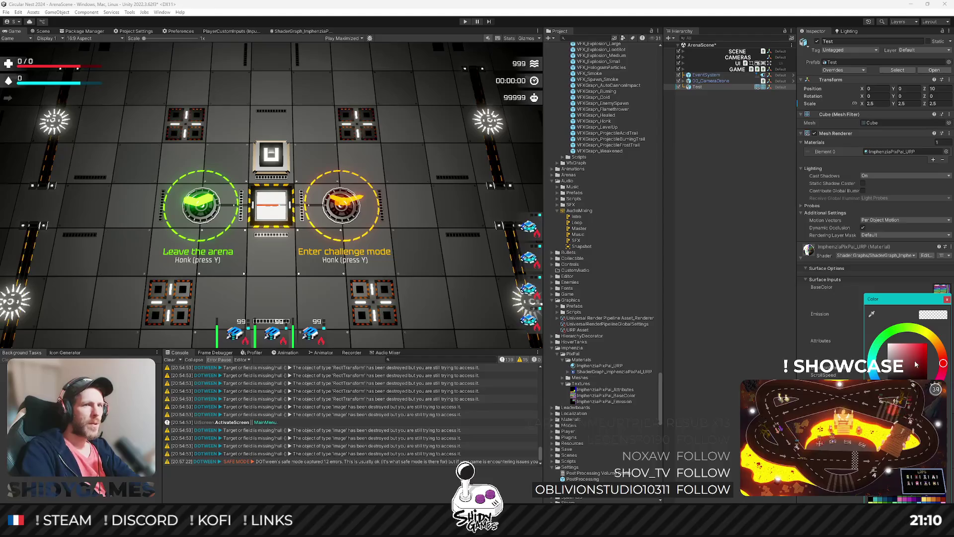
drag(916, 364, 938, 324)
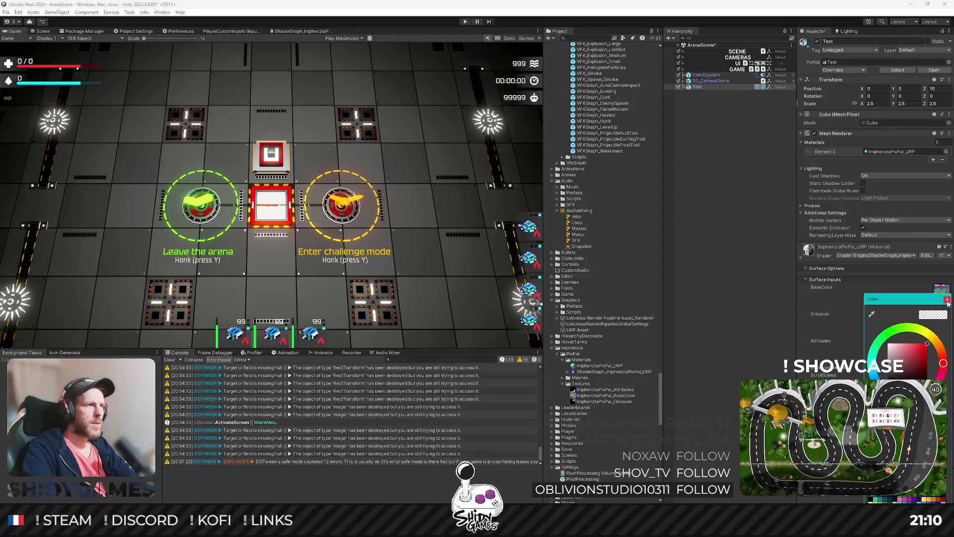
click(947, 300)
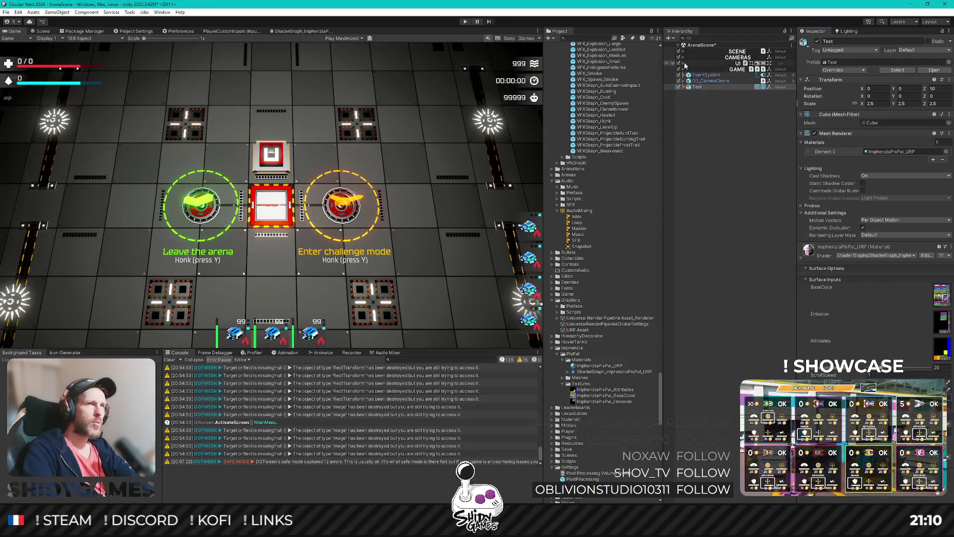
click(705, 88)
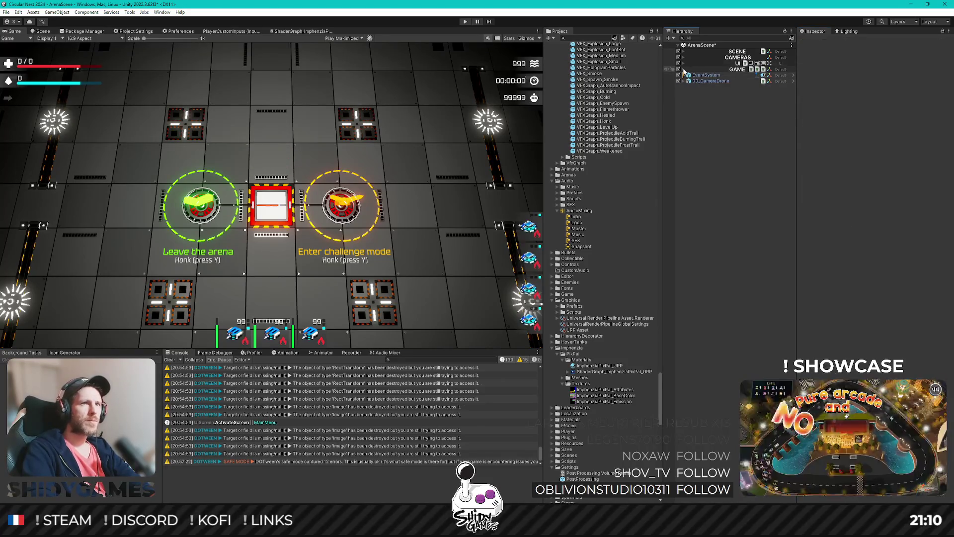
Expand GAME, Player and HTU to show the tank's Chassis, Turrets, weapons and VFX
click(684, 70)
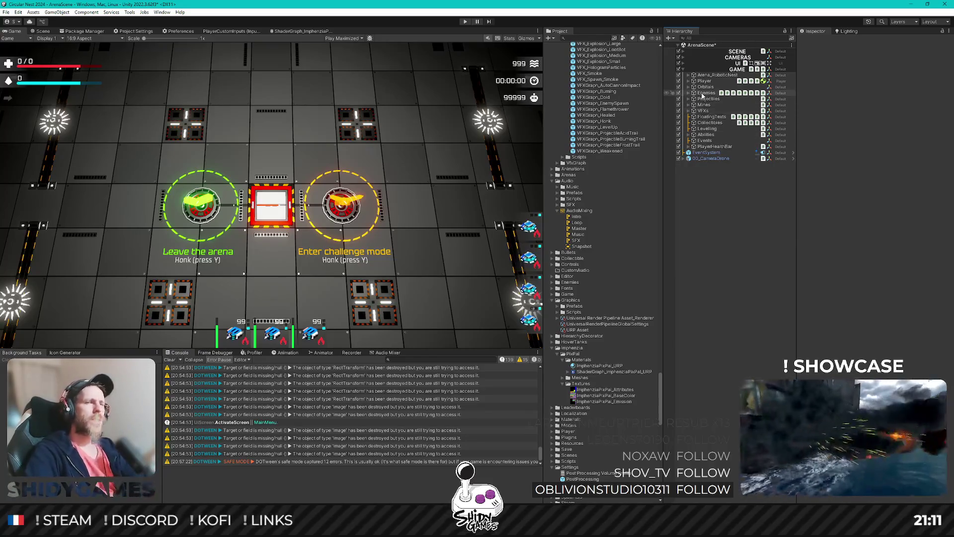
click(688, 81)
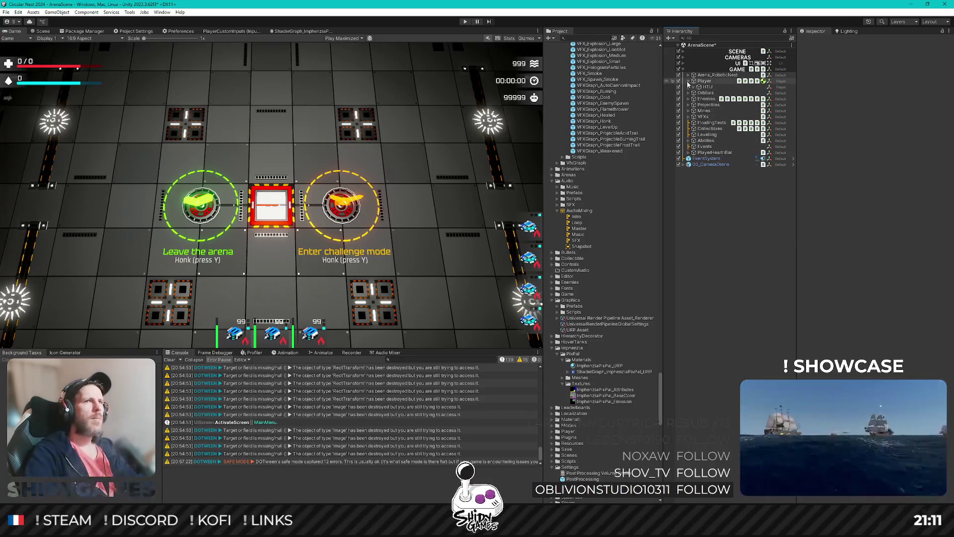
click(694, 87)
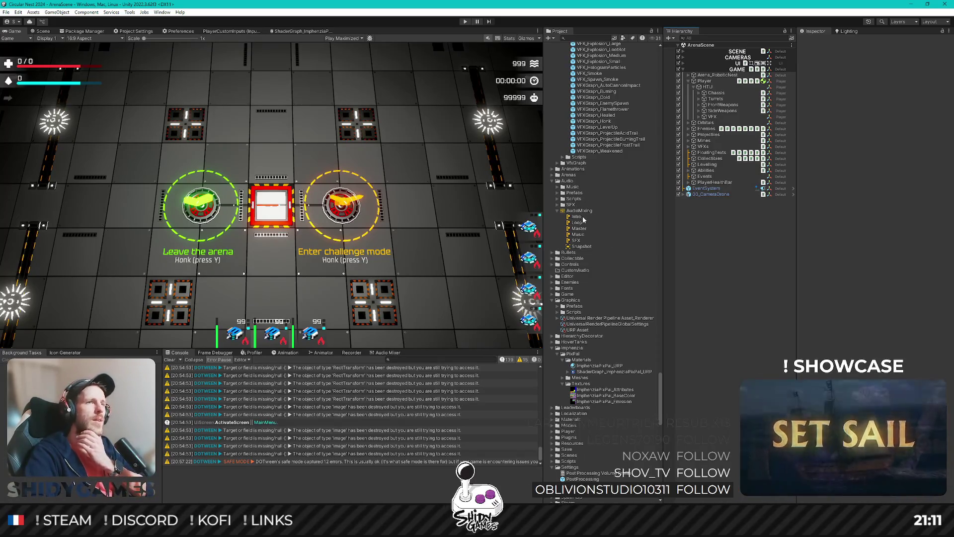
Browse the Project panel and open Scenes/StartScene
scroll(583, 220, up, 3)
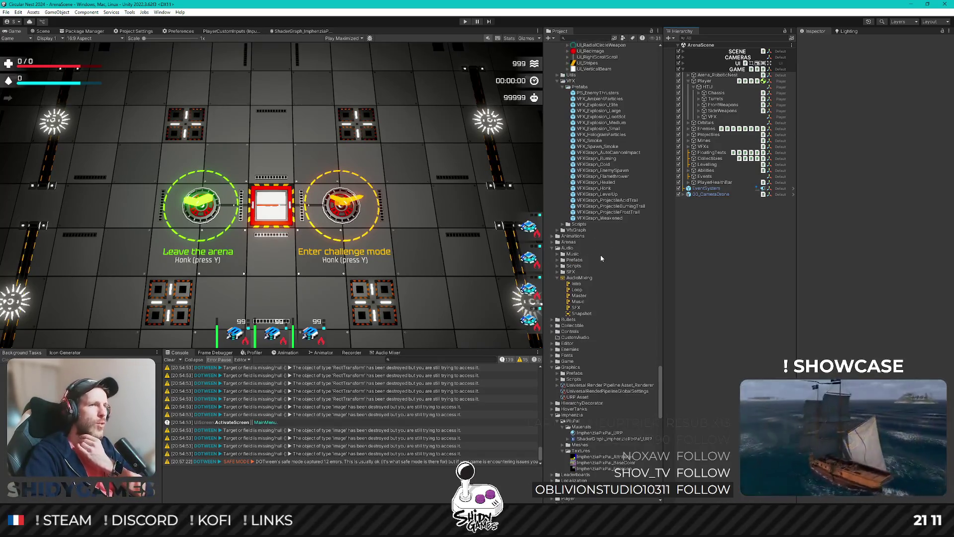
click(556, 248)
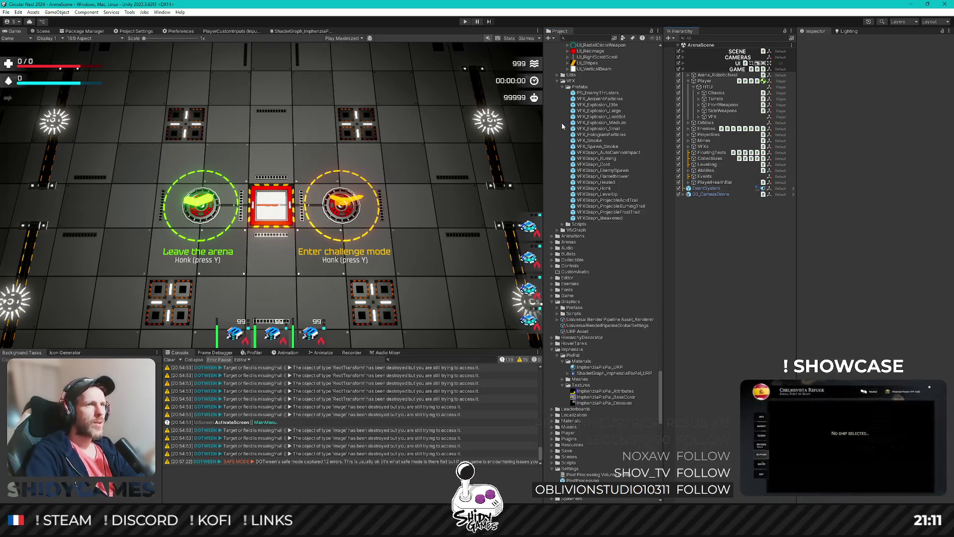
scroll(596, 376, down, 10)
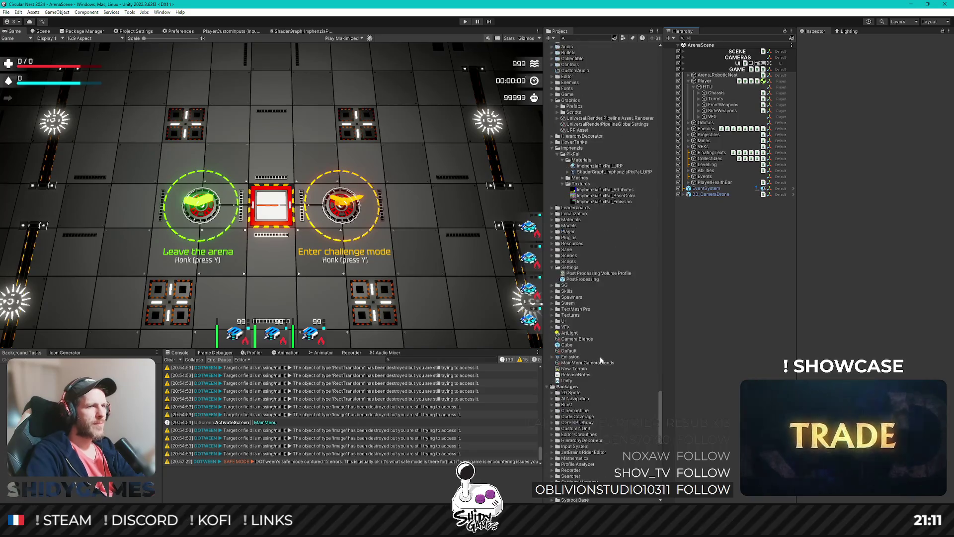
scroll(601, 352, down, 3)
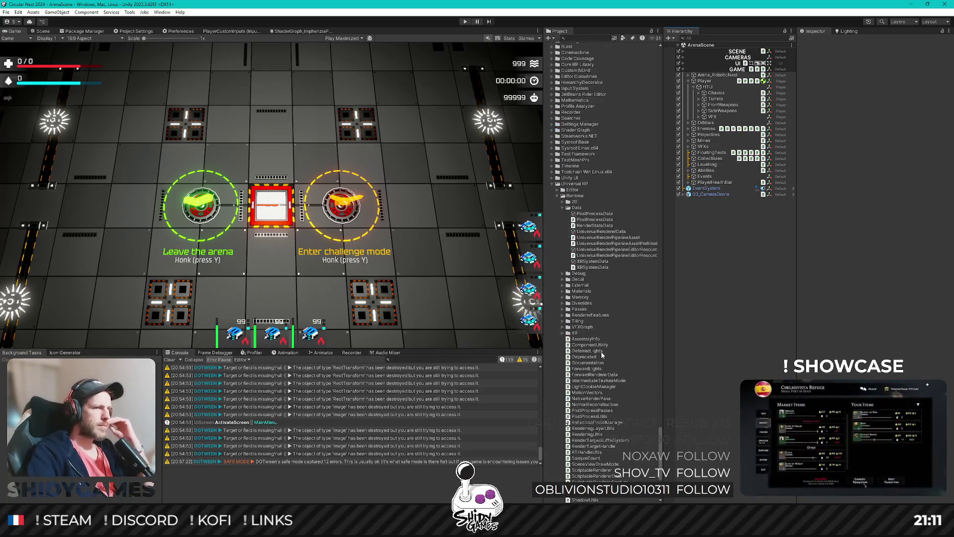
scroll(596, 345, up, 15)
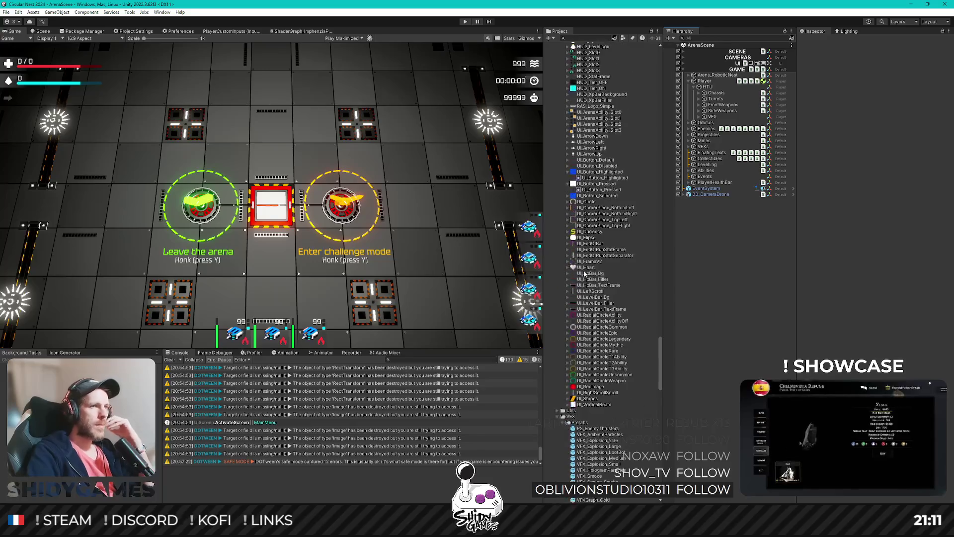
scroll(587, 298, up, 15)
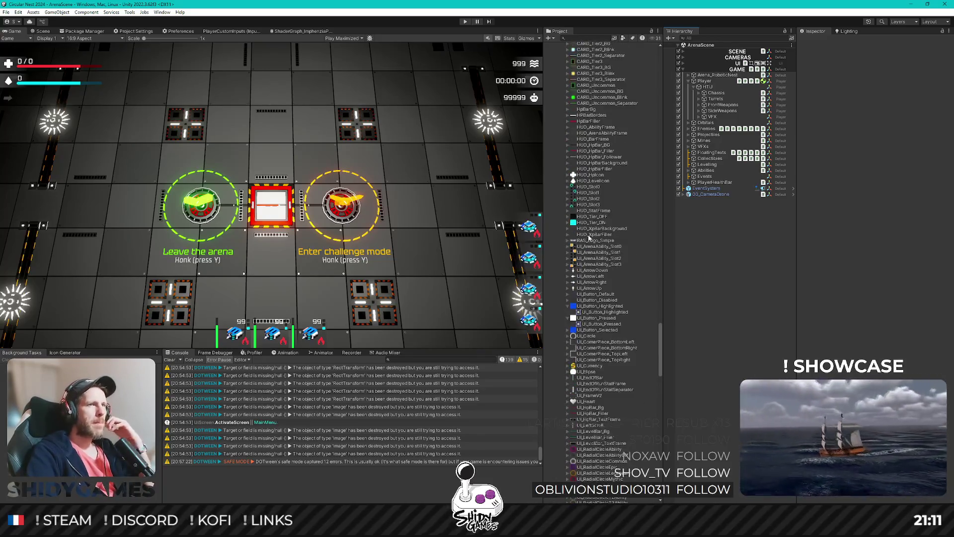
scroll(589, 263, up, 15)
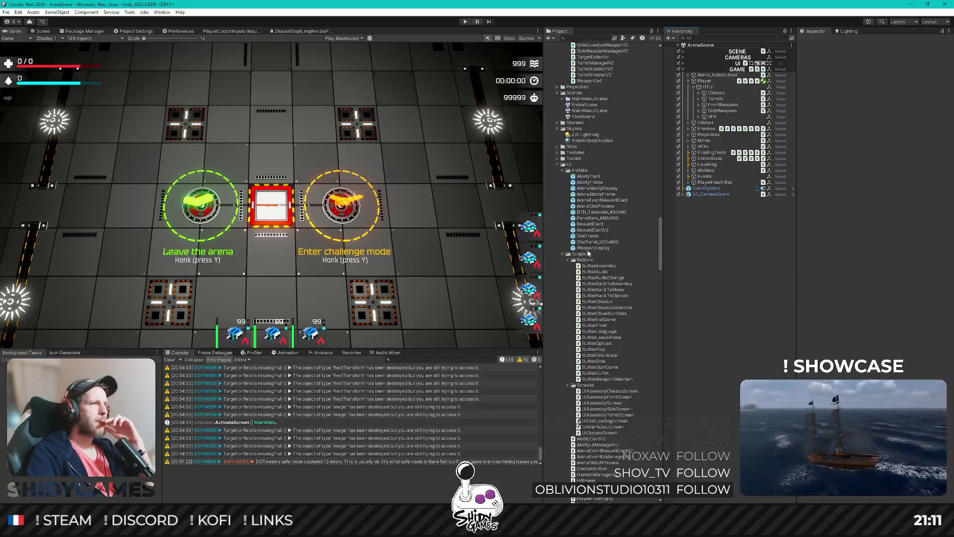
double_click(584, 274)
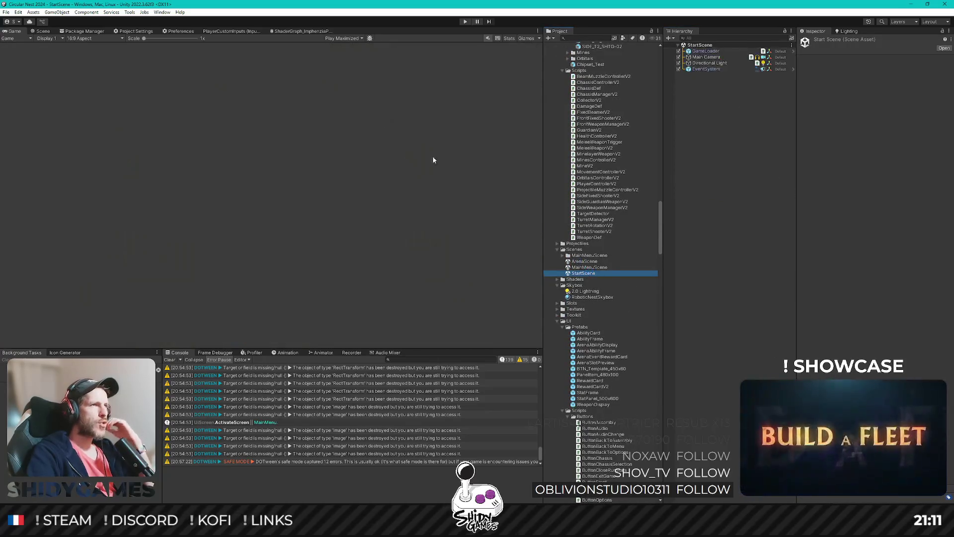
Playtest in Play Focused mode, start the game and go to the tank Assembly screen
click(351, 40)
click(343, 44)
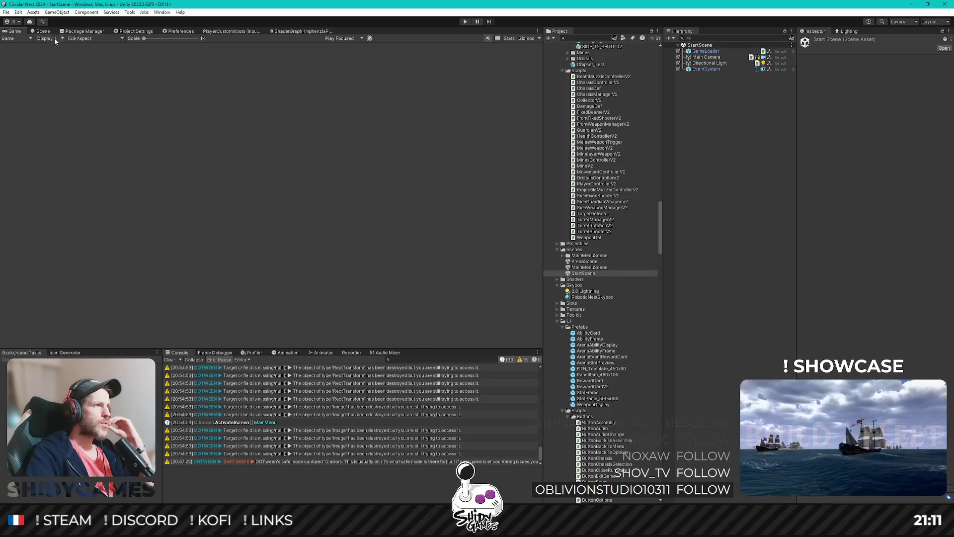
click(465, 21)
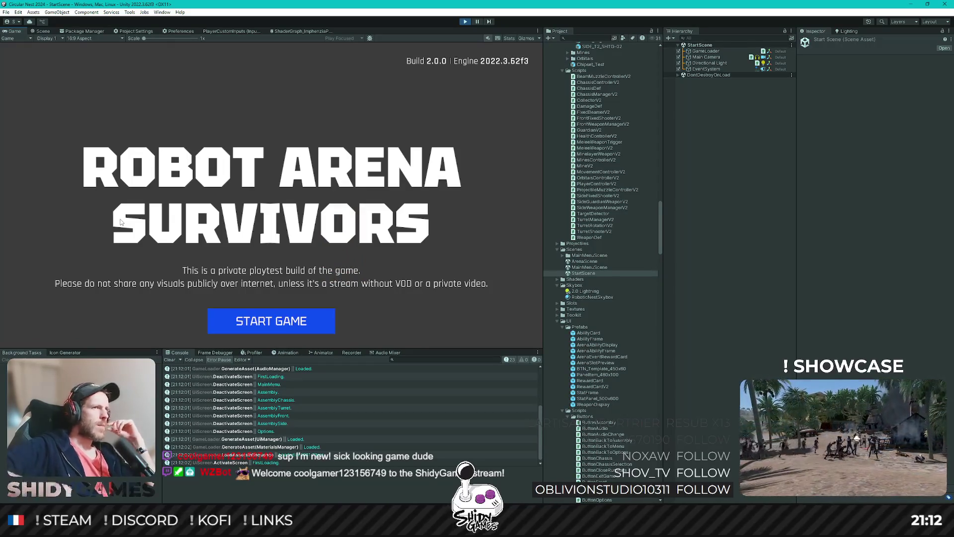
click(245, 322)
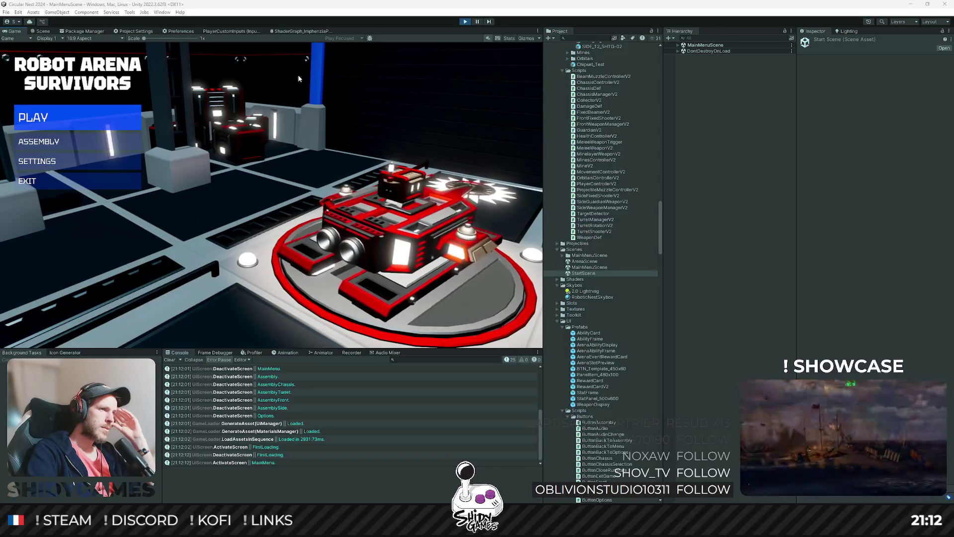
click(39, 141)
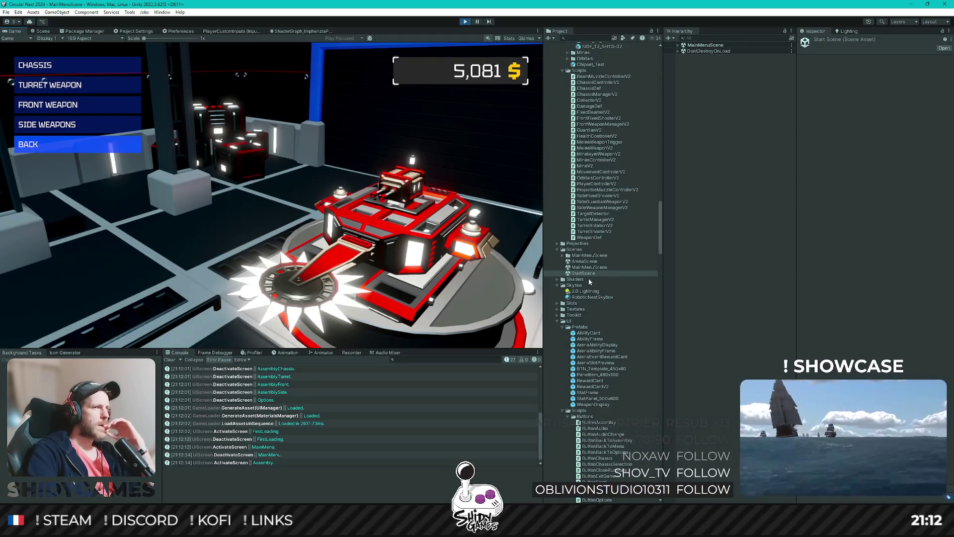
Select the ImphenziaPixPal_URP material and shift ColorTo's hue using HSV sliders
scroll(598, 276, down, 15)
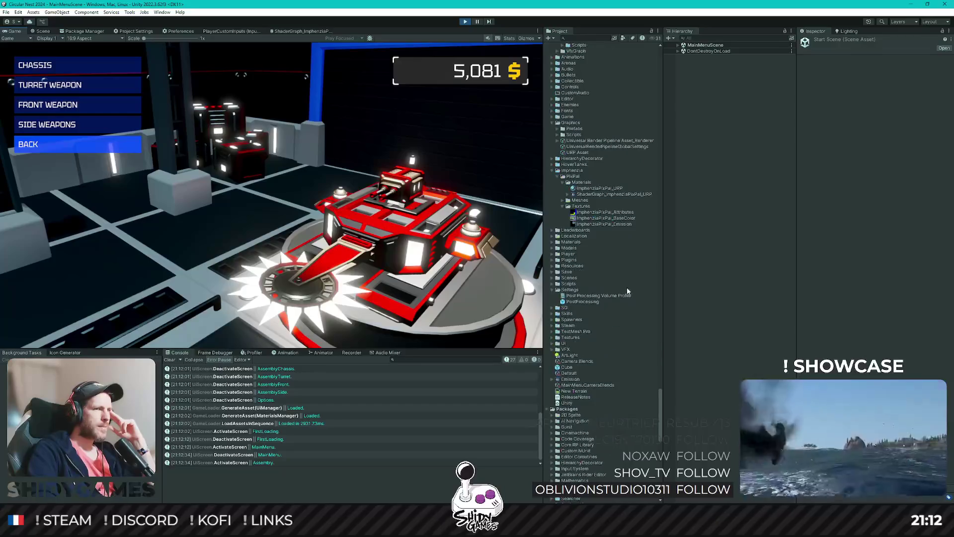
click(607, 189)
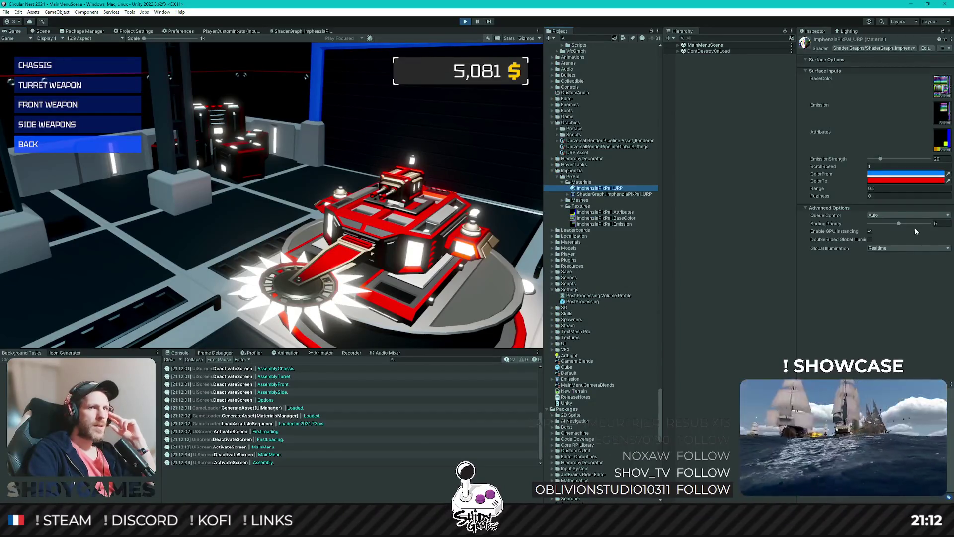
click(870, 181)
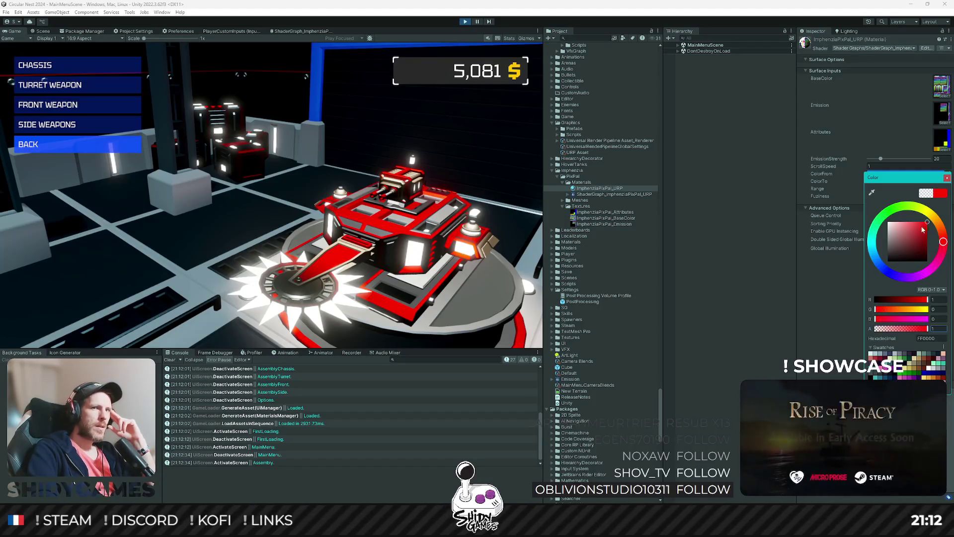
click(926, 300)
mouse_move(927, 301)
mouse_down()
mouse_move(880, 301)
mouse_move(930, 300)
mouse_up()
click(930, 289)
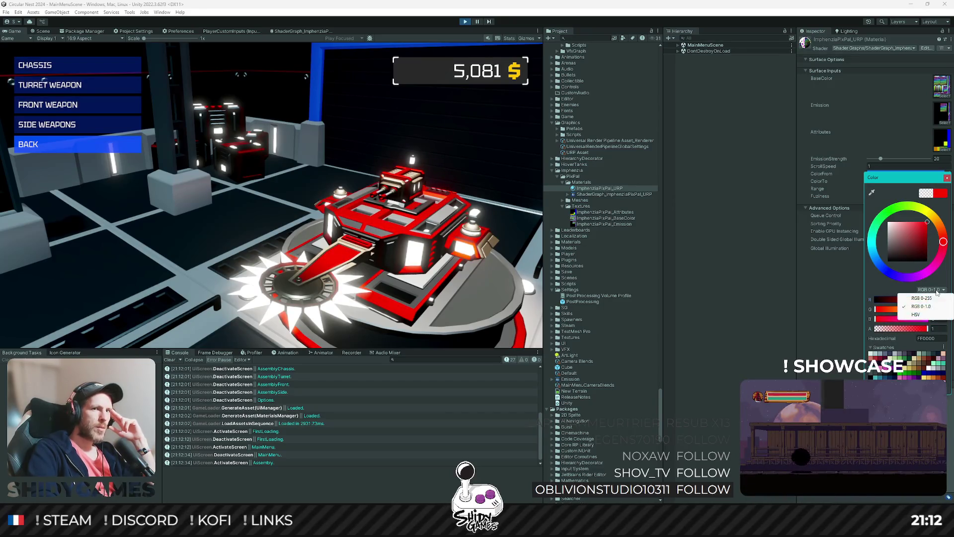
click(923, 314)
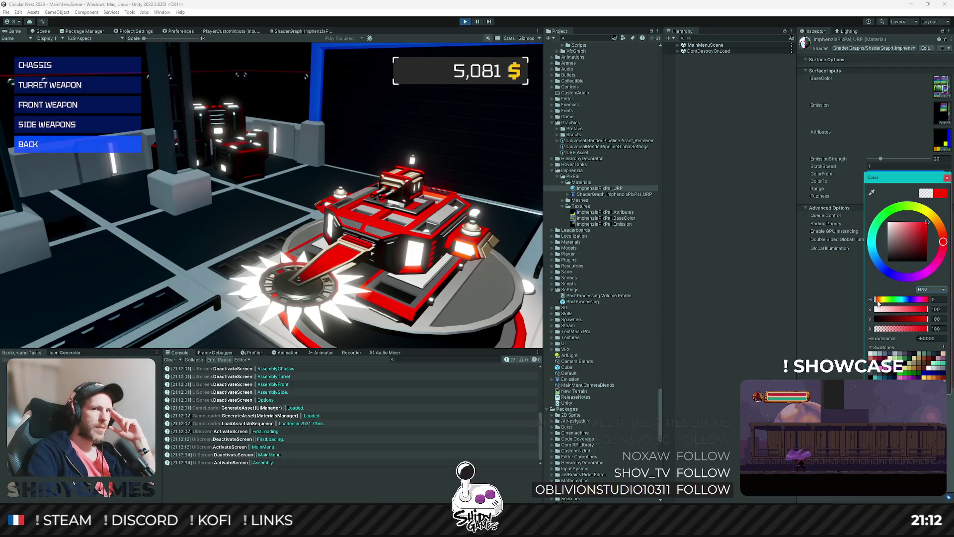
mouse_move(877, 301)
mouse_down()
mouse_move(933, 301)
mouse_move(875, 303)
mouse_move(904, 302)
mouse_up()
Switch the picker to RGB 0-255 and adjust ColorTo until the accents turn orange
click(929, 290)
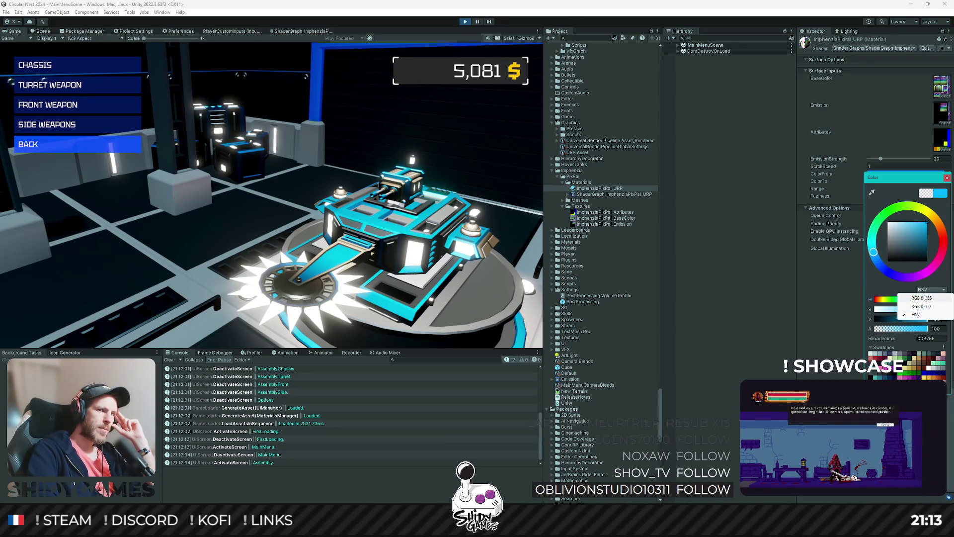
click(924, 297)
mouse_move(915, 230)
mouse_down()
mouse_move(846, 196)
mouse_move(848, 284)
mouse_move(855, 208)
mouse_move(849, 269)
mouse_move(852, 219)
mouse_up()
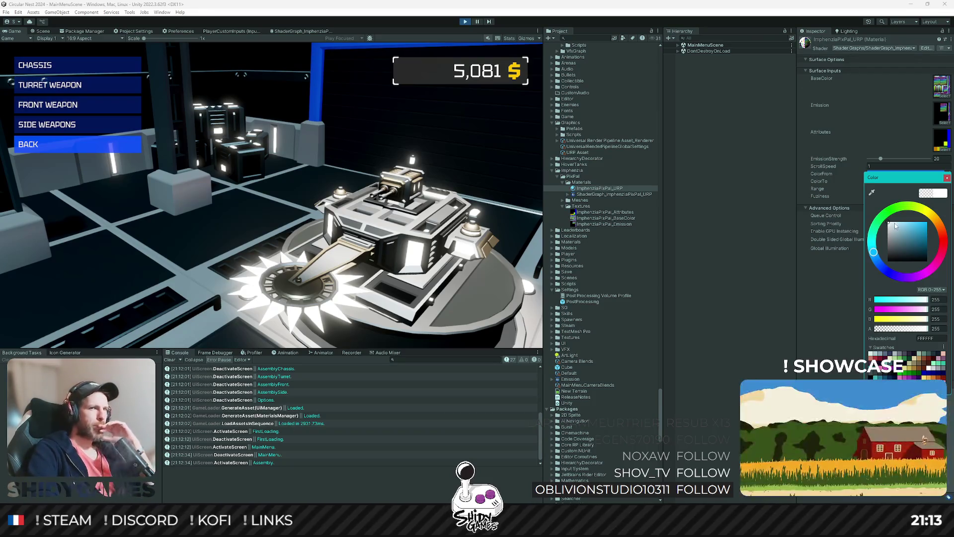
drag(896, 226, 937, 224)
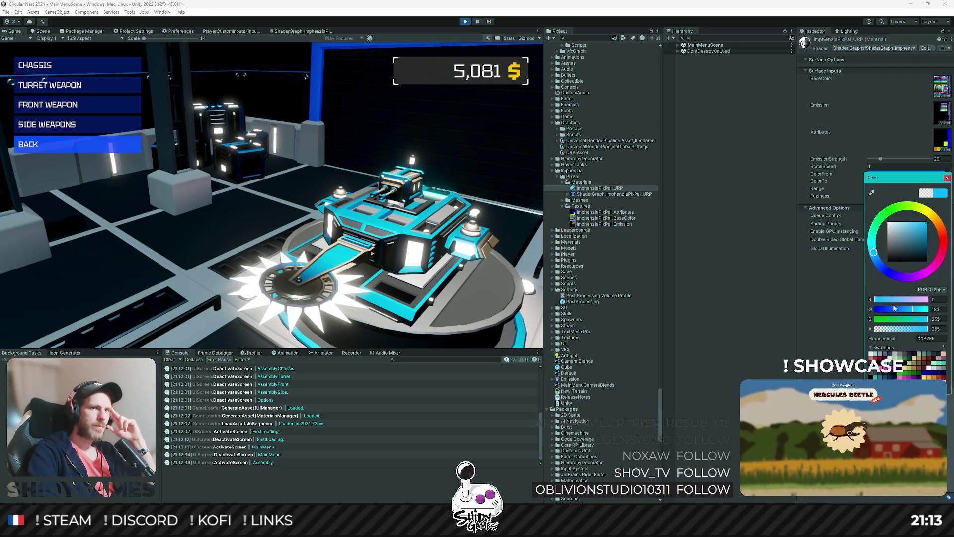
mouse_move(903, 210)
mouse_down()
mouse_move(920, 209)
mouse_move(889, 211)
mouse_move(883, 263)
mouse_move(877, 247)
mouse_move(903, 205)
mouse_move(944, 222)
mouse_up()
click(821, 239)
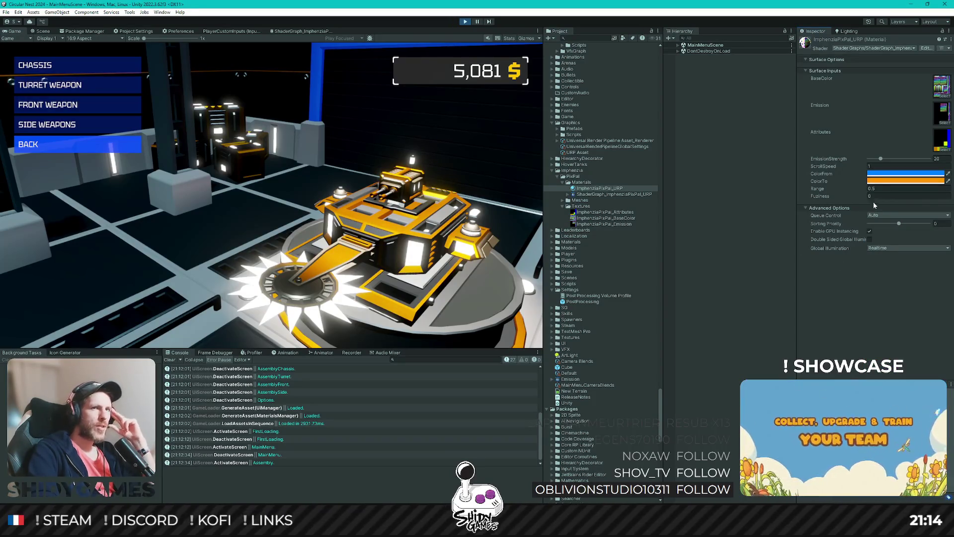
Set the palette material's Range to 0.1
mouse_move(824, 192)
mouse_down()
mouse_move(847, 192)
mouse_move(834, 192)
mouse_up()
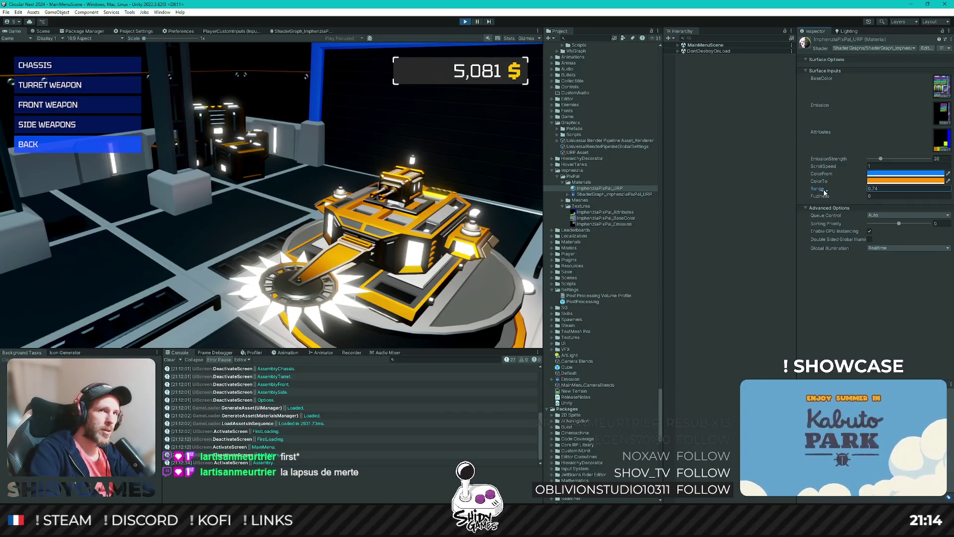
key(BackSpace)
key(BackSpace)
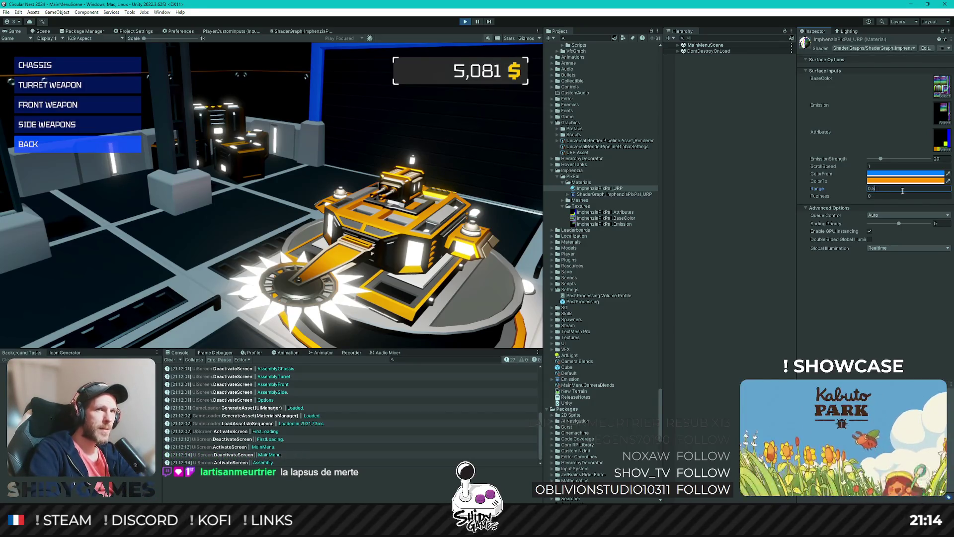
key(BackSpace)
text(4)
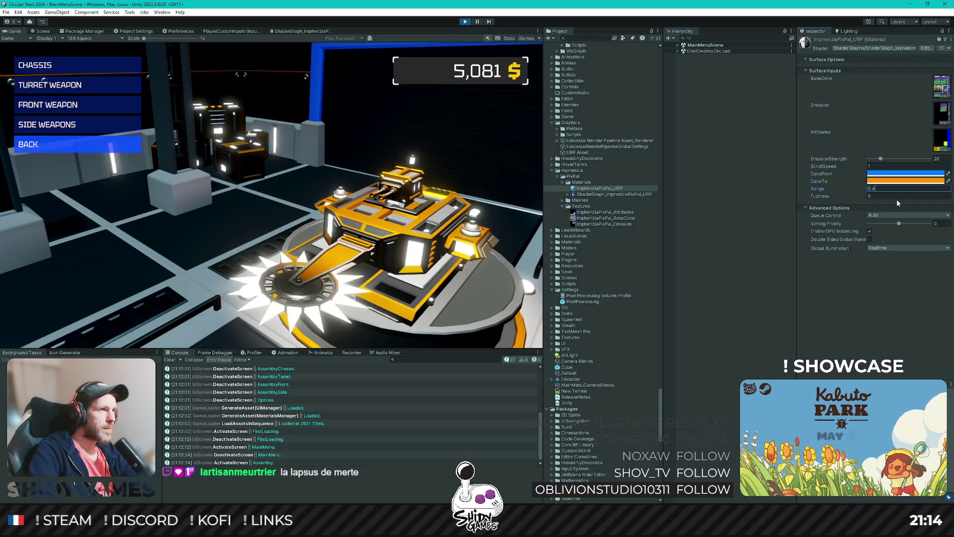
key(BackSpace)
text(2)
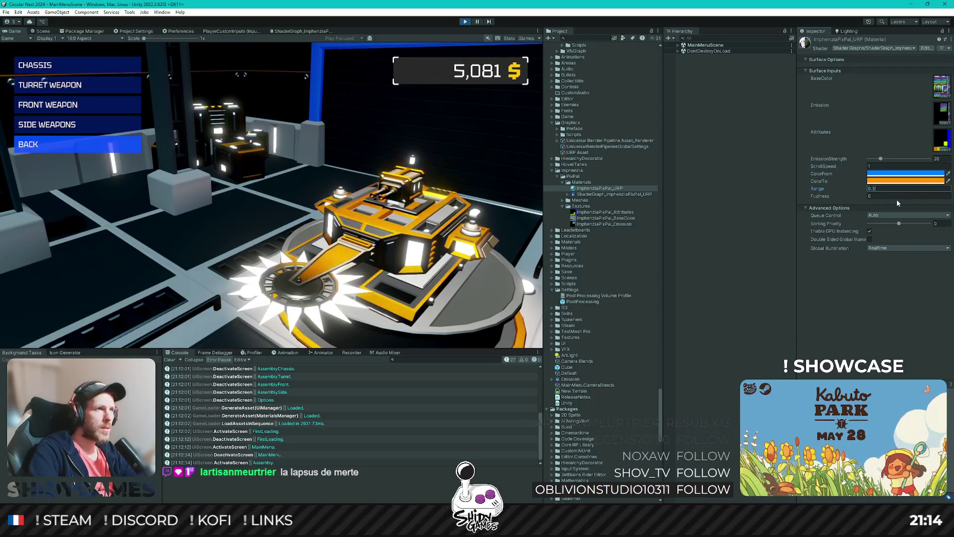
key(BackSpace)
text(1)
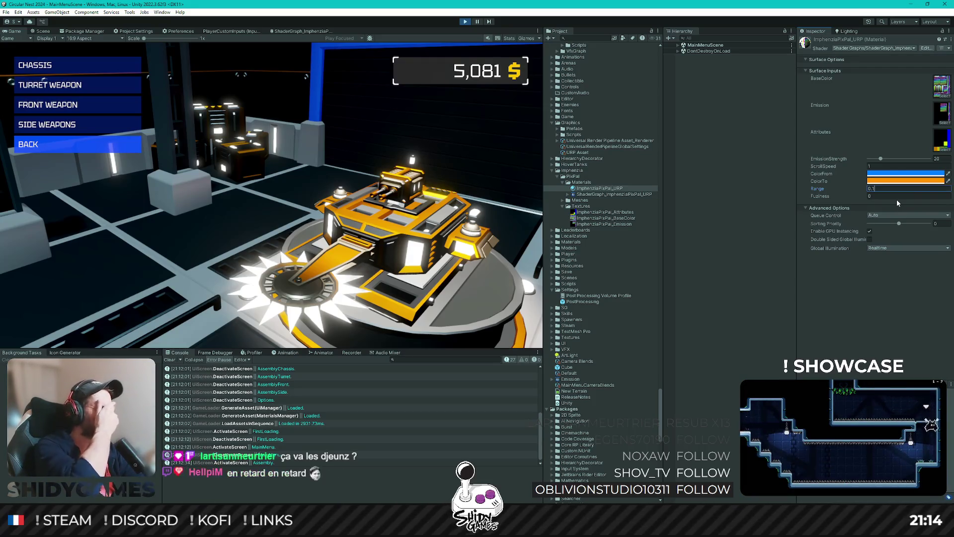
key(Return)
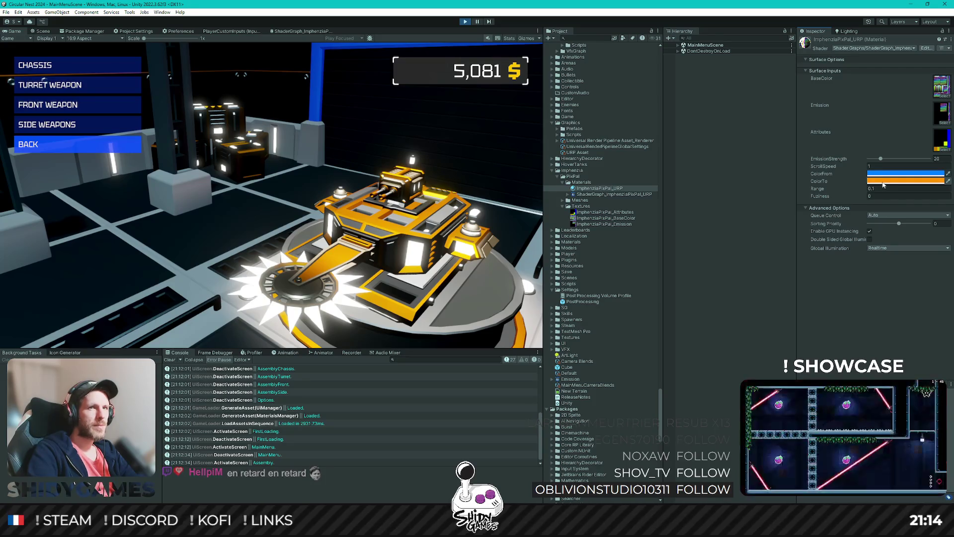
Shift ColorTo's hue to a reddish orange in the colour picker
click(879, 181)
mouse_move(939, 224)
mouse_down()
mouse_move(929, 225)
mouse_move(941, 239)
mouse_move(940, 226)
mouse_up()
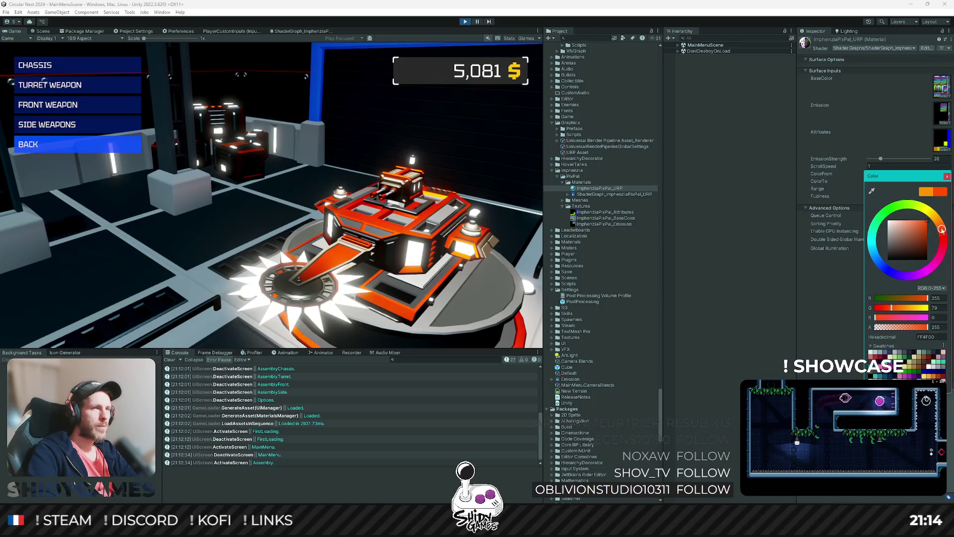
click(736, 187)
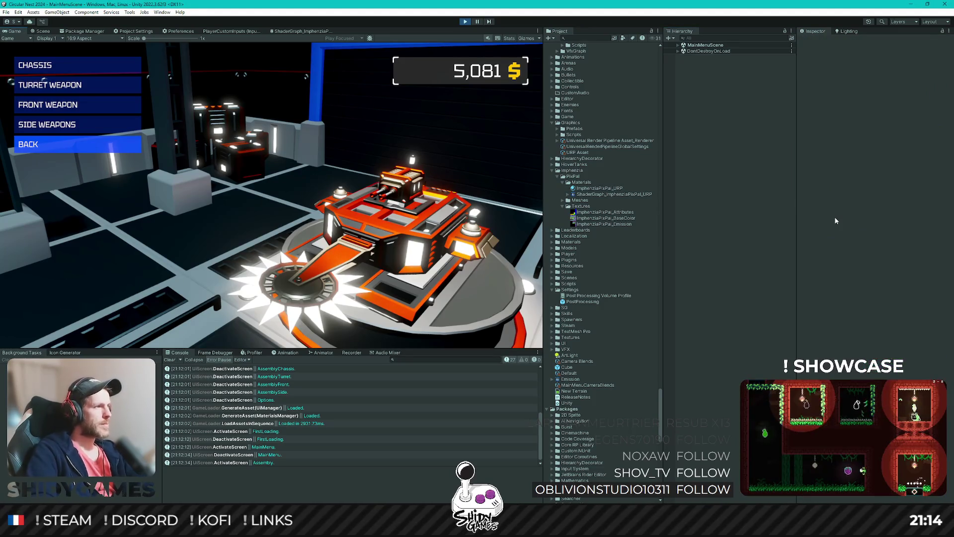
Play an arena run, choosing the Critical Chance and HP Regen upgrades
key(Return)
key(Return)
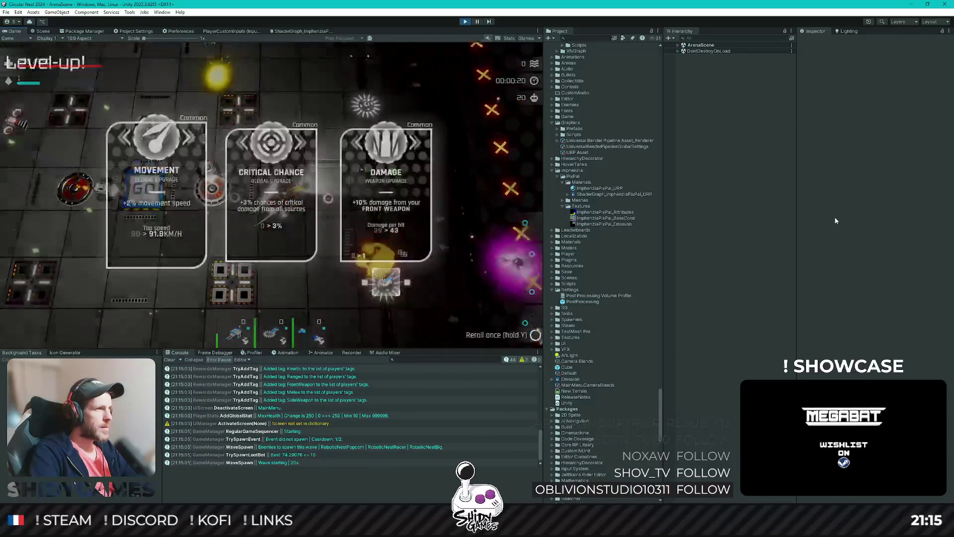
key(Return)
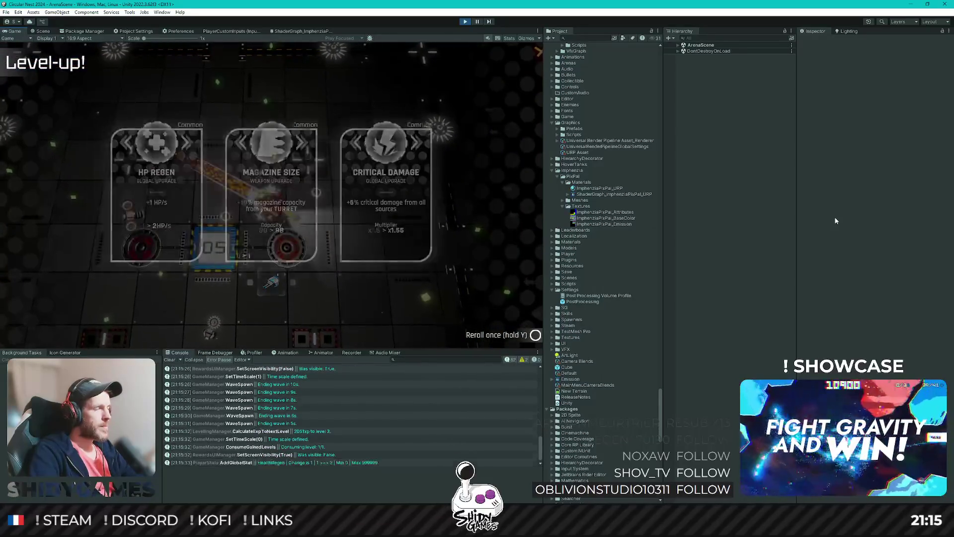
key(Return)
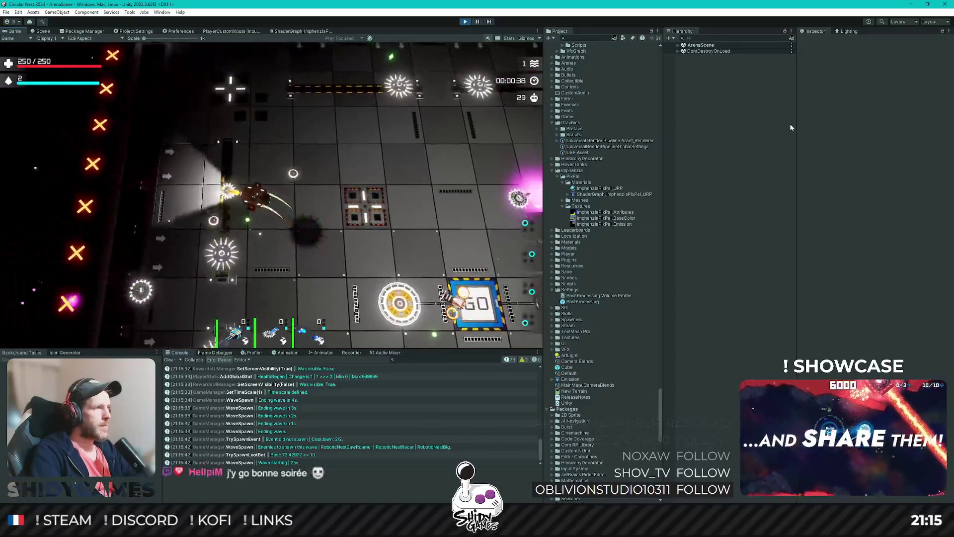
Stop play mode and set the ImphenziaPixPal_URP material's Range to 0.5
click(465, 22)
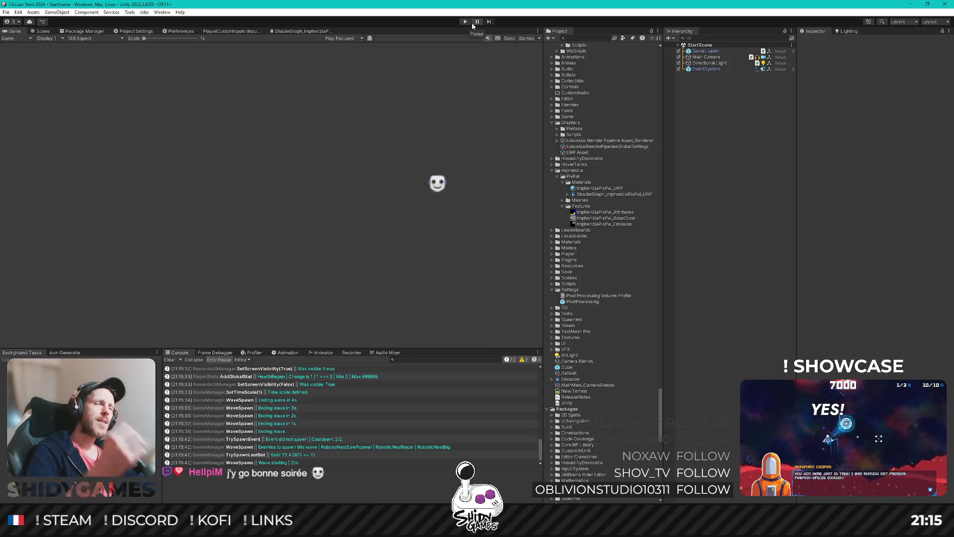
click(611, 189)
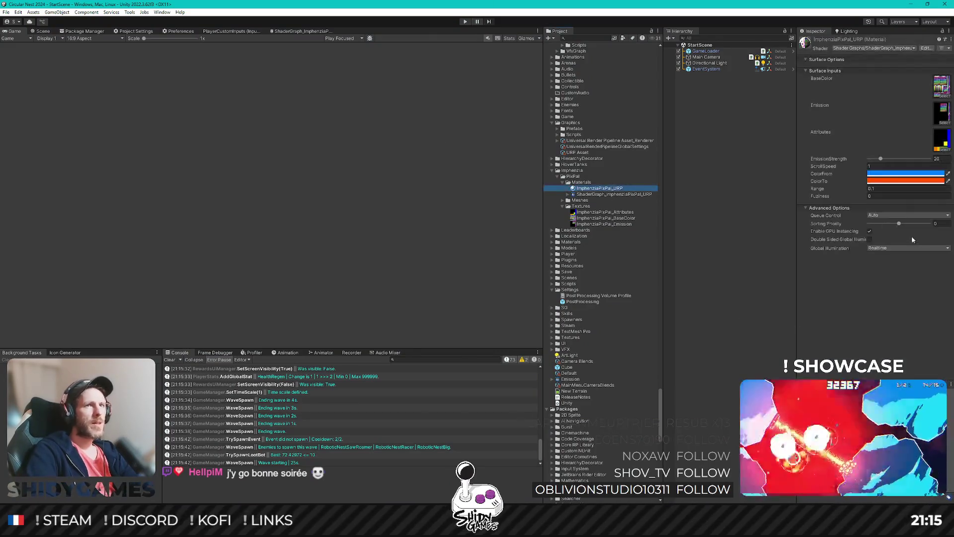
click(883, 189)
text(0.5)
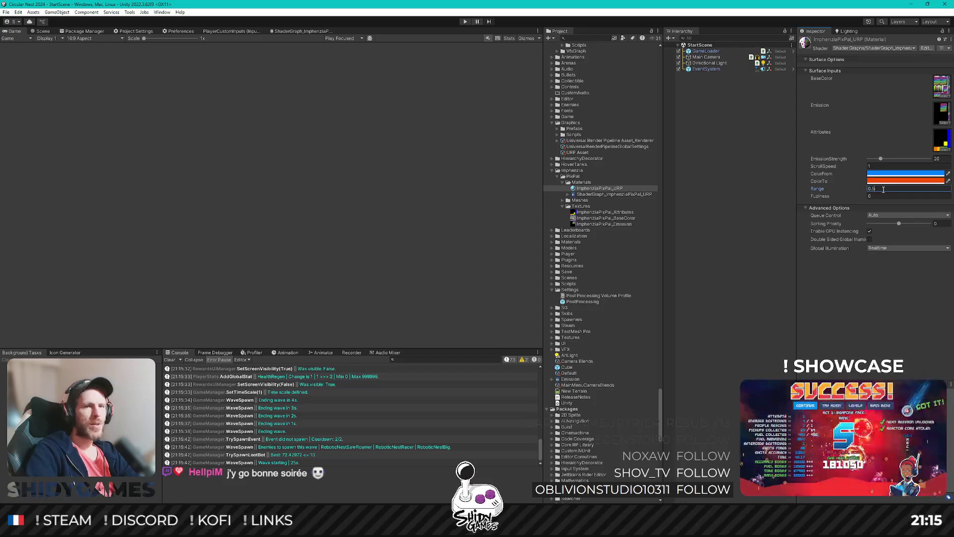
Commit the material's Range at 0.5, then open MainMenuScene from the Scenes folder
key(Return)
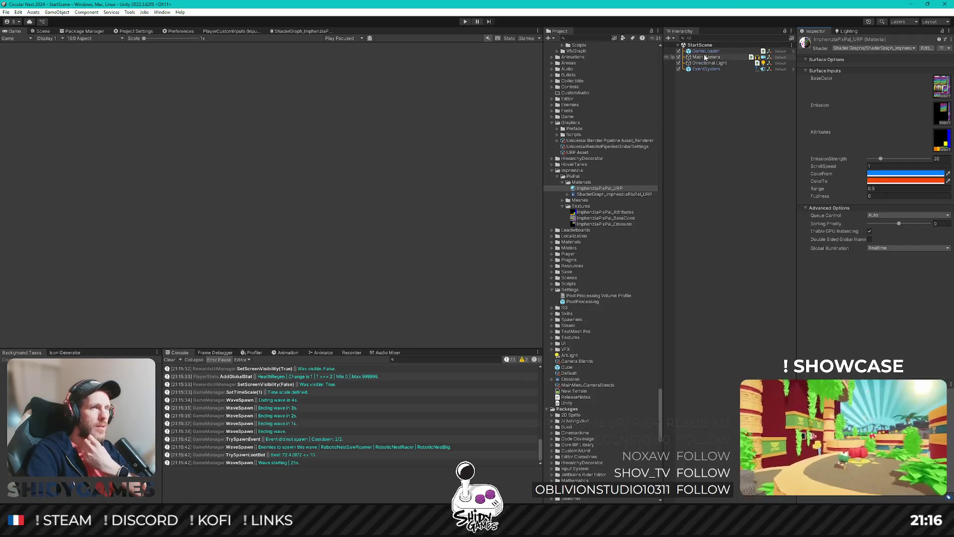
scroll(604, 169, down, 2)
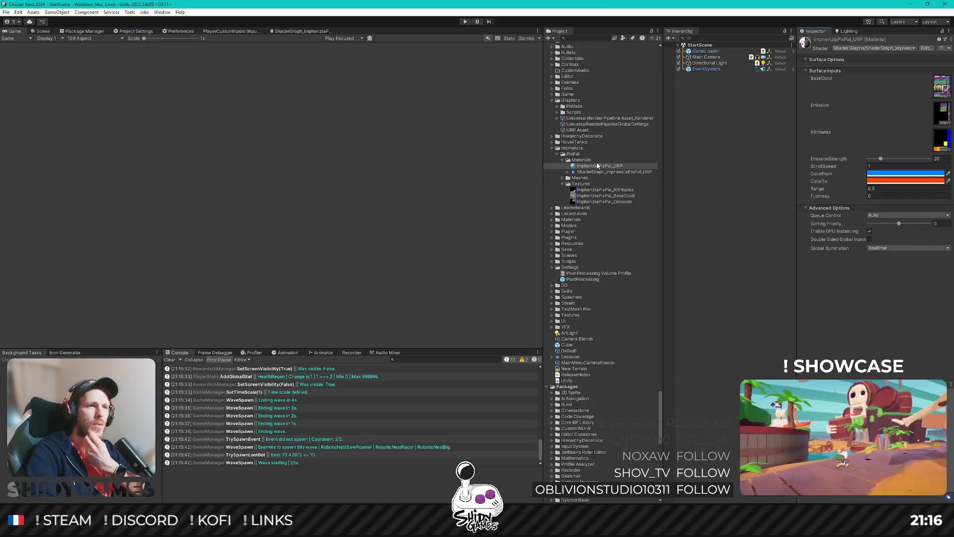
scroll(588, 290, up, 20)
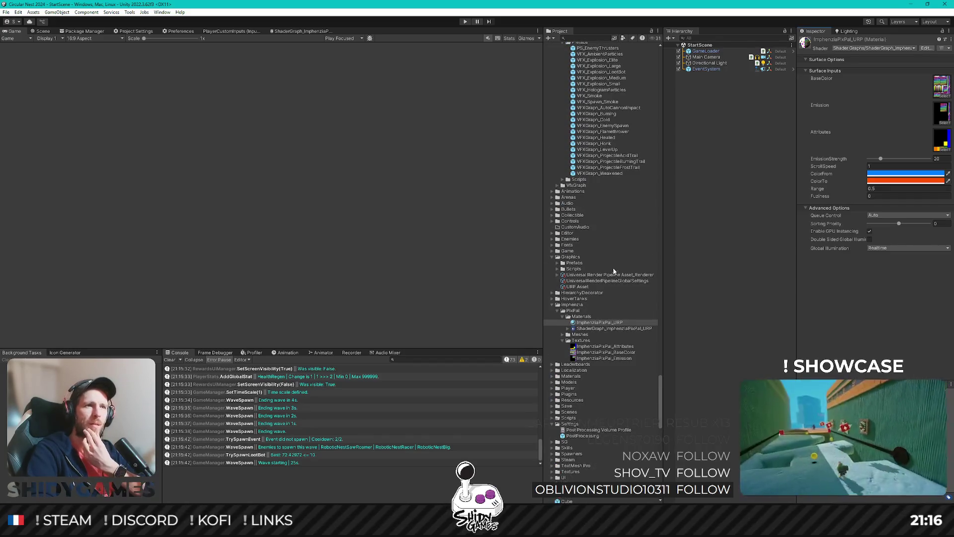
scroll(613, 280, up, 20)
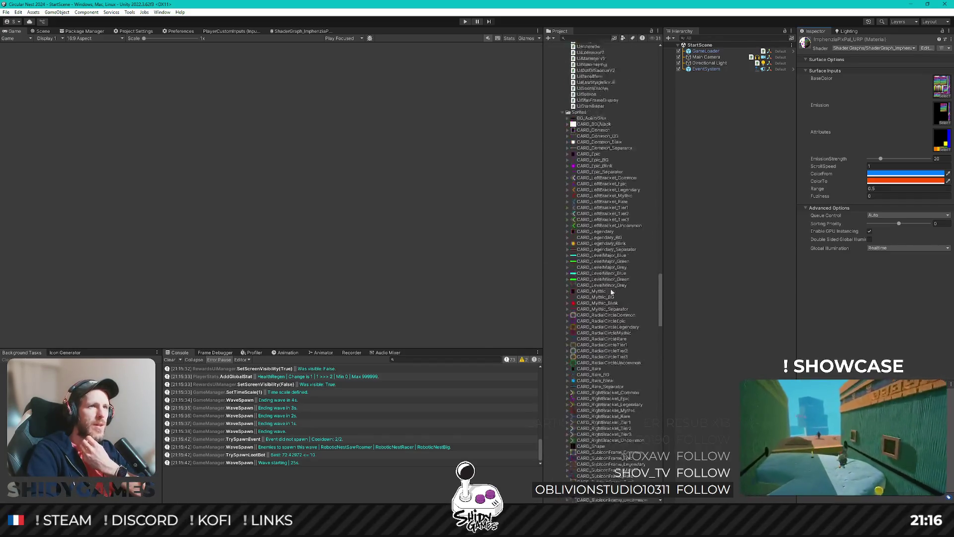
scroll(617, 288, up, 6)
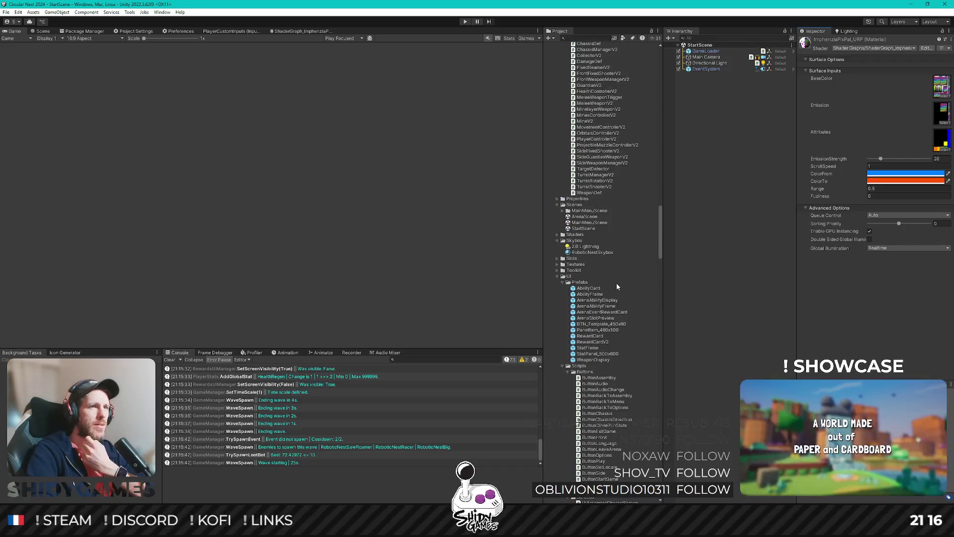
double_click(587, 223)
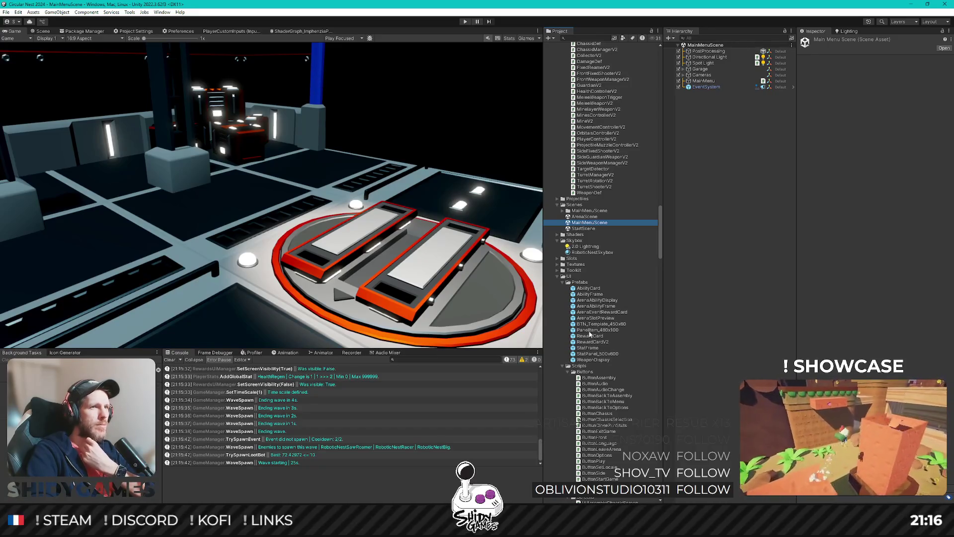
Expand Garage > Design and select Garage_Walls_Big_Door's inner mesh to inspect its ImphenziaPixPal material
click(707, 68)
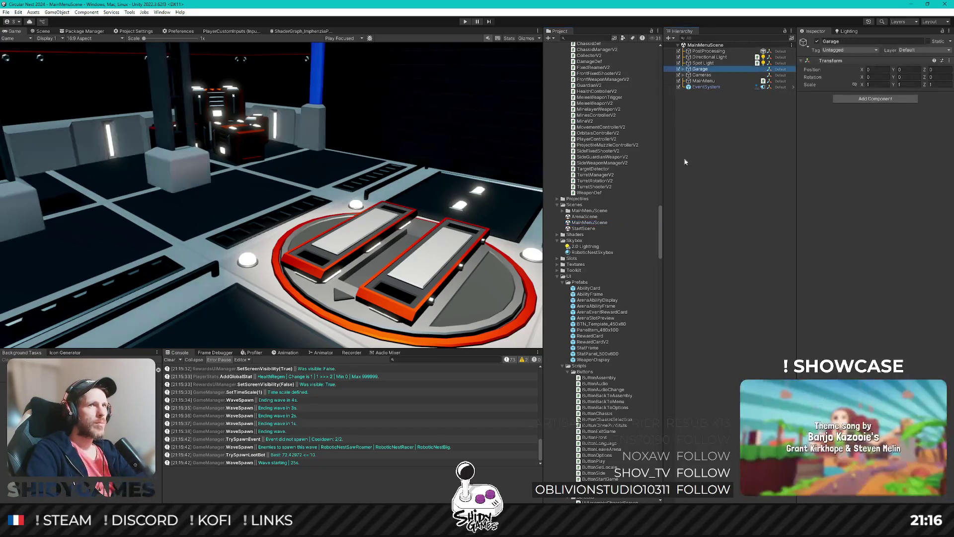
key(Right)
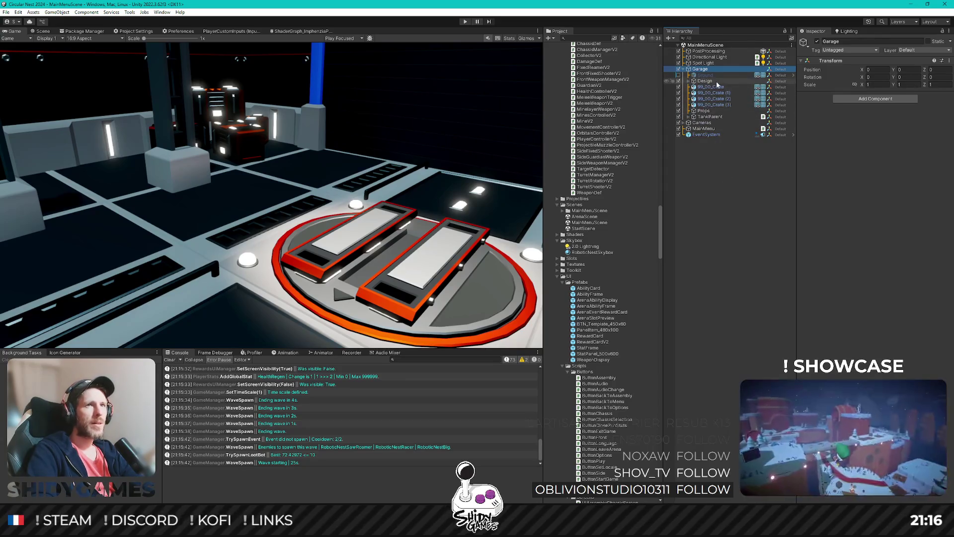
click(704, 81)
key(Right)
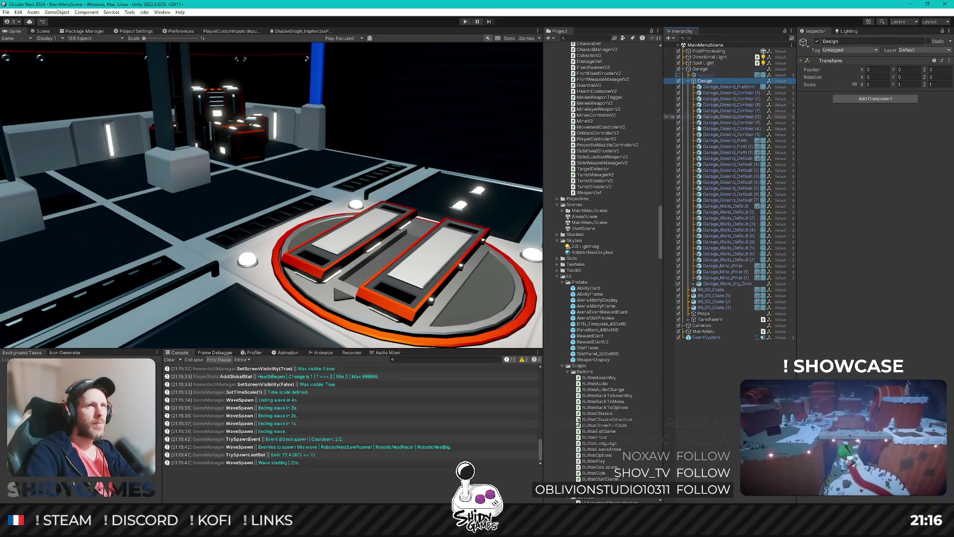
click(725, 284)
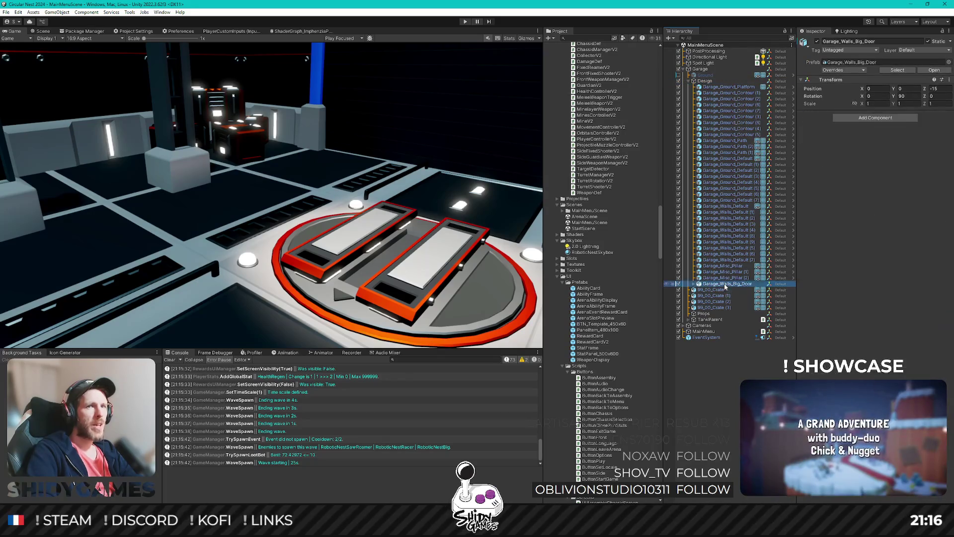
key(Right)
key(Down)
key(Down)
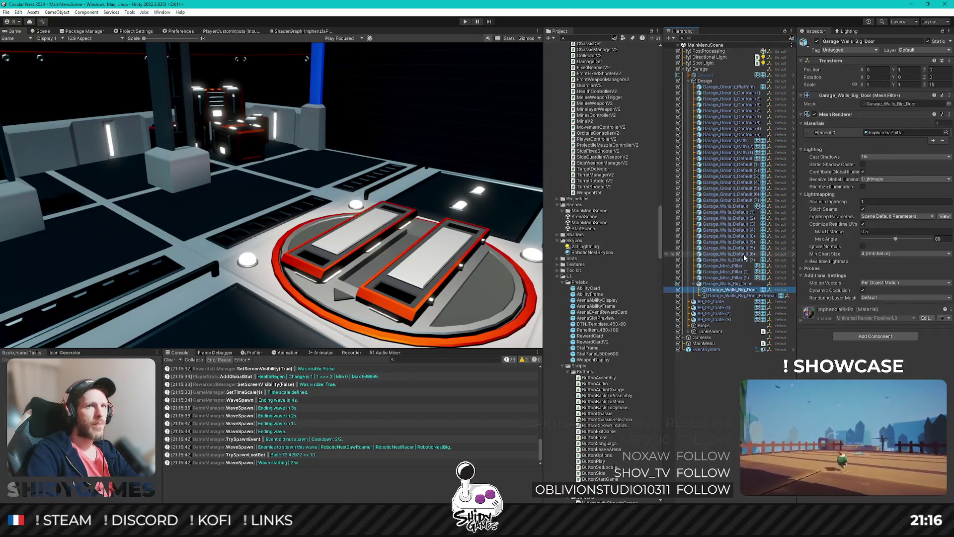
key(Up)
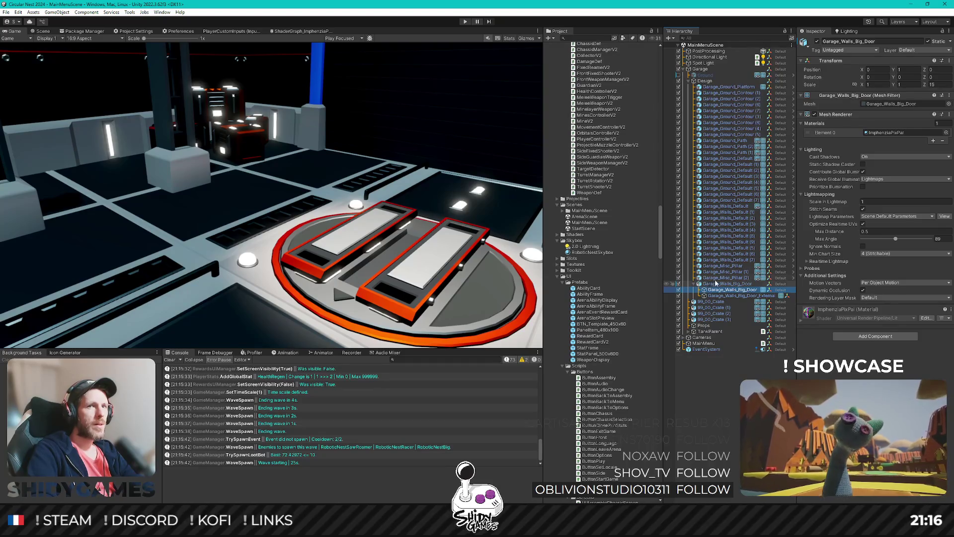
scroll(615, 329, up, 15)
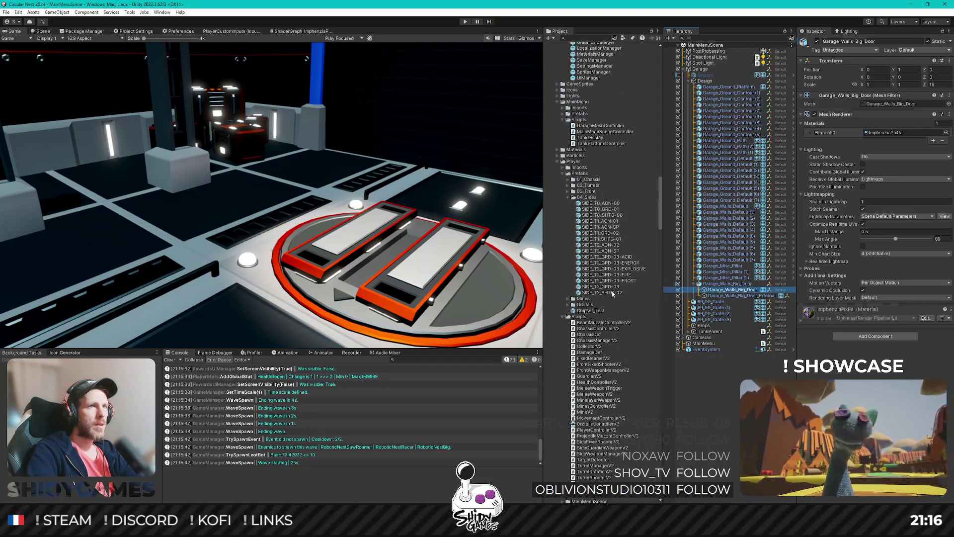
scroll(600, 256, up, 10)
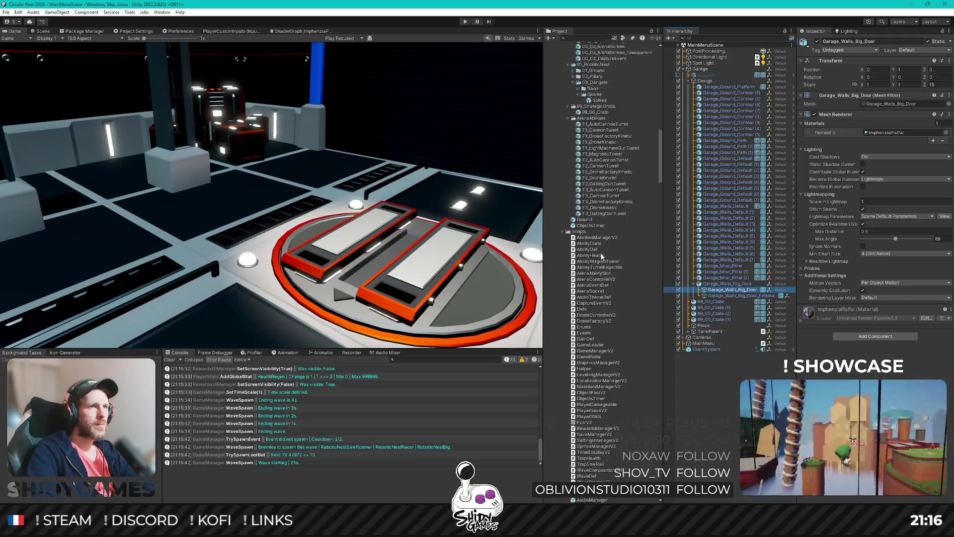
scroll(601, 256, up, 15)
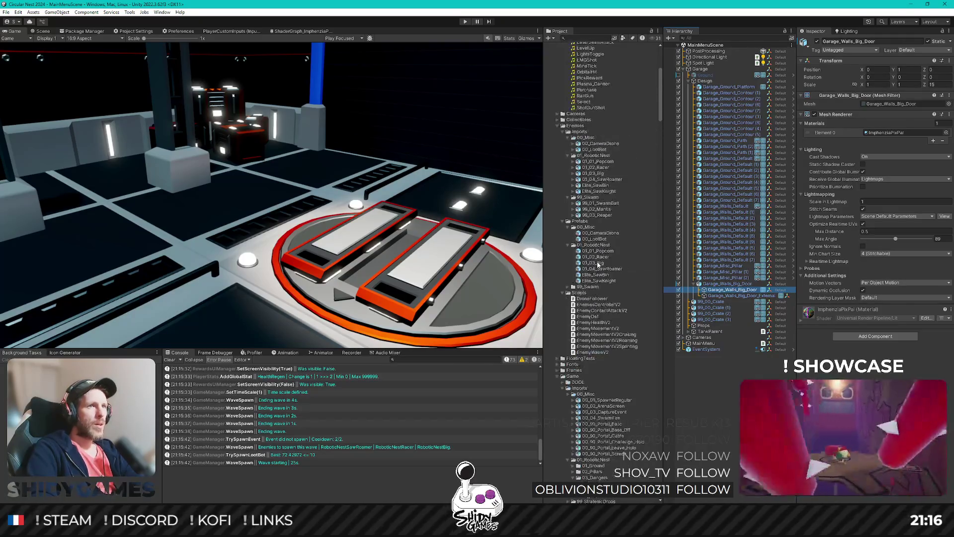
scroll(598, 262, down, 3)
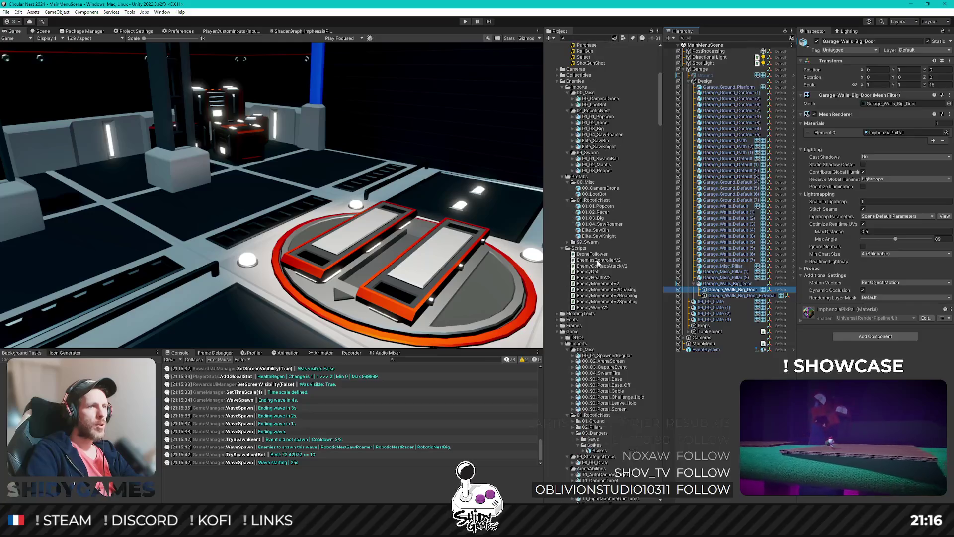
scroll(598, 263, up, 6)
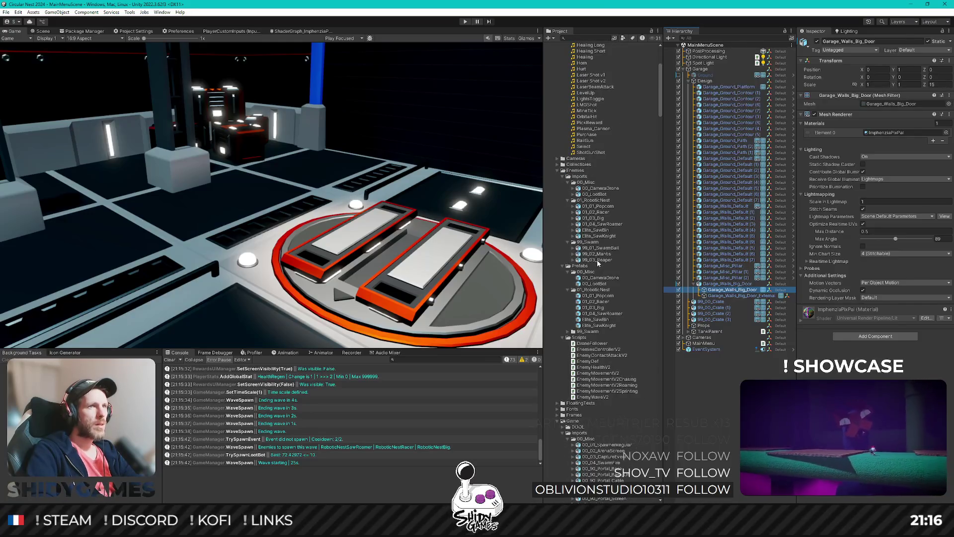
scroll(598, 262, down, 20)
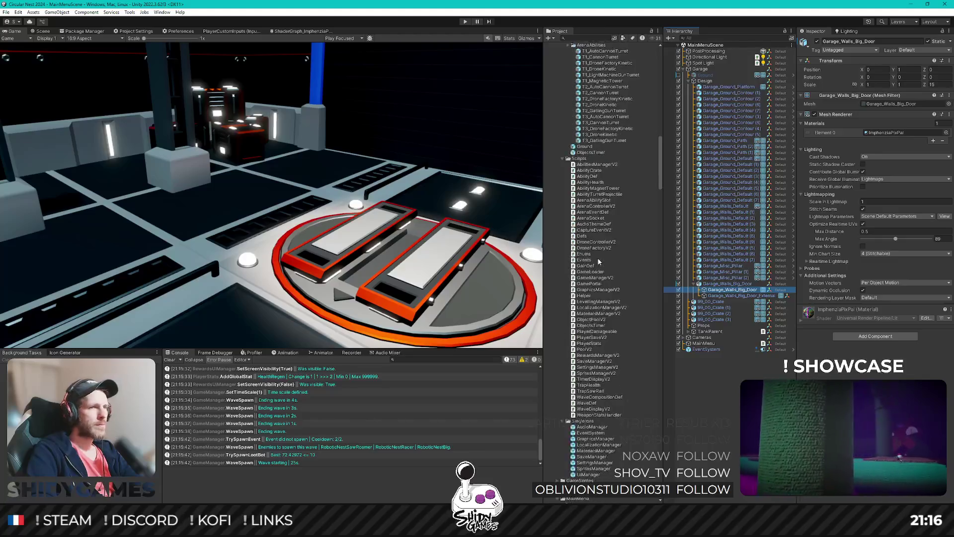
scroll(597, 257, down, 18)
scroll(599, 255, down, 3)
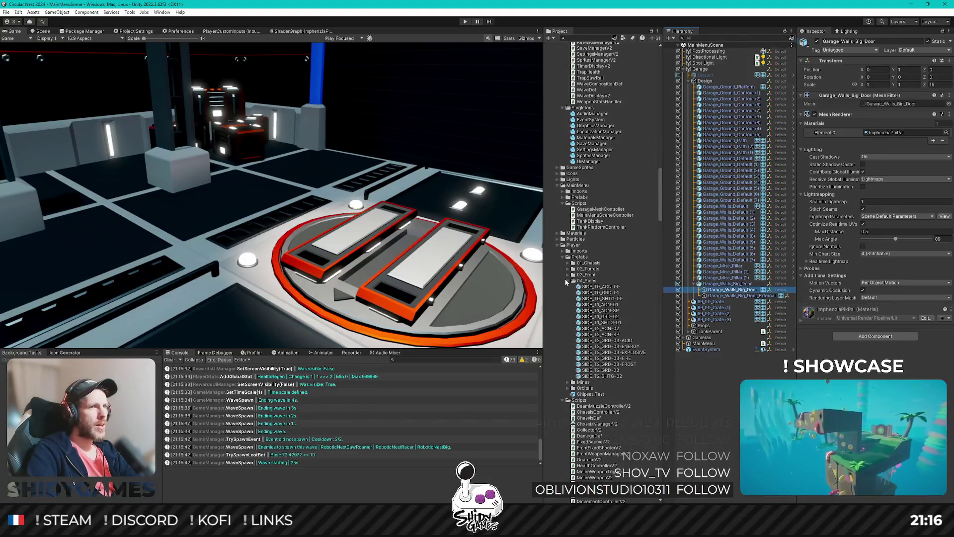
scroll(598, 269, down, 18)
scroll(591, 267, down, 8)
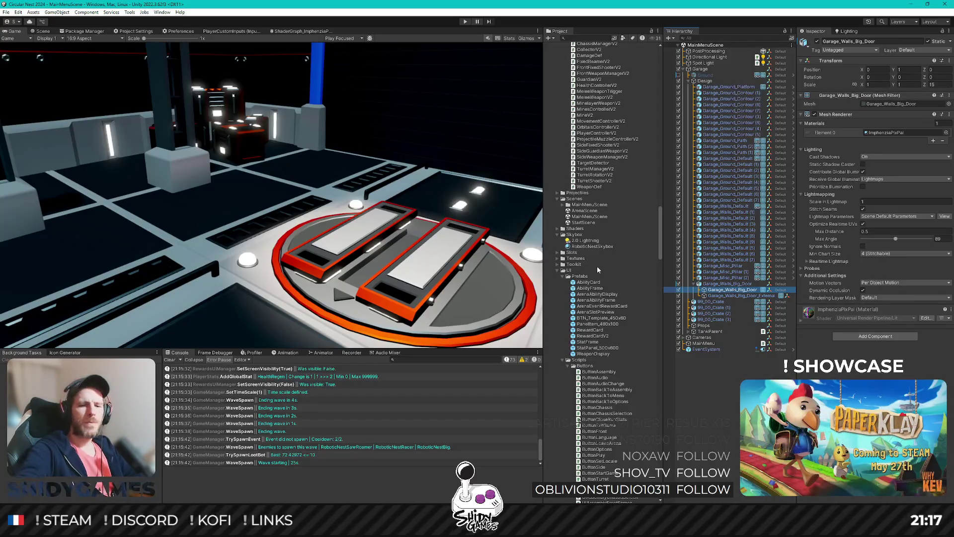
scroll(613, 306, down, 5)
scroll(613, 306, down, 7)
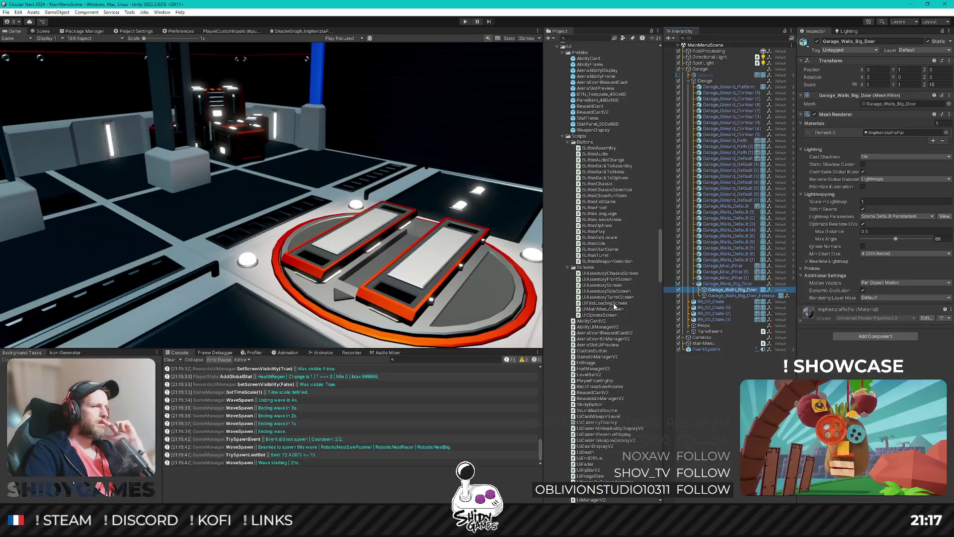
scroll(618, 298, down, 12)
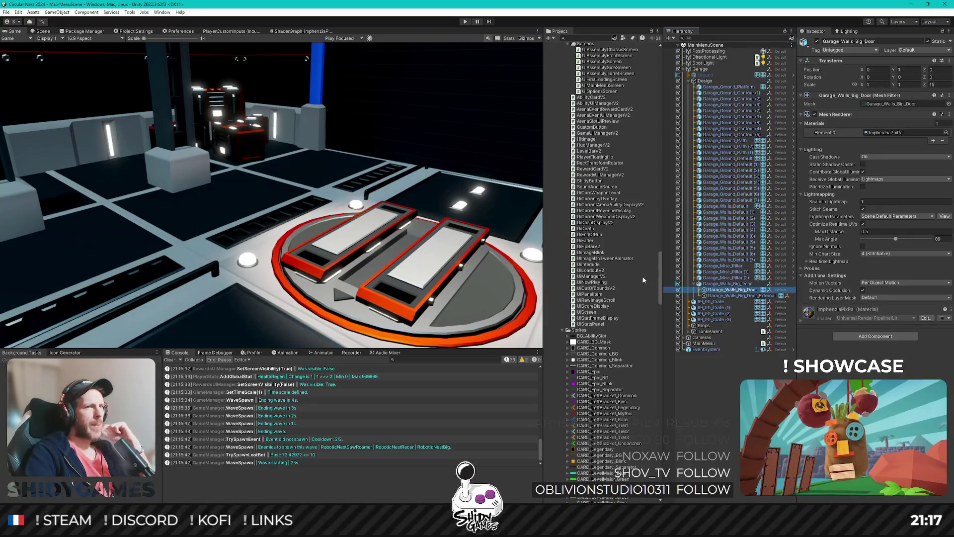
mouse_move(659, 278)
mouse_down()
mouse_move(655, 205)
mouse_move(656, 365)
mouse_move(663, 207)
mouse_up()
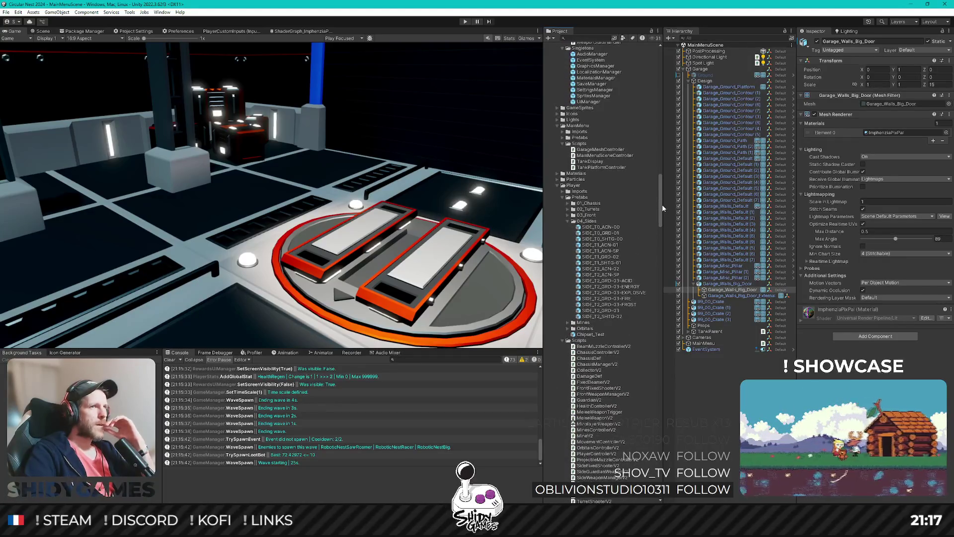
In MainMenu/Imports, remap Garage_Walls_Big_Door's imported material to ImphenziaPixPal_URP and apply
click(568, 132)
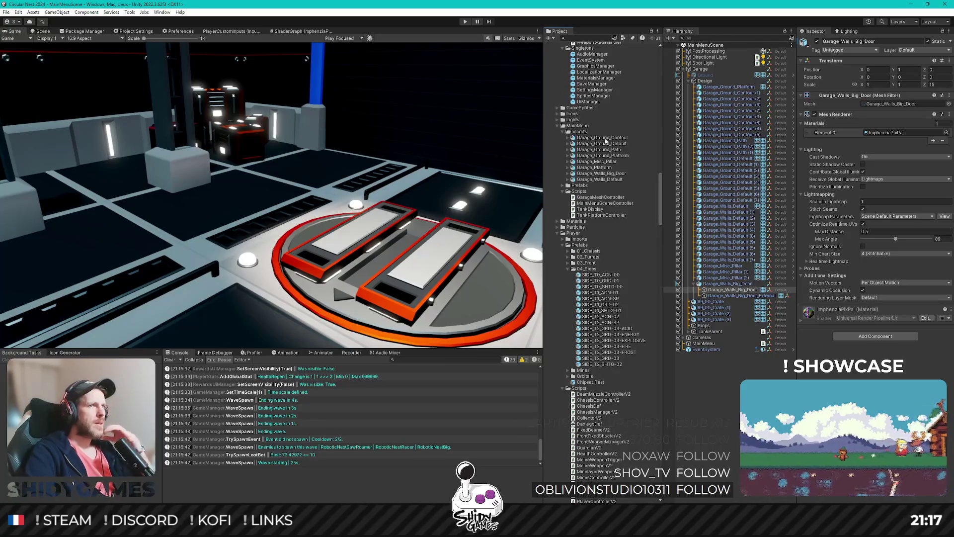
click(602, 173)
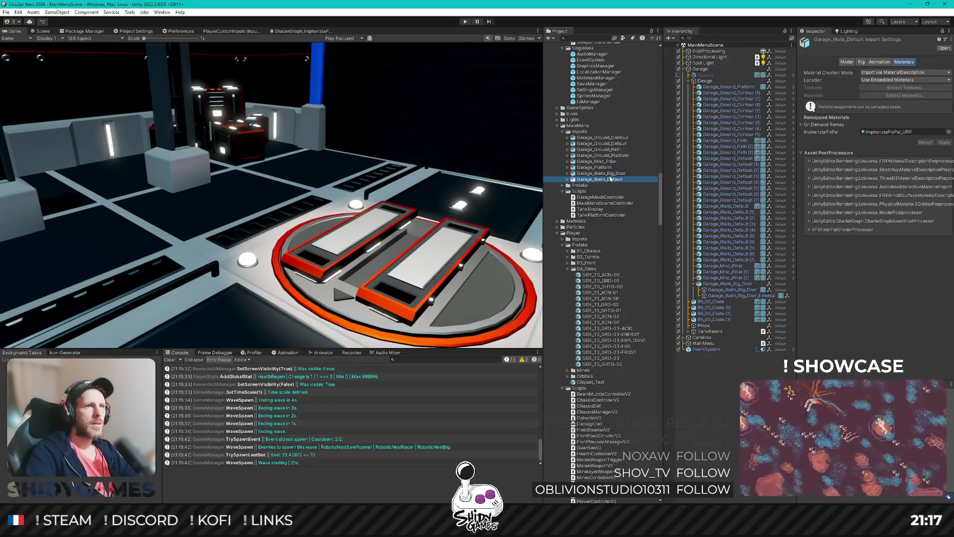
click(948, 132)
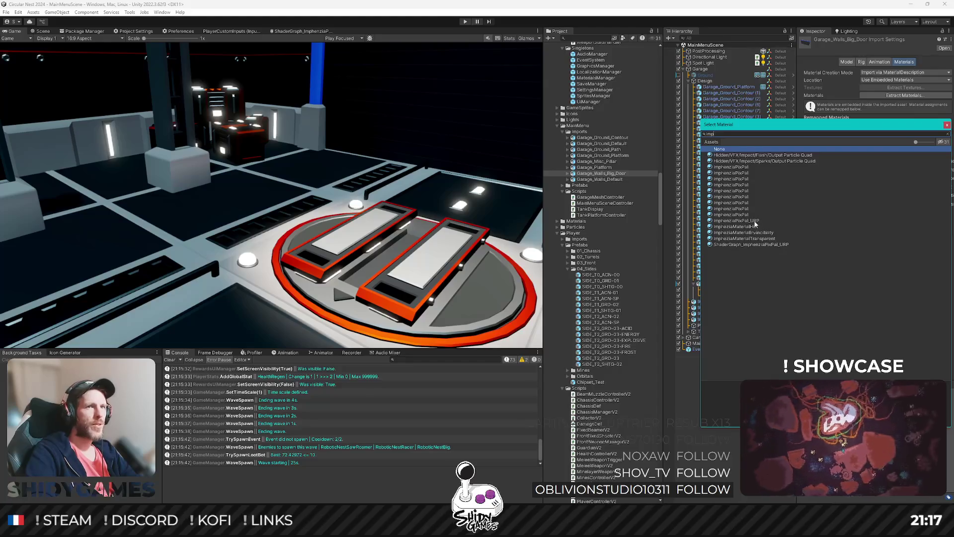
click(755, 221)
double_click(756, 221)
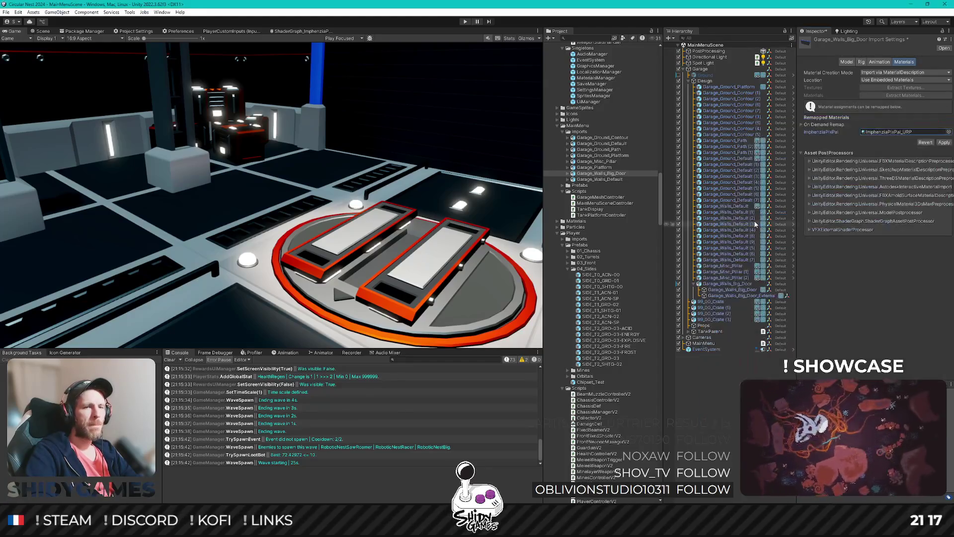
click(944, 143)
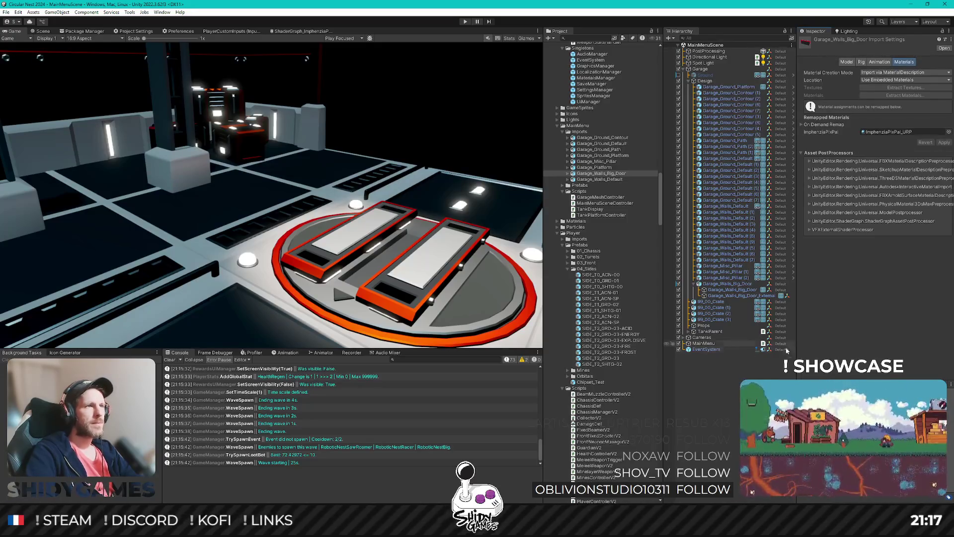
click(729, 410)
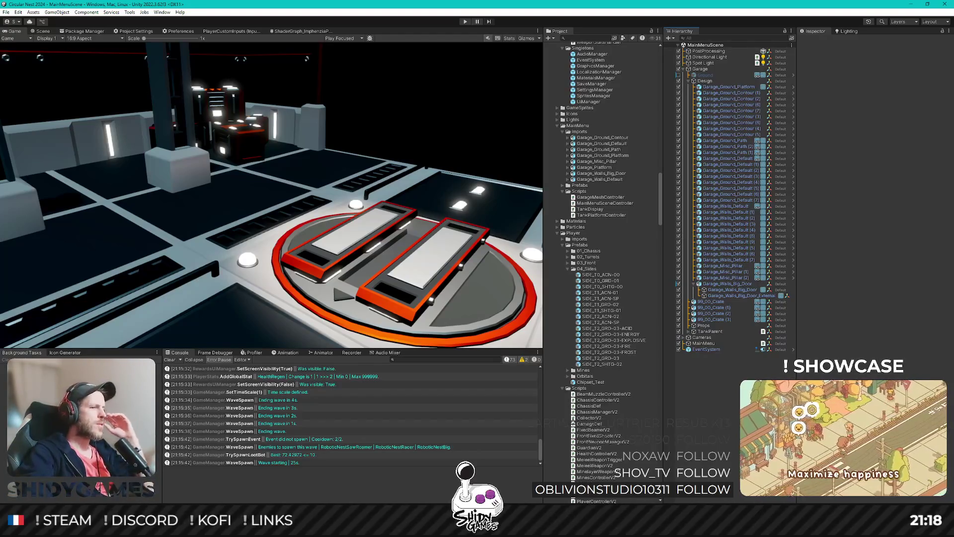
Switch from Unity to the Chrome window showing the Escape Space Steam screenshot
key(alt+Tab)
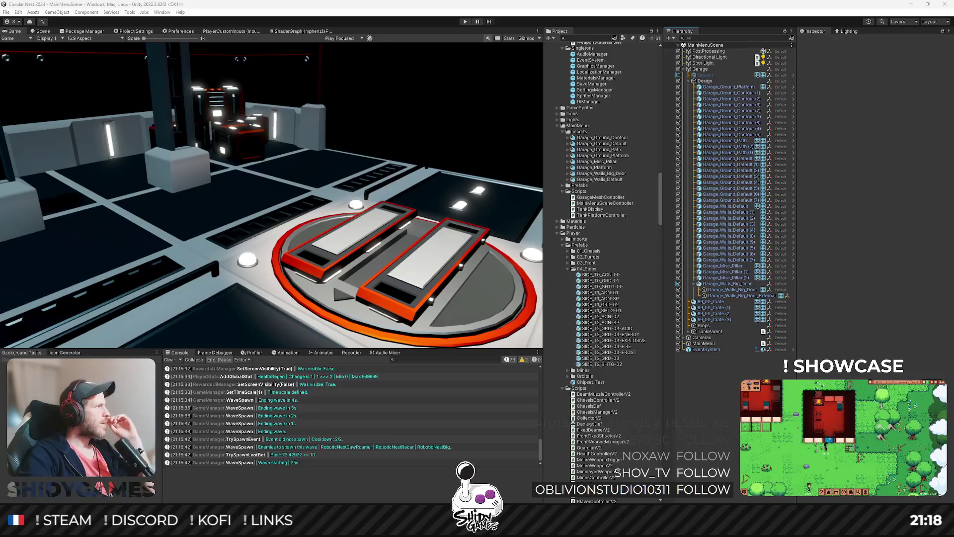
key(alt+Tab)
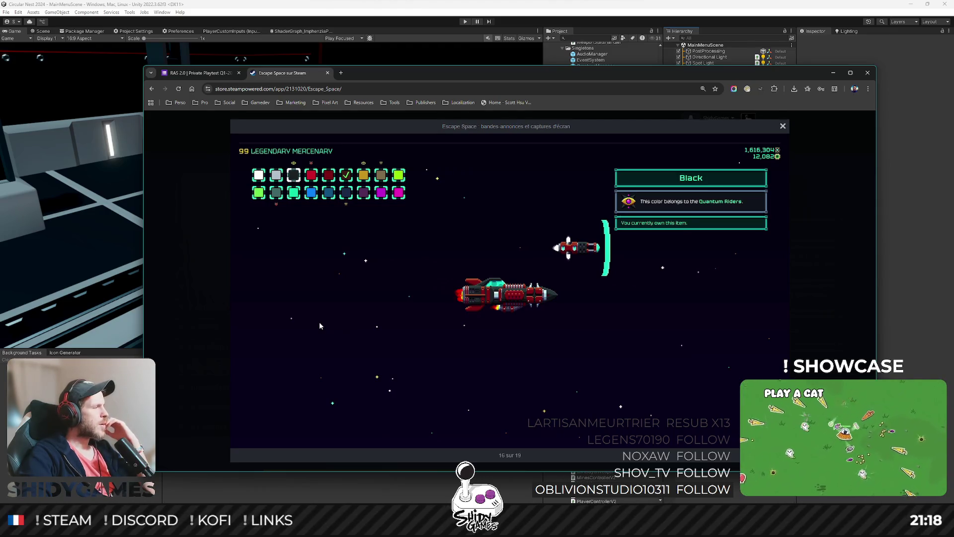
Leave the Escape Space screenshot in Chrome and return to the Unity editor
mouse_move(315, 336)
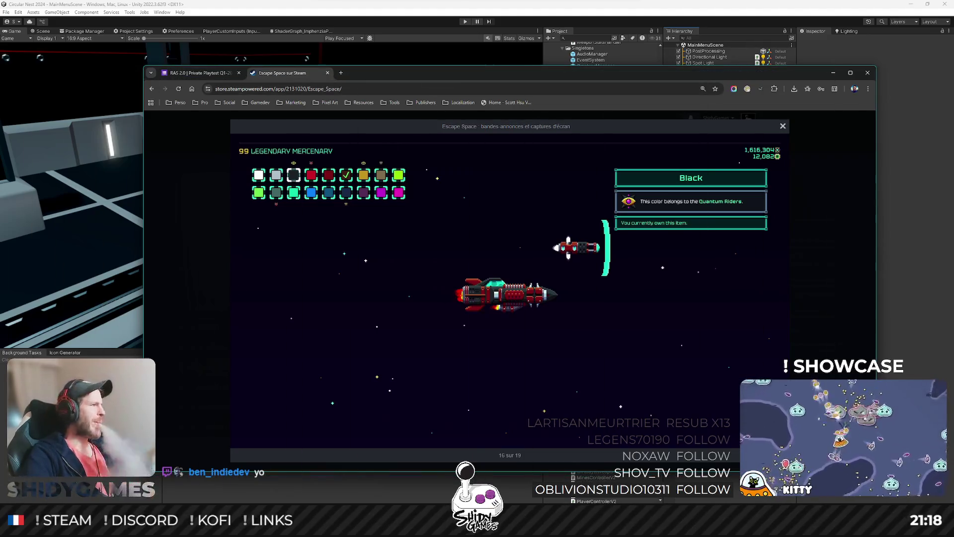
key(alt+Tab)
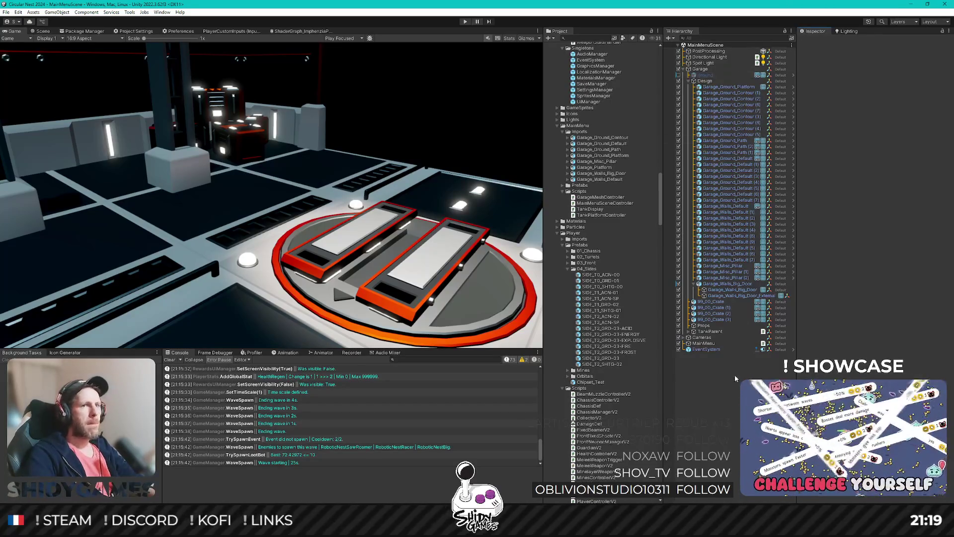
Collapse the Design group and select ImphenziaPixPal_URP in Imphenzia/PixPal/Materials to show its properties
click(689, 80)
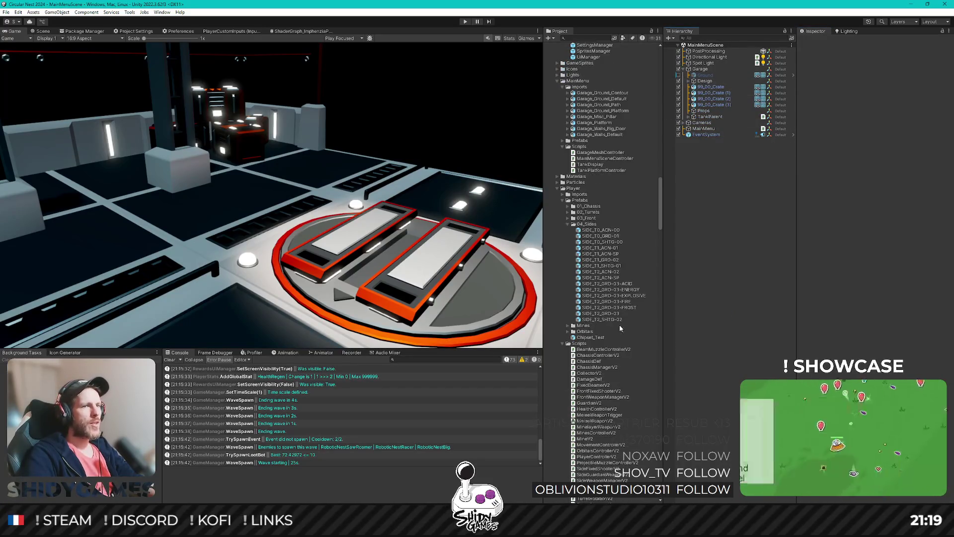
scroll(620, 310, up, 2)
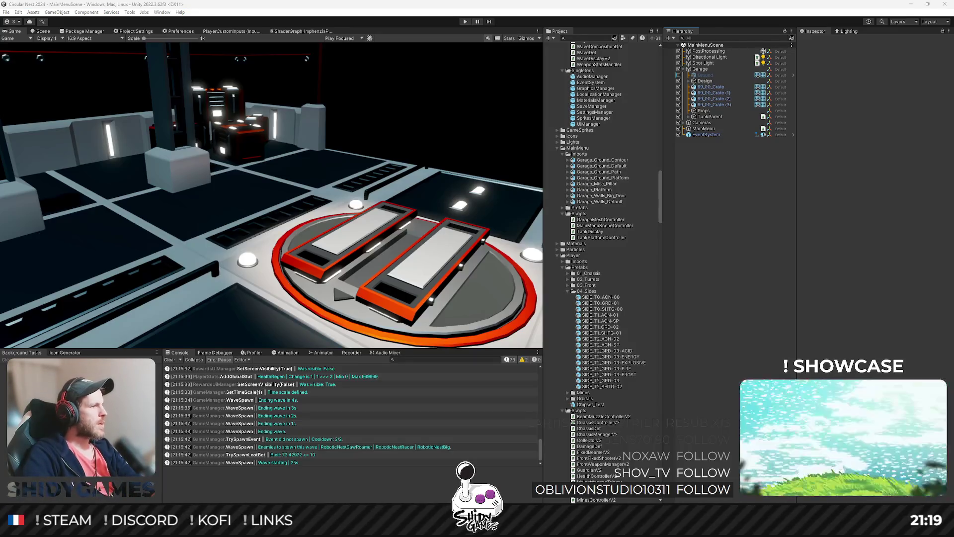
click(665, 227)
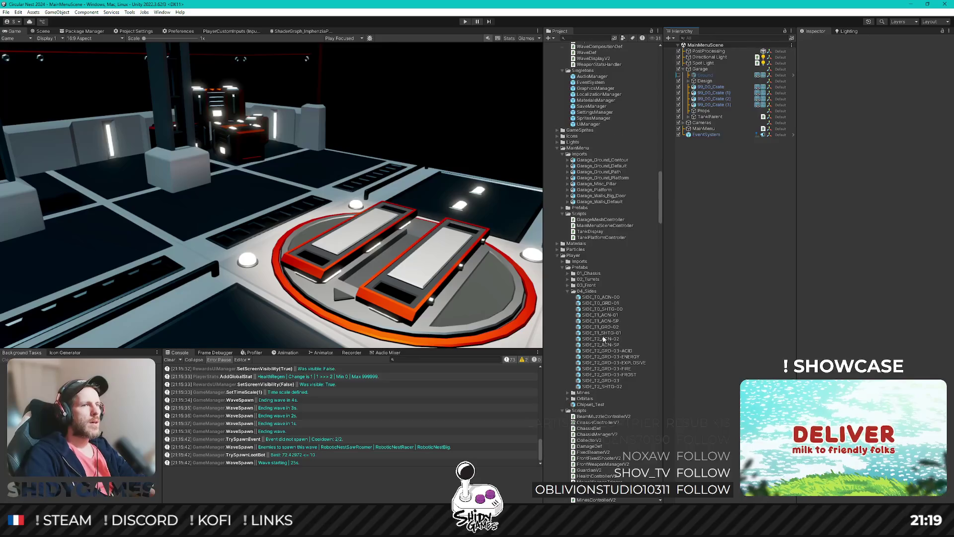
scroll(604, 339, down, 15)
scroll(634, 298, down, 15)
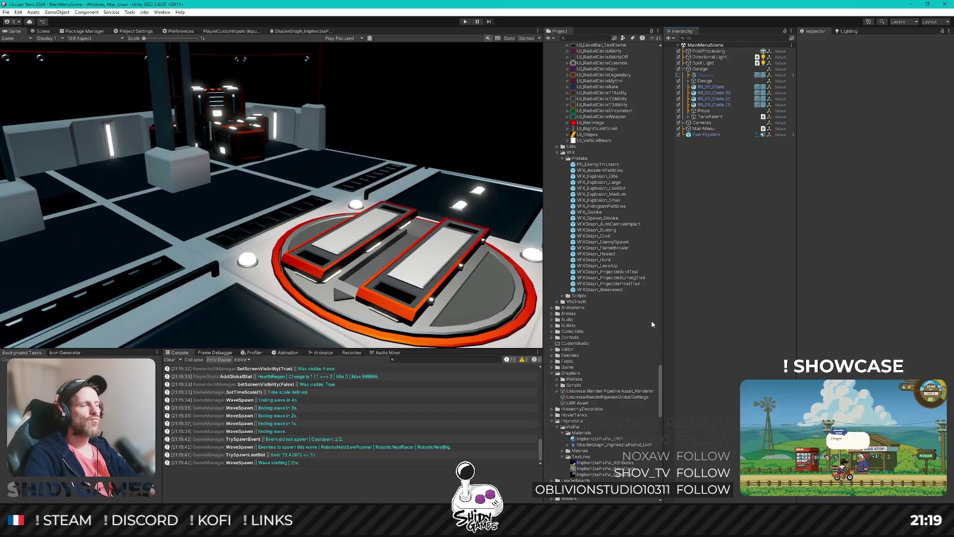
click(643, 436)
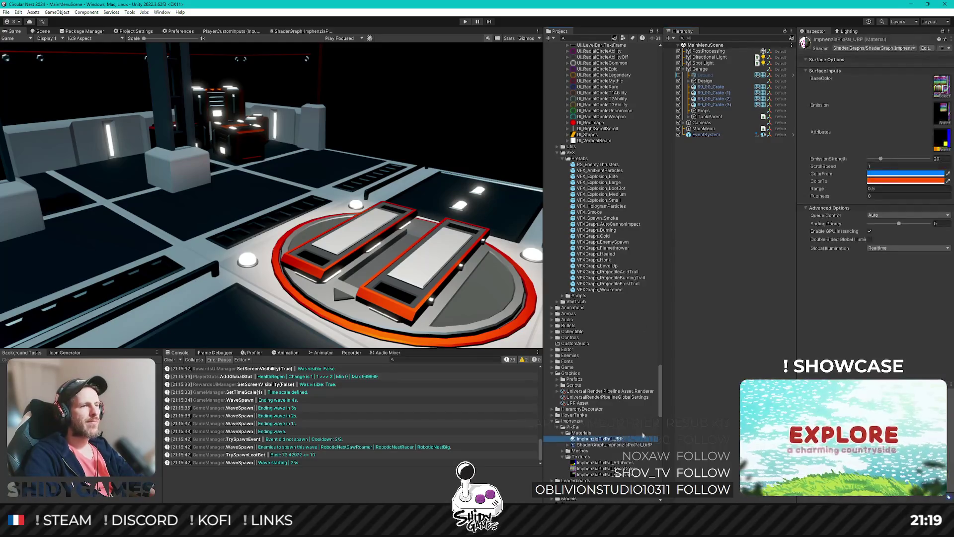
Paste a blue hex value into the PixPal material's ColorTo swatch, then deselect the material
click(890, 180)
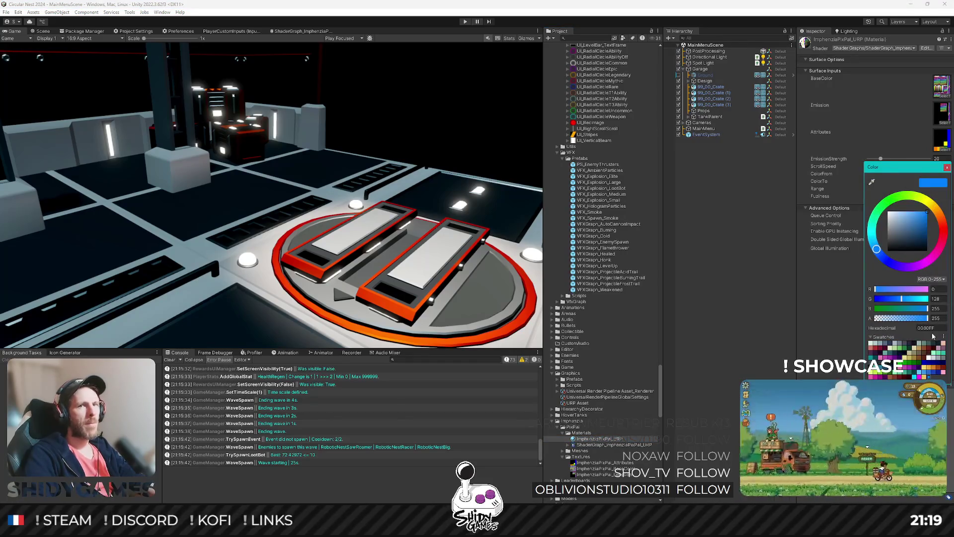
click(841, 314)
click(896, 181)
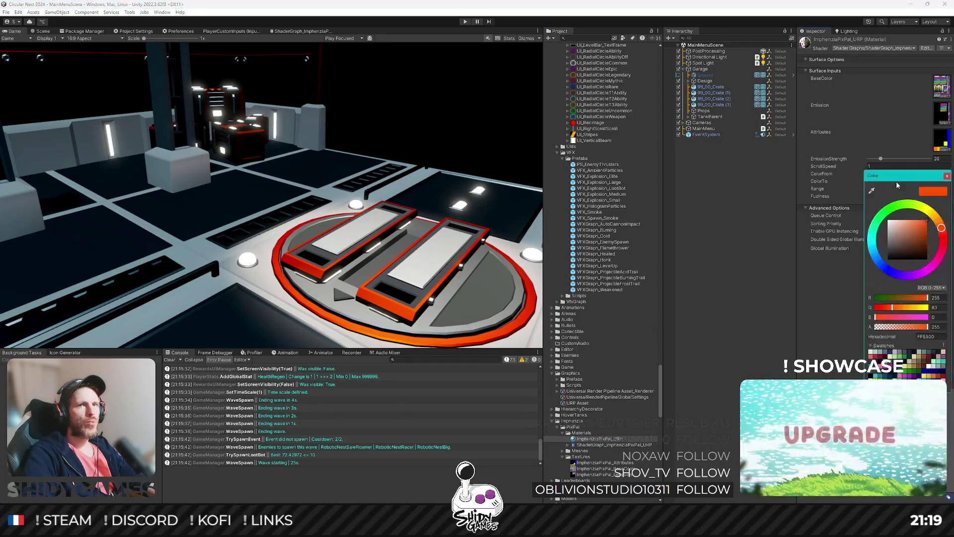
key(ctrl+v)
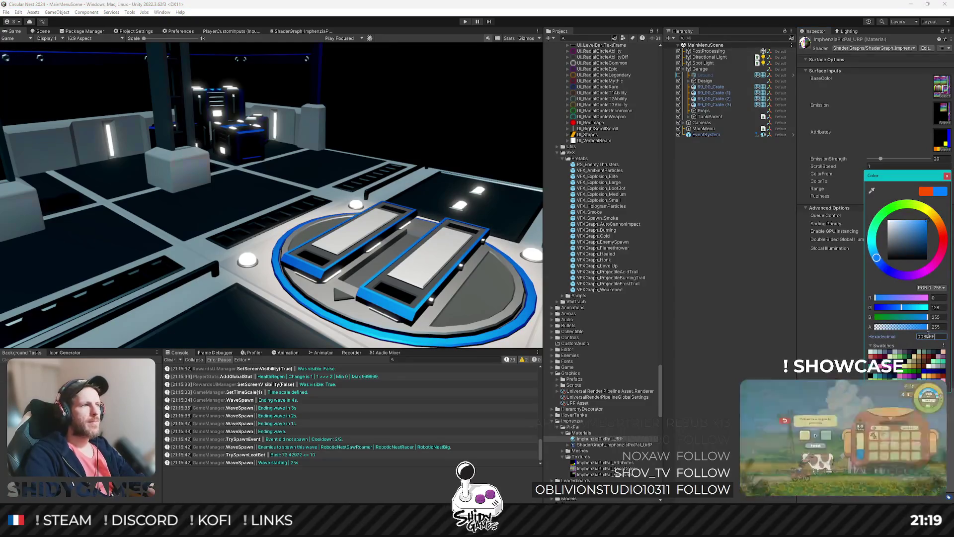
click(819, 315)
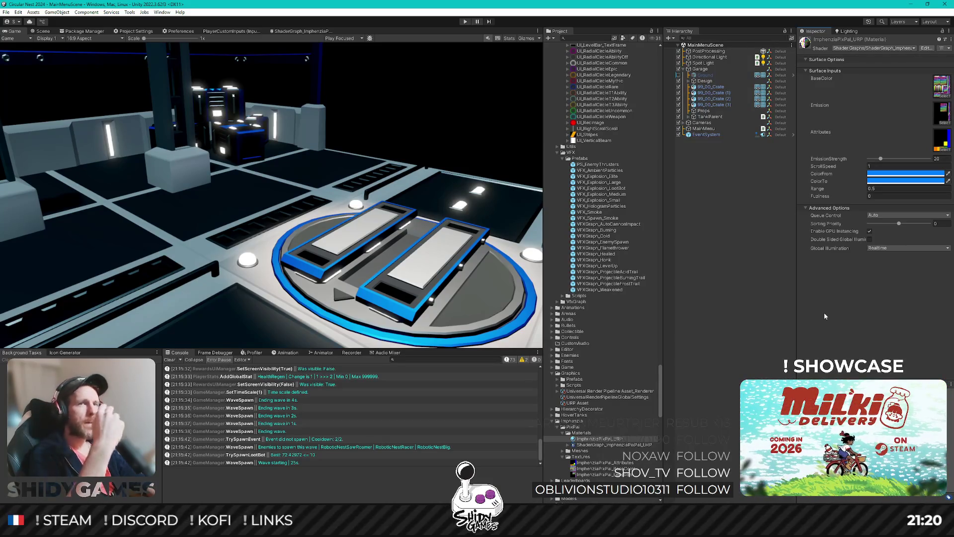
click(892, 181)
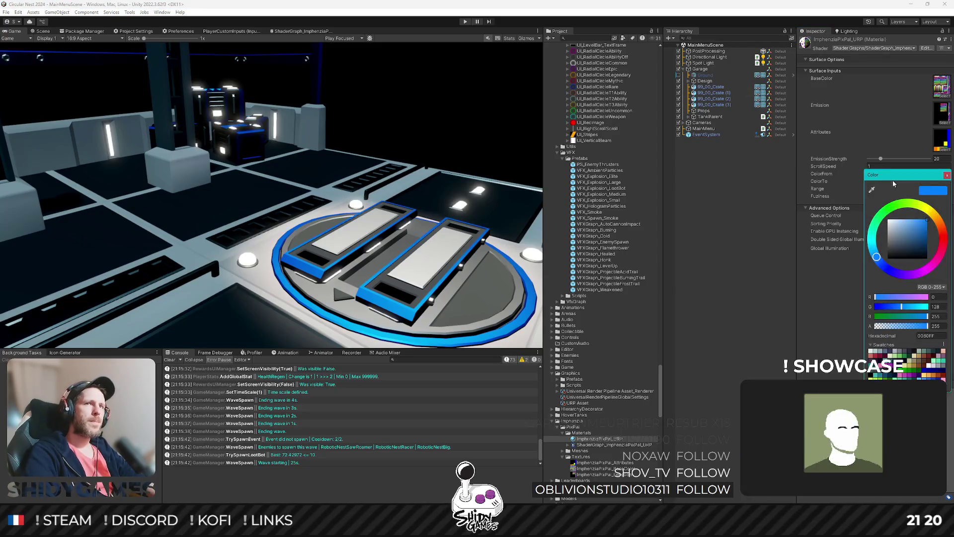
click(898, 250)
click(712, 255)
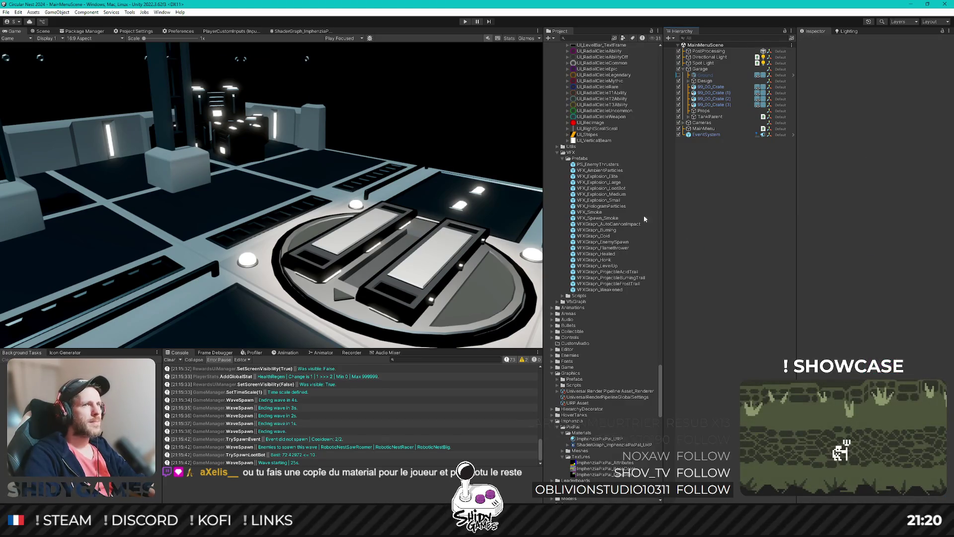
Open StartScene from the Project window's Scenes folder
scroll(593, 312, up, 10)
scroll(593, 312, up, 15)
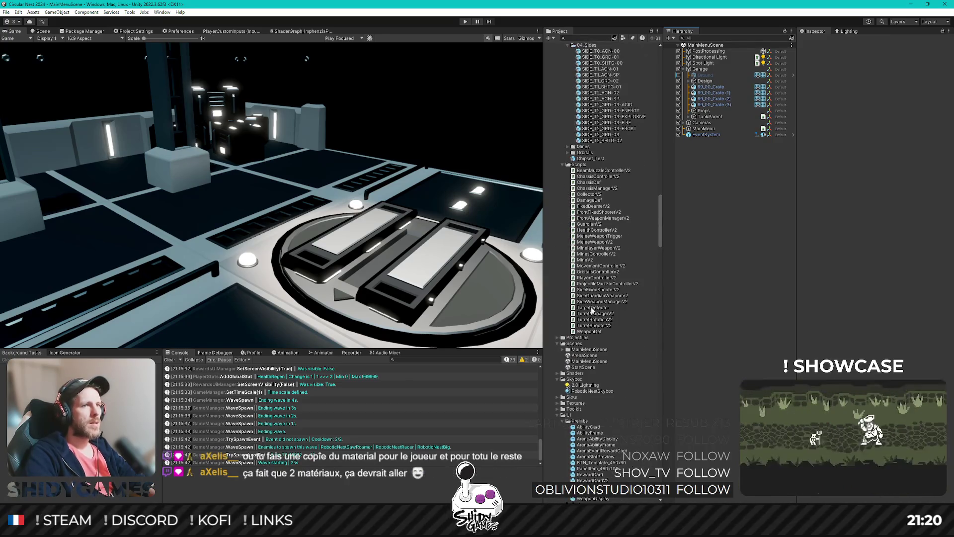
double_click(582, 367)
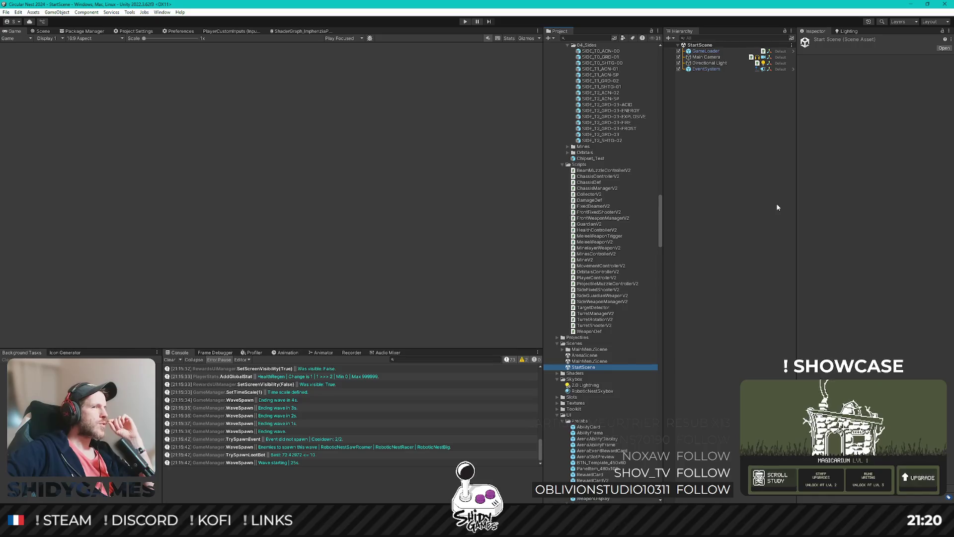
Enter play mode to launch the Robot Arena Survivors title screen
click(465, 22)
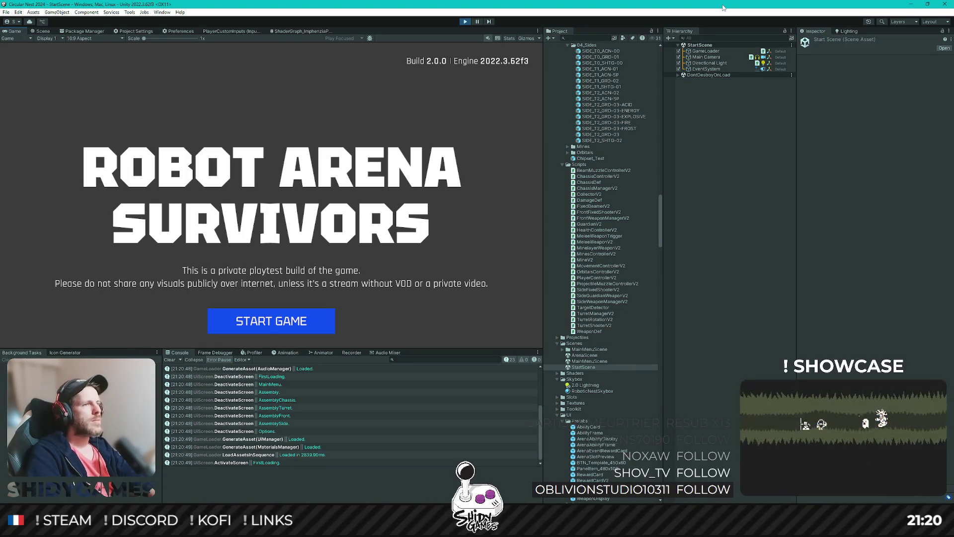
Get past the title screen and start an arena run from the main menu
key(Return)
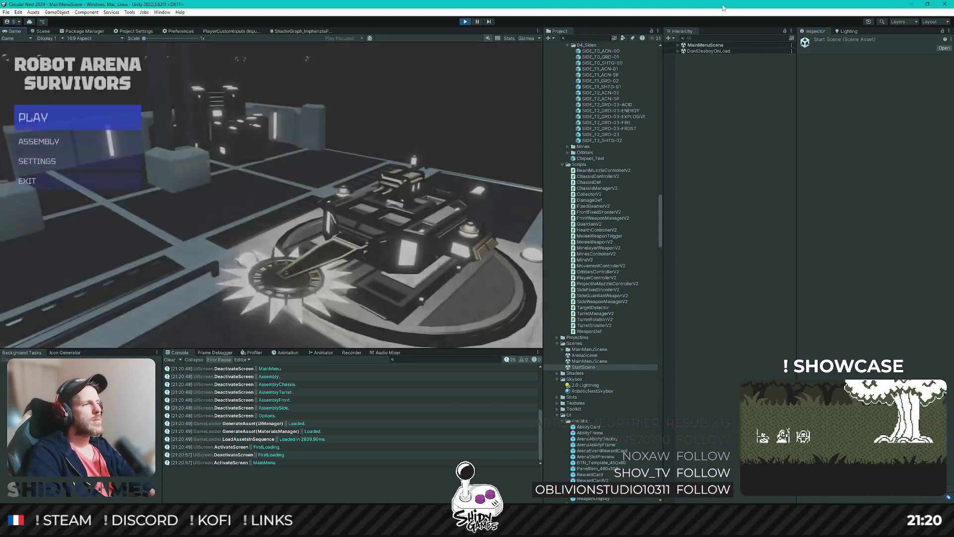
key(Return)
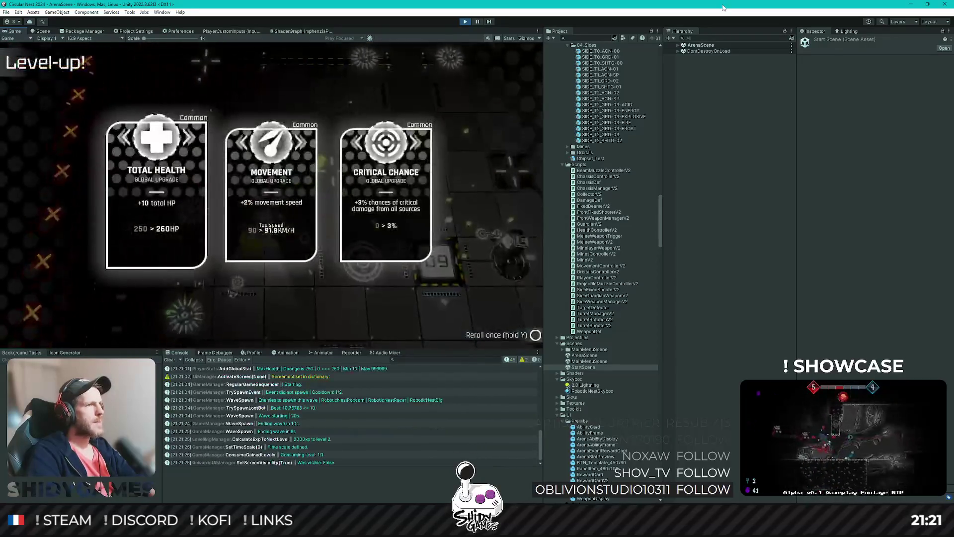
Take Critical Chance, HP Regen, Pickup Range, Luck, Attack Speed and Total Health upgrades until the run ends
key(Return)
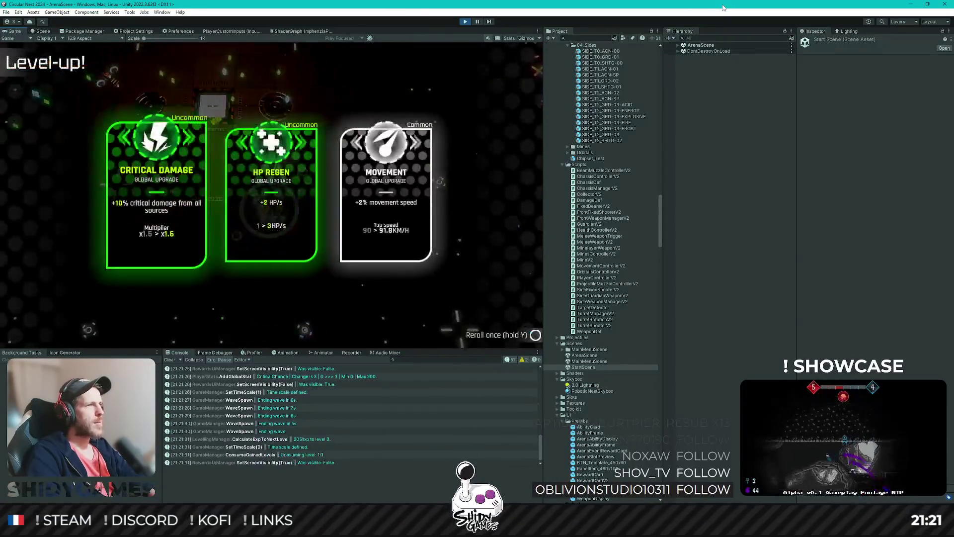
key(Return)
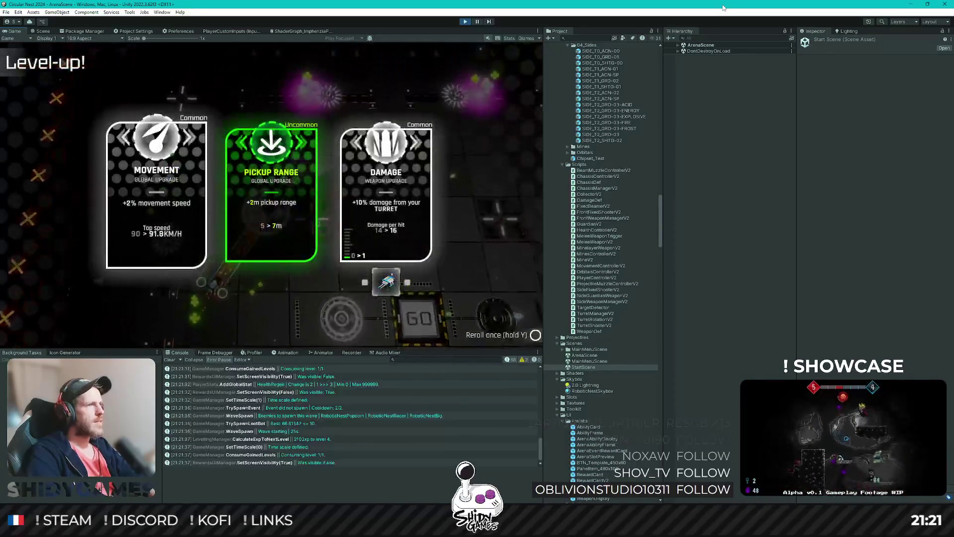
key(Return)
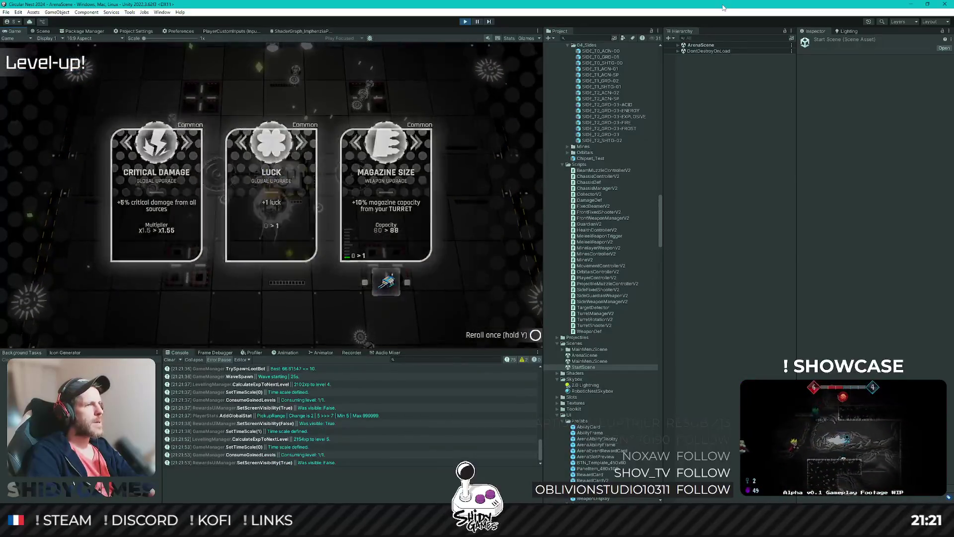
key(Return)
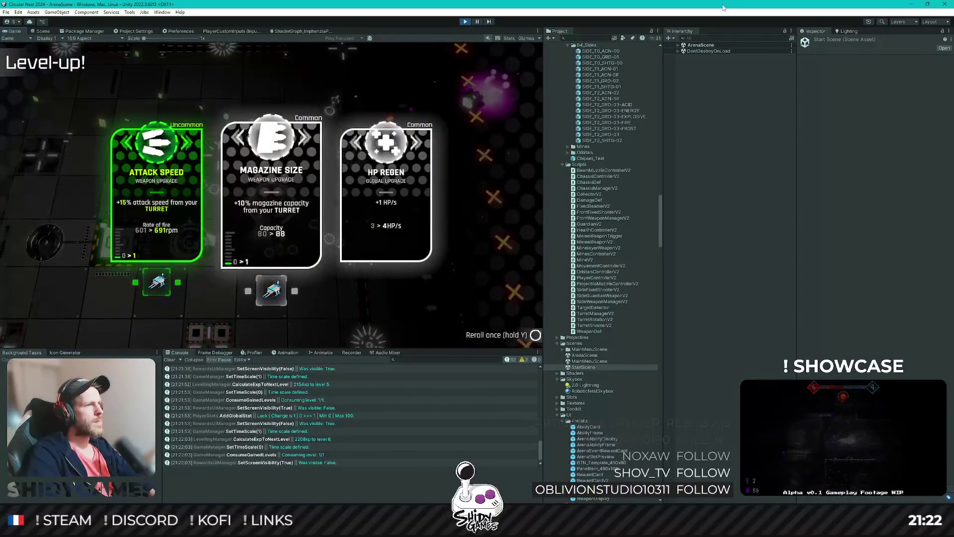
key(Return)
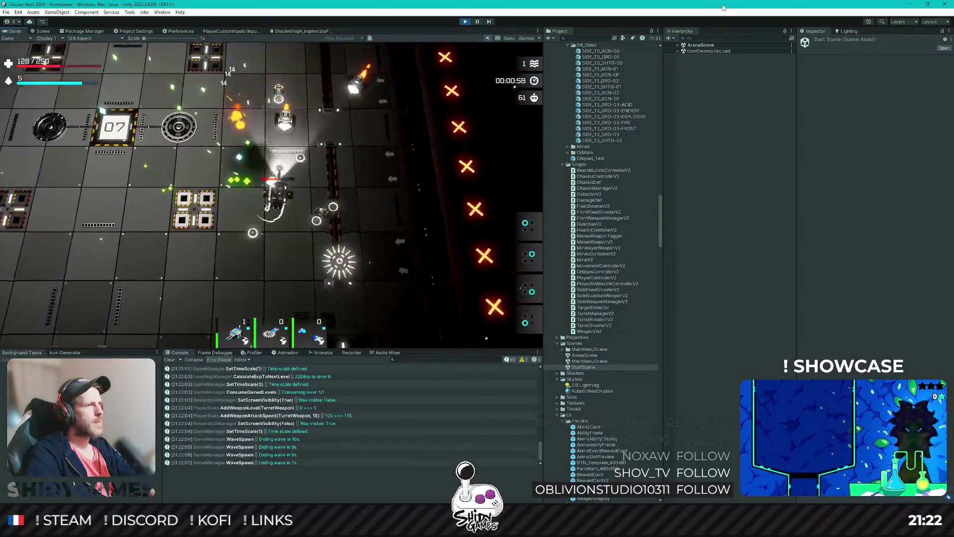
key(Return)
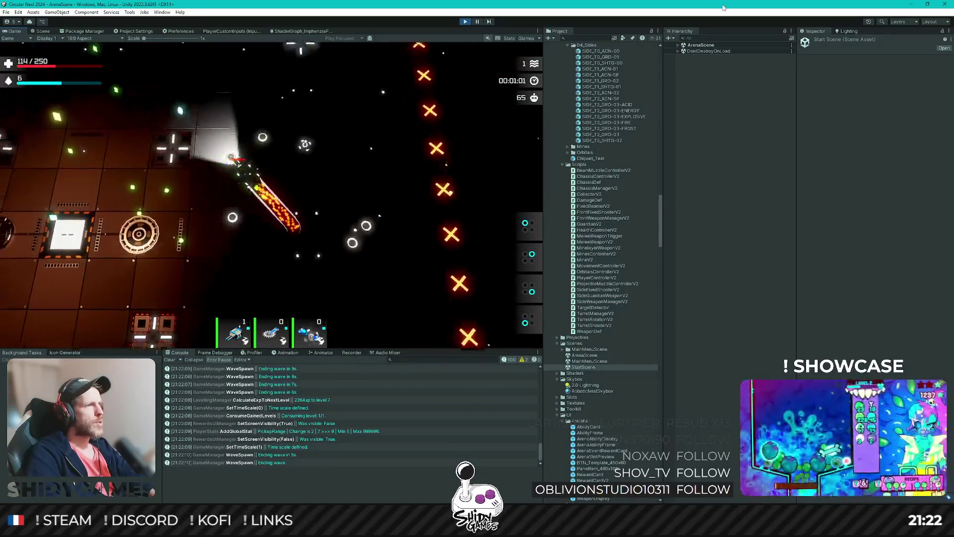
key(Return)
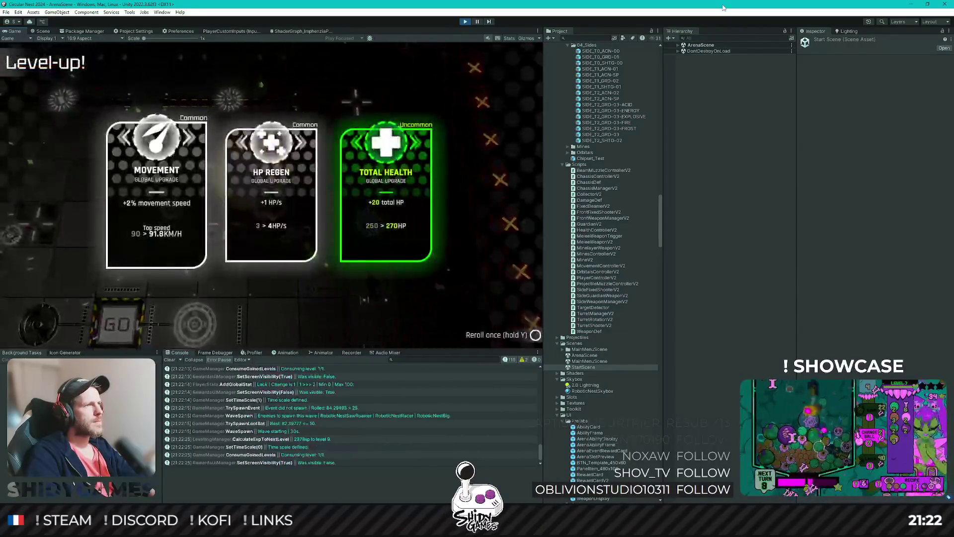
key(Return)
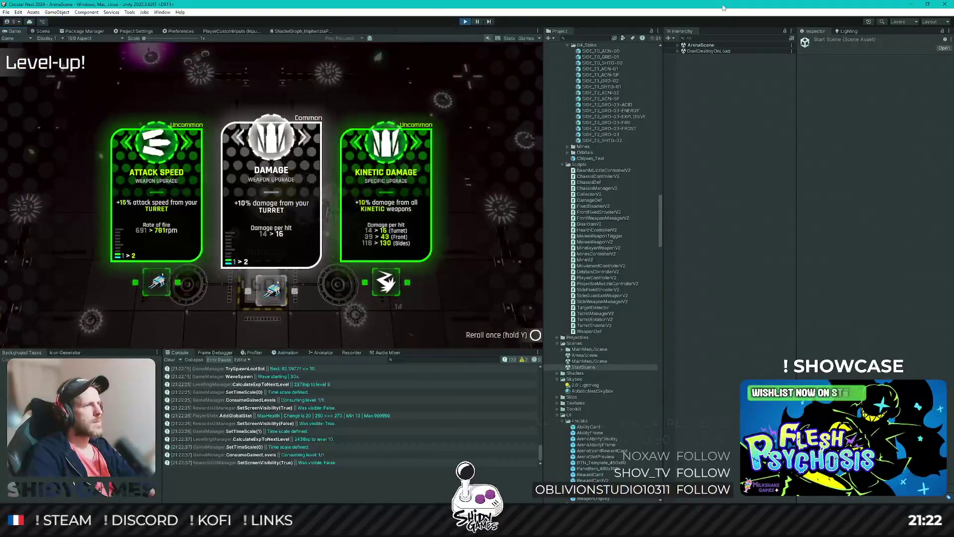
key(Return)
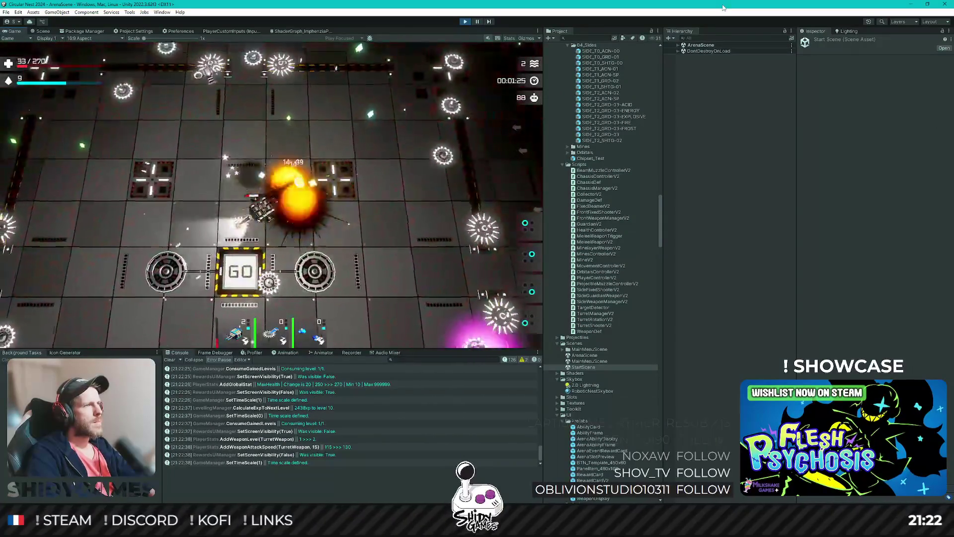
key(Right)
key(Return)
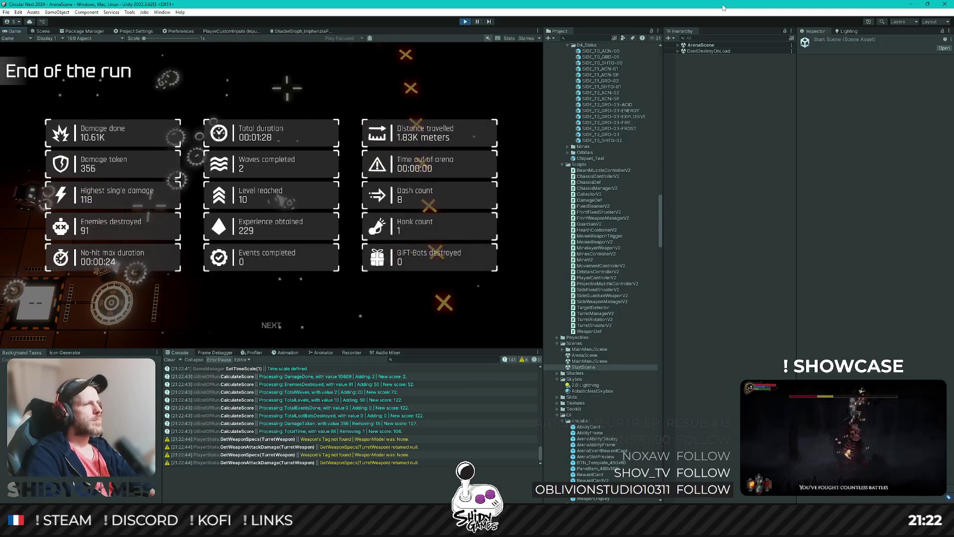
Go past the run stats and performance review to the main menu, then enter Assembly
key(Return)
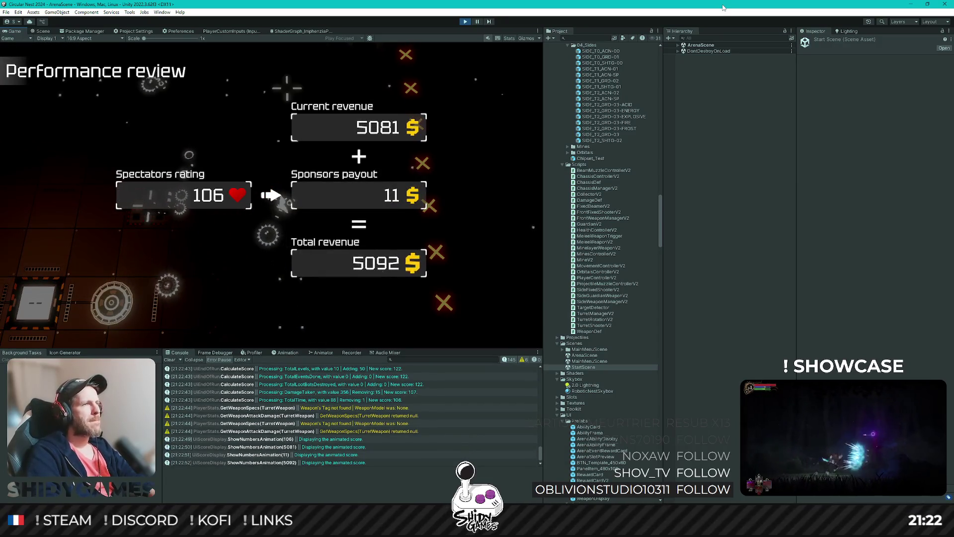
key(Return)
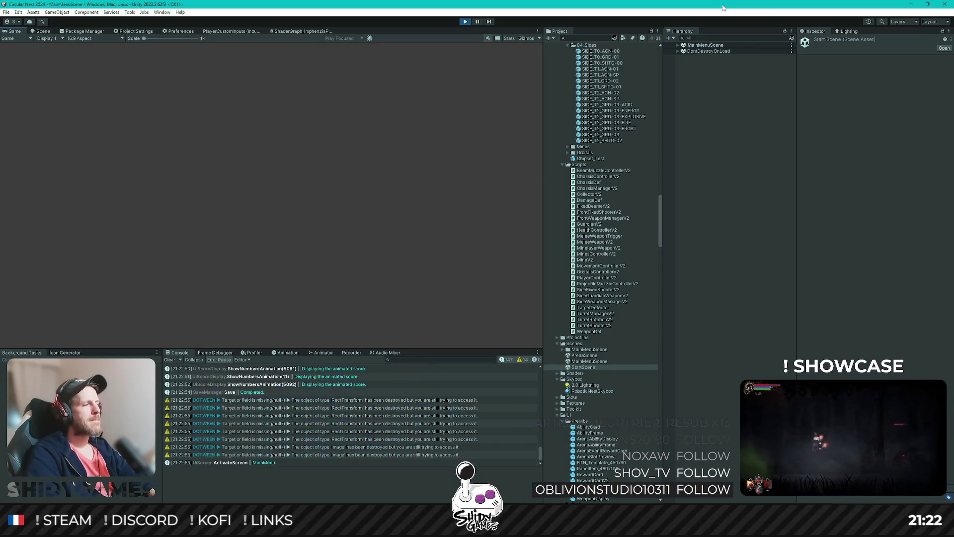
key(Down)
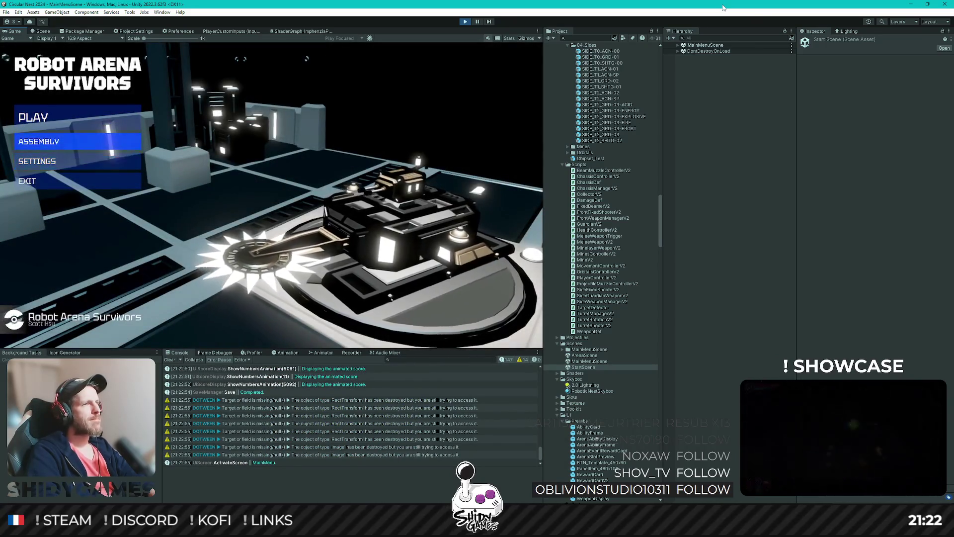
key(Return)
Browse the Rampage and Scout chassis options without changing the chassis
key(Down)
key(Up)
key(Return)
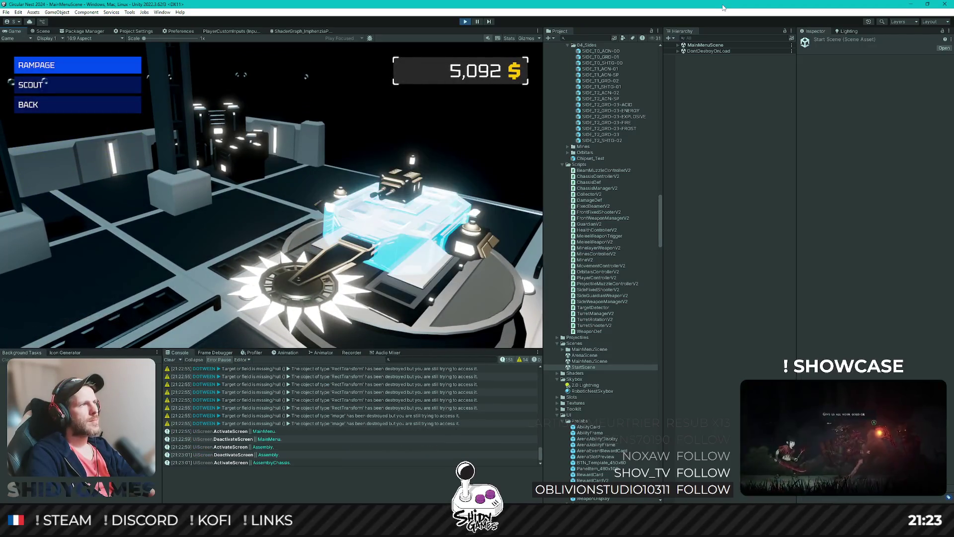
key(Down)
key(Up)
key(Down)
key(Escape)
Equip the Devastator MK1 turret weapon and go back to the main menu
key(Down)
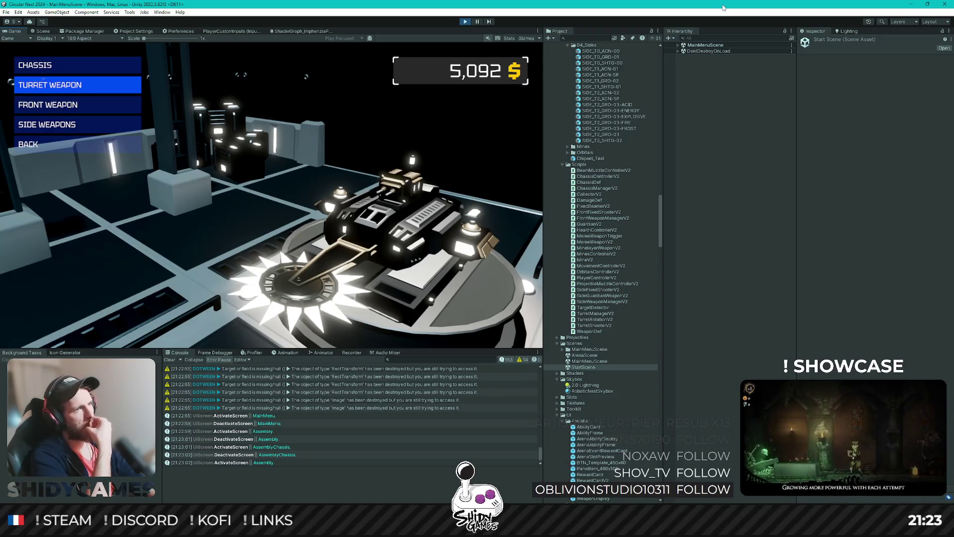
key(Down)
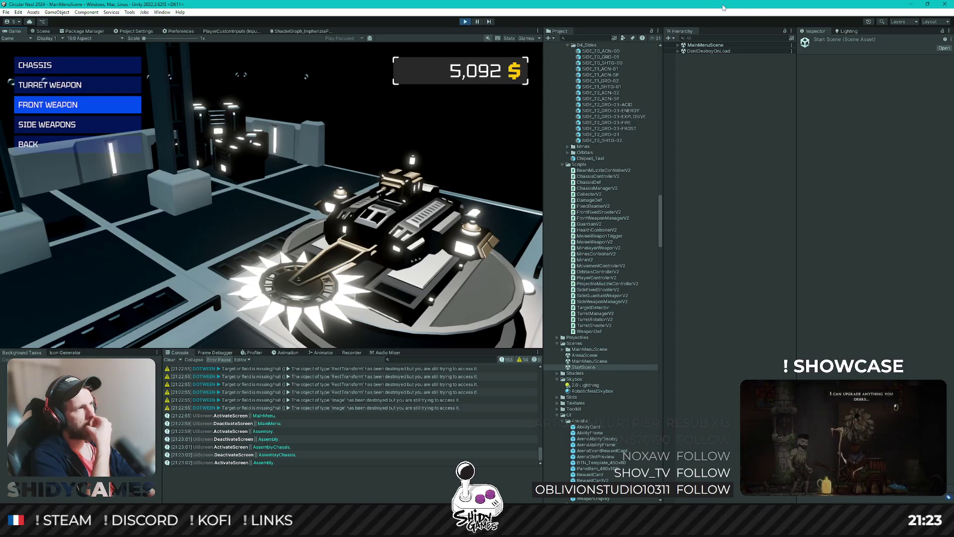
key(Up)
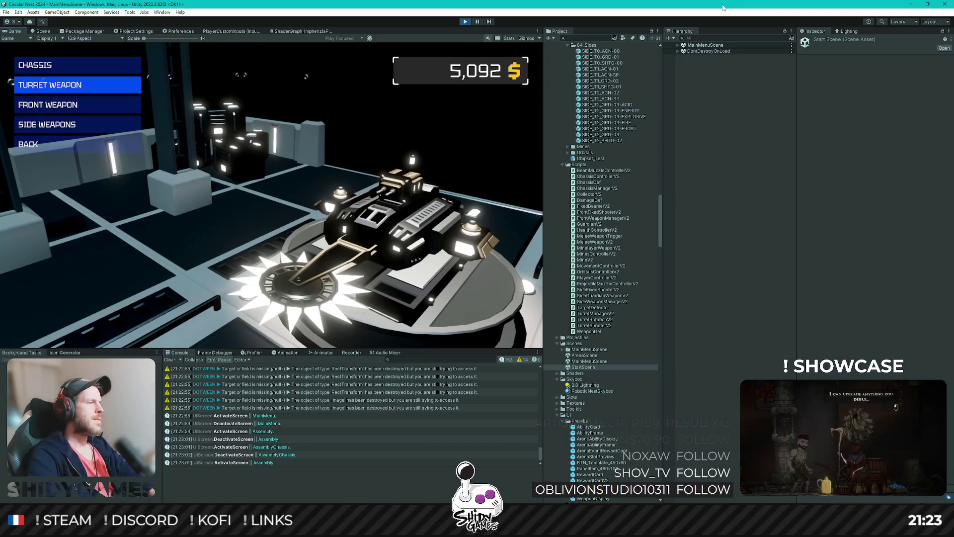
key(Return)
key(Down)
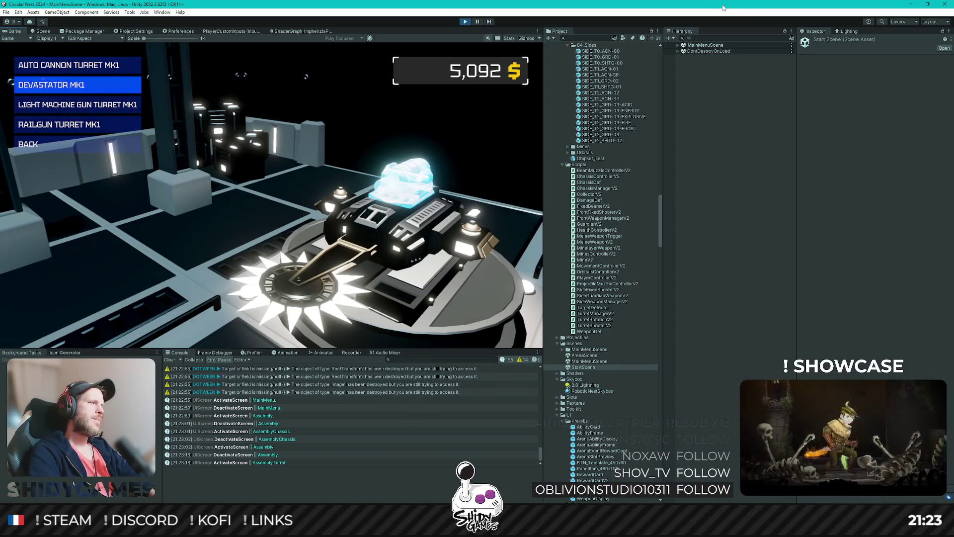
key(Return)
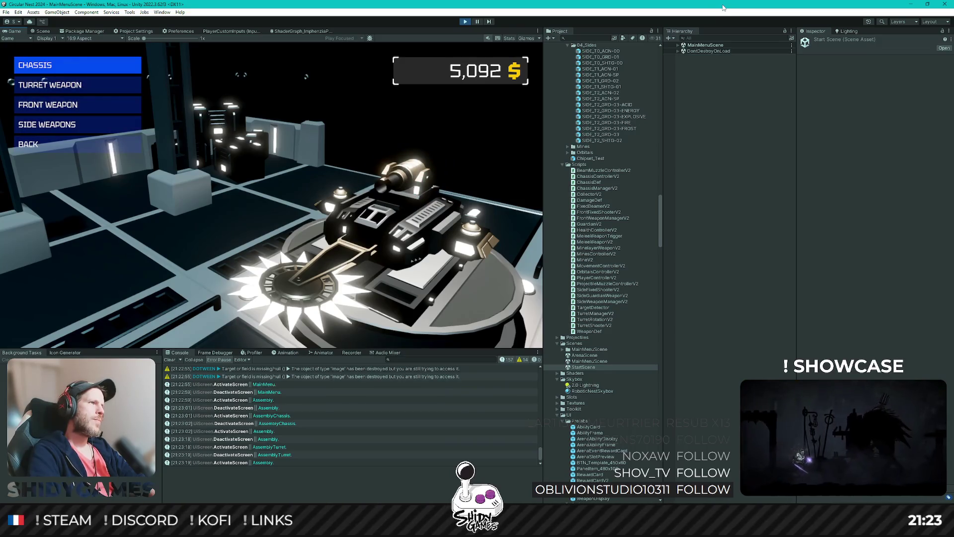
key(Down)
key(Down)
key(Down)
key(Return)
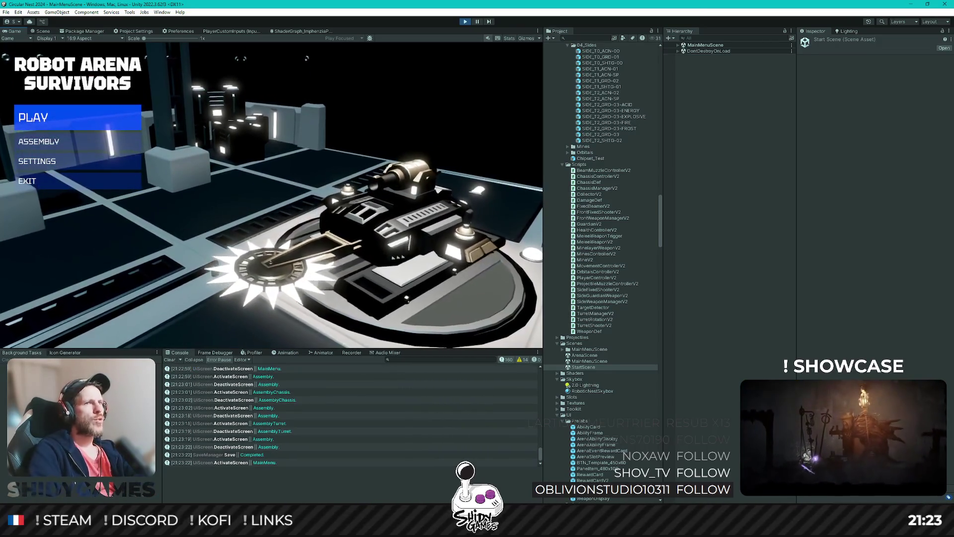
Change ImphenziaPixPal_URP's ColorTo swatch from black to magenta using the colour picker's hue ring
scroll(609, 389, down, 15)
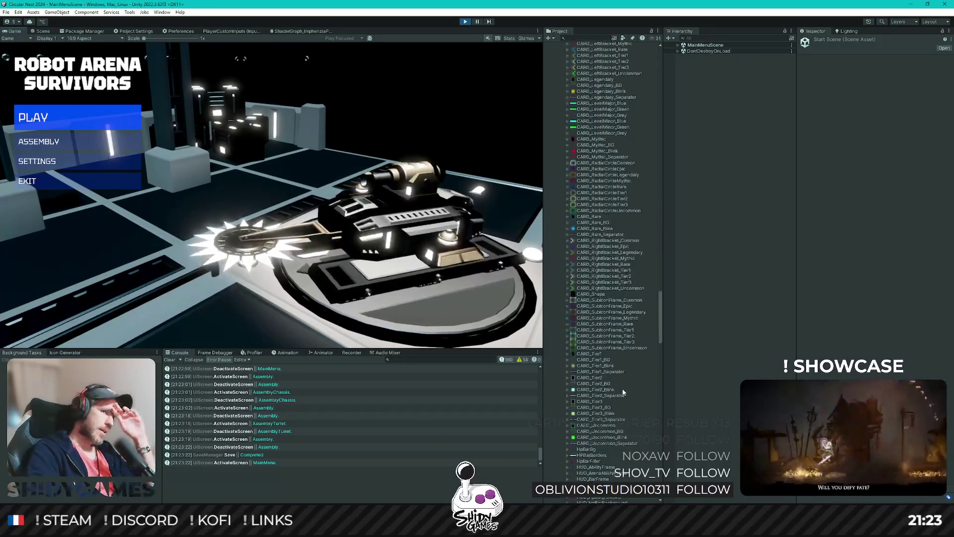
scroll(620, 372, down, 5)
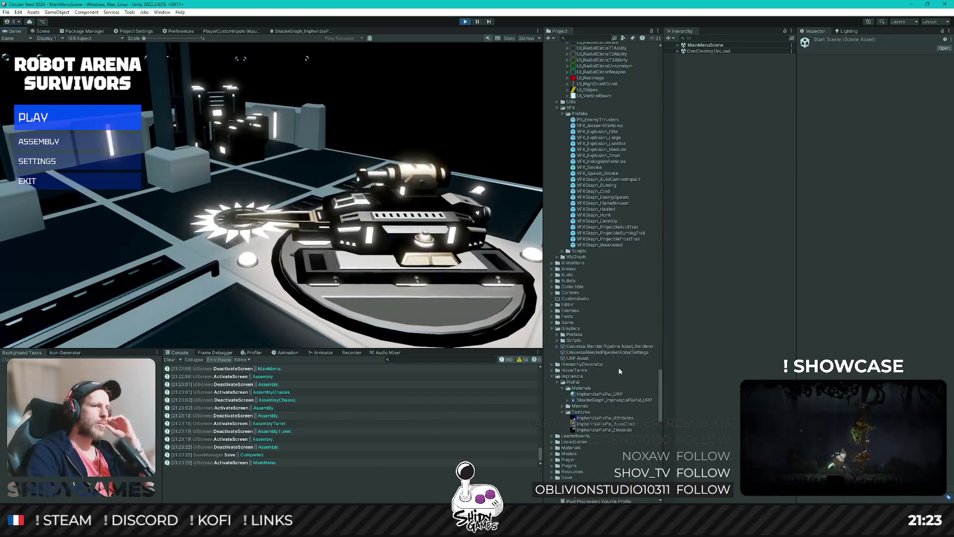
click(599, 394)
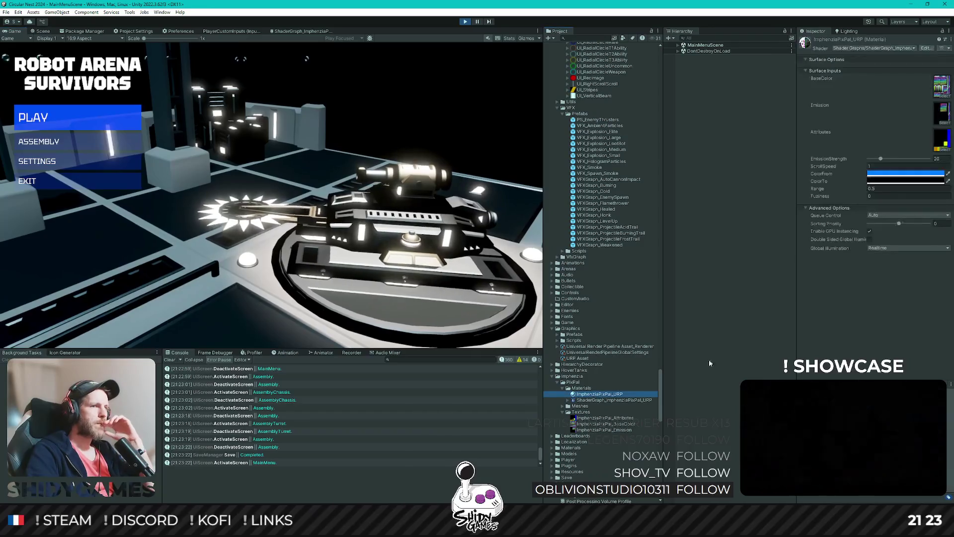
click(905, 180)
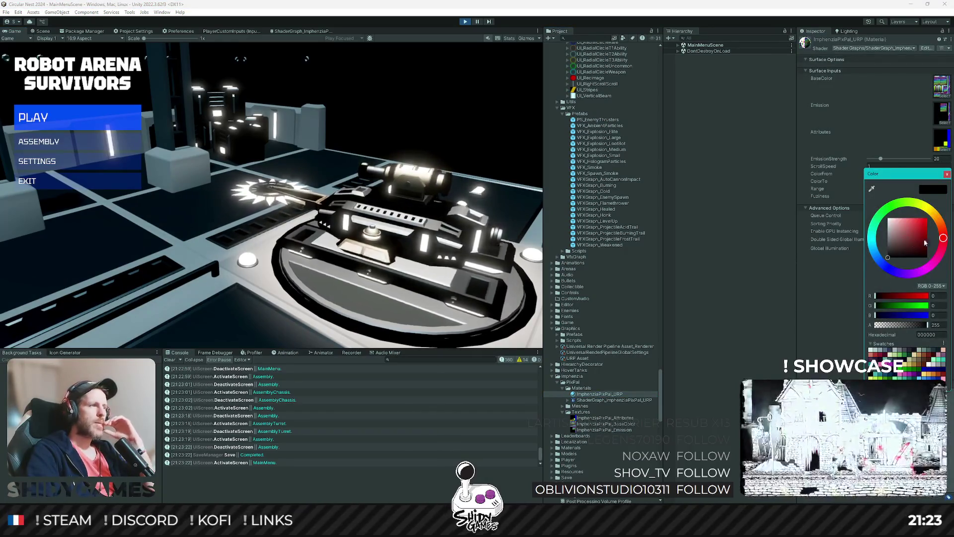
click(903, 229)
click(937, 219)
click(926, 219)
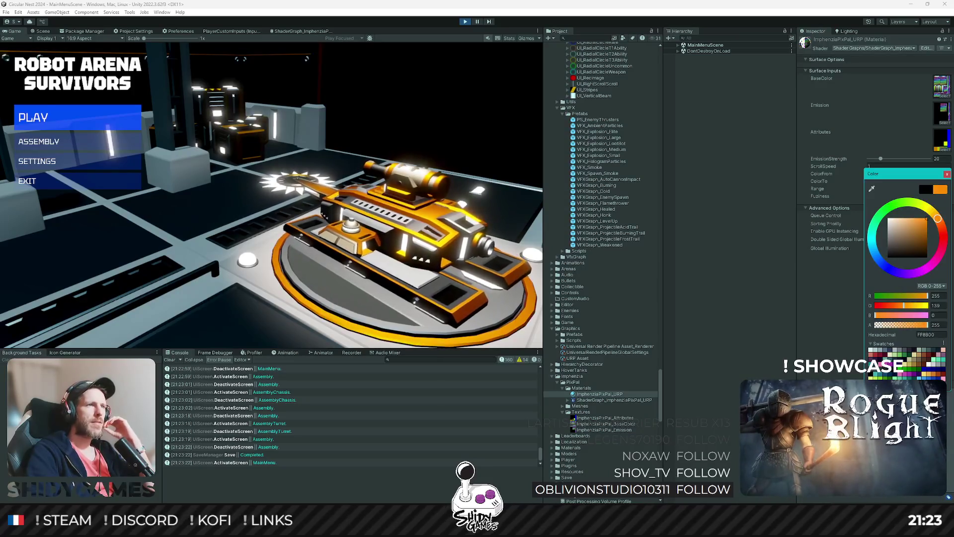
drag(937, 219, 939, 272)
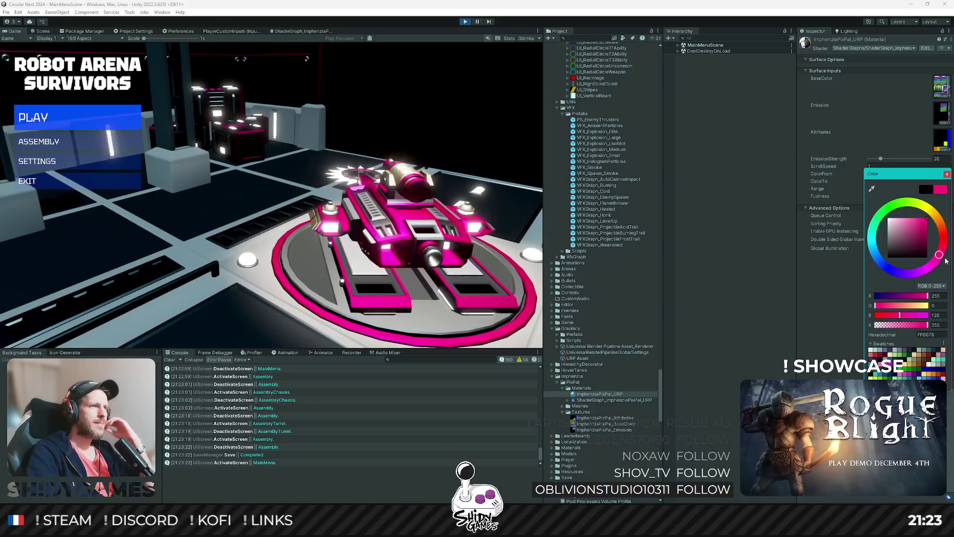
click(709, 213)
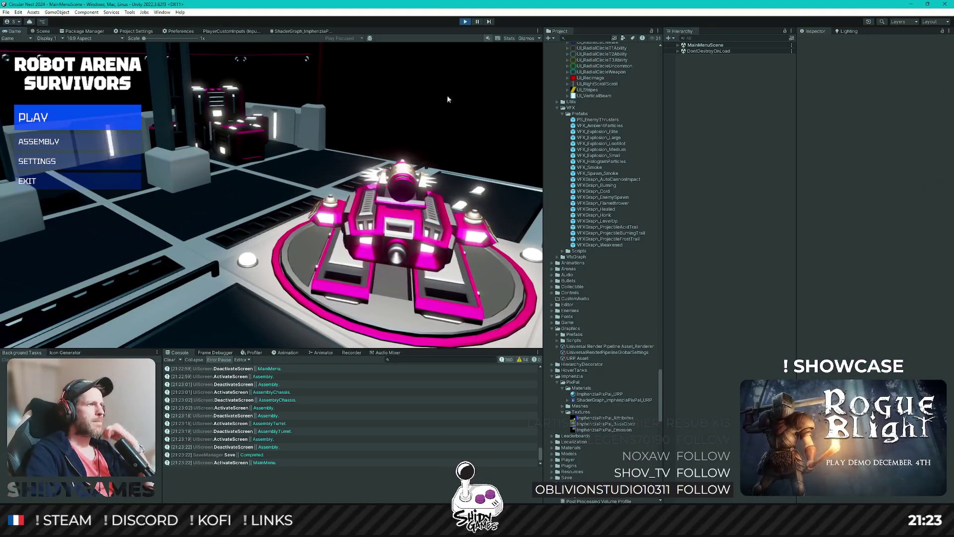
key(Return)
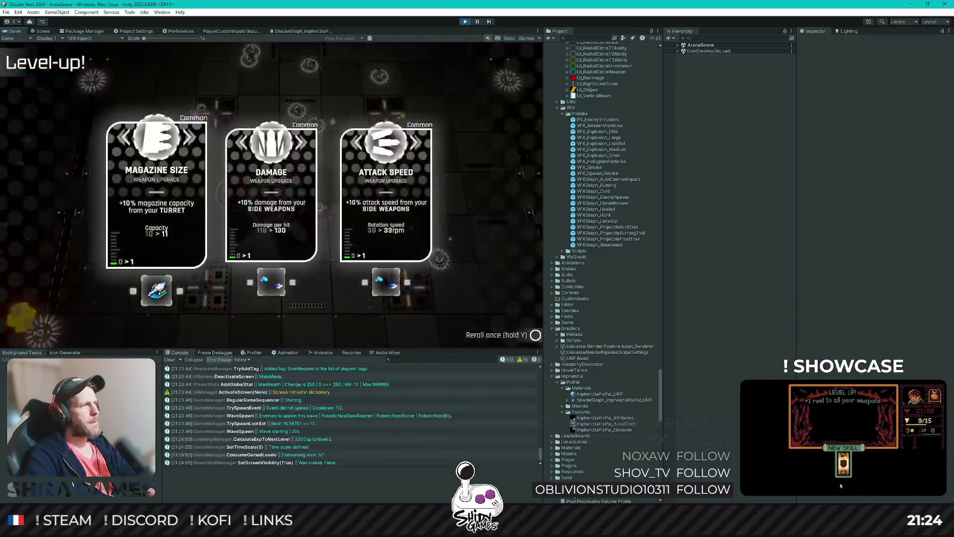
Take the Magazine Size, Critical Chance, Luck and Experience Gains upgrades during the arena run
key(Return)
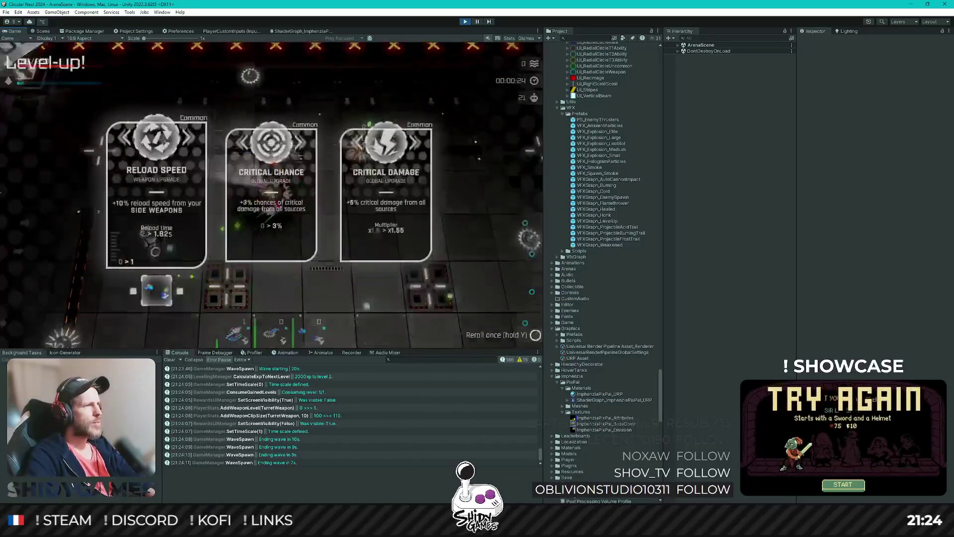
key(Right)
key(Return)
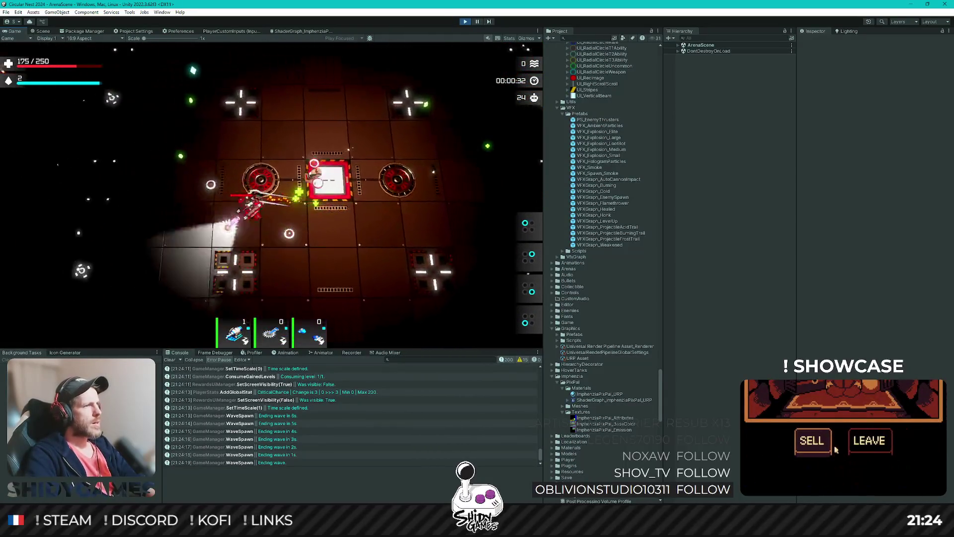
key(Right)
key(Return)
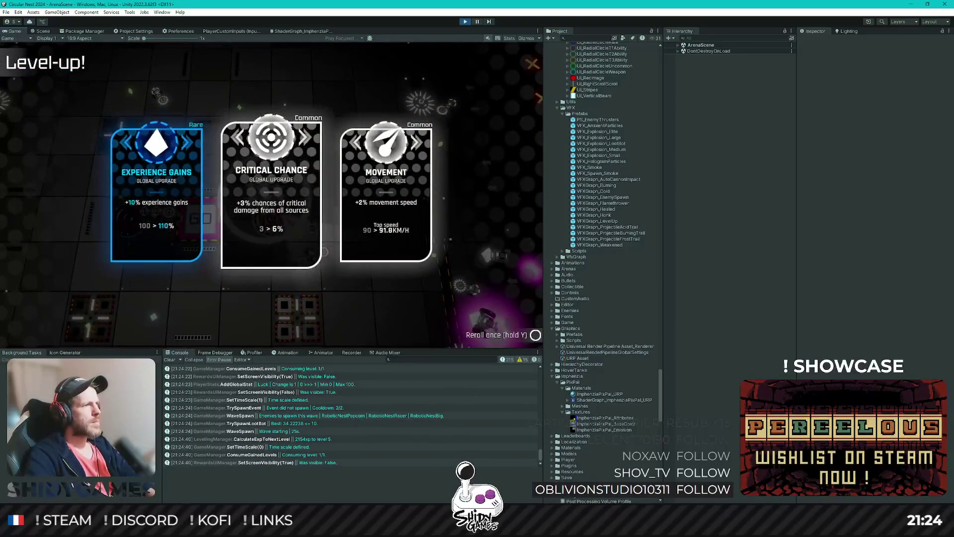
key(Return)
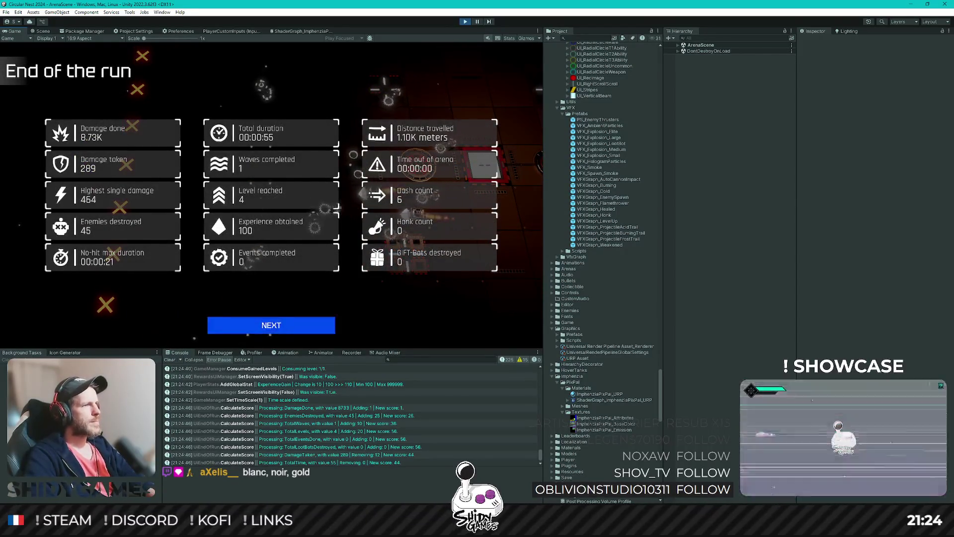
Continue past the run stats and Leave Arena to see the magenta-accented tank in MainMenuScene
key(Return)
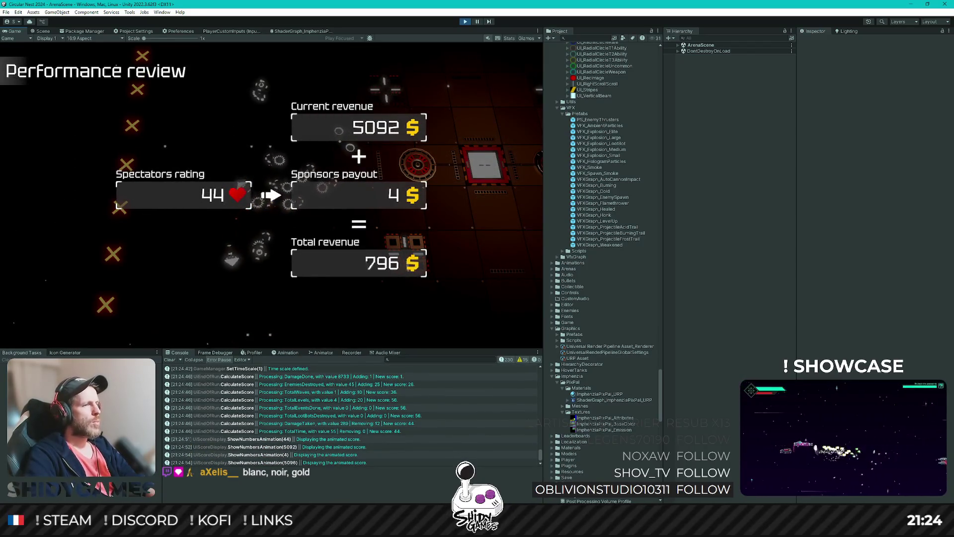
click(272, 325)
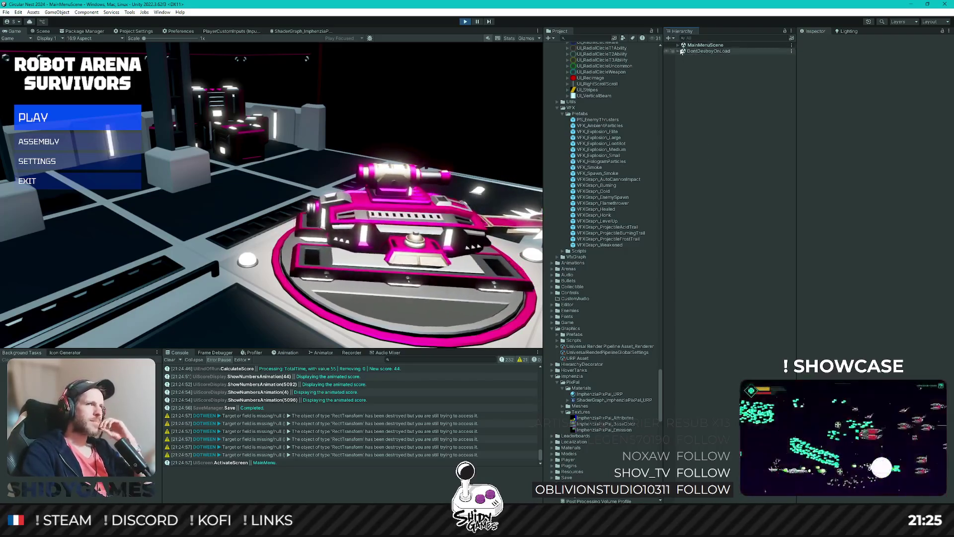
click(678, 44)
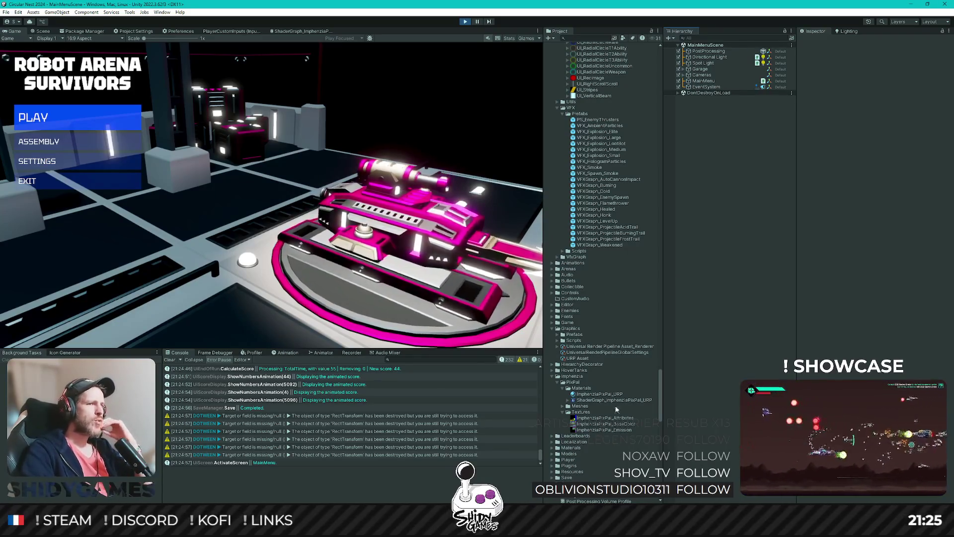
Shift ImphenziaPixPal_URP's ColorTo colour from pink to a bright gold-tan shade
click(607, 394)
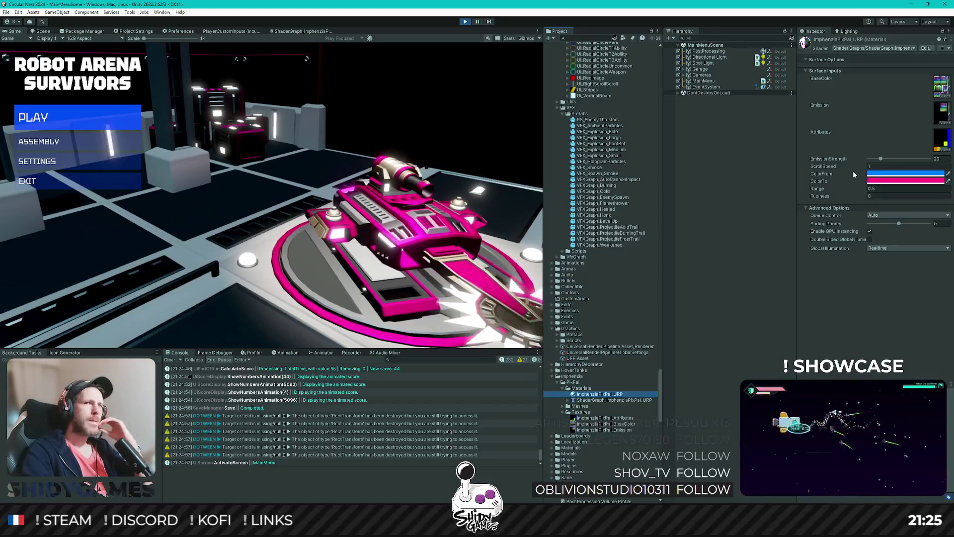
click(880, 181)
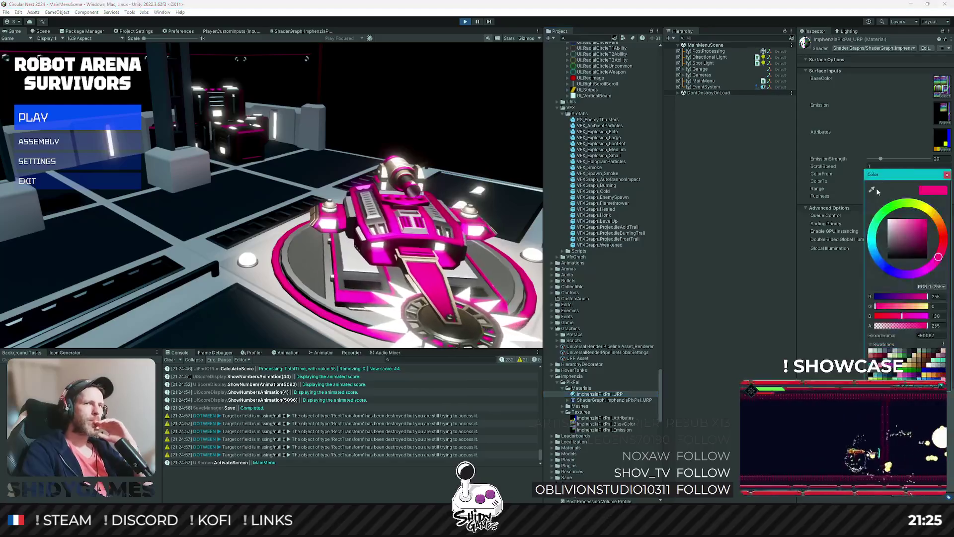
mouse_move(942, 226)
mouse_down()
mouse_move(935, 216)
mouse_move(905, 232)
mouse_up()
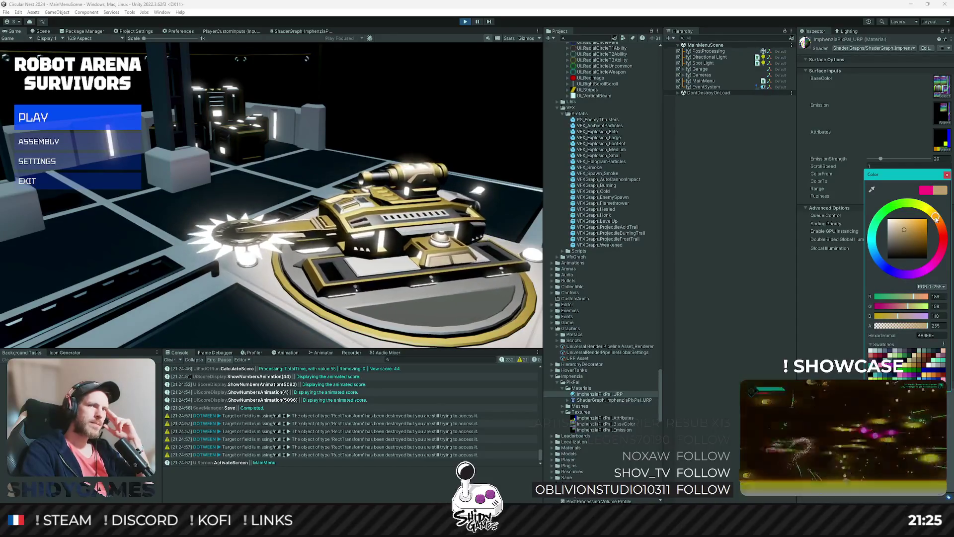
drag(935, 219, 905, 232)
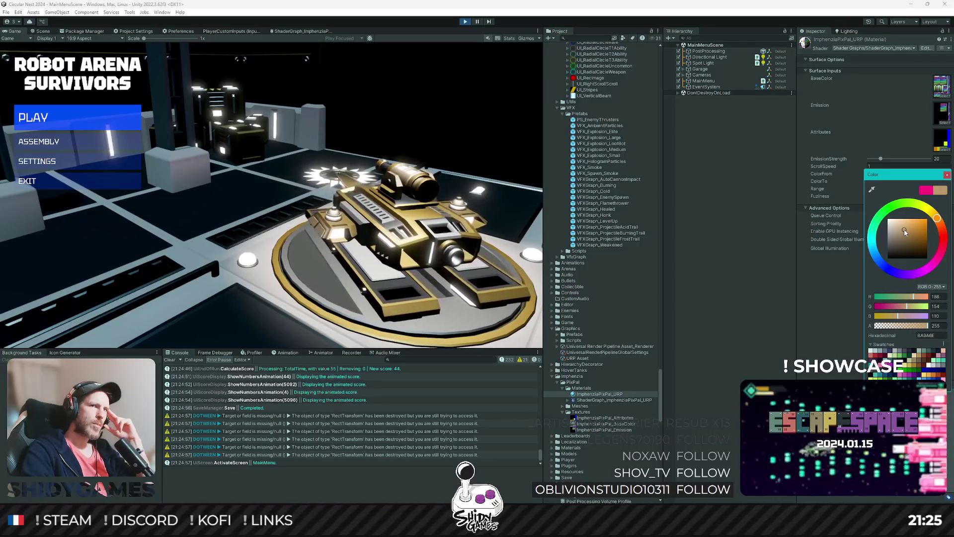
drag(908, 232, 906, 229)
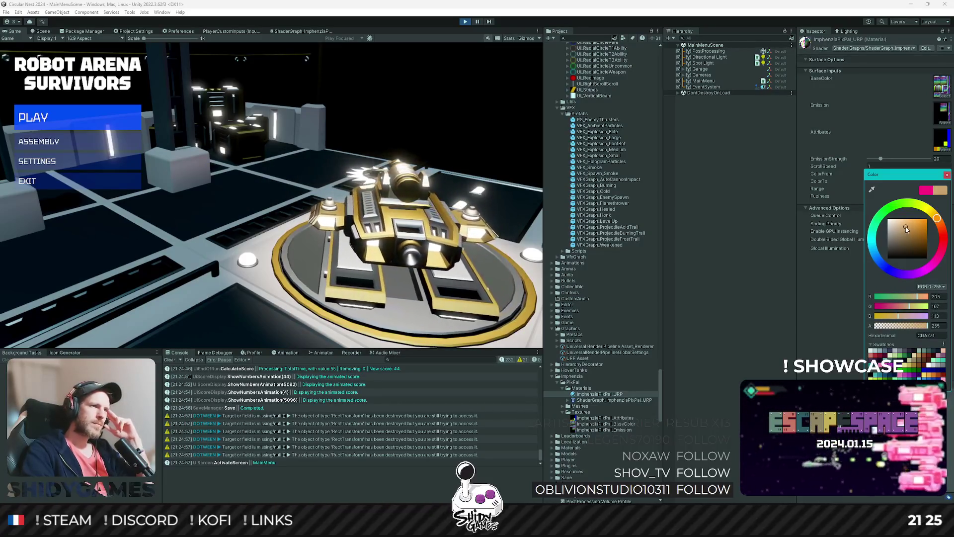
click(750, 237)
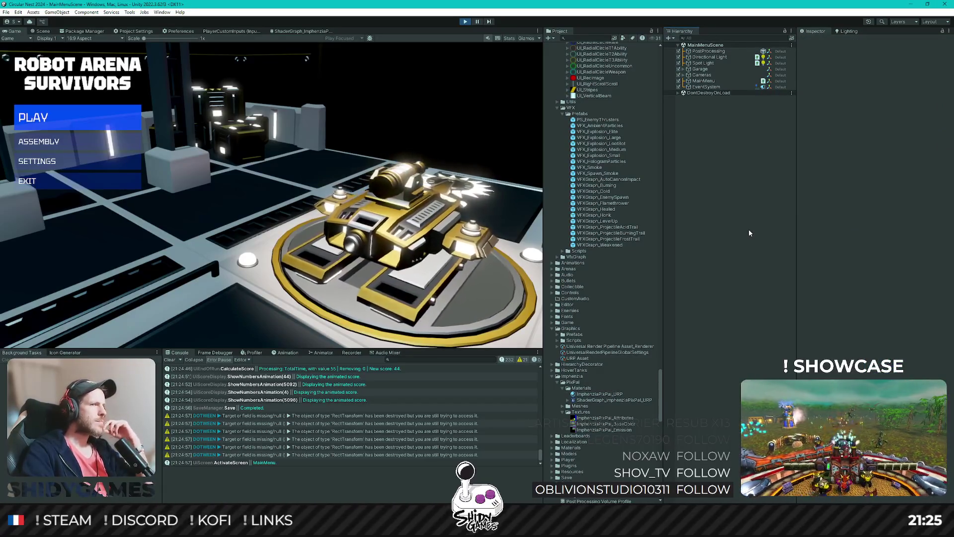
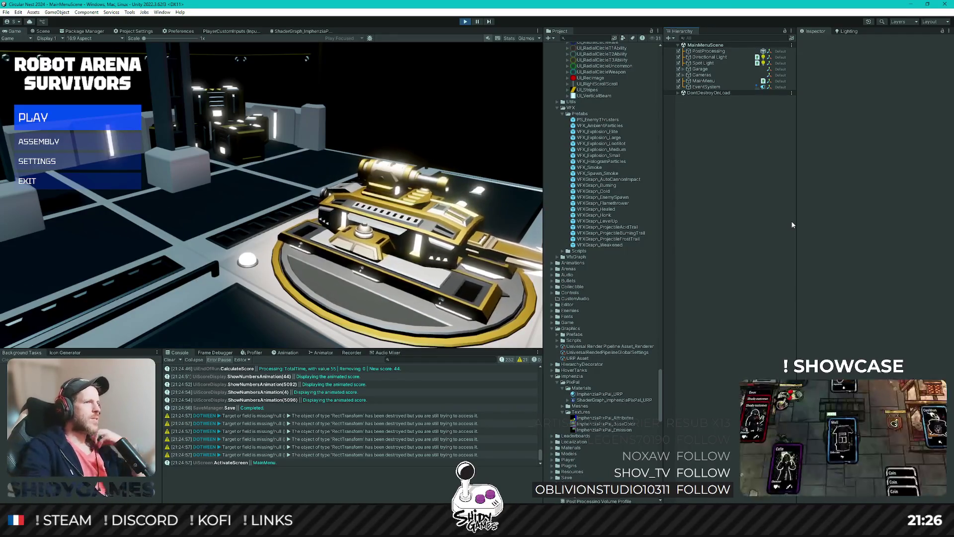
Stop play mode and set the ImphenziaPixPal_URP material's ColorTo to blue, trying tan first
click(465, 21)
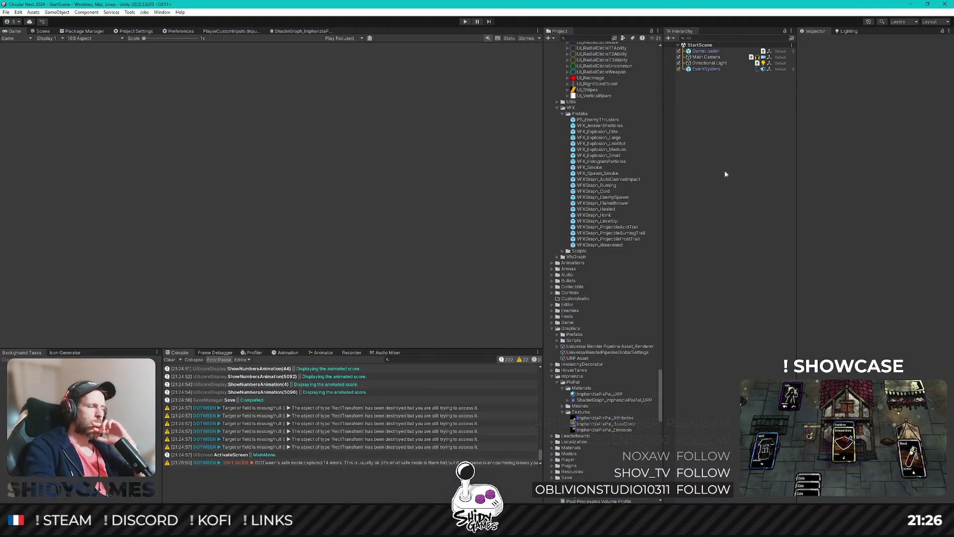
click(600, 393)
click(886, 176)
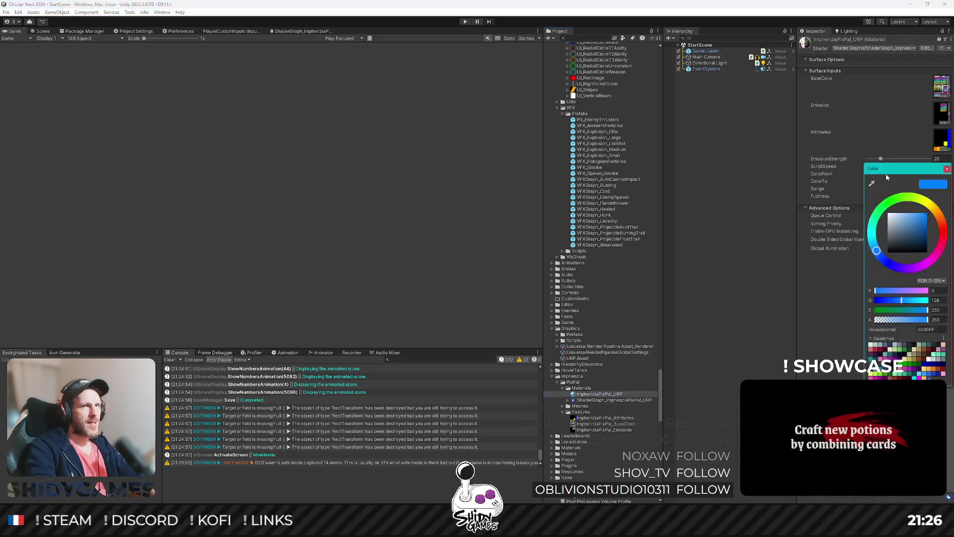
click(924, 347)
click(885, 186)
click(885, 181)
click(879, 318)
click(827, 311)
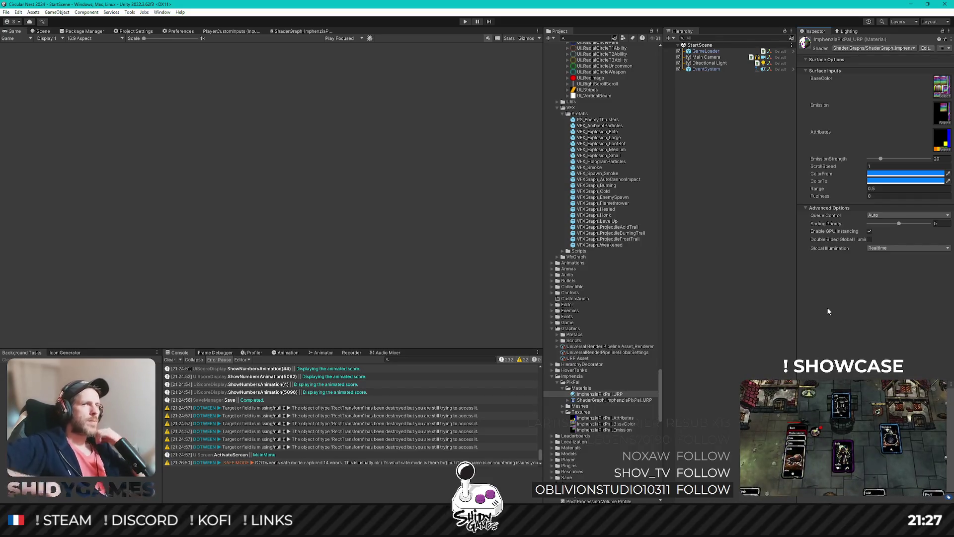
click(741, 105)
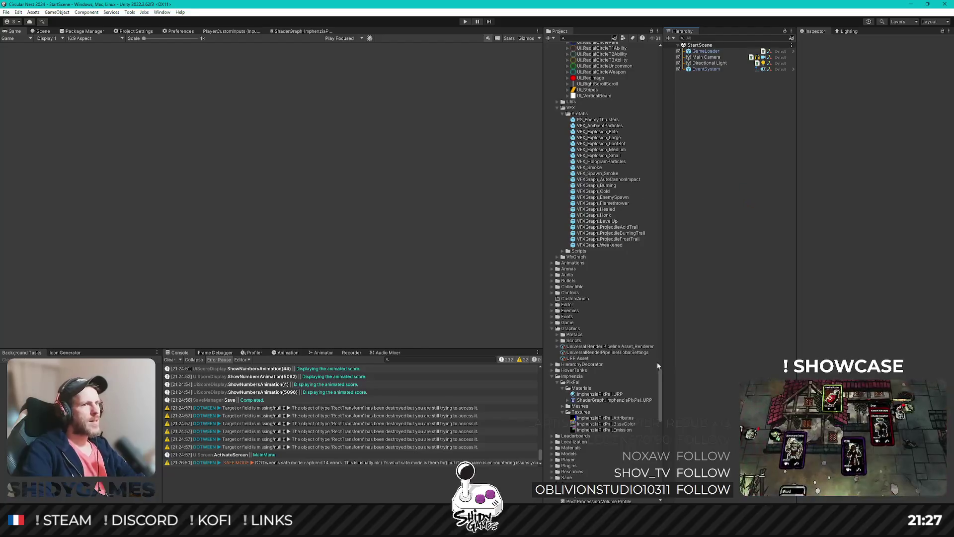
From GameLoader, open the MaterialsManager prefab and its MaterialsManagerV2.cs script in Rider
scroll(599, 281, up, 5)
scroll(599, 281, up, 15)
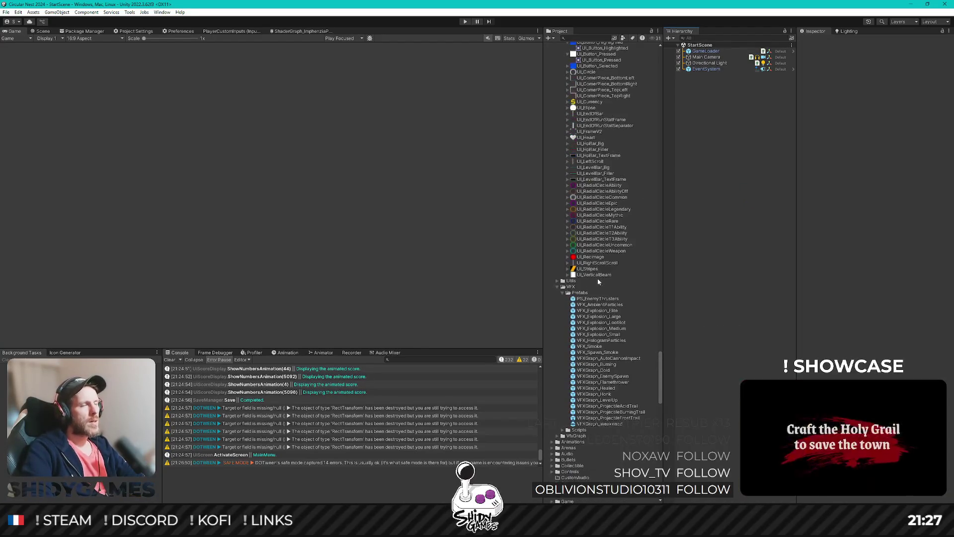
drag(660, 325, 663, 109)
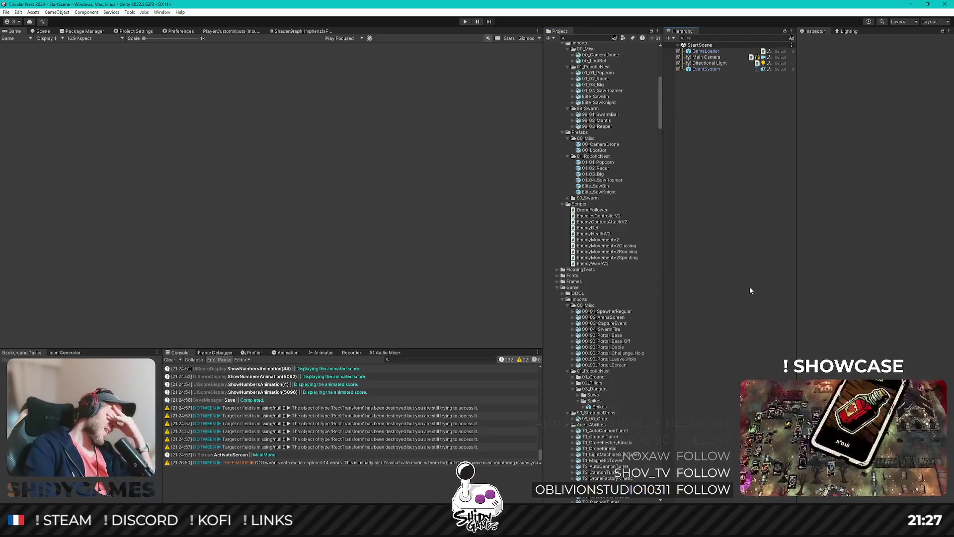
scroll(639, 213, up, 10)
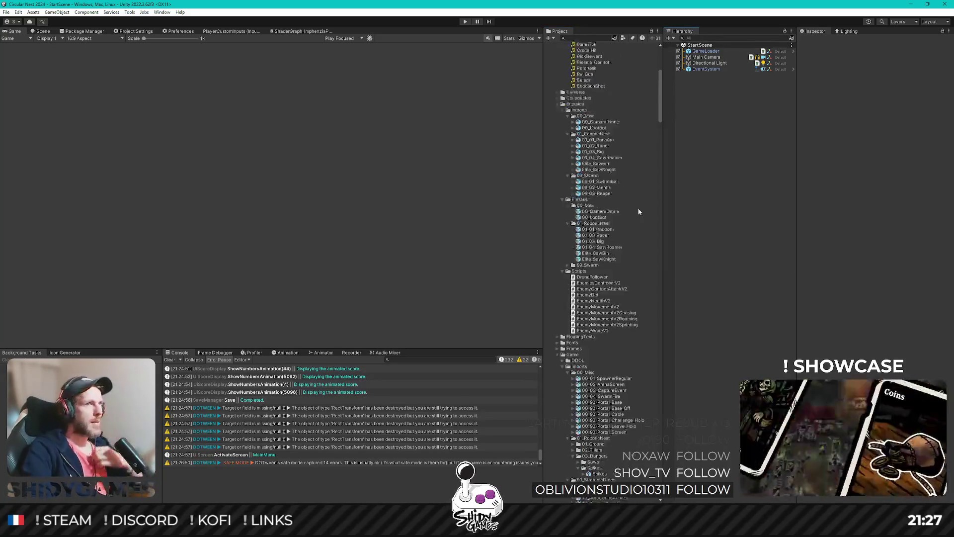
scroll(614, 338, down, 5)
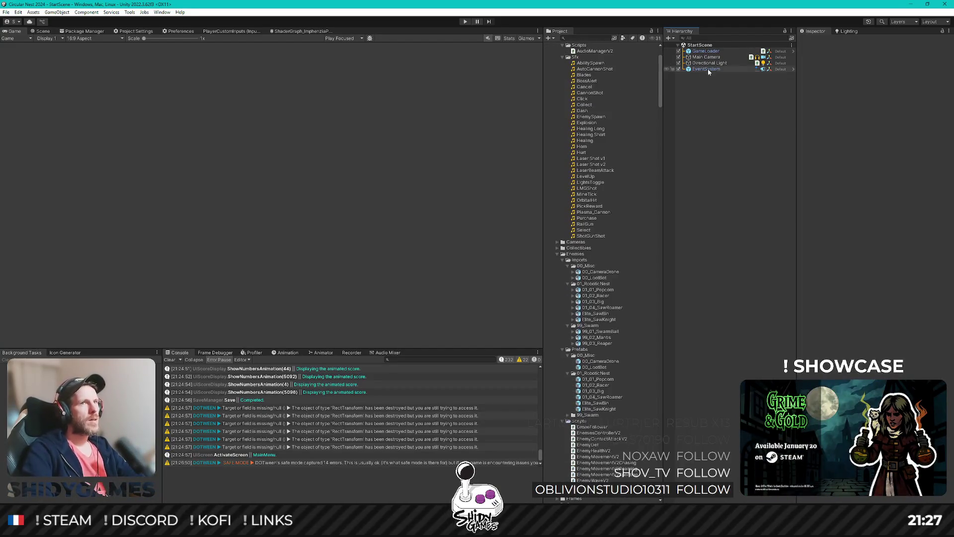
click(706, 51)
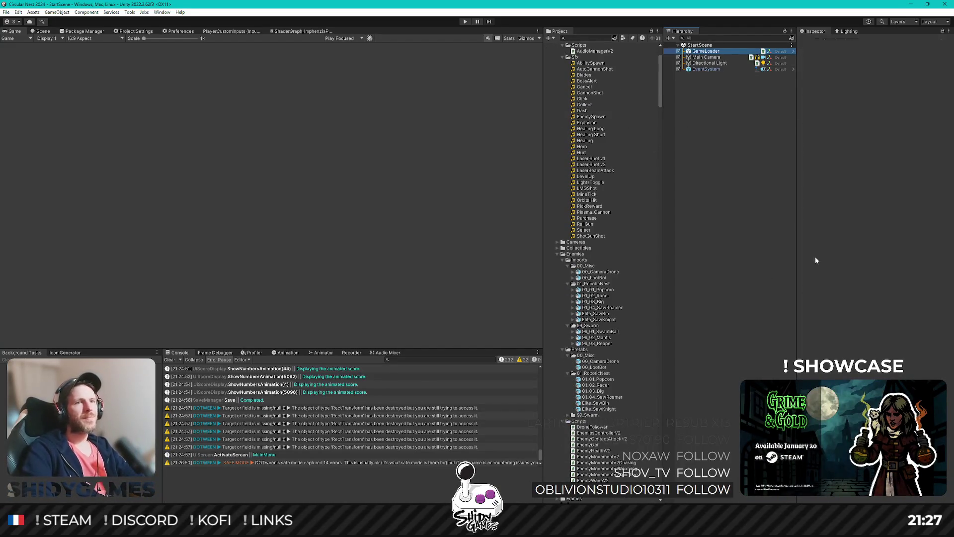
click(835, 166)
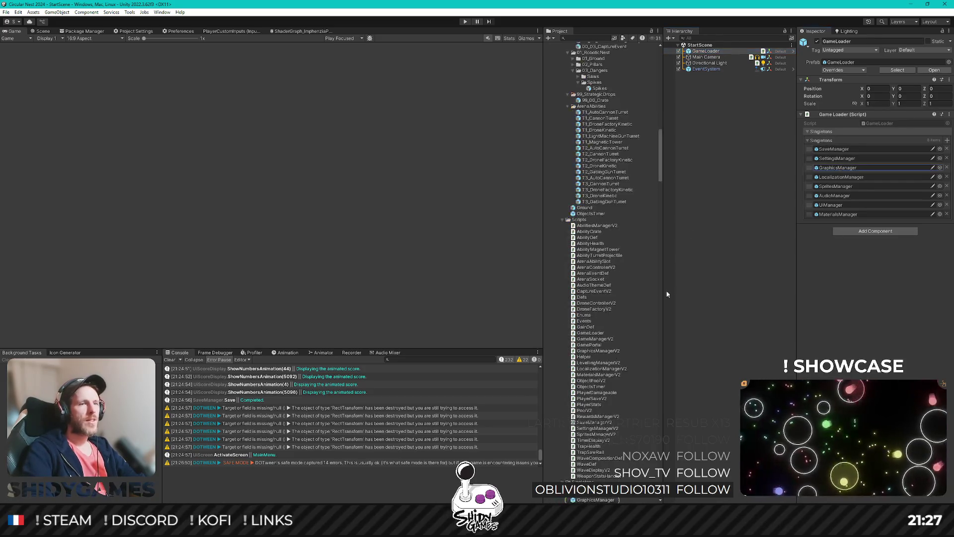
click(842, 213)
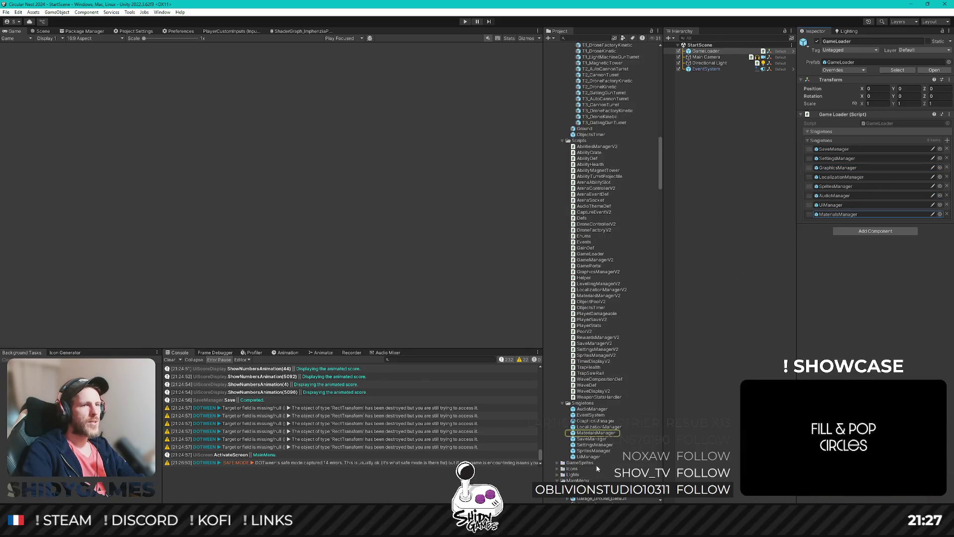
double_click(602, 433)
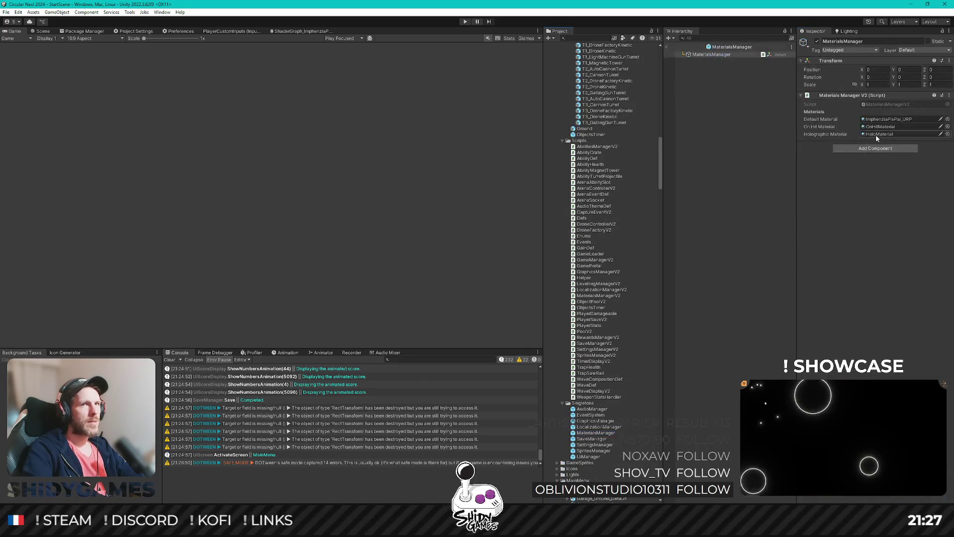
click(884, 105)
double_click(884, 105)
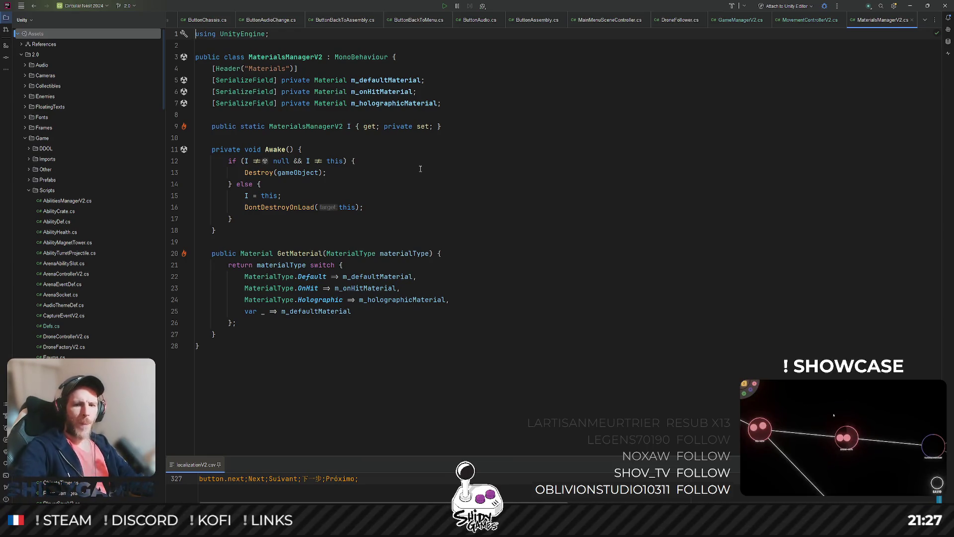
Add a 'Player = 003,' entry after Holographic in the MaterialType enum
ctrl+click(309, 276)
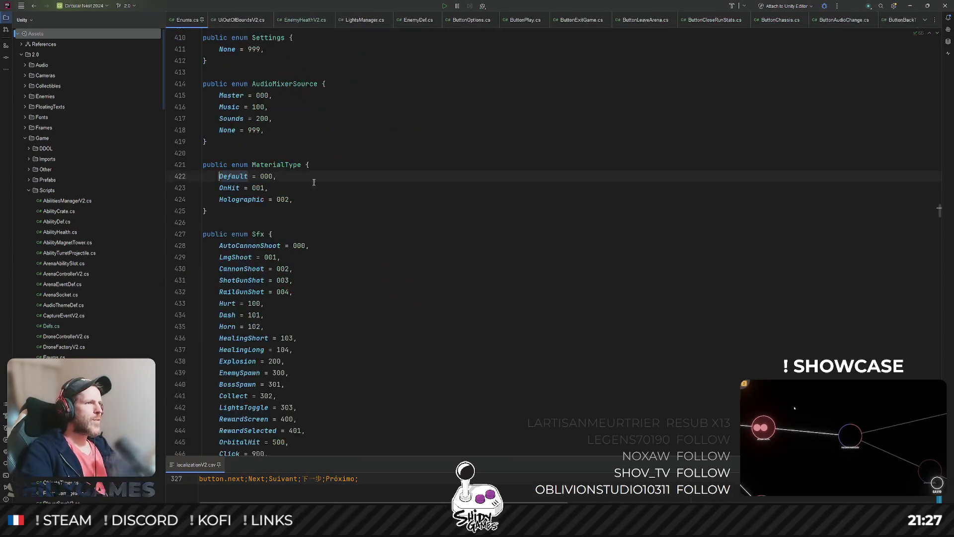
click(291, 190)
click(324, 201)
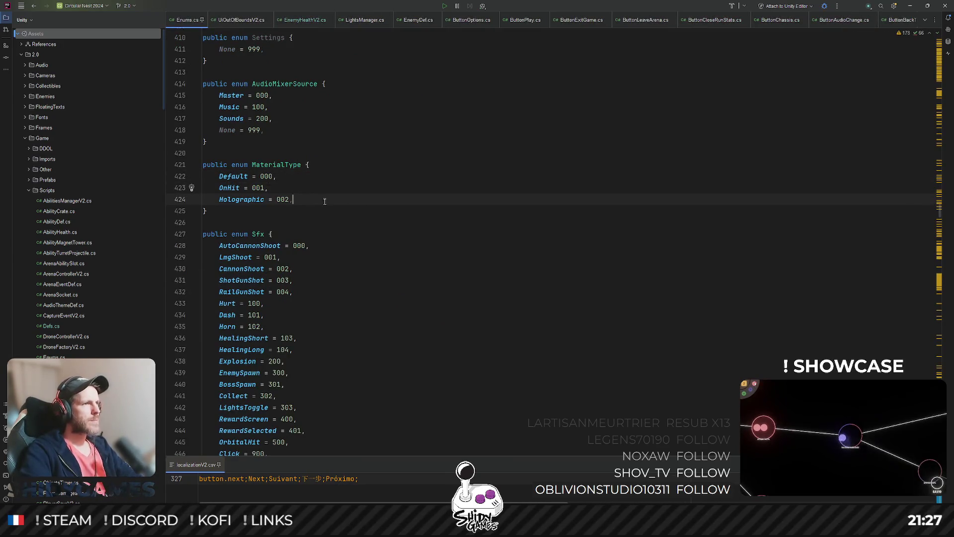
key(Return)
text(Player)
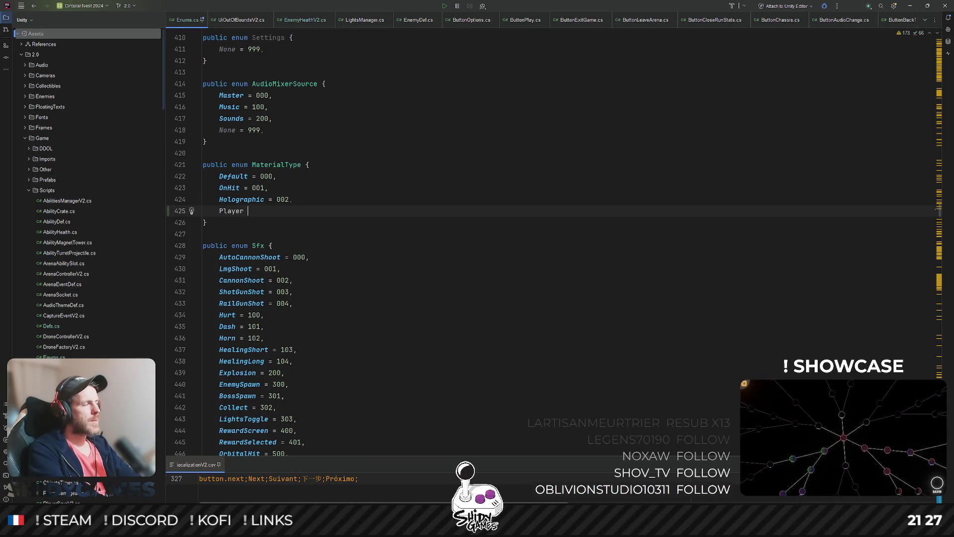
key(ctrl+BackSpace)
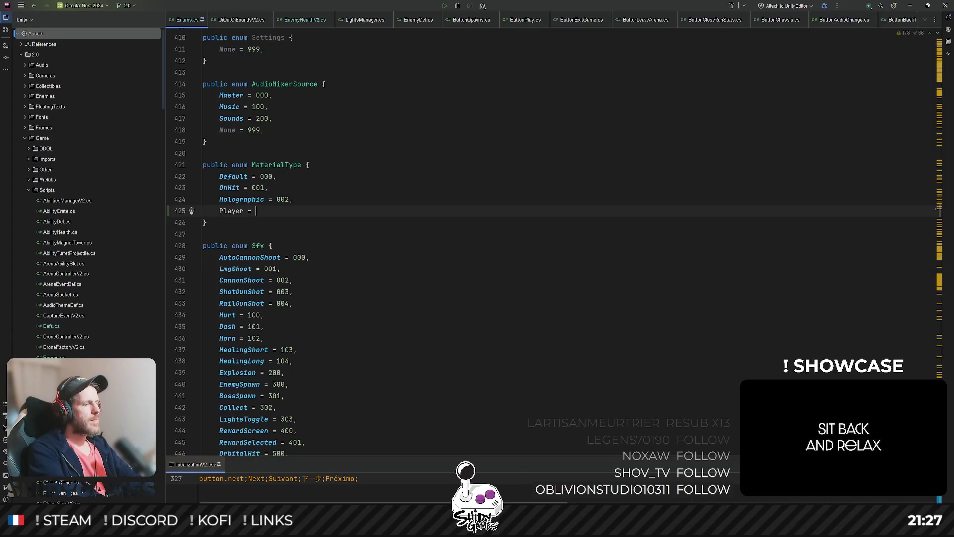
text(003,)
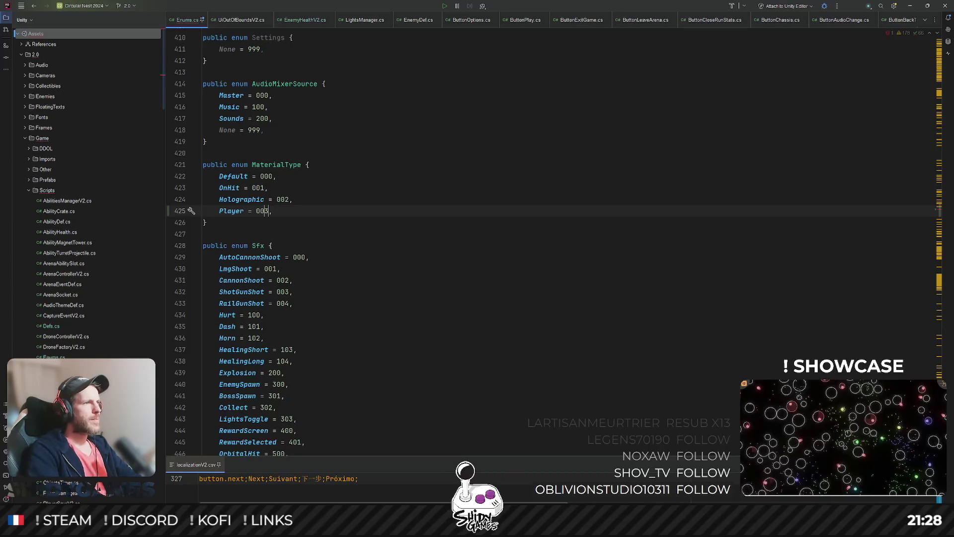
key(End)
key(ctrl+shift+n)
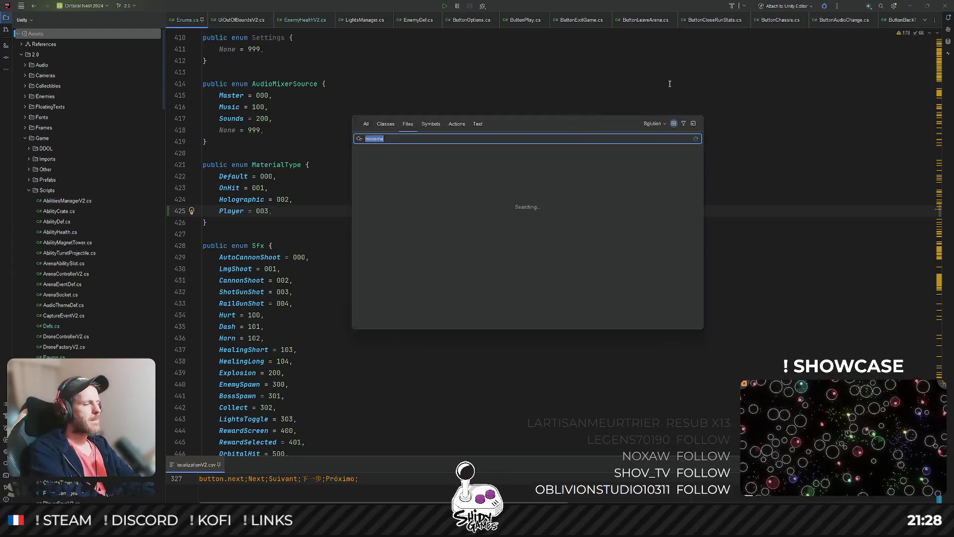
Open MaterialsManagerV2.cs and declare a 'private Material m_playerMaterial;' field
text(mater)
key(Return)
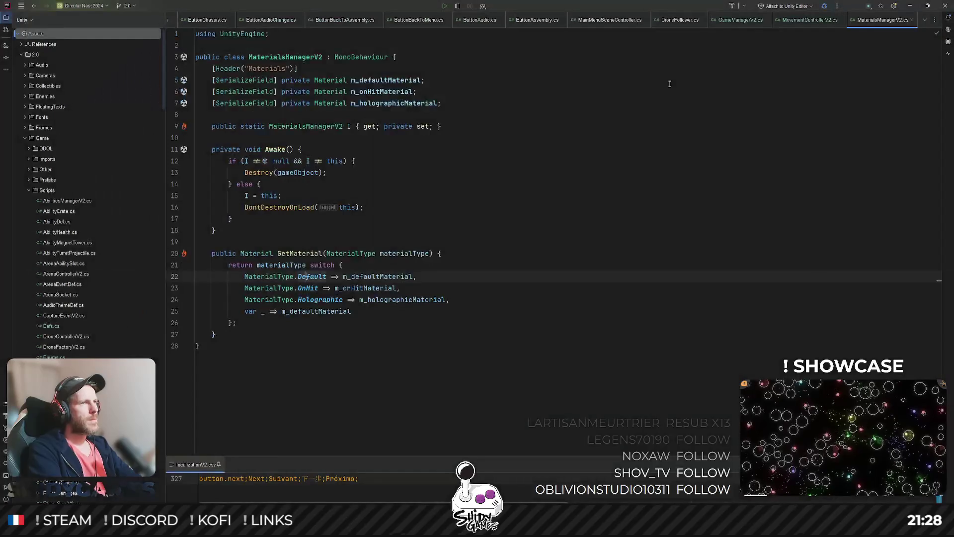
key(Down)
key(End)
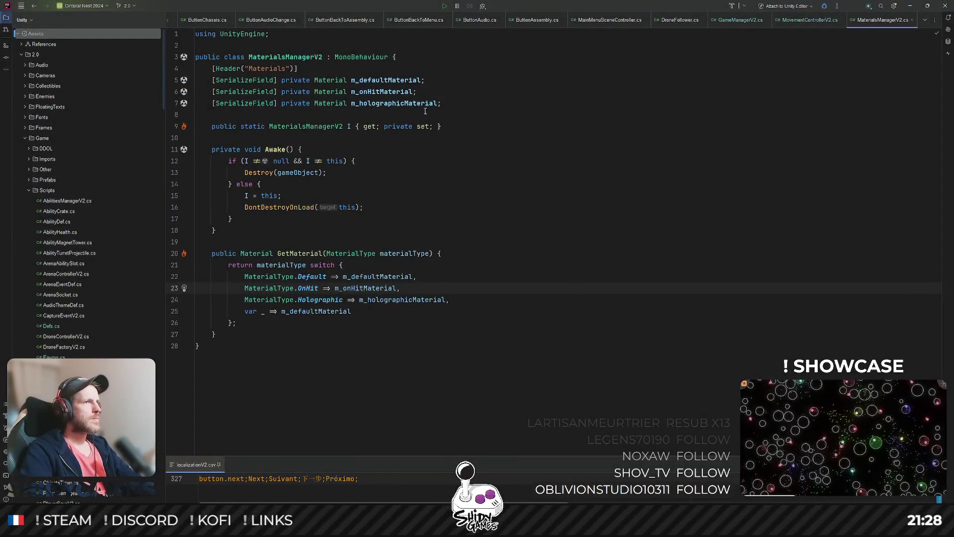
click(450, 103)
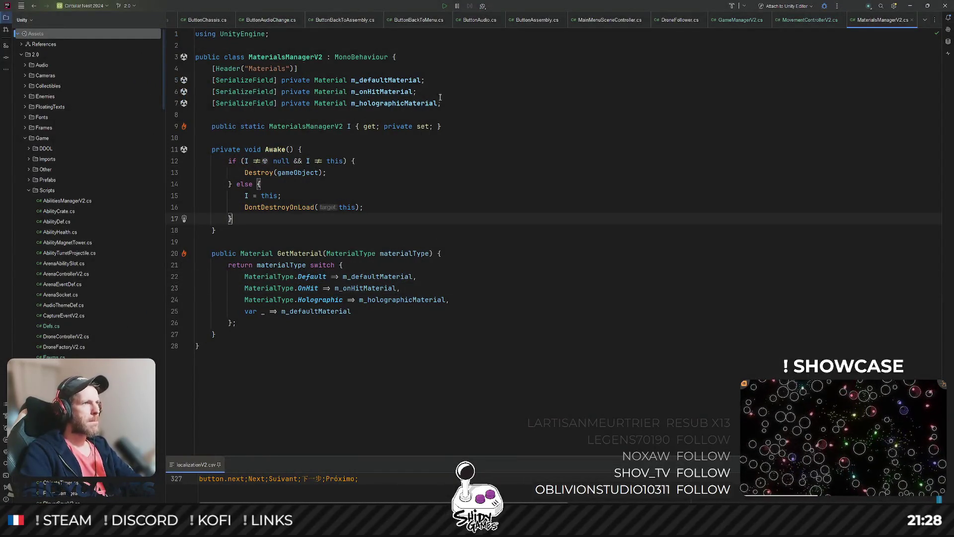
key(Up)
key(Up)
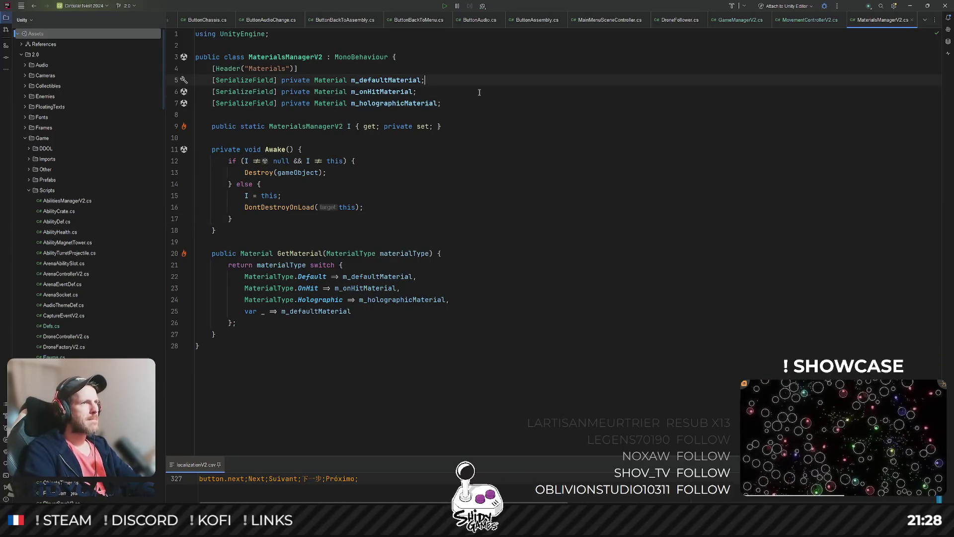
key(Return)
key(BackSpace)
click(416, 91)
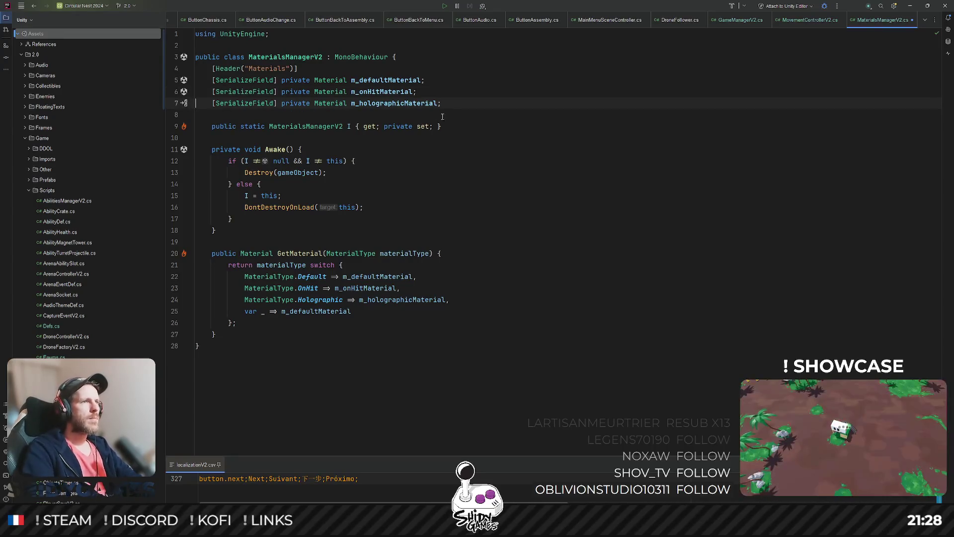
key(Return)
text(private )
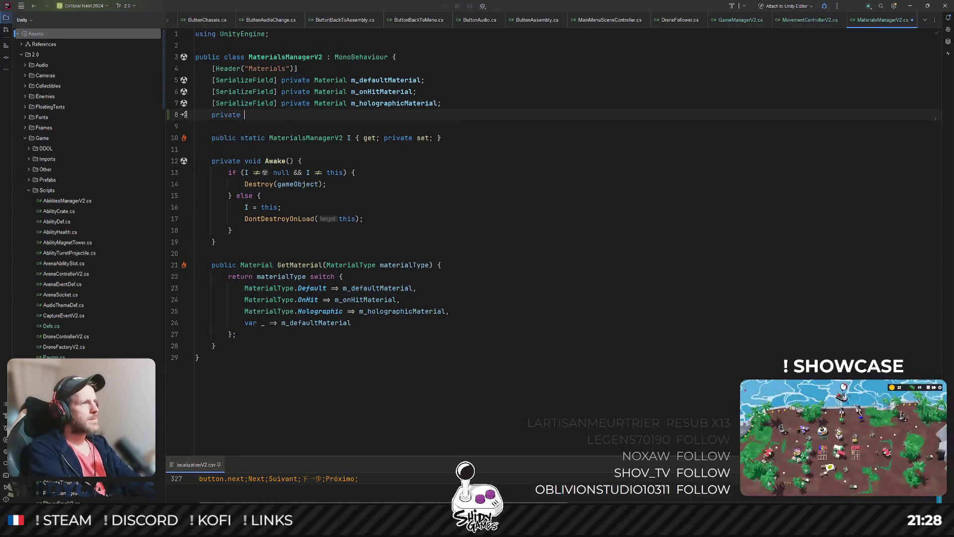
text(Material m)
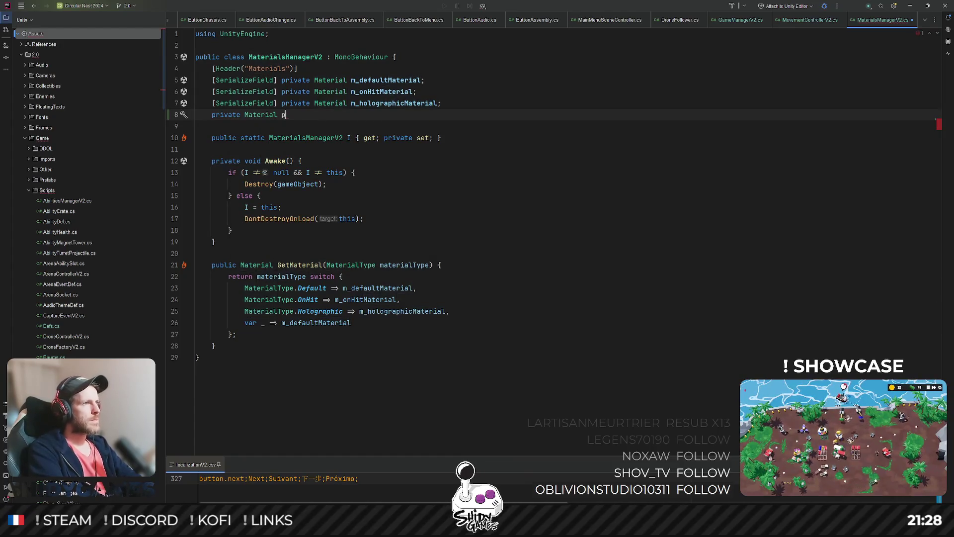
text(_playerMat)
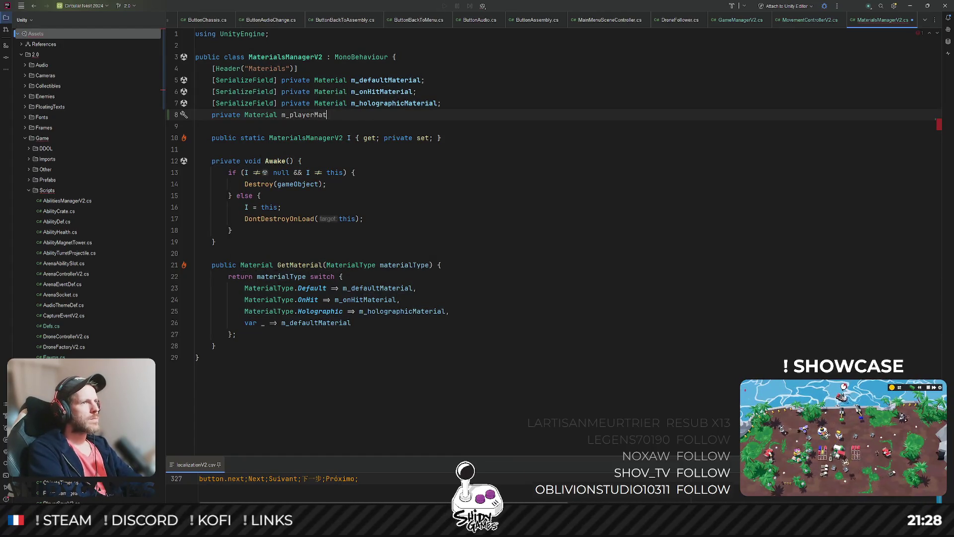
text(erial;)
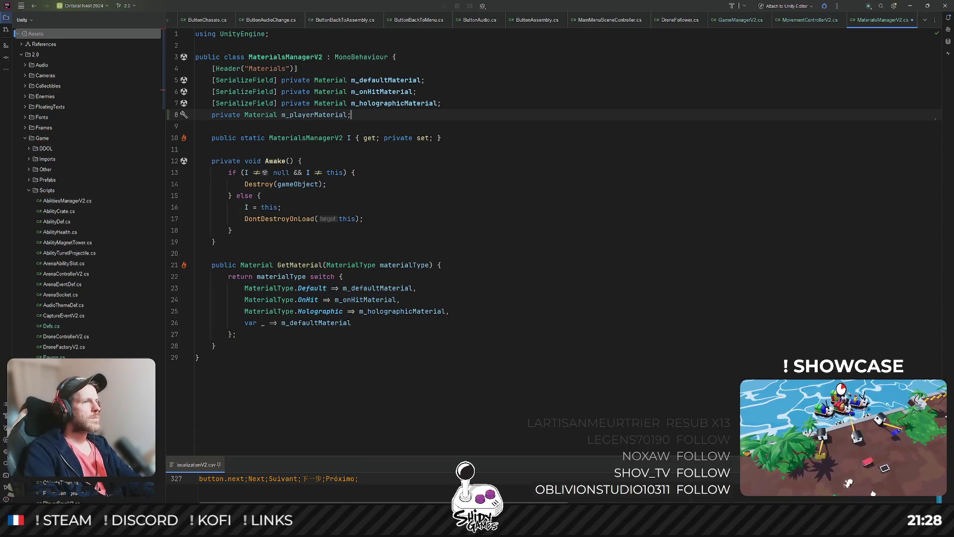
In Awake, assign m_playerMaterial = new Material(m_defaultMaterial);
click(250, 227)
key(Return)
key(Return)
text(p)
key(BackSpace)
text(m_)
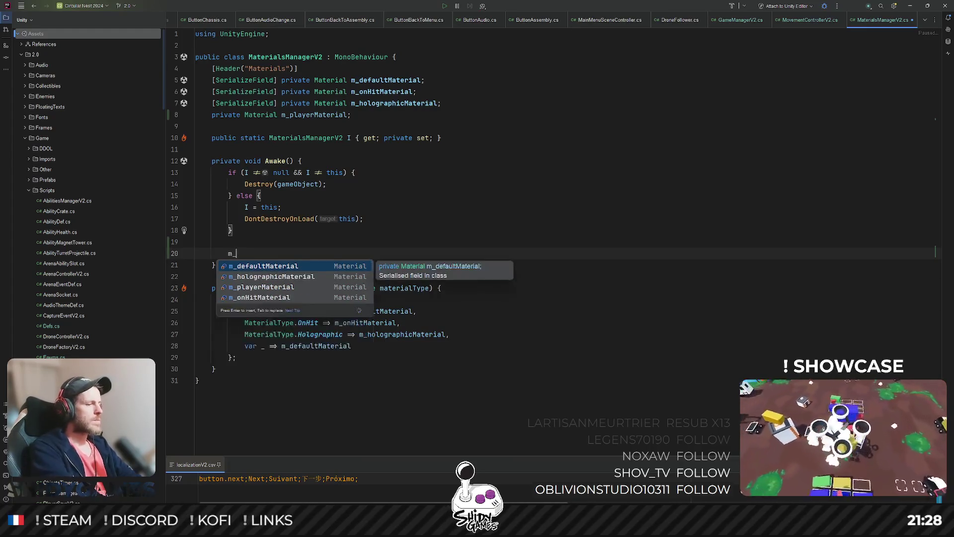
text(playerM)
key(Return)
text(= )
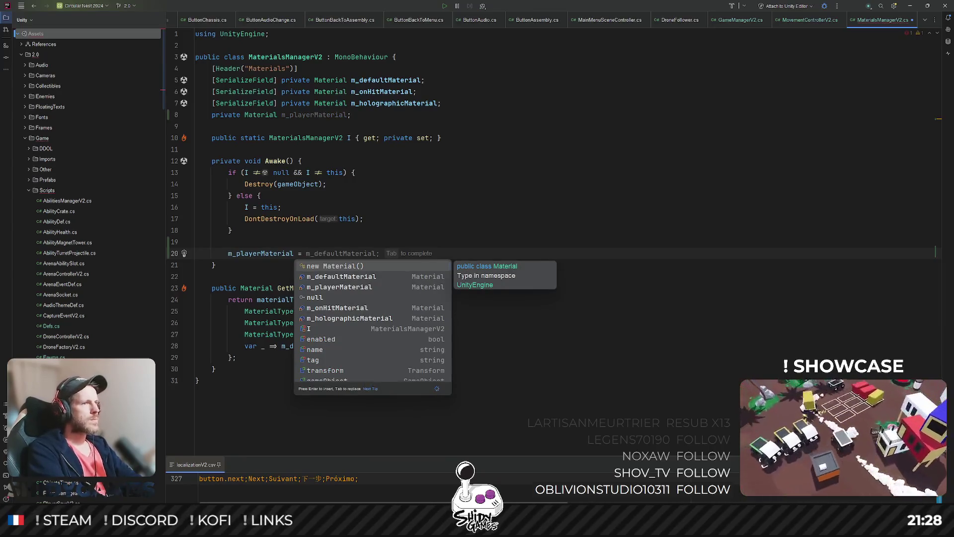
text(Cre)
key(BackSpace)
key(BackSpace)
key(BackSpace)
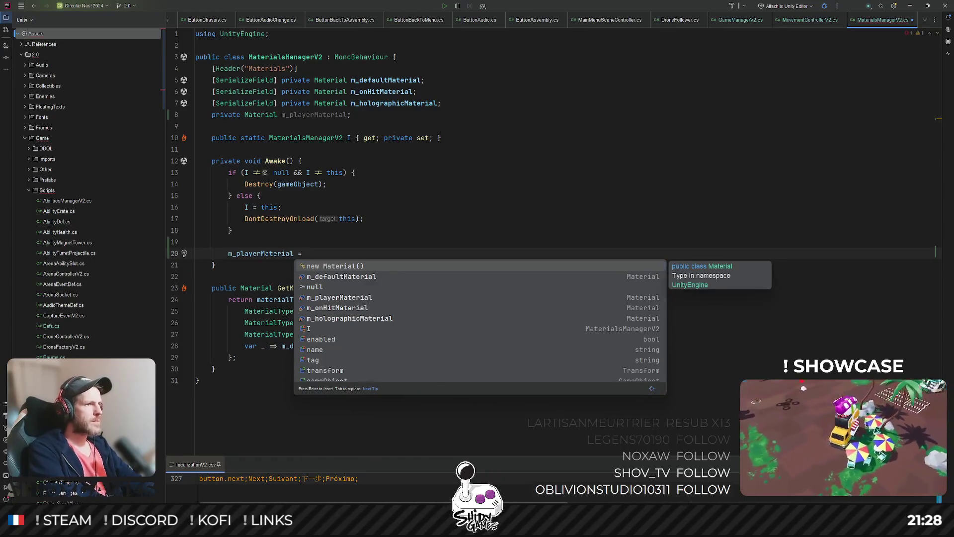
text(new)
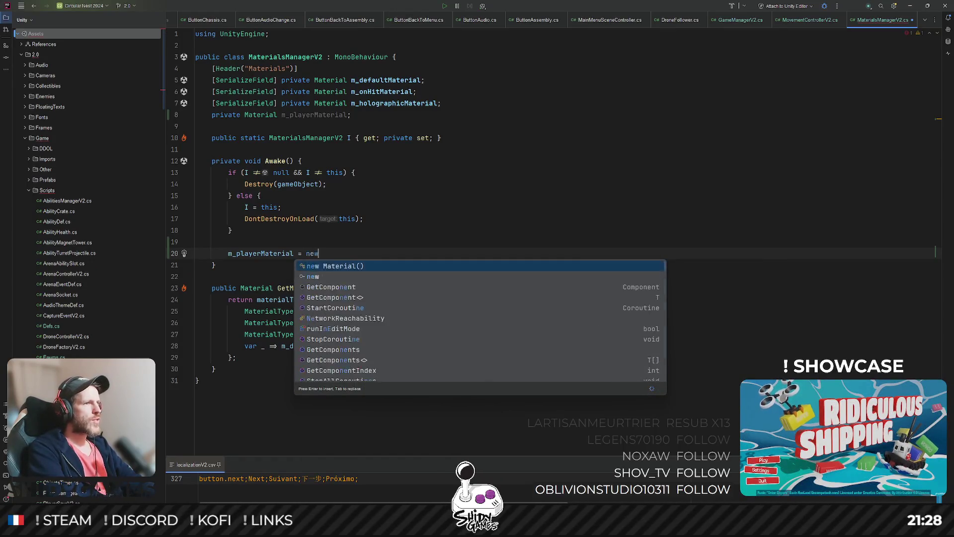
key(Return)
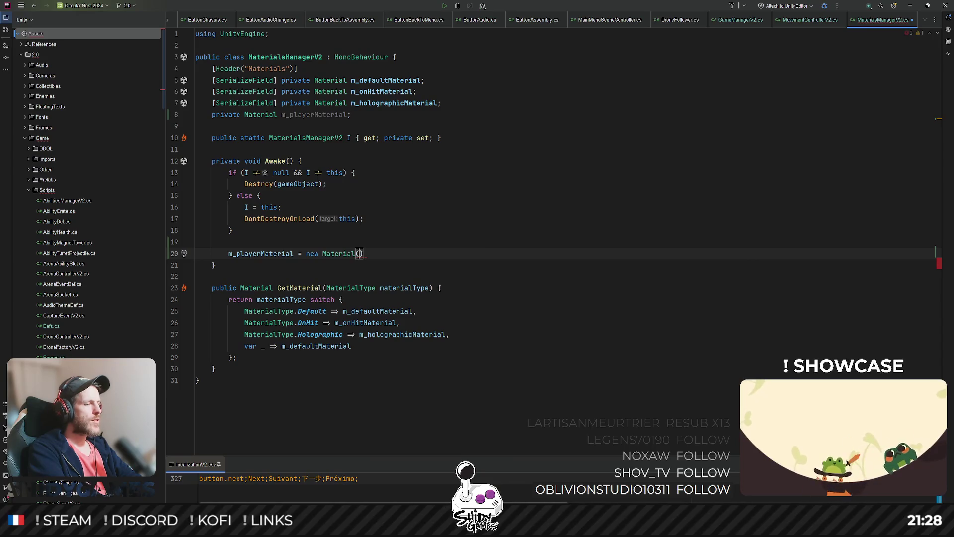
text(m_d)
key(Return)
text(;)
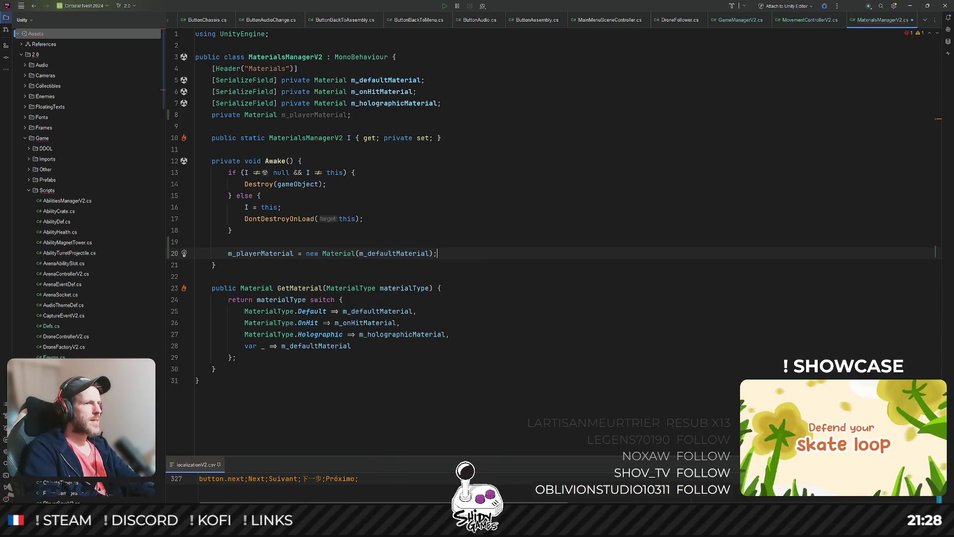
Remove the empty line above the assignment and save the script
click(231, 244)
key(BackSpace)
click(550, 183)
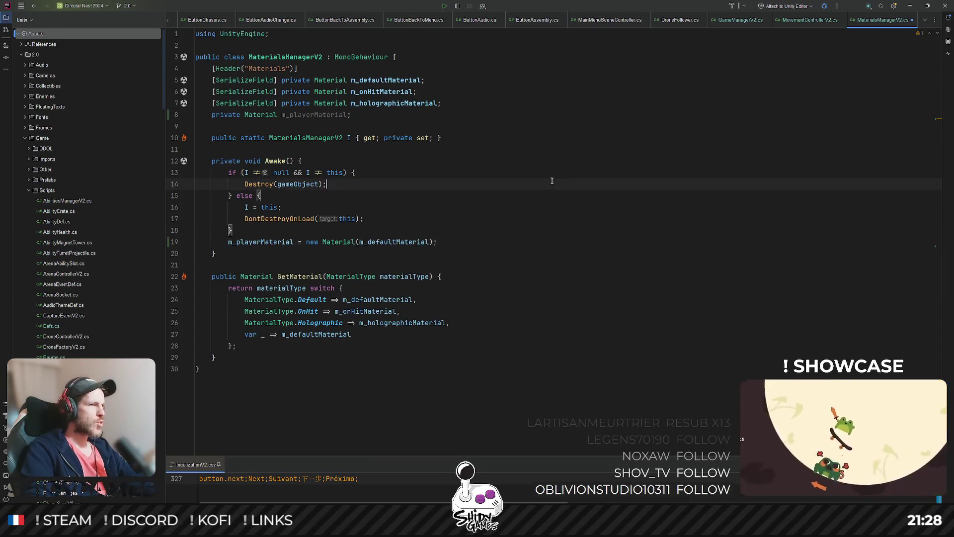
key(ctrl+s)
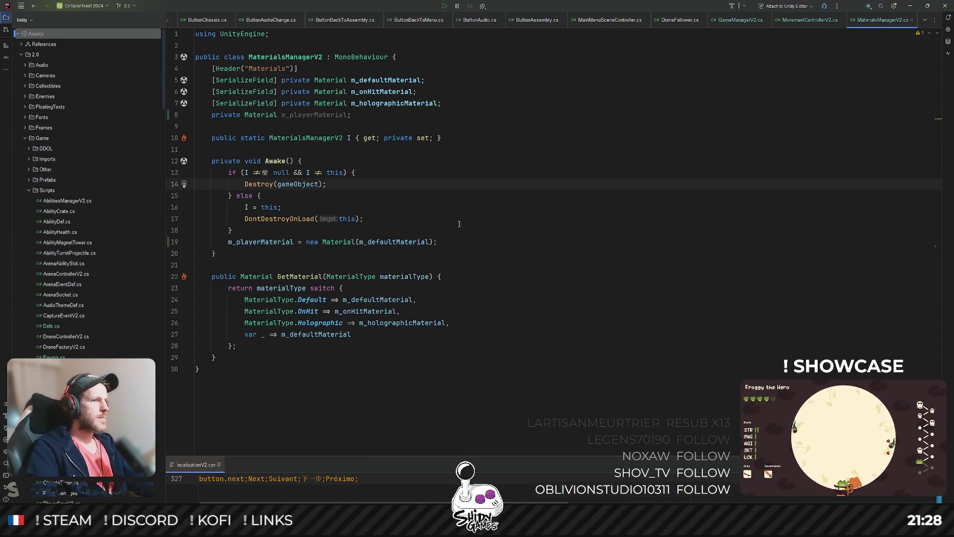
Add a MaterialType.Player ⇒ m_playerMaterial case to the GetMaterial switch
click(479, 319)
key(Return)
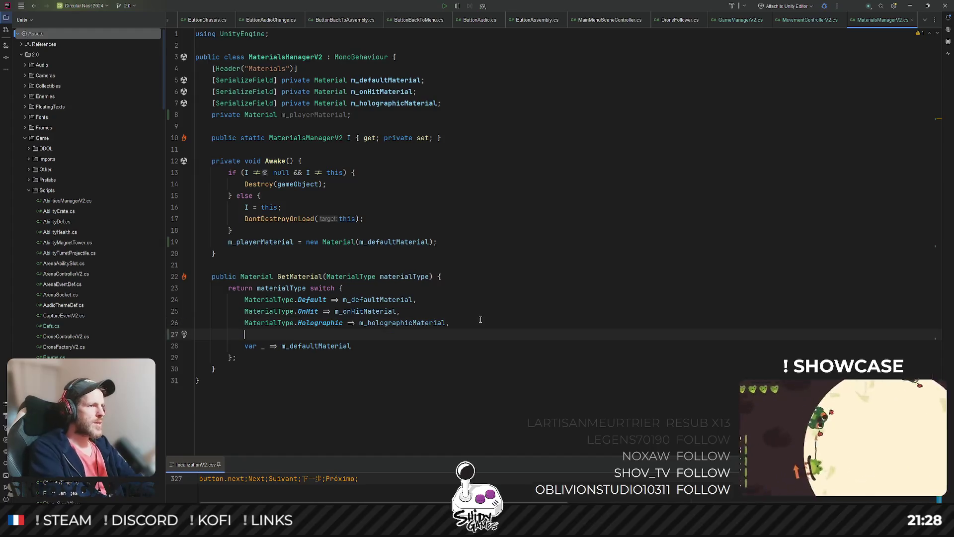
text(Ma)
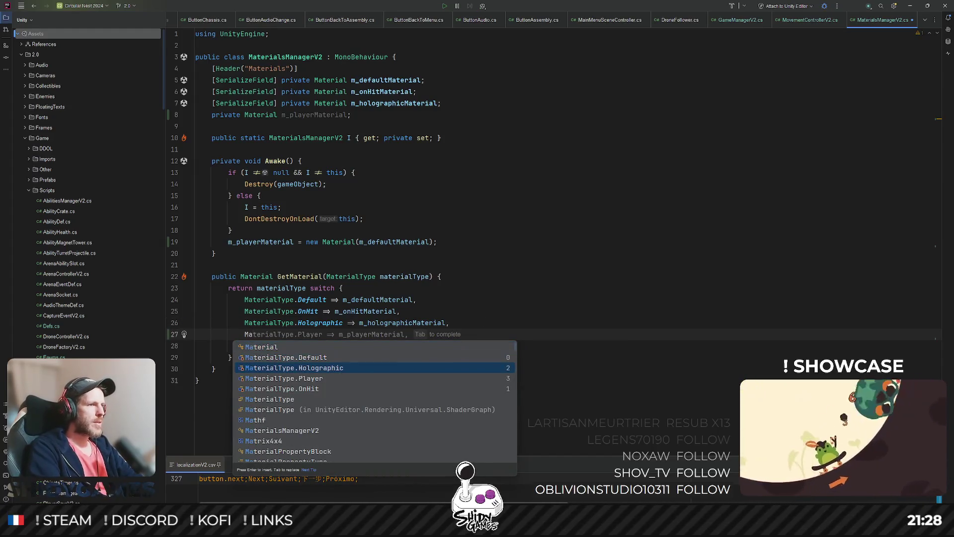
key(Tab)
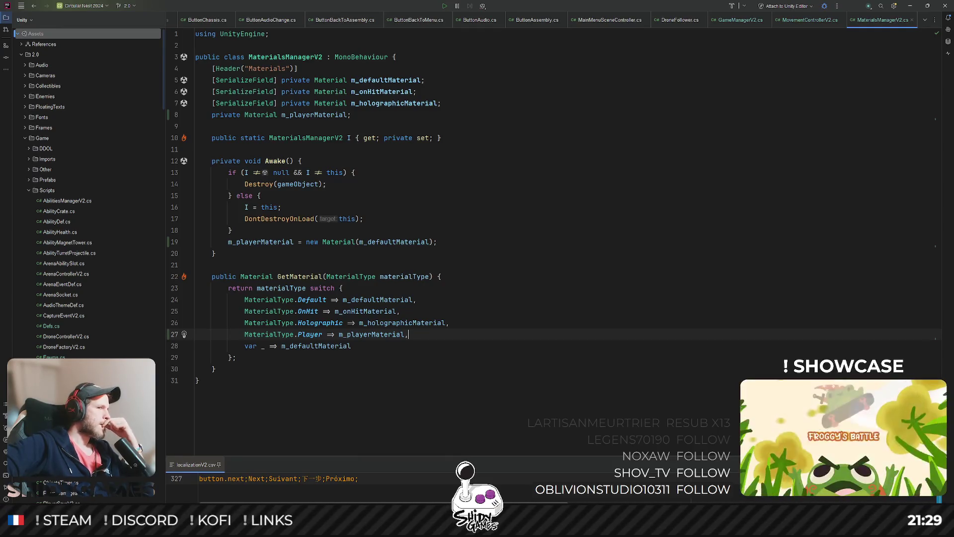
click(466, 290)
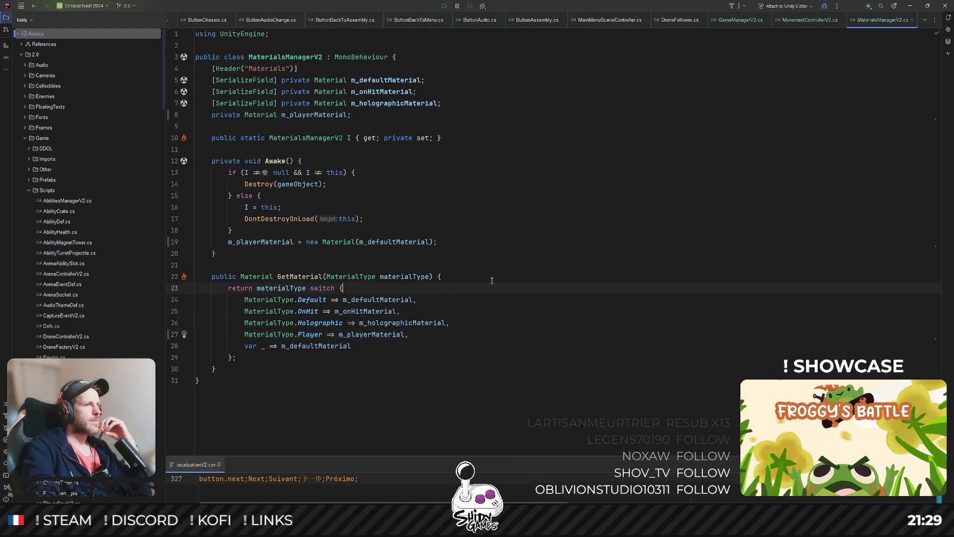
click(626, 184)
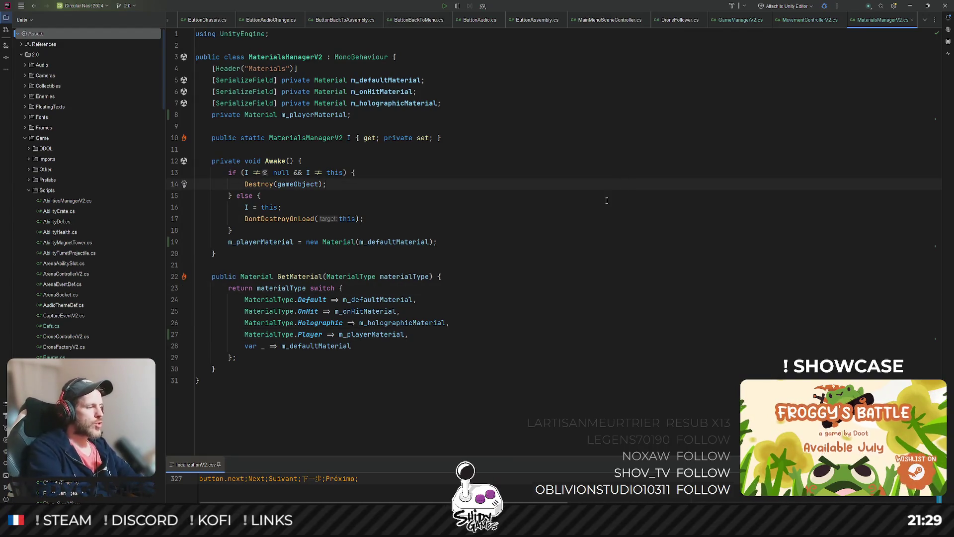
key(ctrl+shift+n)
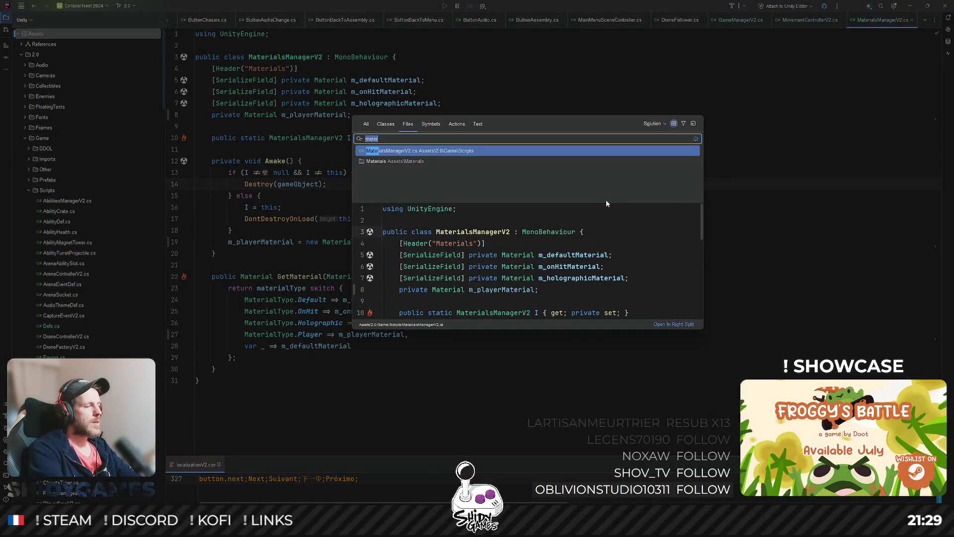
key(Escape)
click(417, 299)
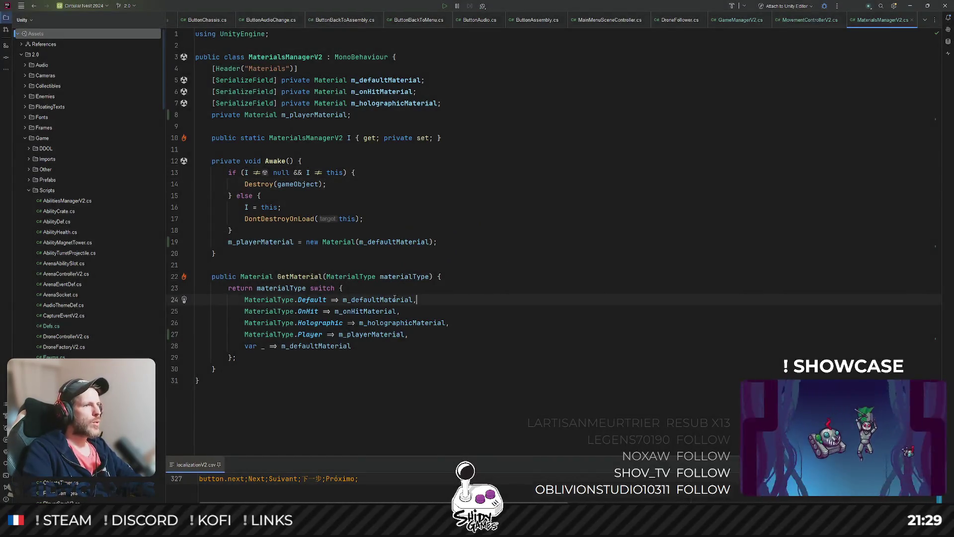
click(440, 277)
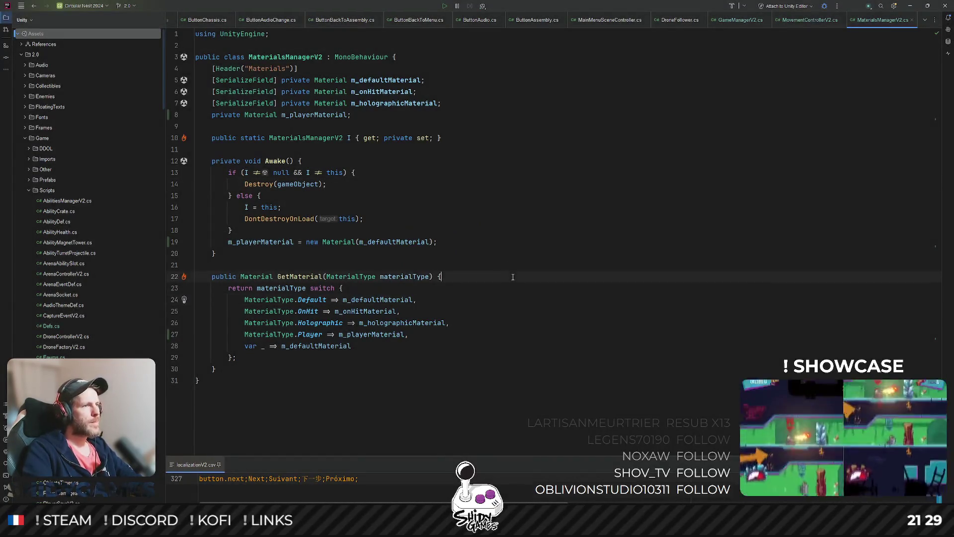
Open MaterialsManagerV2.cs through a file search for 'mater'
ctrl+click(308, 311)
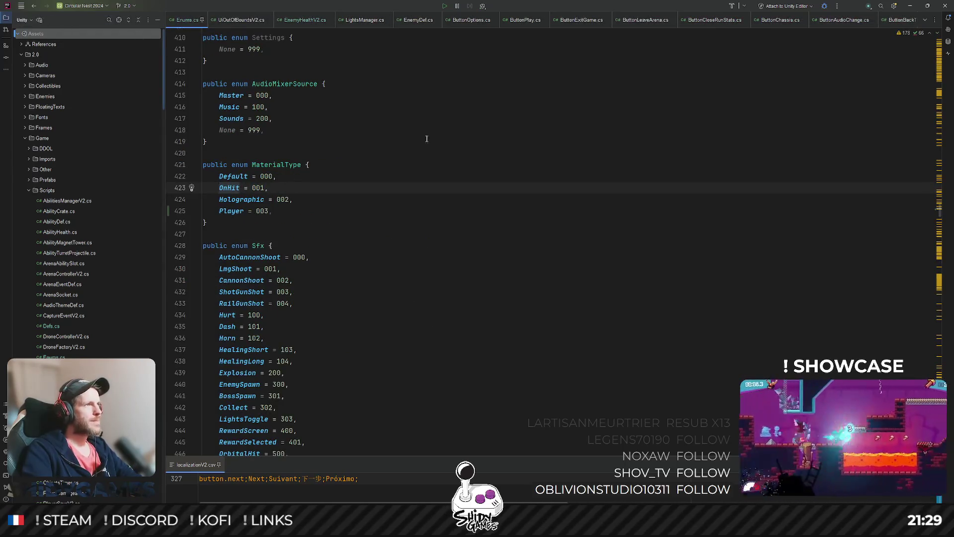
key(ctrl+shift+n)
text(mater)
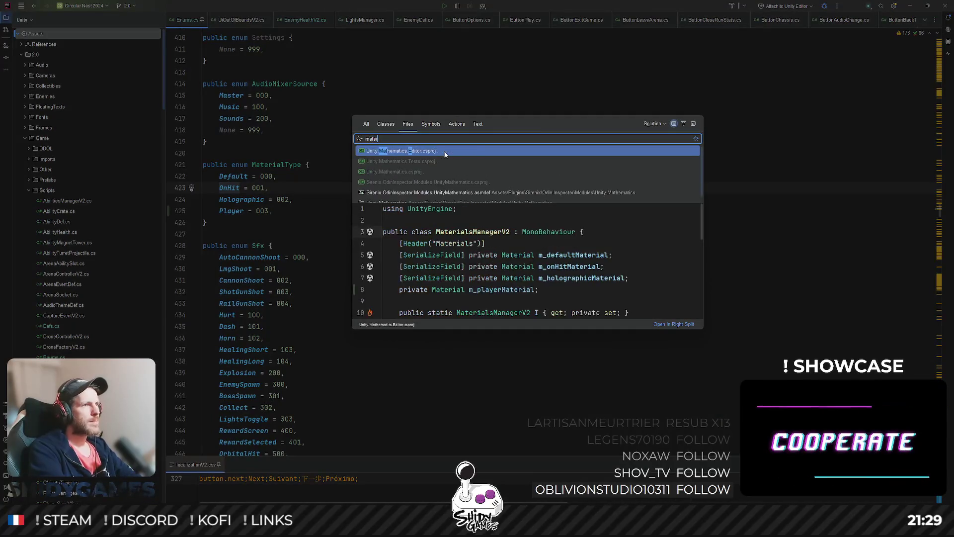
key(Return)
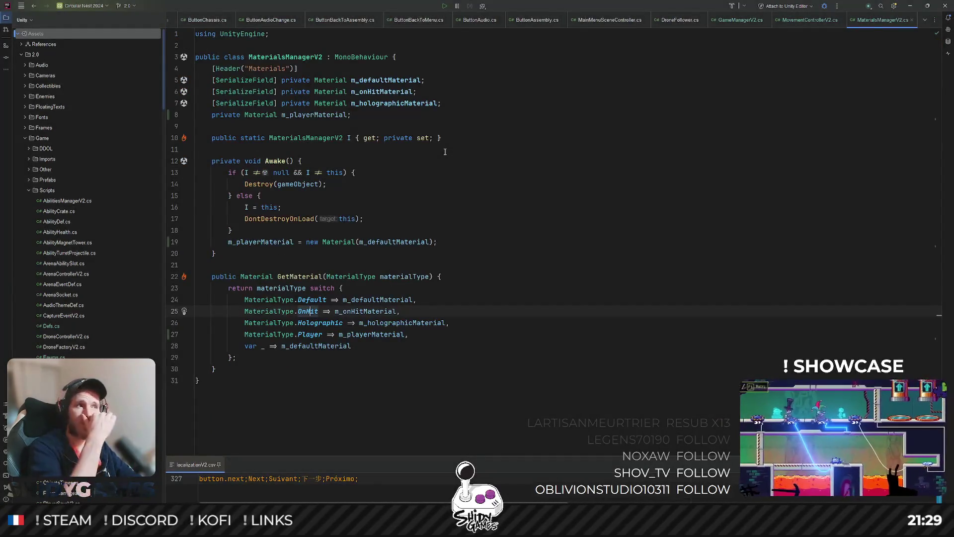
click(541, 277)
click(553, 302)
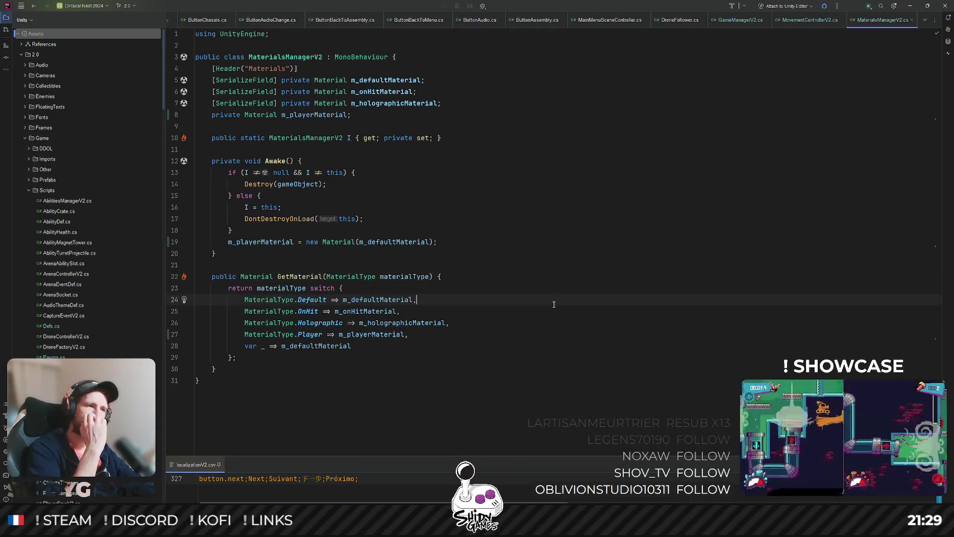
key(Up)
key(Up)
key(Up)
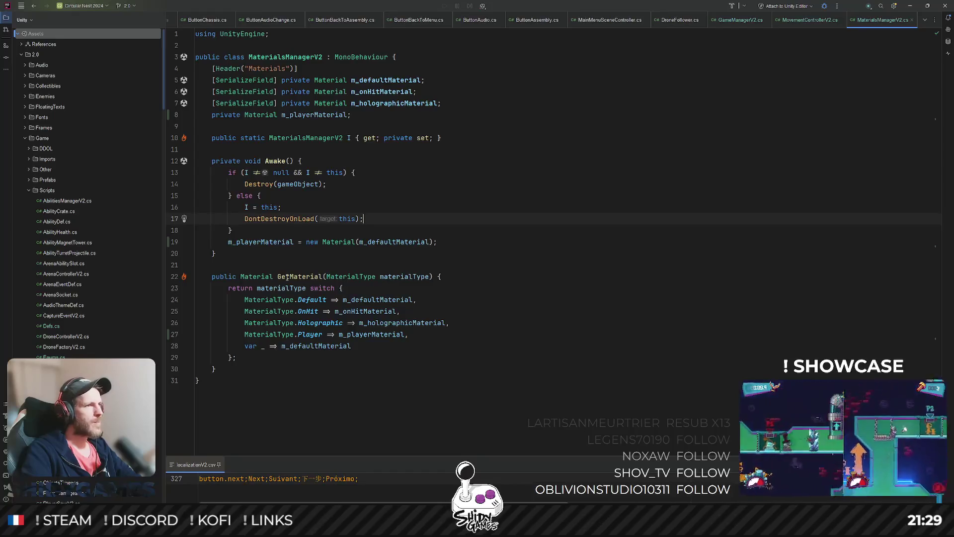
In PlayerDamageable.cs, replace the Default GetMaterial arguments with Player
click(292, 276)
key(shift+F12)
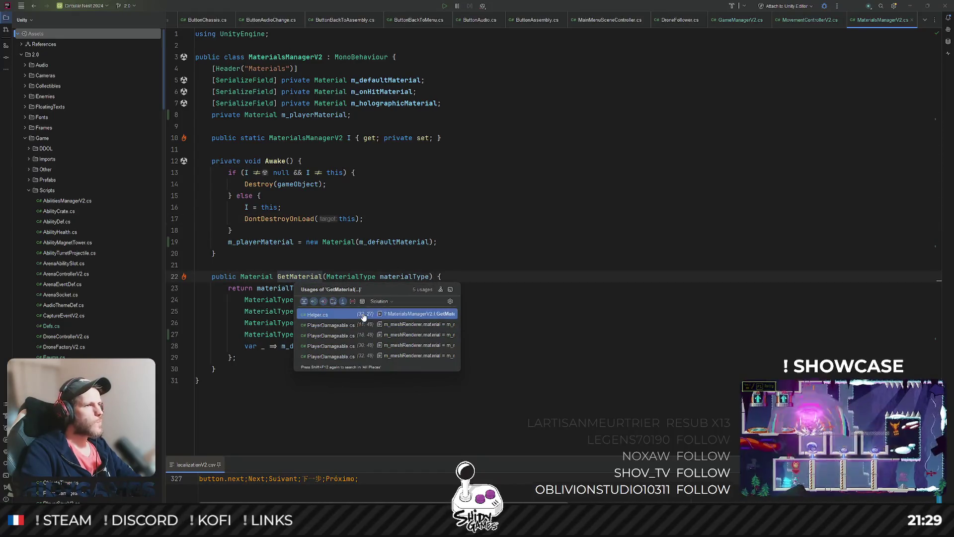
click(333, 325)
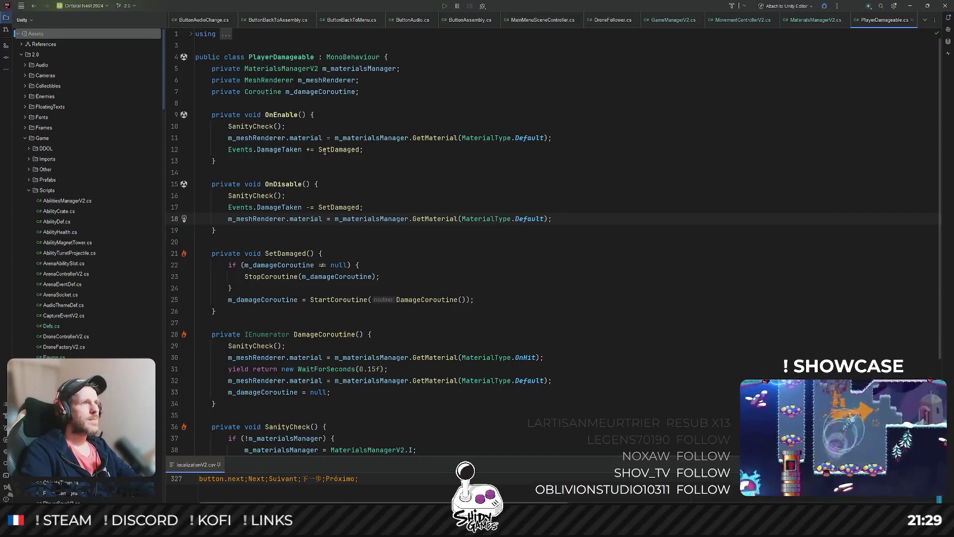
click(534, 138)
key(alt+j)
scroll(534, 382, down, 4)
text(Pla)
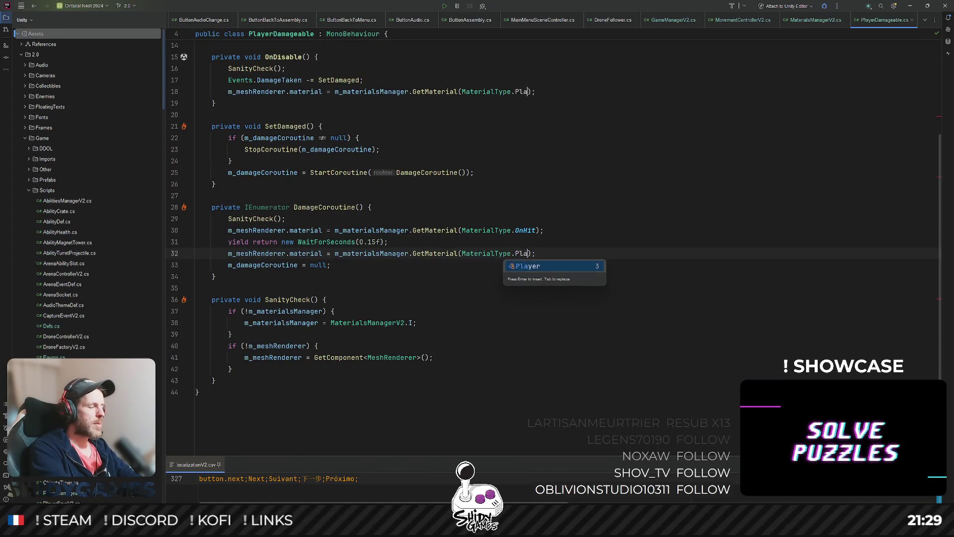
key(Return)
click(230, 161)
scroll(646, 204, up, 4)
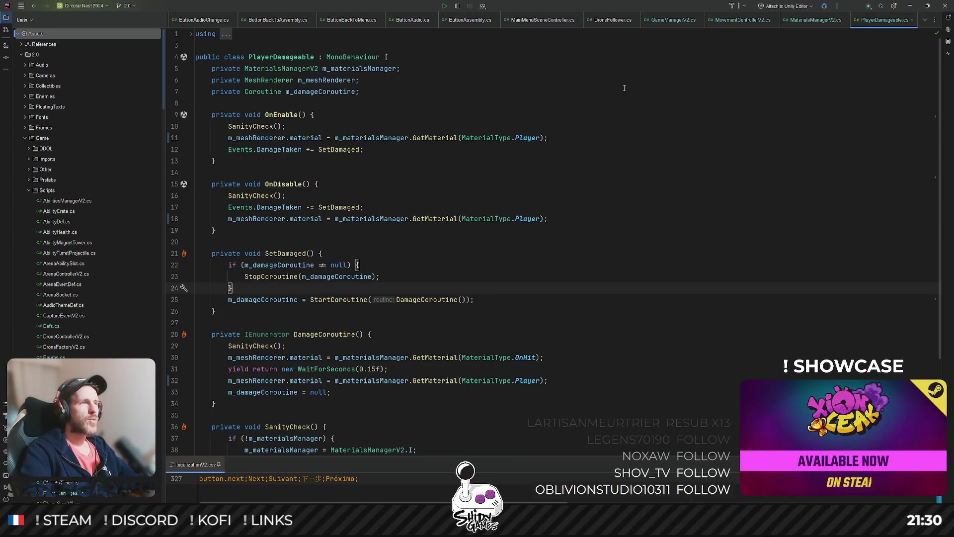
click(477, 107)
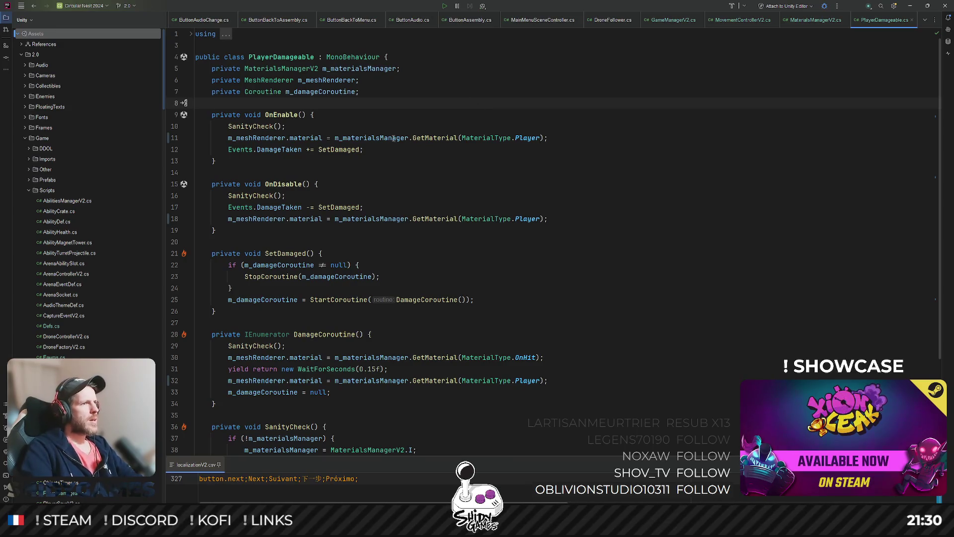
Draft then delete a SetColor method in PlayerDamageable, and jump to MaterialsManagerV2.GetMaterial
click(254, 228)
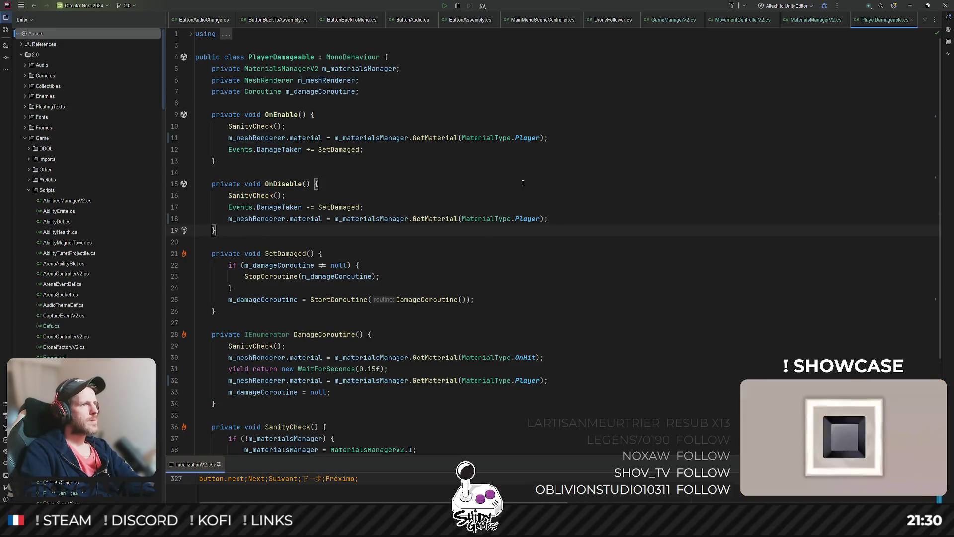
key(Return)
key(Return)
text(private vo)
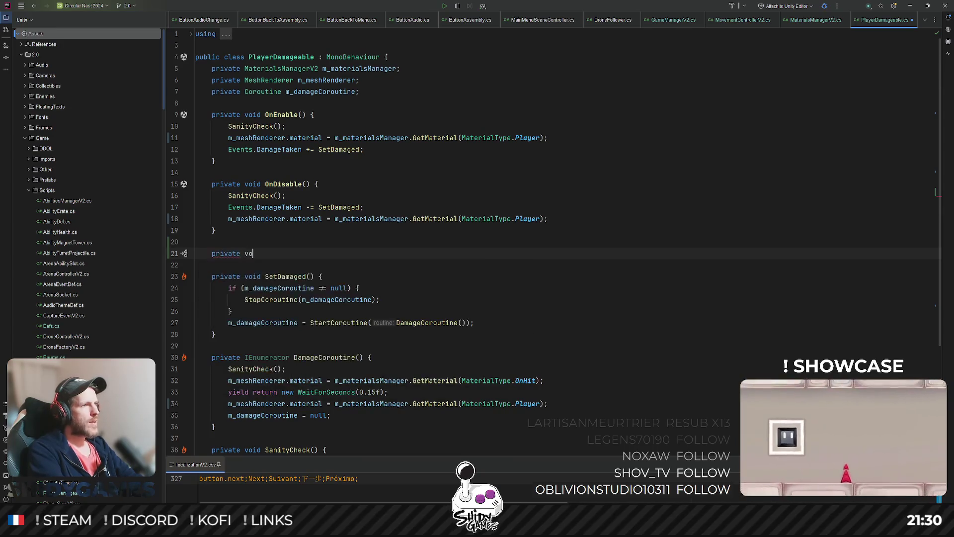
text(id SetCo)
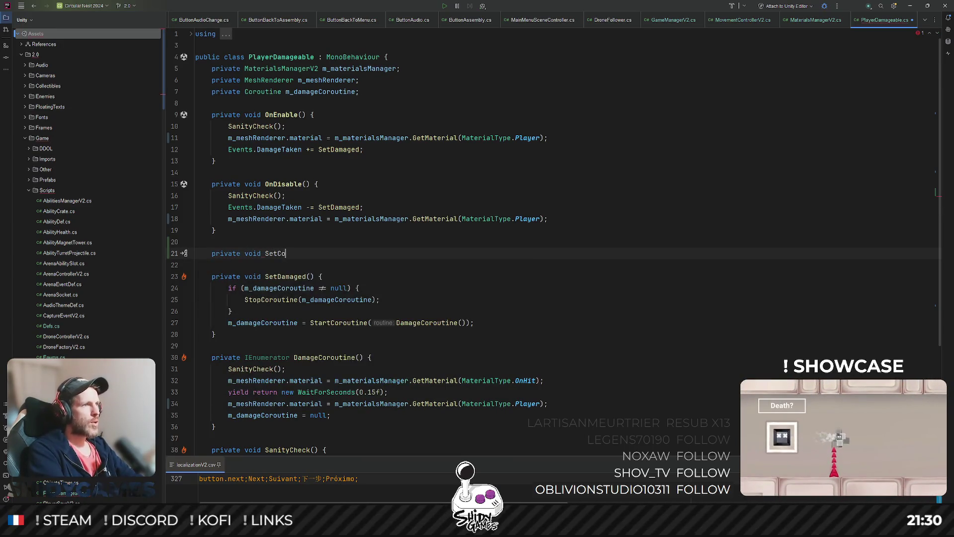
text(lor() {)
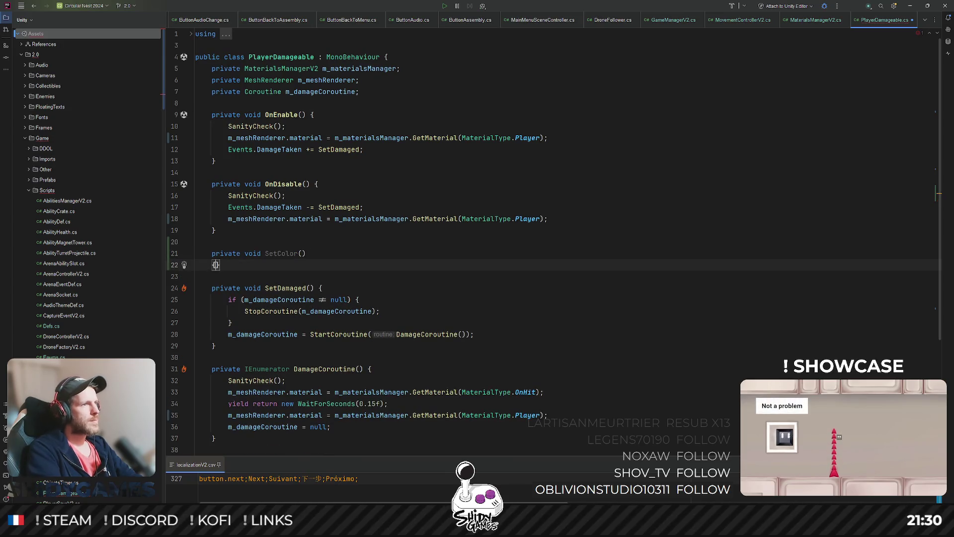
key(Return)
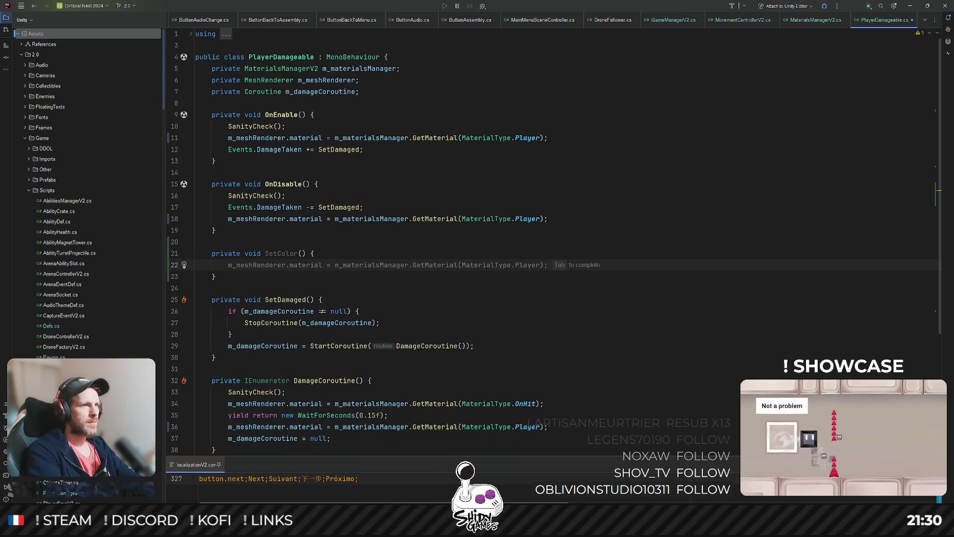
text(m_meshRenderer.ma)
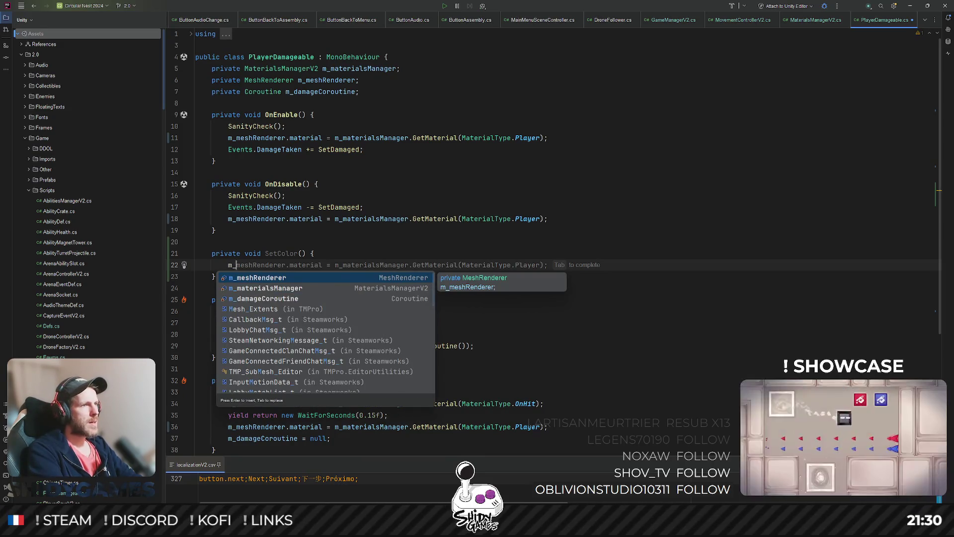
key(Return)
text(.ma)
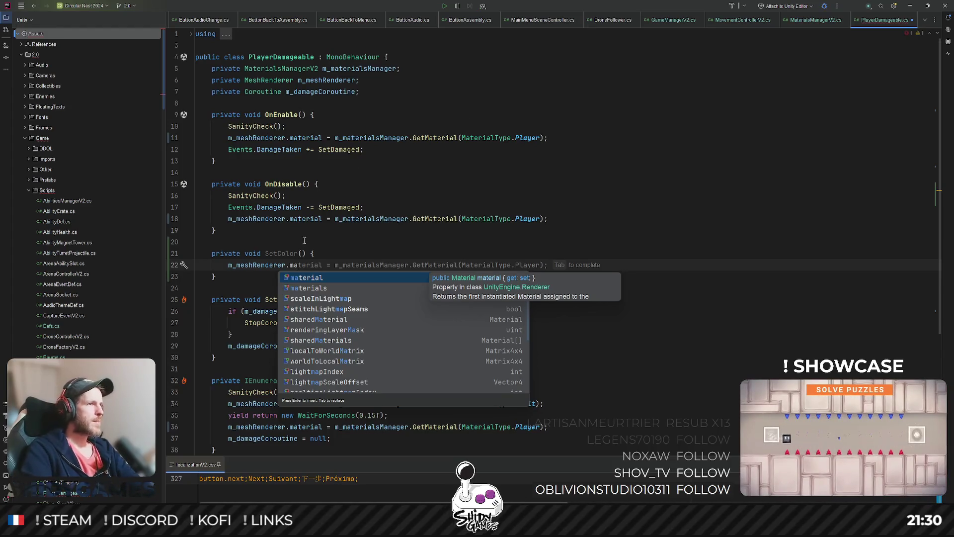
key(Escape)
key(ctrl+w)
key(ctrl+w)
key(ctrl+w)
key(Delete)
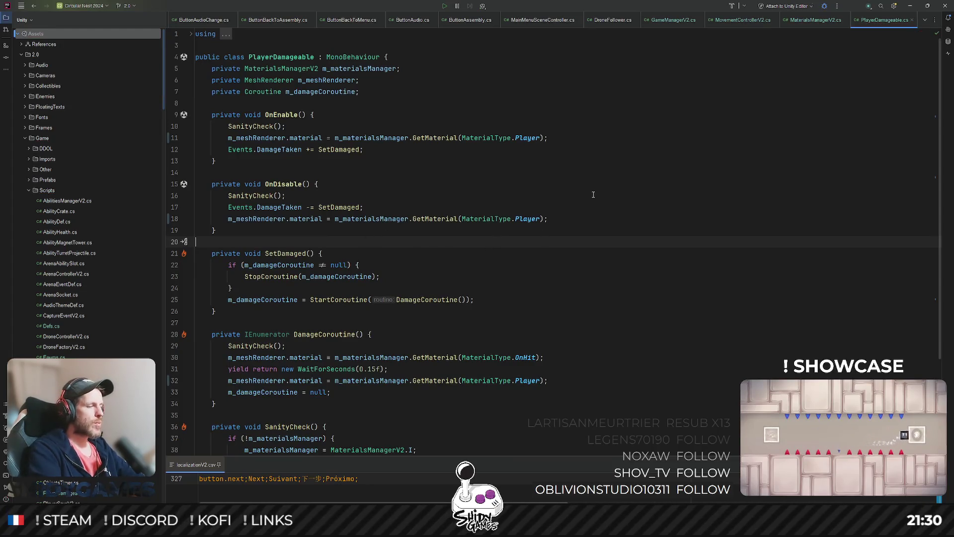
key(ctrl+t)
key(Return)
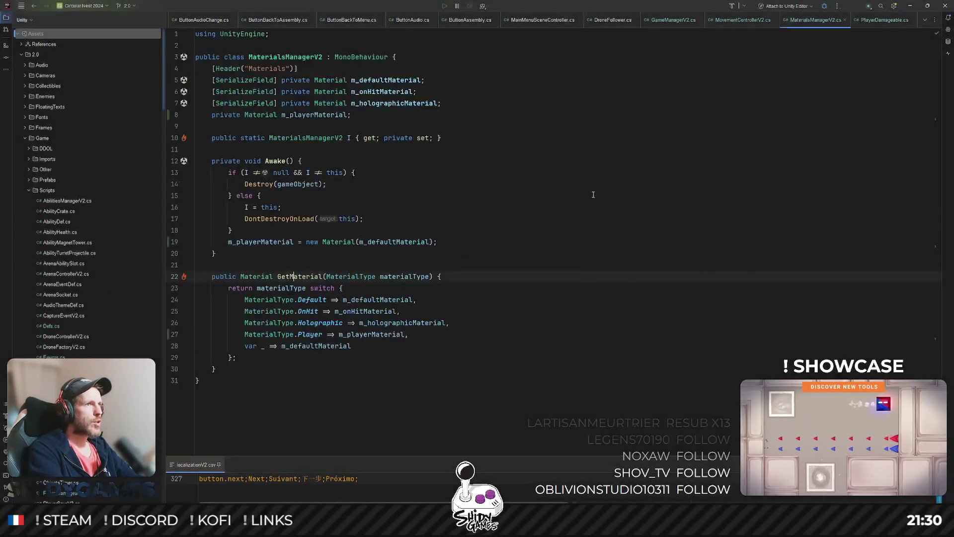
Below GetMaterial, write public void SetPlayerColor() calling m_playerMaterial.SetColor with Color.white
click(246, 365)
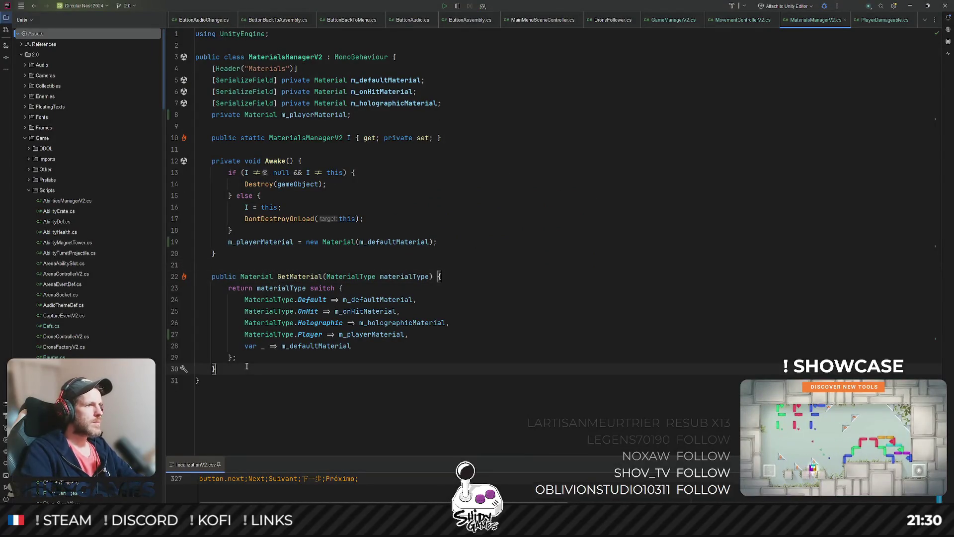
key(Return)
key(Return)
text(public void Set)
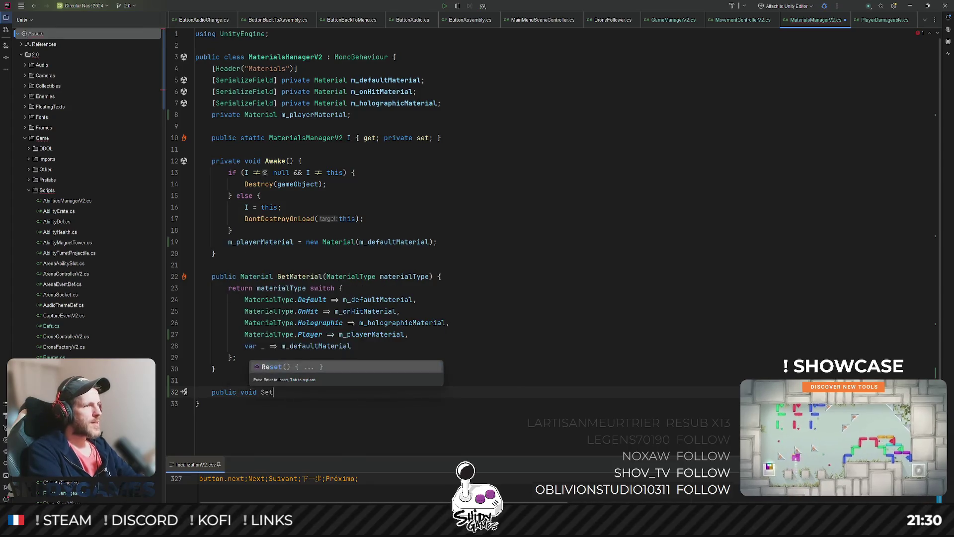
text(PlayerColor)
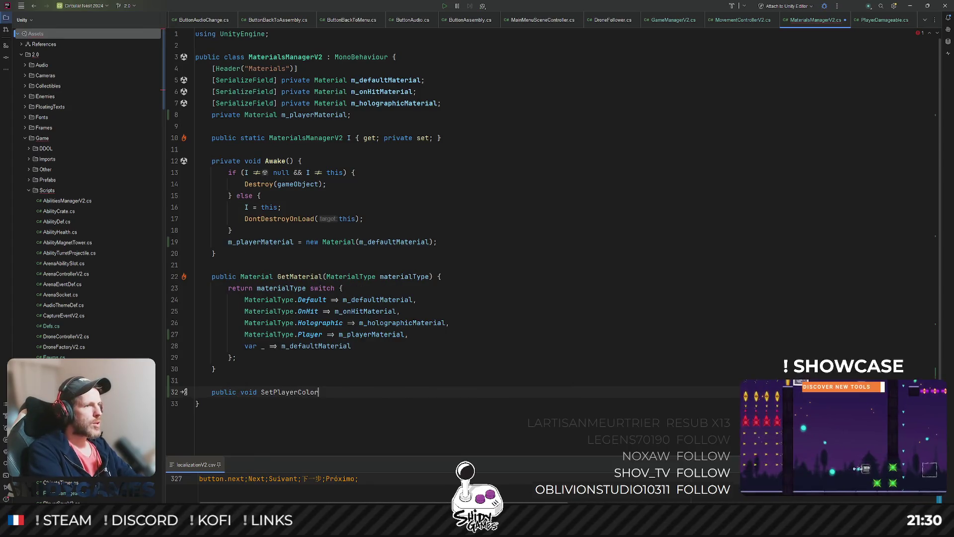
text(() {)
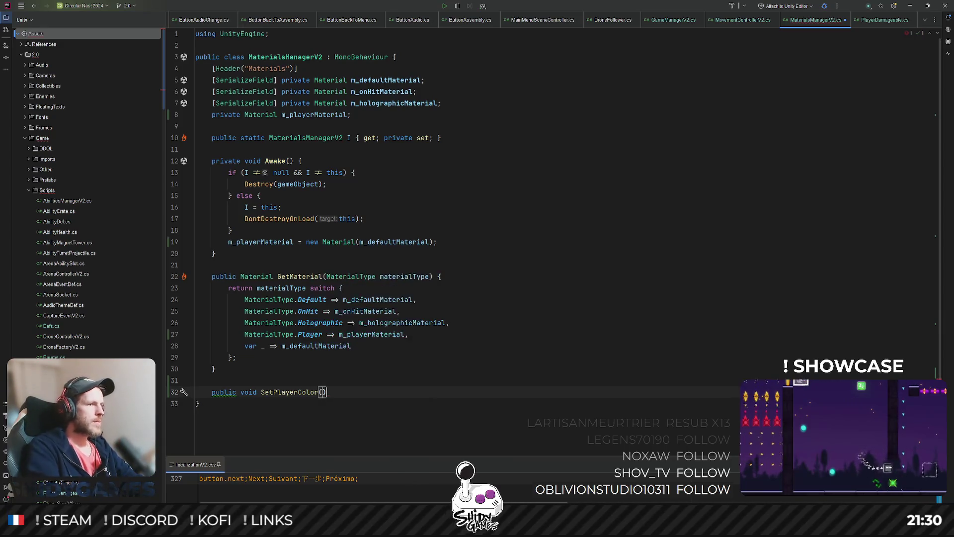
key(Return)
text(mplay)
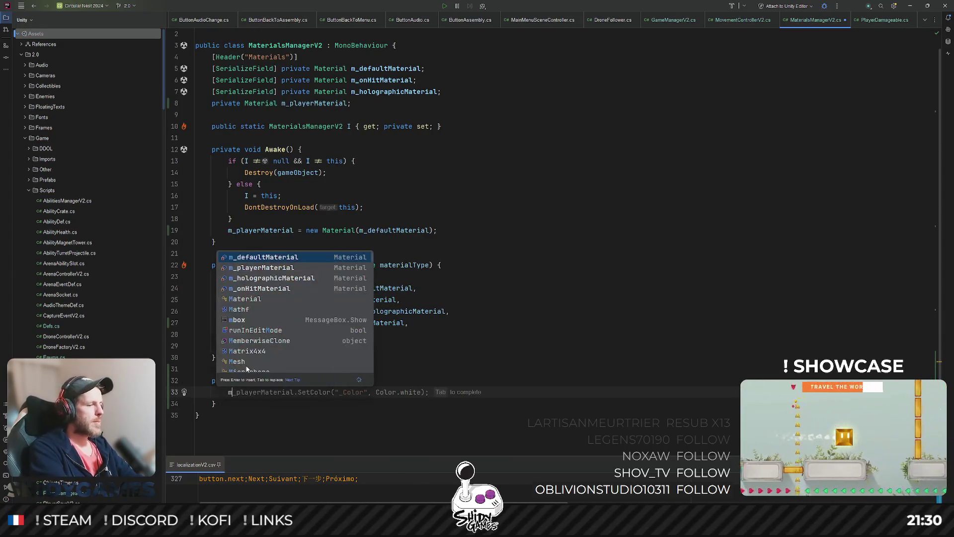
key(Return)
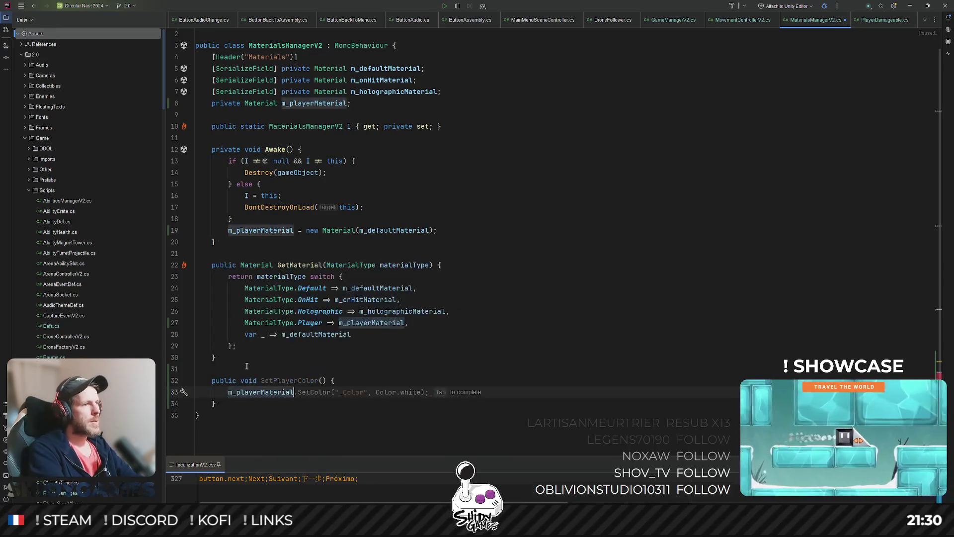
text(.)
key(Tab)
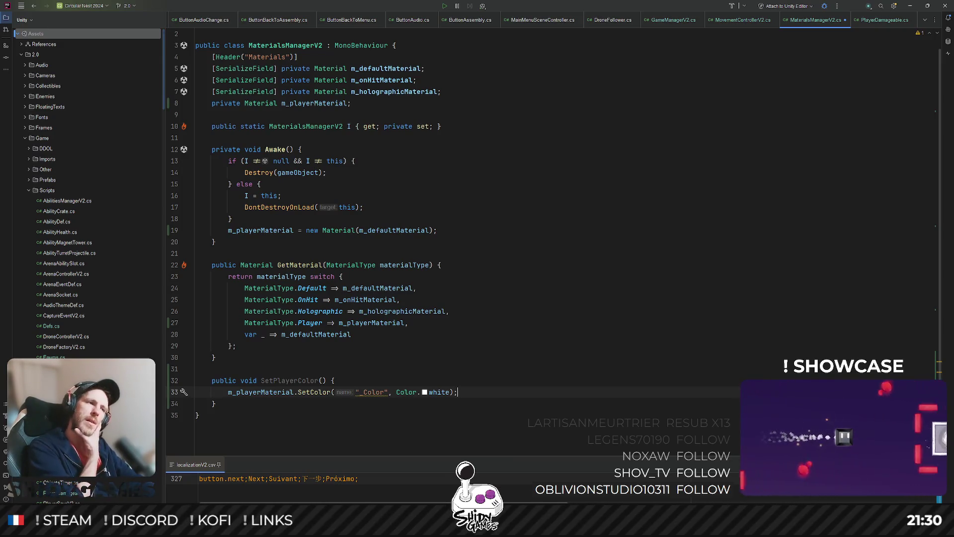
Change the SetColor property argument to "_ColorTo"
double_click(371, 392)
text(_)
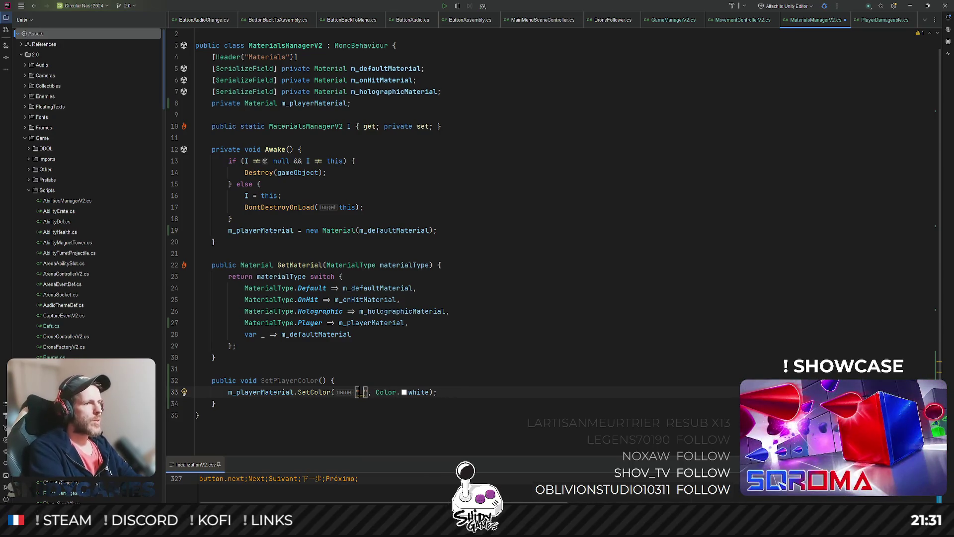
text(To)
key(BackSpace)
key(BackSpace)
text(ColorTo)
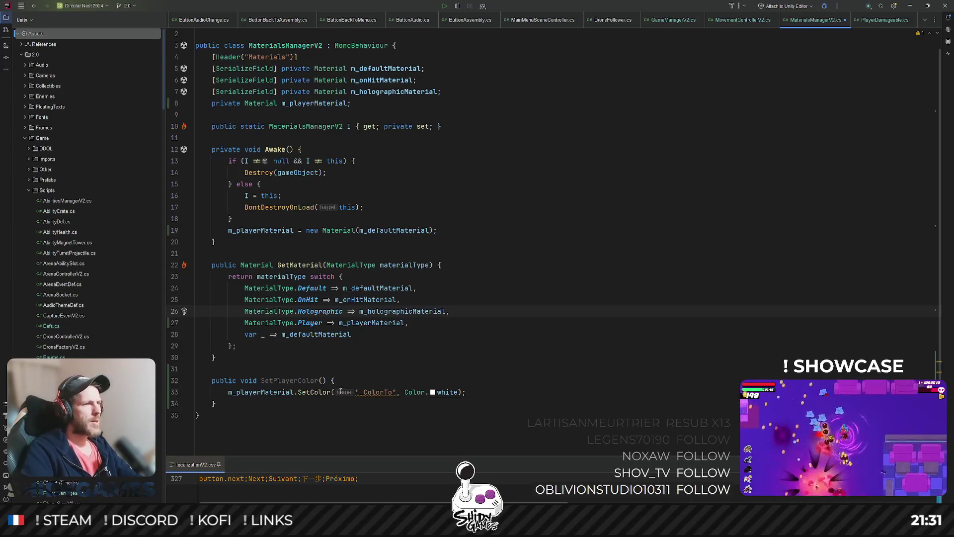
double_click(355, 392)
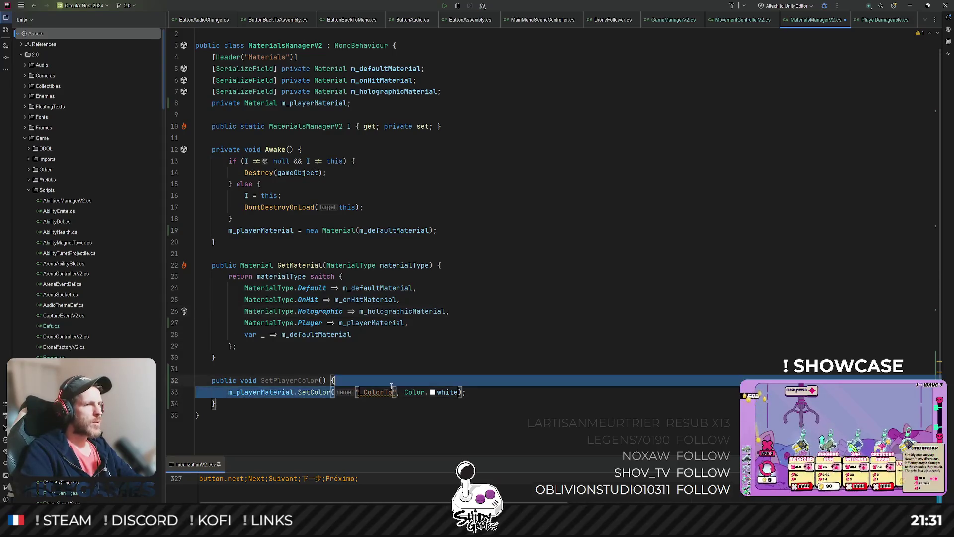
key(BackSpace)
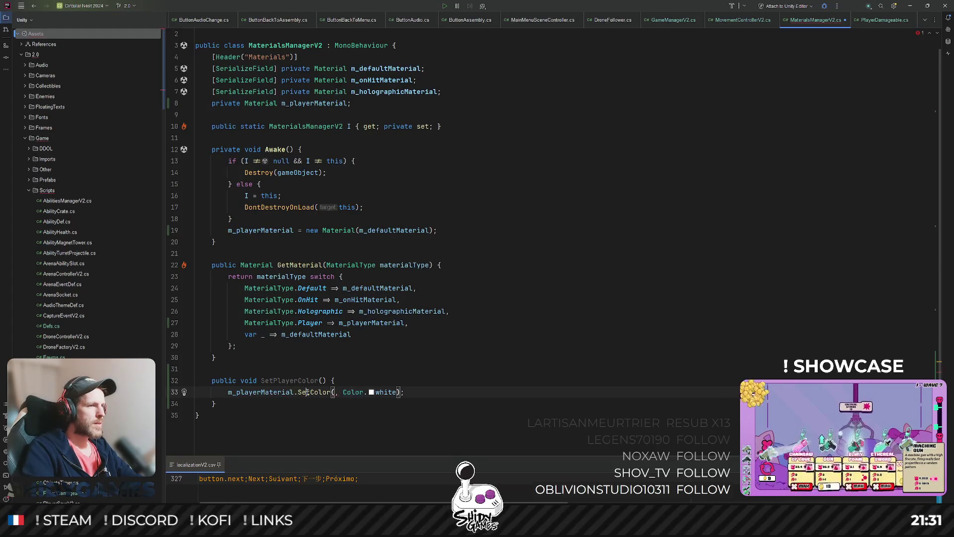
key(ctrl+End)
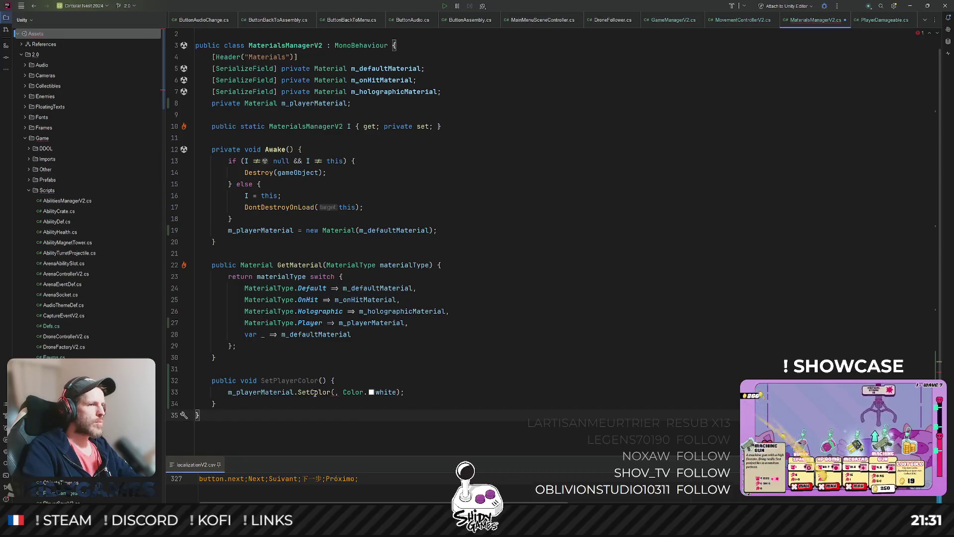
click(335, 392)
mouse_move(361, 391)
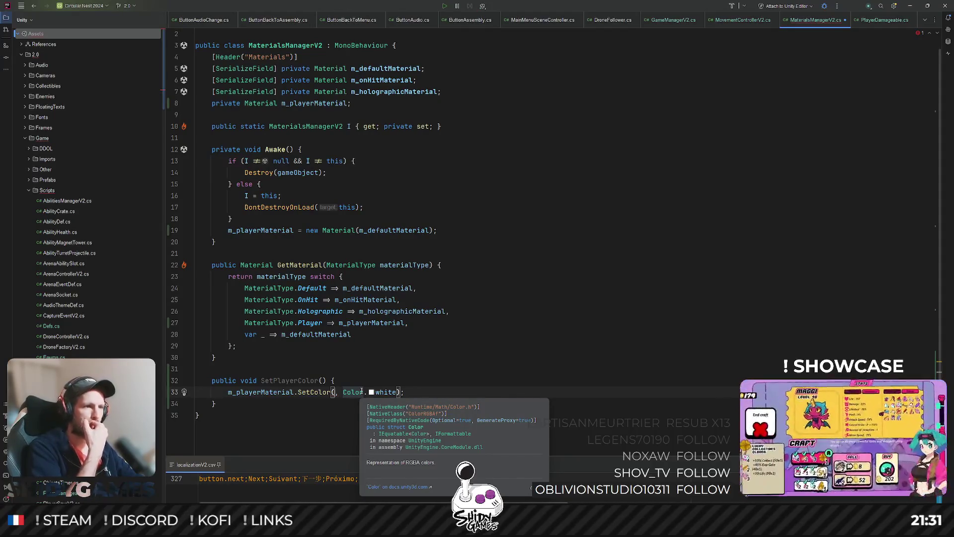
text("_ColorTo")
click(507, 352)
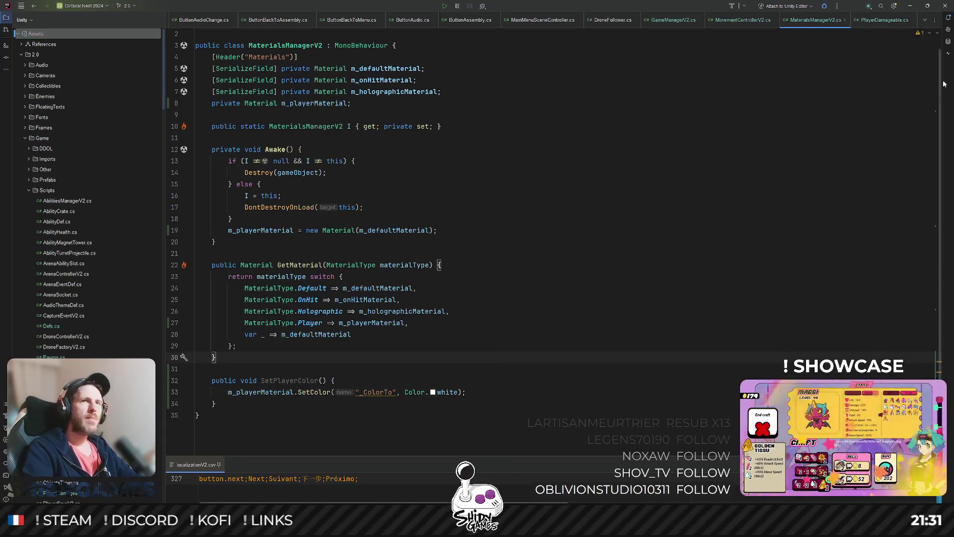
click(910, 6)
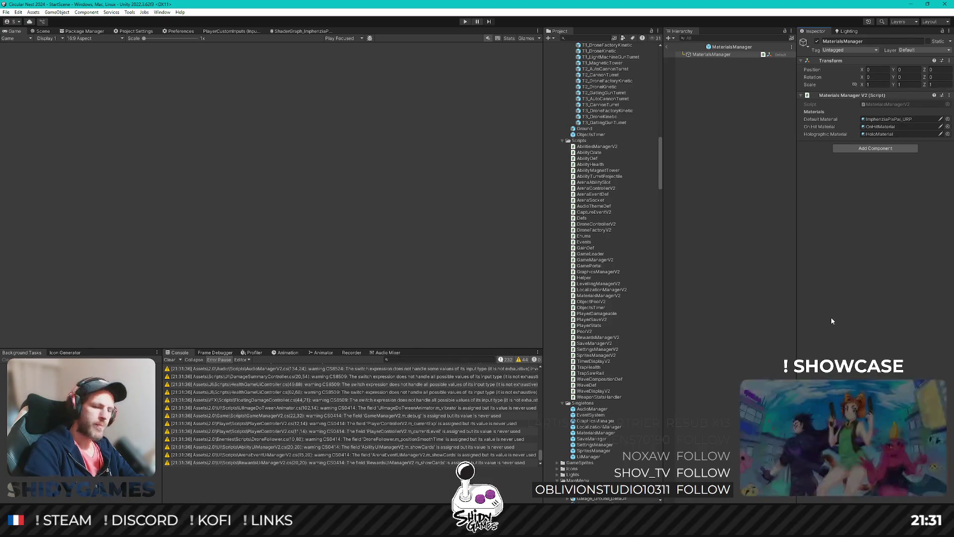
Leave prefab mode, play from the main menu into ArenaScene, then stop play mode
click(668, 47)
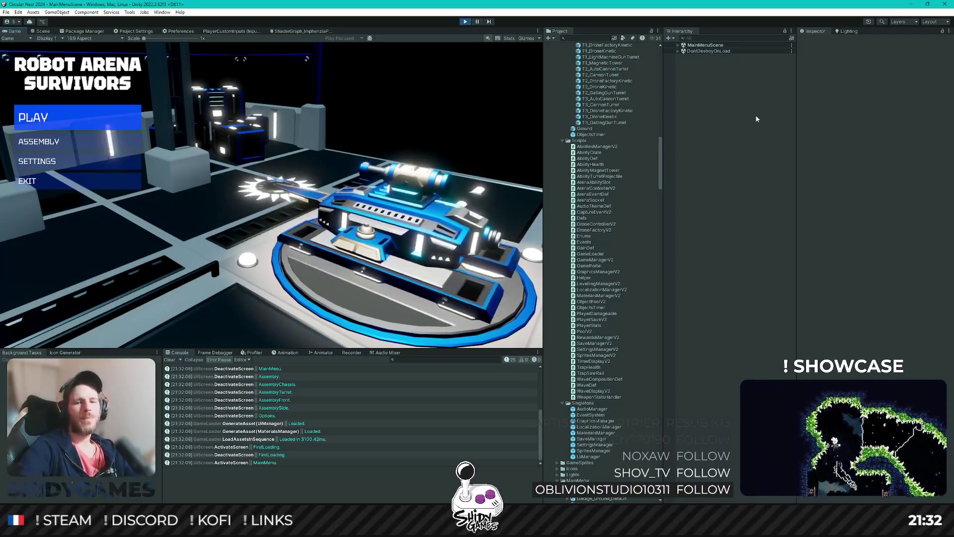
key(Up)
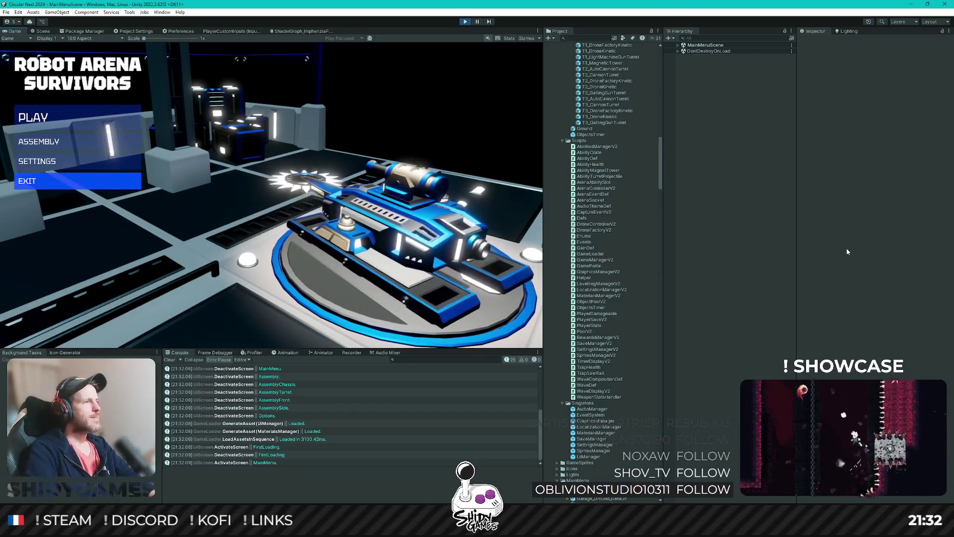
key(Return)
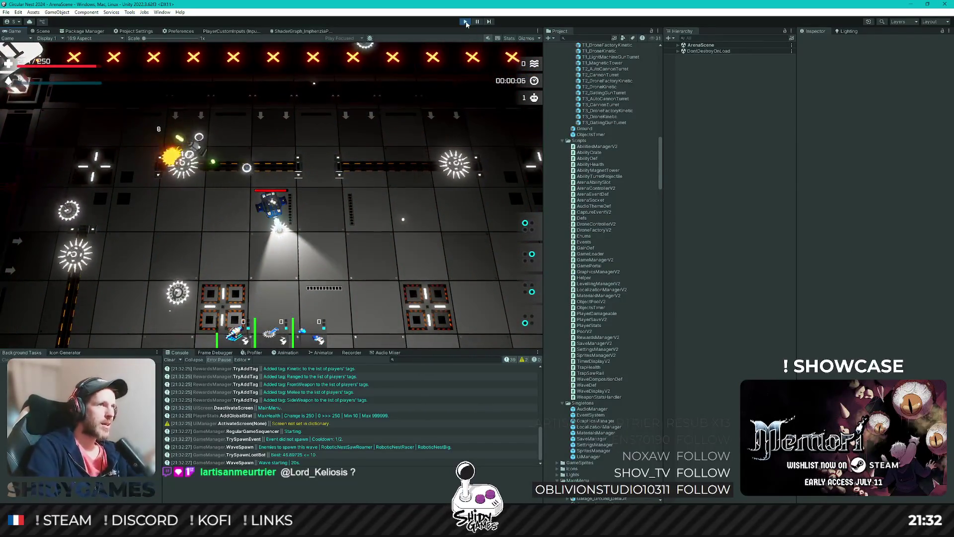
key(ctrl+p)
key(alt+Tab)
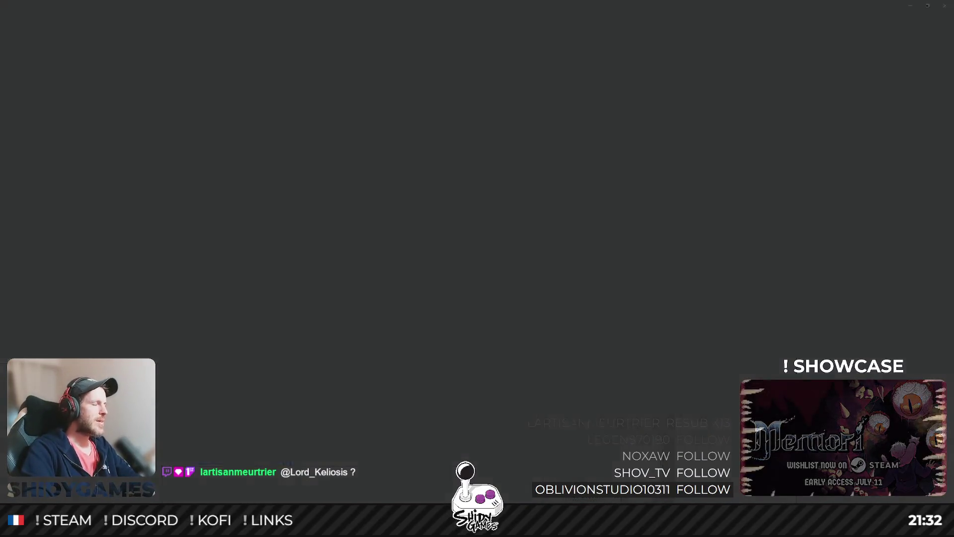
Add a SetPlayerColor(); call in Awake right after the new Material line
click(332, 333)
key(Down)
key(Down)
key(Down)
click(463, 231)
key(Return)
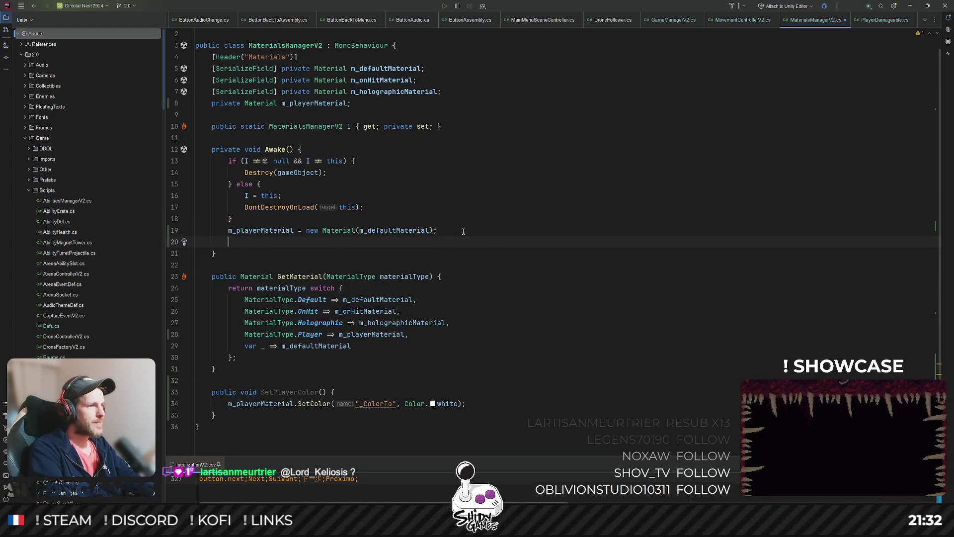
text(SetP)
key(Return)
text(;)
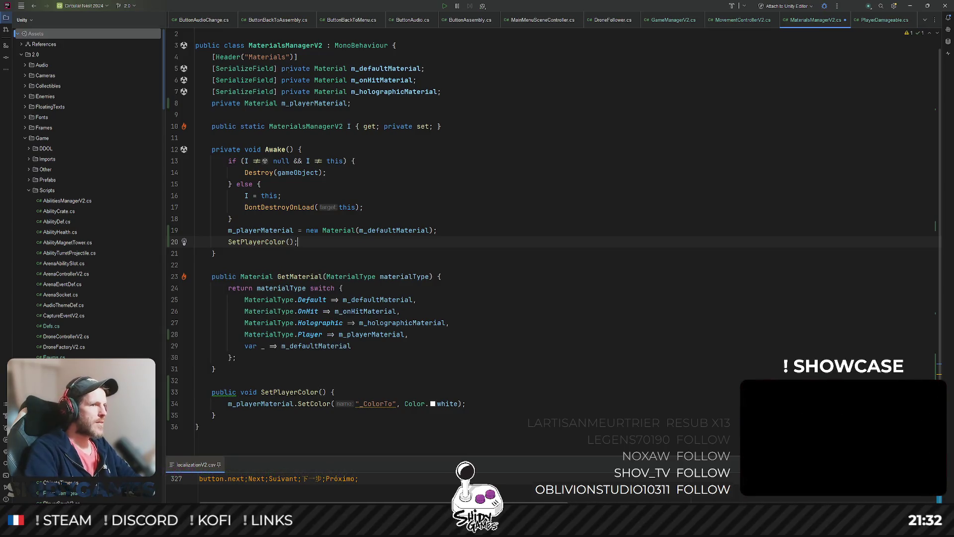
key(alt+Tab)
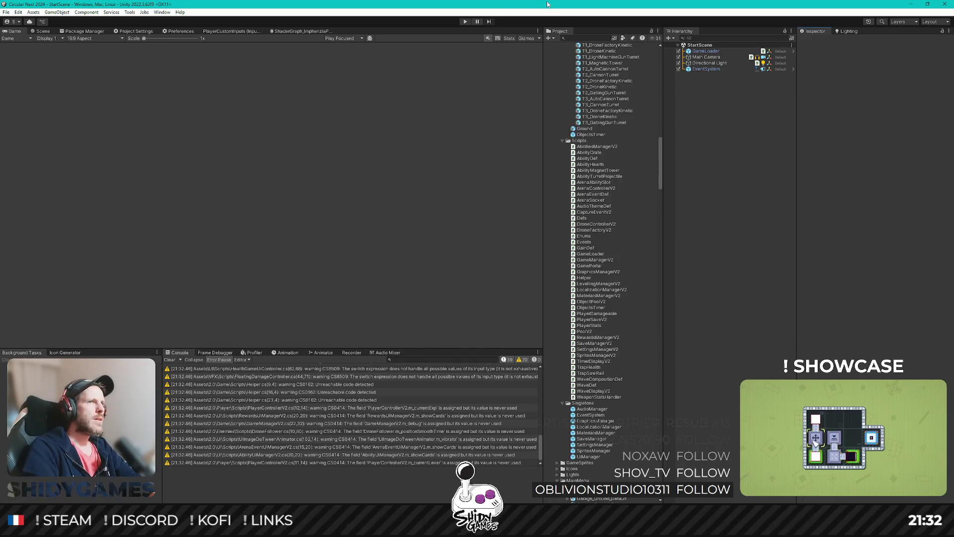
click(465, 22)
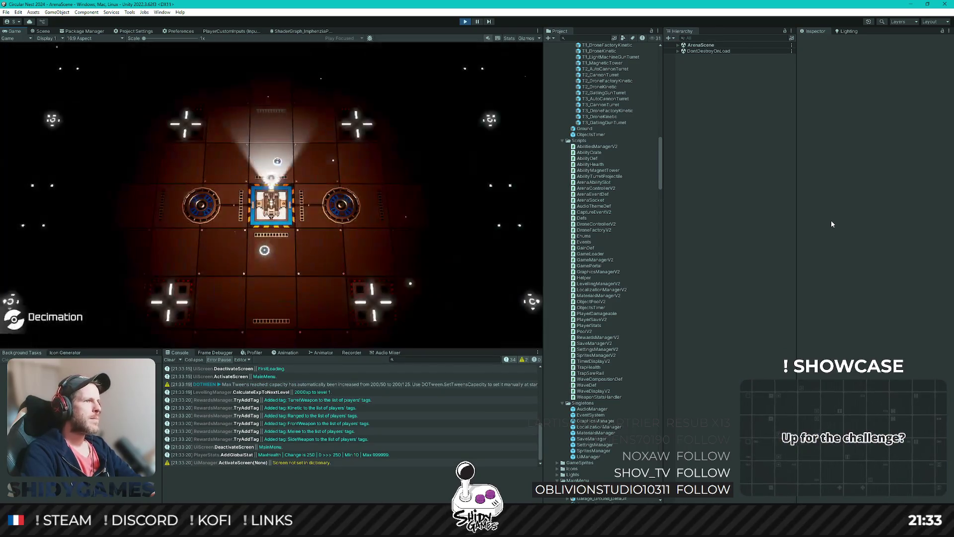
key(a)
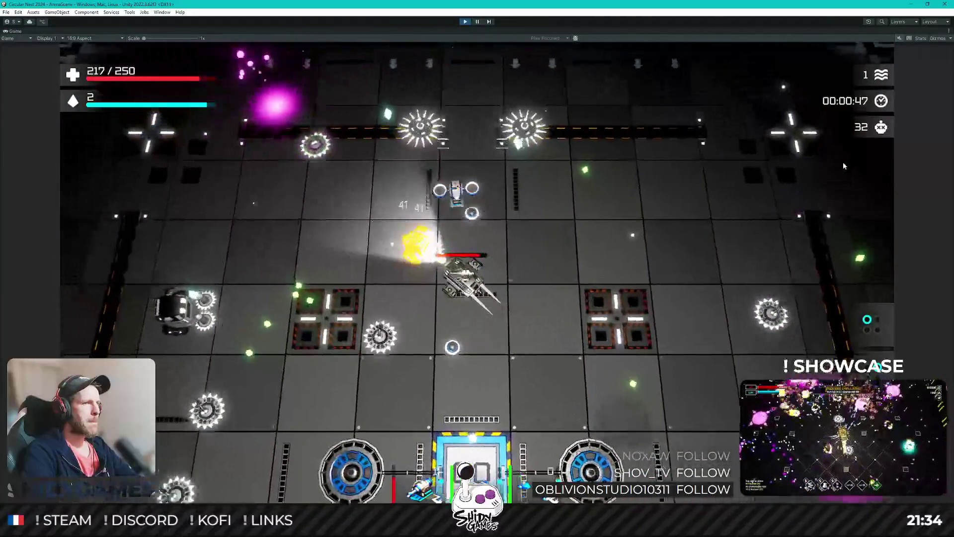
click(466, 22)
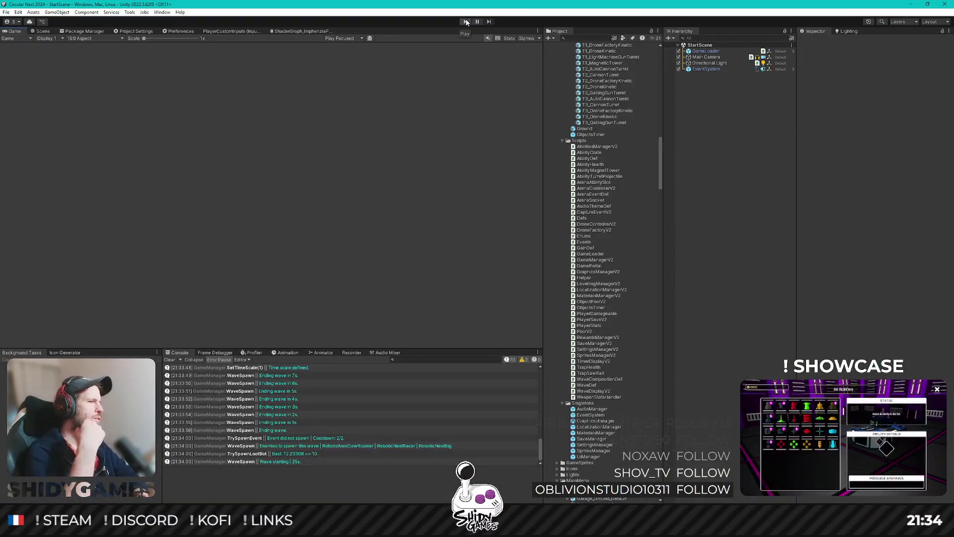
Review SetPlayerColor and the material fields in MaterialsManagerV2.cs, then minimize Rider
key(alt+Tab)
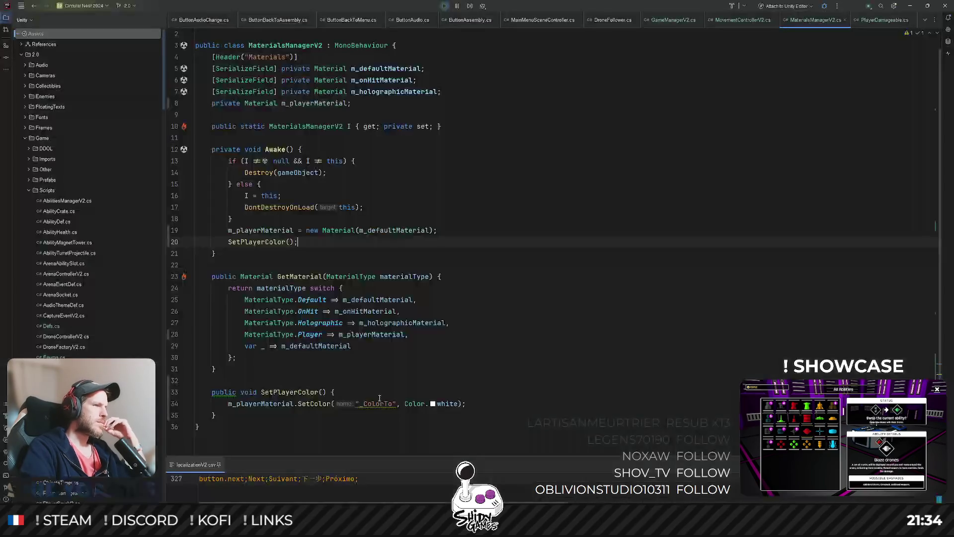
mouse_move(323, 528)
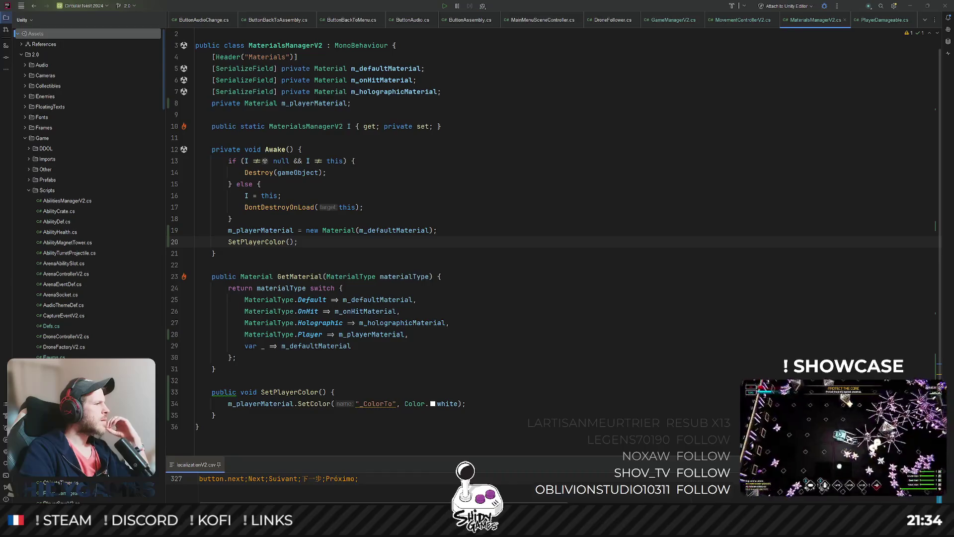
click(573, 313)
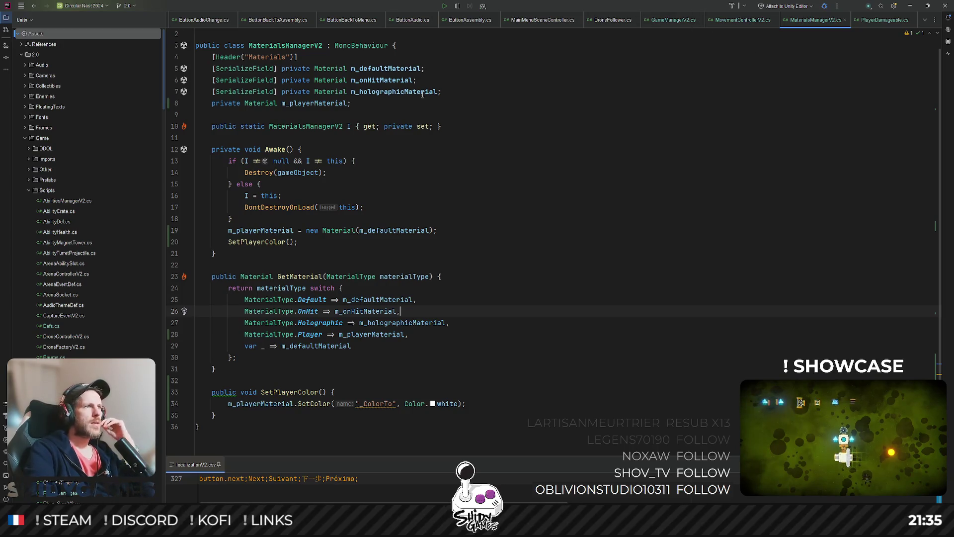
click(254, 242)
click(709, 137)
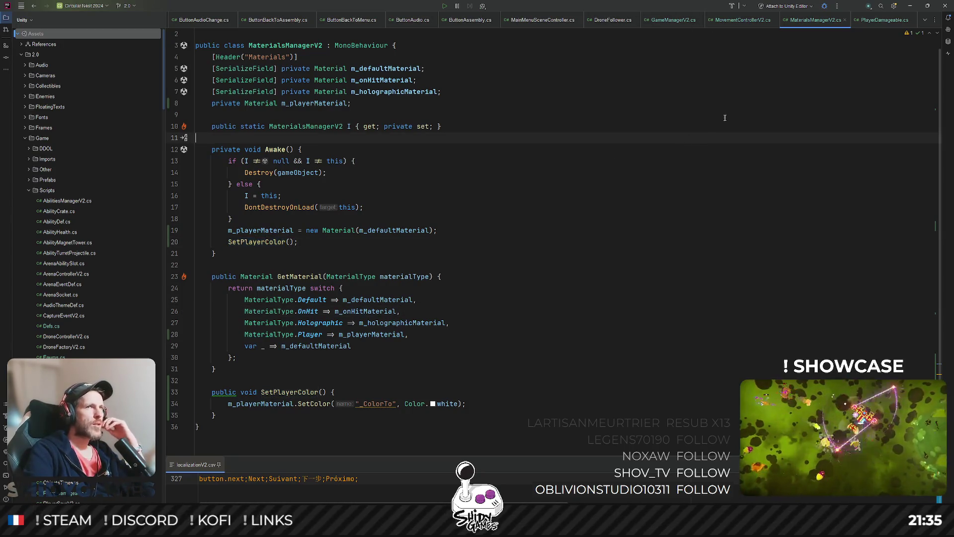
click(315, 104)
click(572, 126)
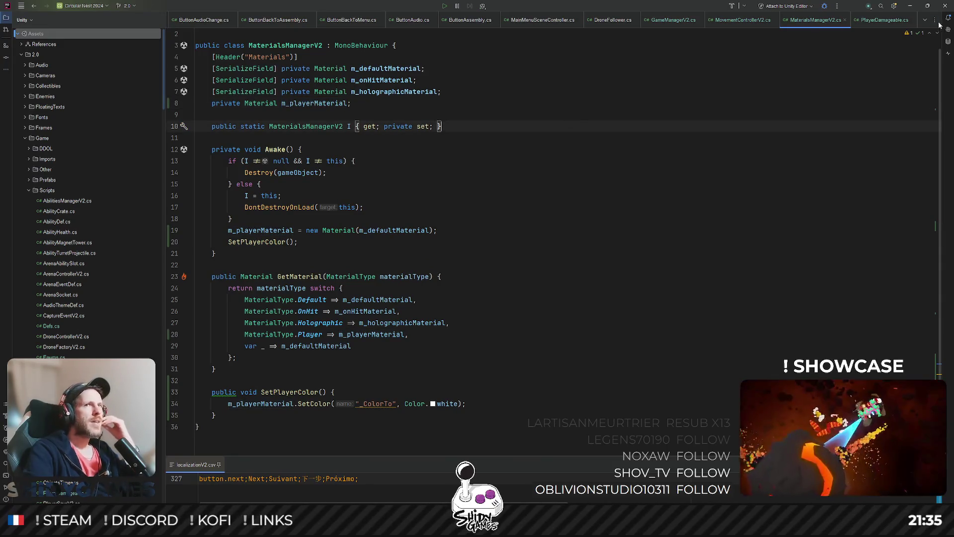
click(910, 5)
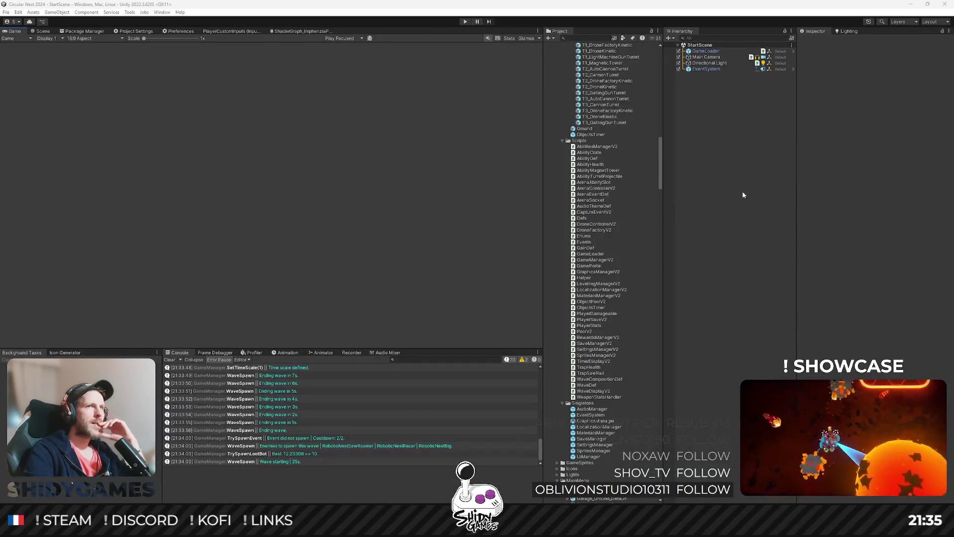
Open MainMenuScene from the Project panel
scroll(604, 217, up, 10)
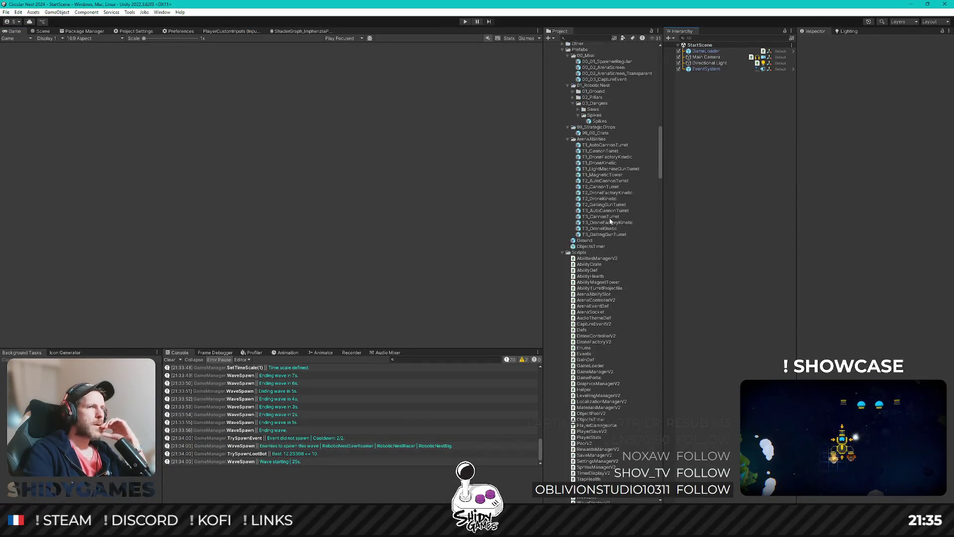
scroll(618, 219, up, 15)
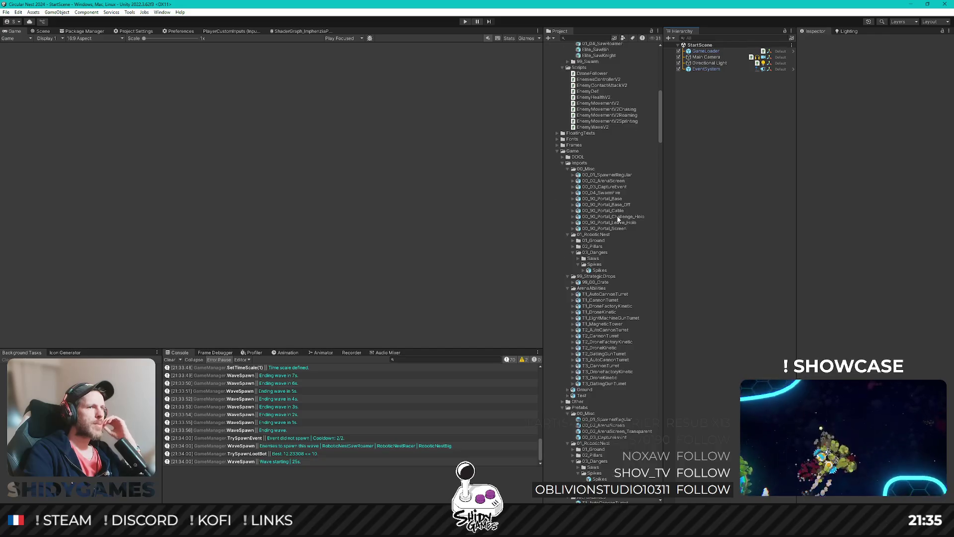
scroll(618, 225, down, 13)
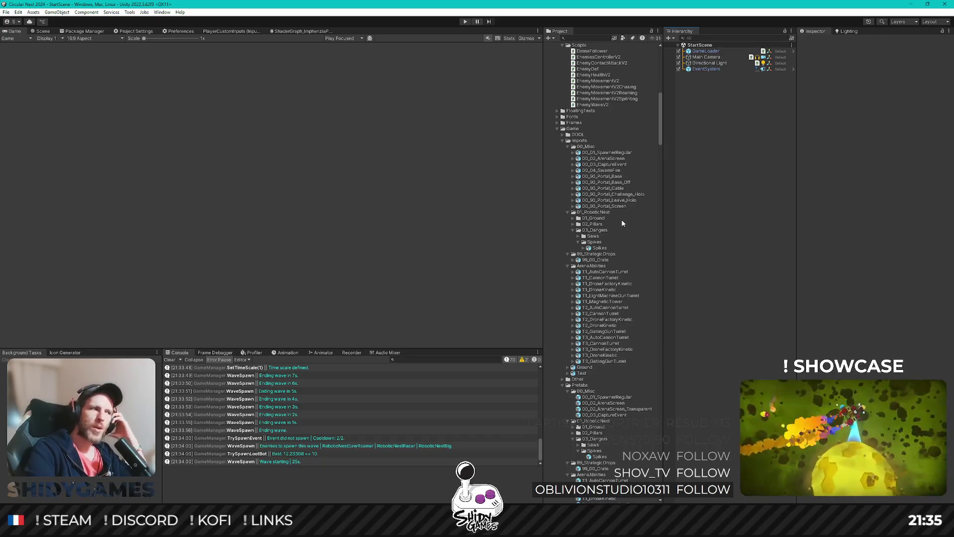
scroll(621, 222, down, 8)
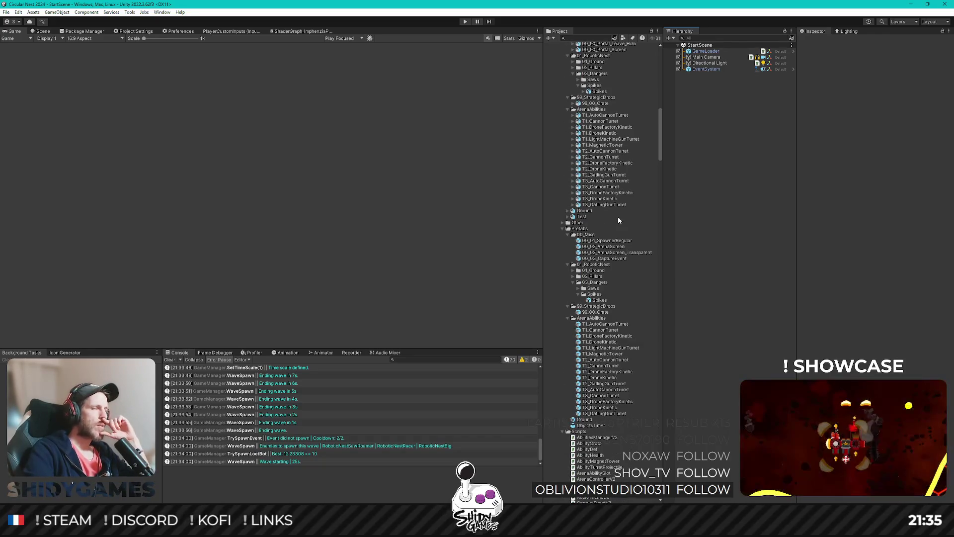
scroll(618, 220, down, 1)
scroll(621, 231, up, 20)
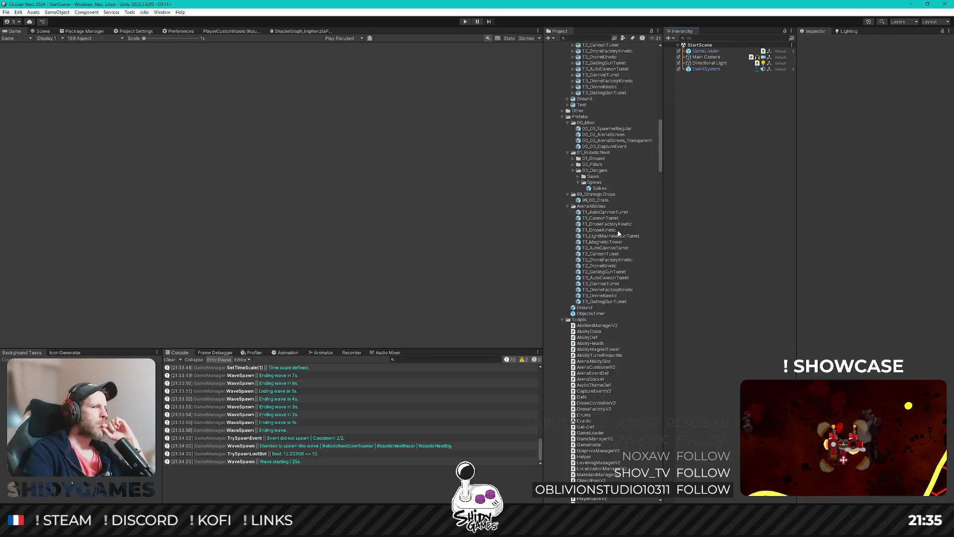
scroll(630, 229, down, 20)
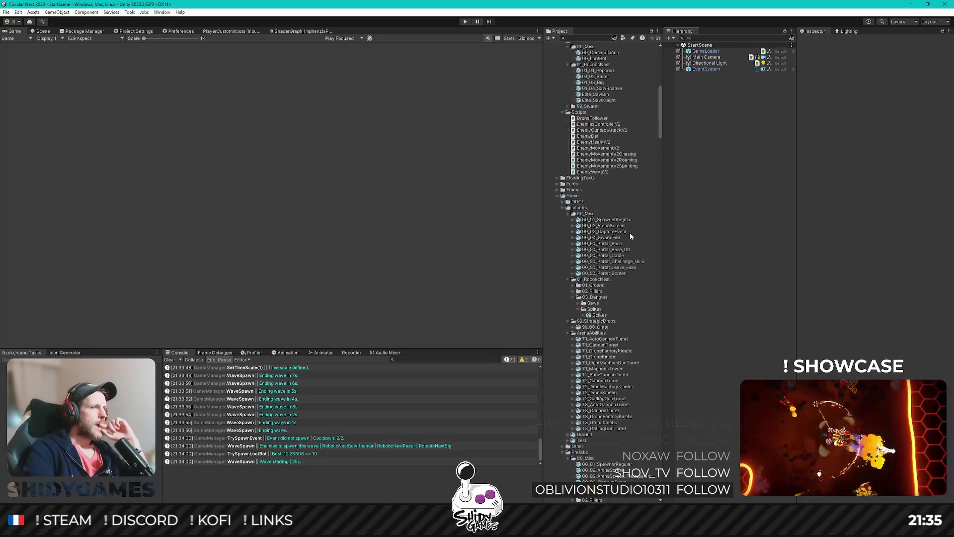
scroll(625, 253, down, 15)
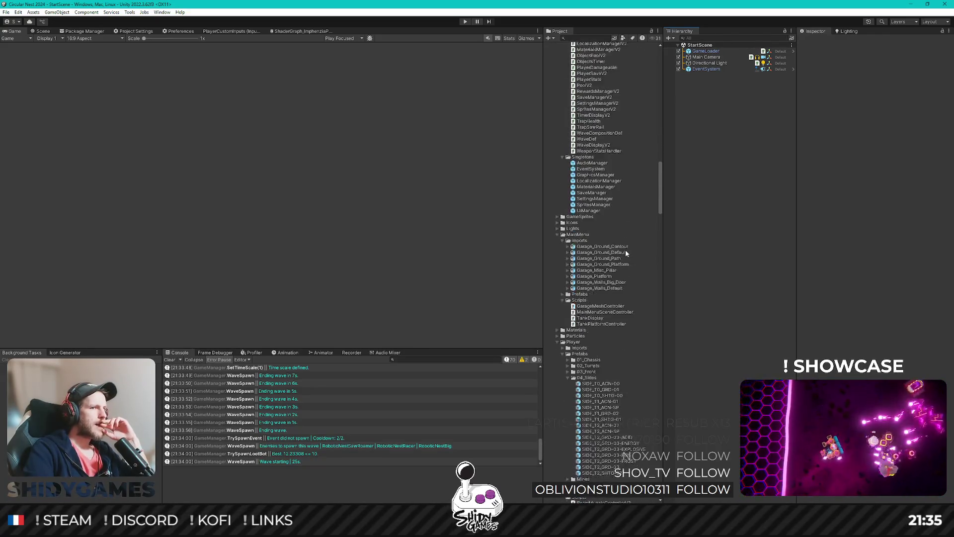
scroll(625, 256, down, 2)
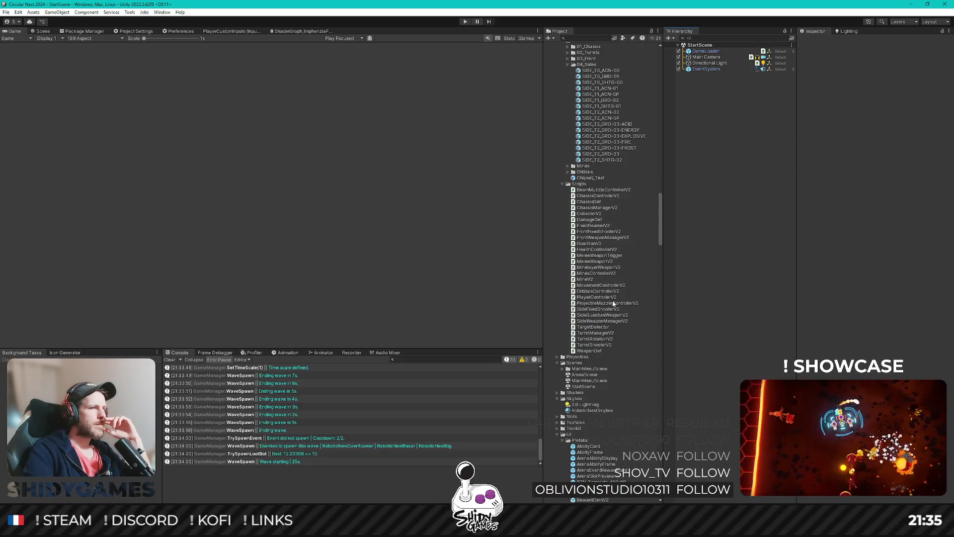
double_click(610, 380)
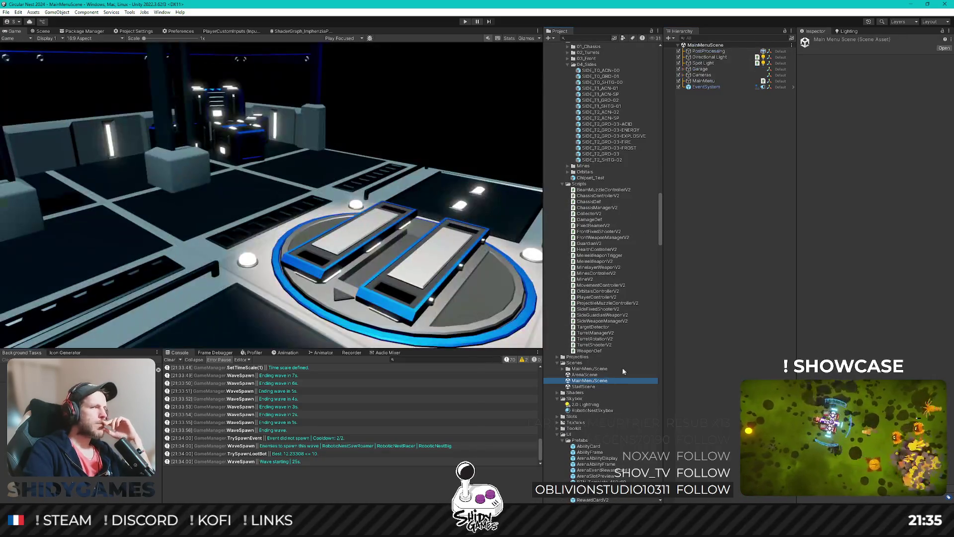
Expand Garage > TankParent > Garage_Platform > HTU > Chassis, select HTU_Scout and open its GarageMeshController script
click(681, 70)
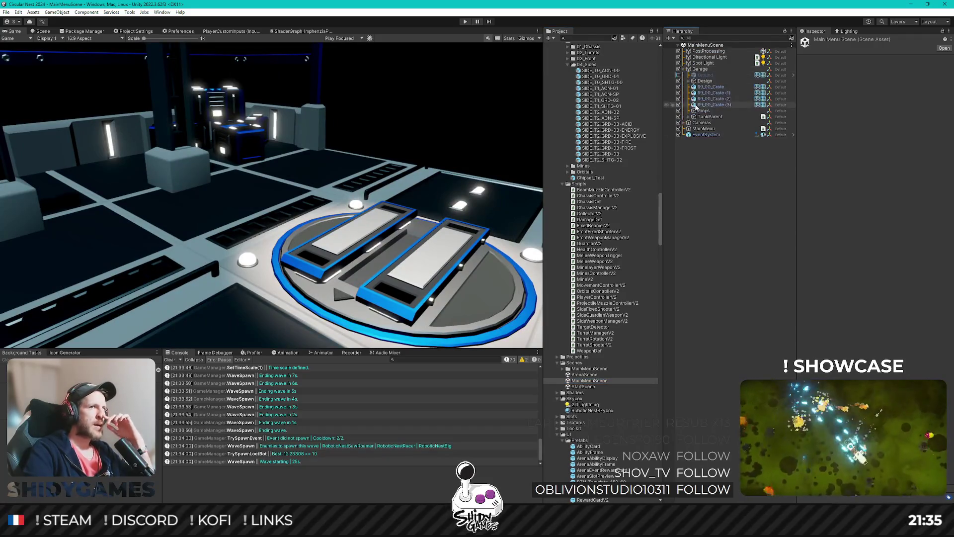
click(688, 81)
click(689, 81)
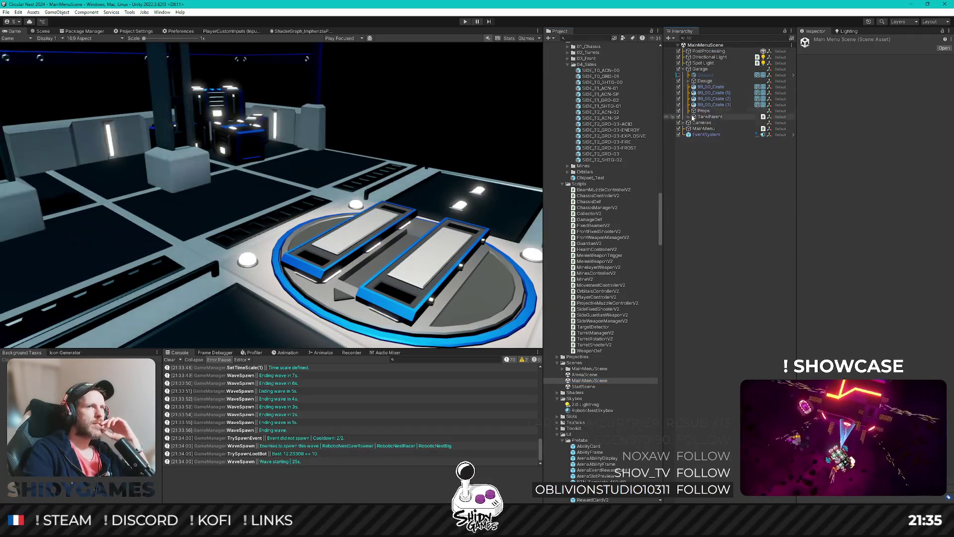
click(688, 116)
click(694, 123)
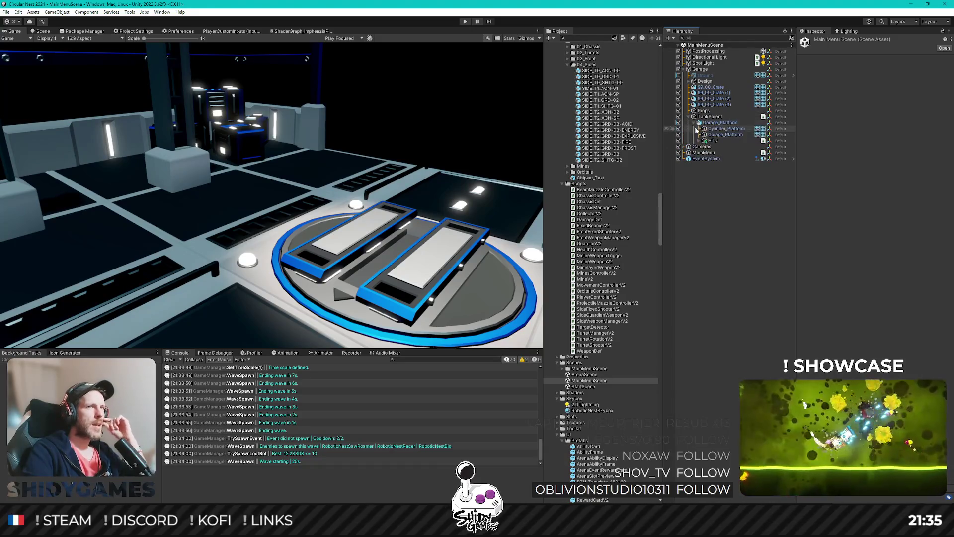
click(699, 141)
click(705, 147)
click(739, 153)
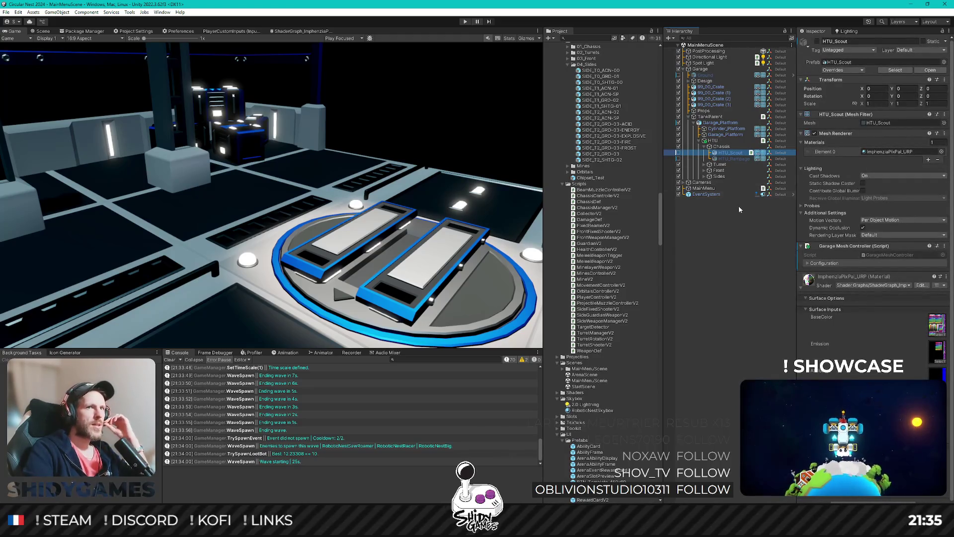
double_click(902, 258)
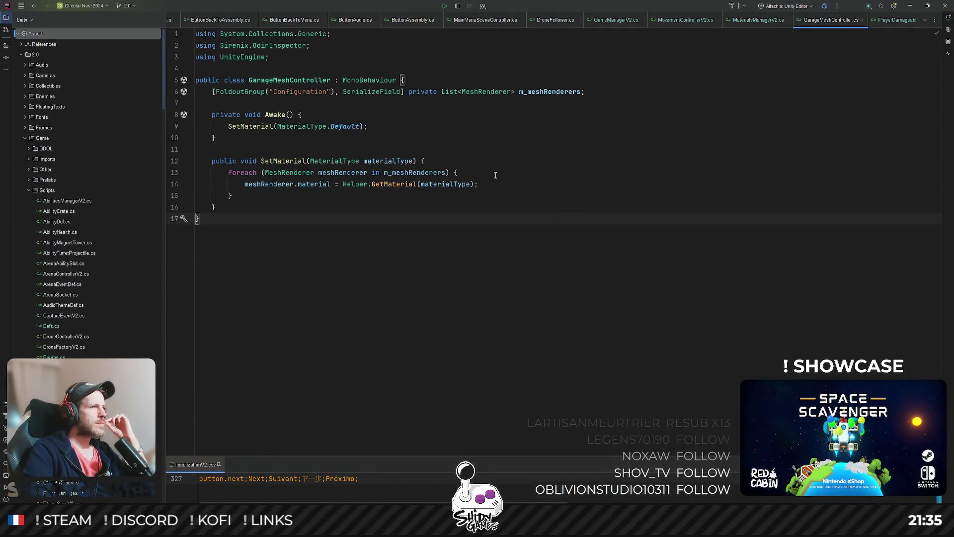
Change MaterialType.Default to MaterialType.Player in GarageMeshController's Awake
click(444, 138)
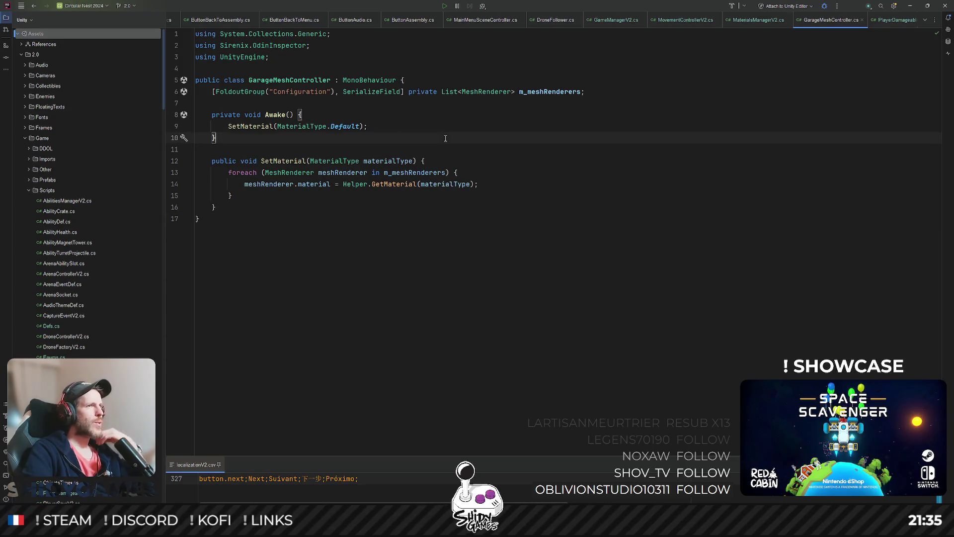
click(395, 222)
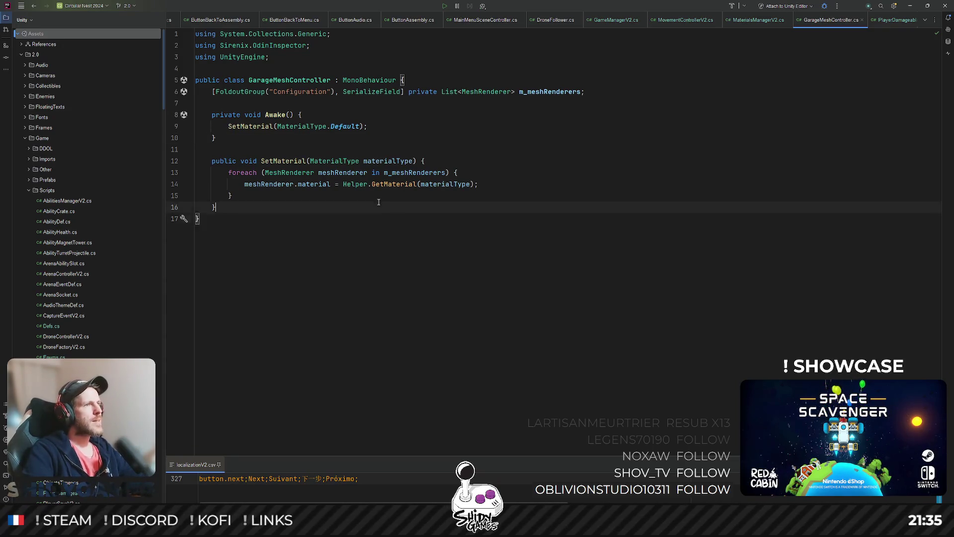
double_click(341, 127)
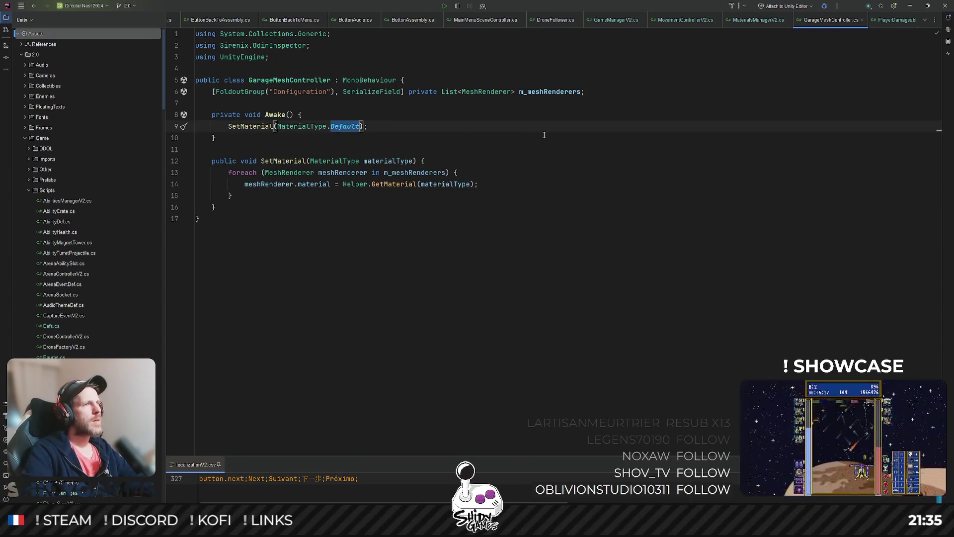
text(Player)
key(Escape)
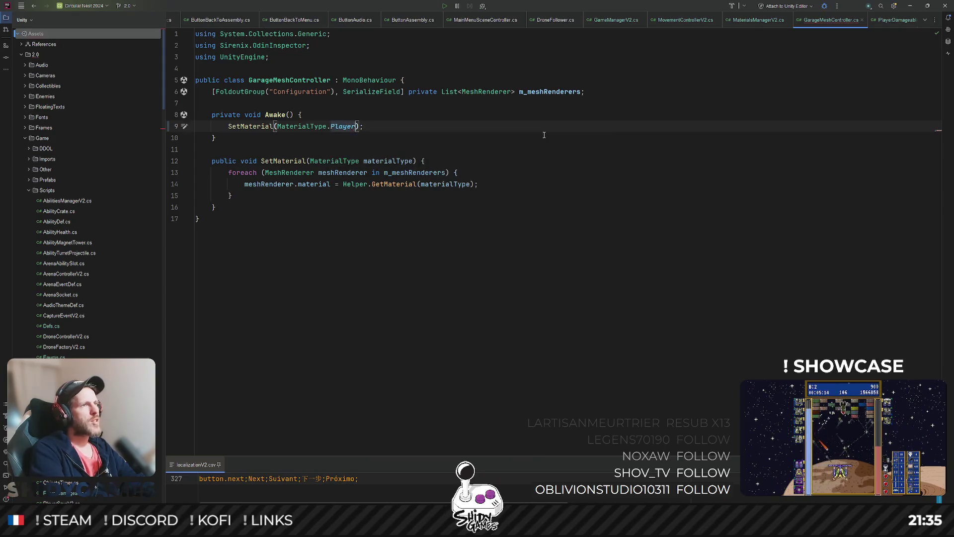
Jump from SetMaterial's usages to its call in TankDisplay.cs
click(517, 201)
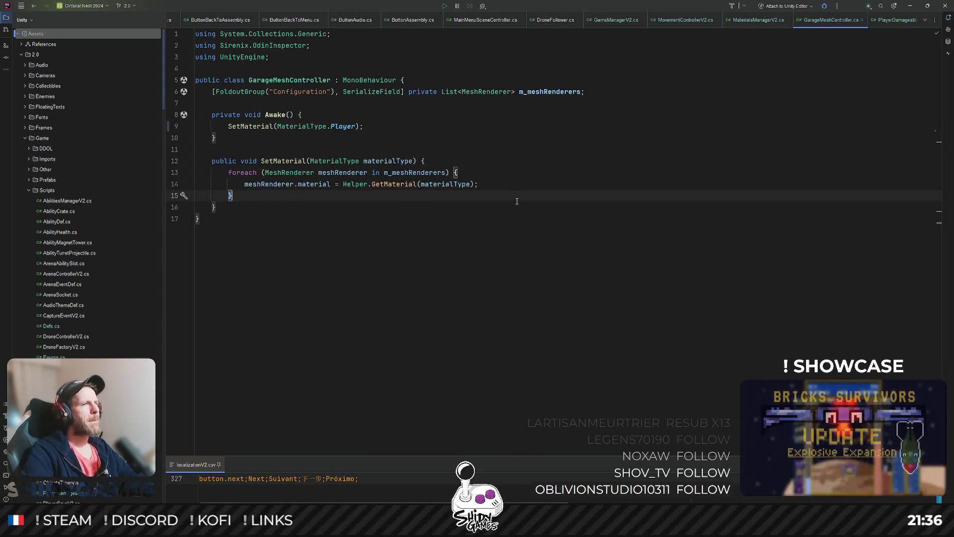
click(517, 184)
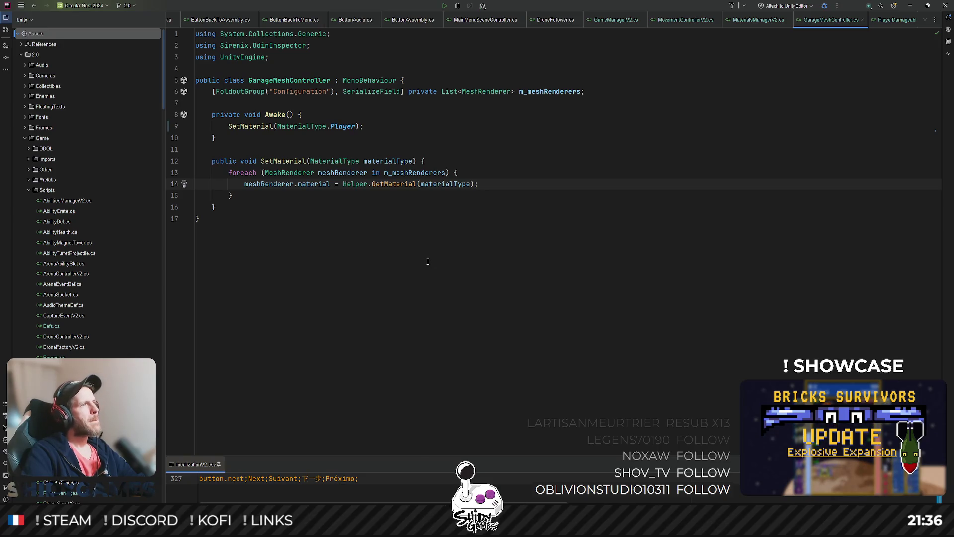
ctrl+click(293, 161)
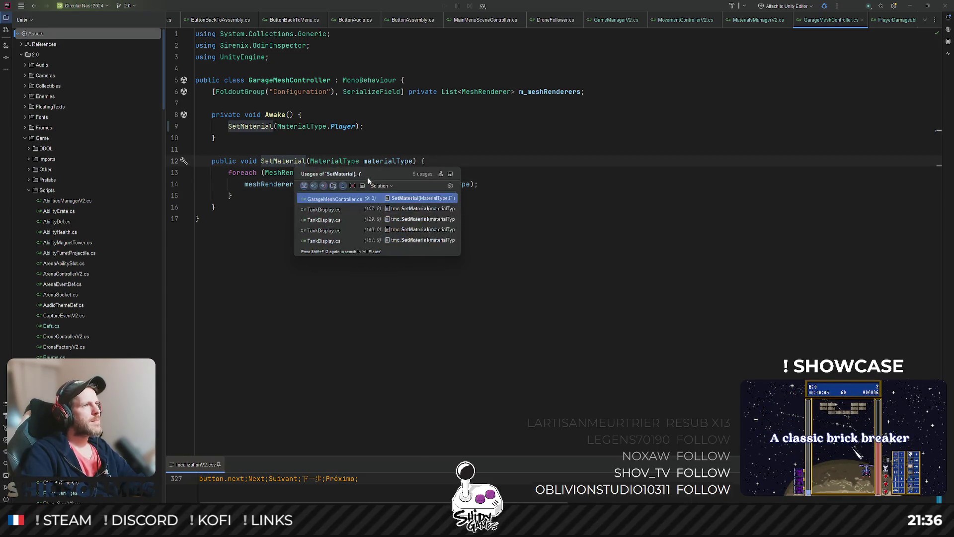
click(422, 210)
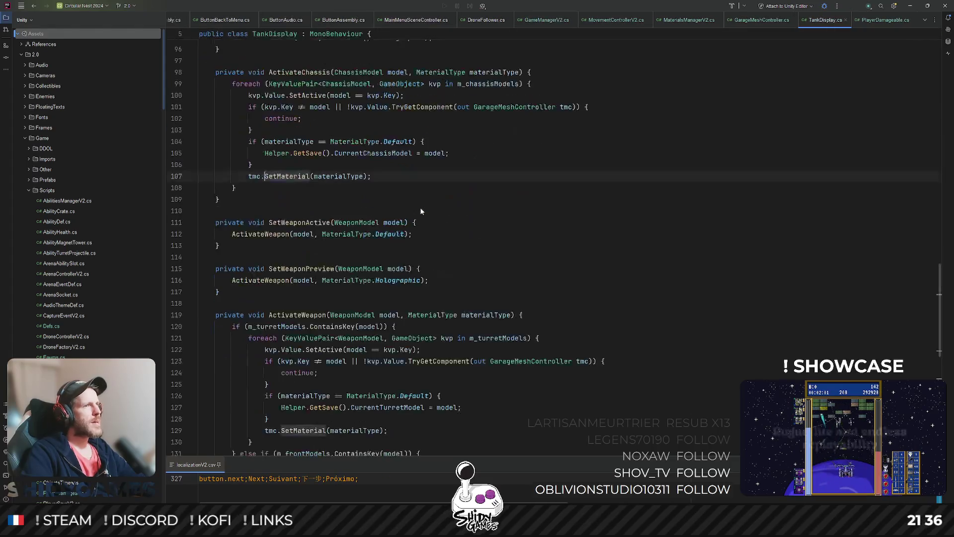
Replace both MaterialType.Default checks in TankDisplay.cs with MaterialType.Player, then return to Unity
double_click(380, 233)
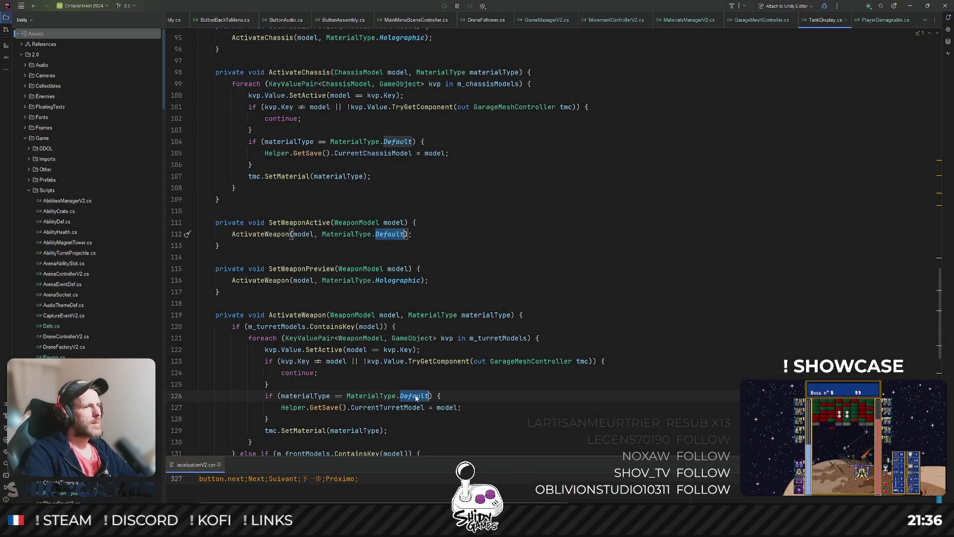
double_click(400, 141)
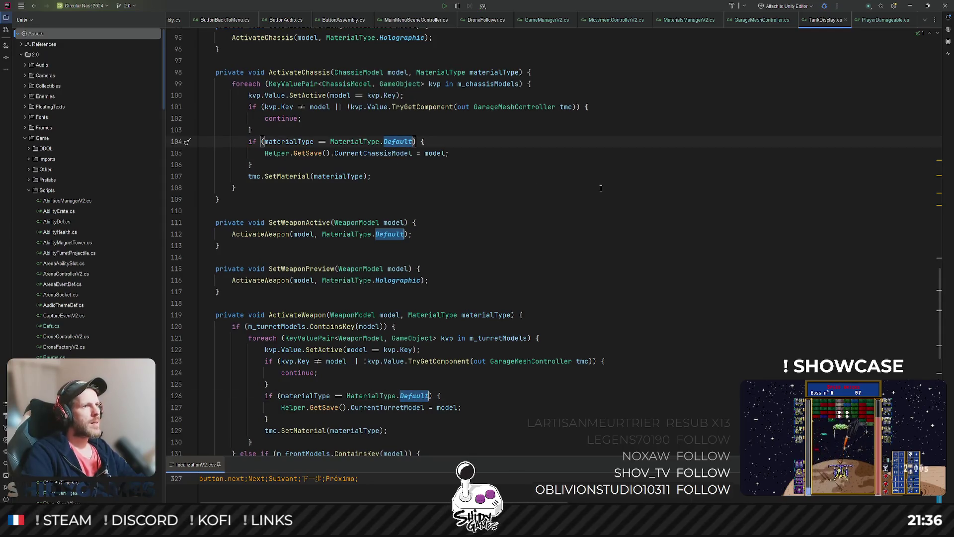
scroll(601, 187, down, 7)
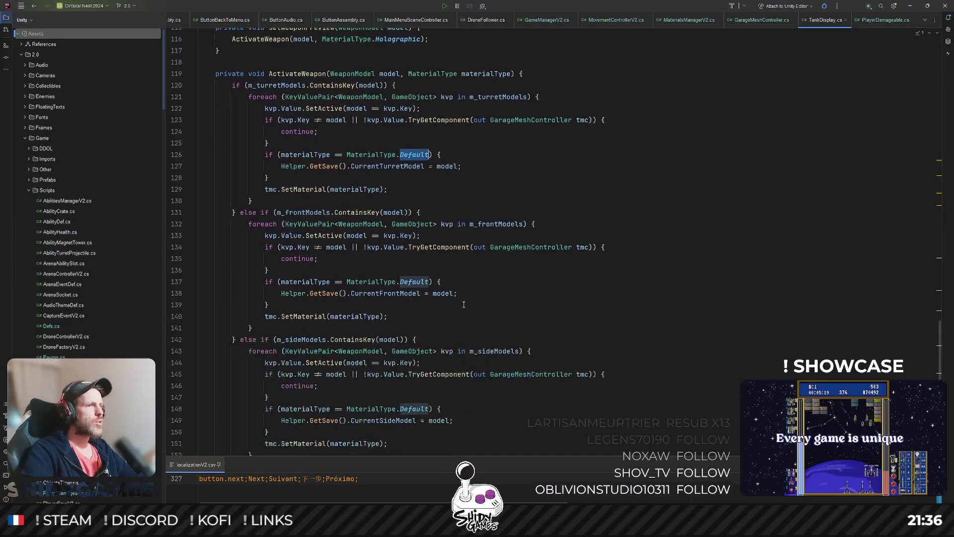
scroll(415, 207, down, 6)
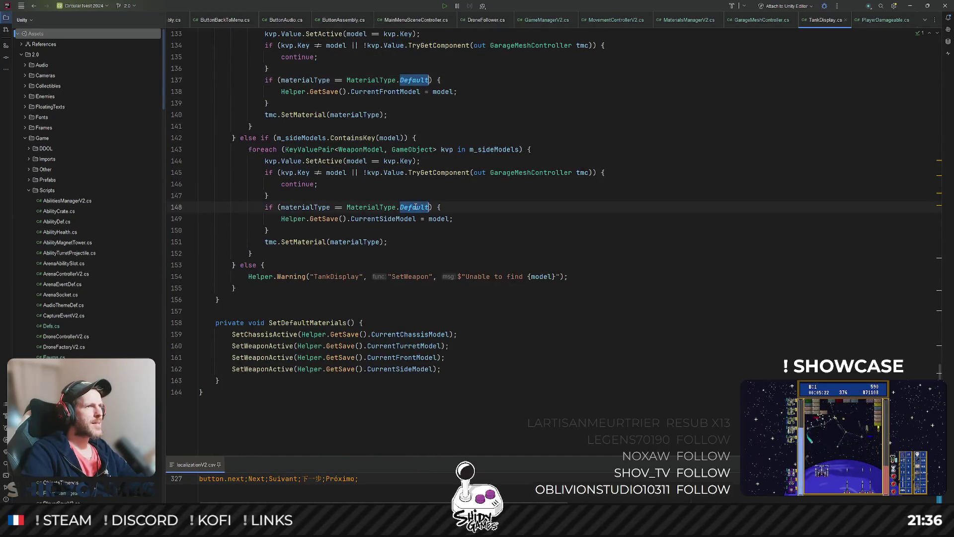
text(Player)
key(Escape)
key(Up)
key(Up)
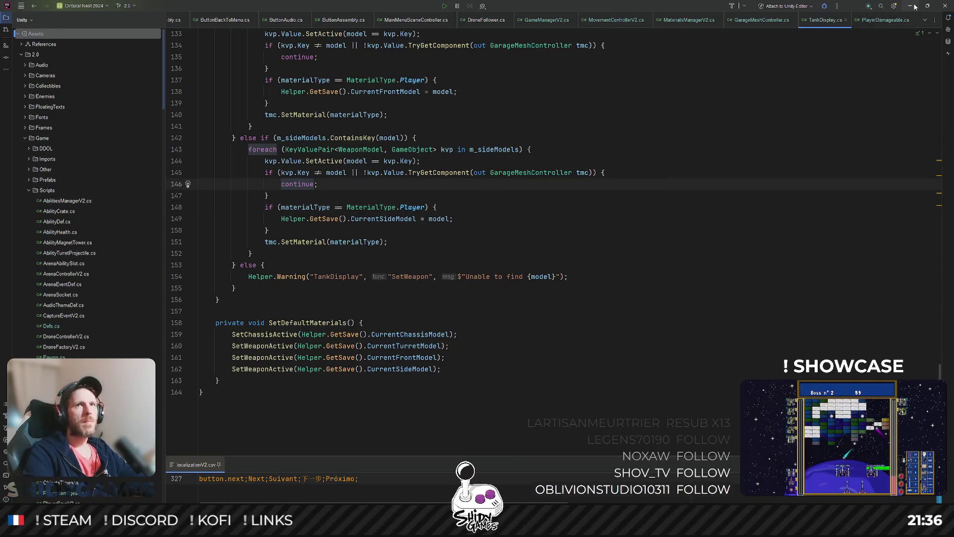
click(909, 5)
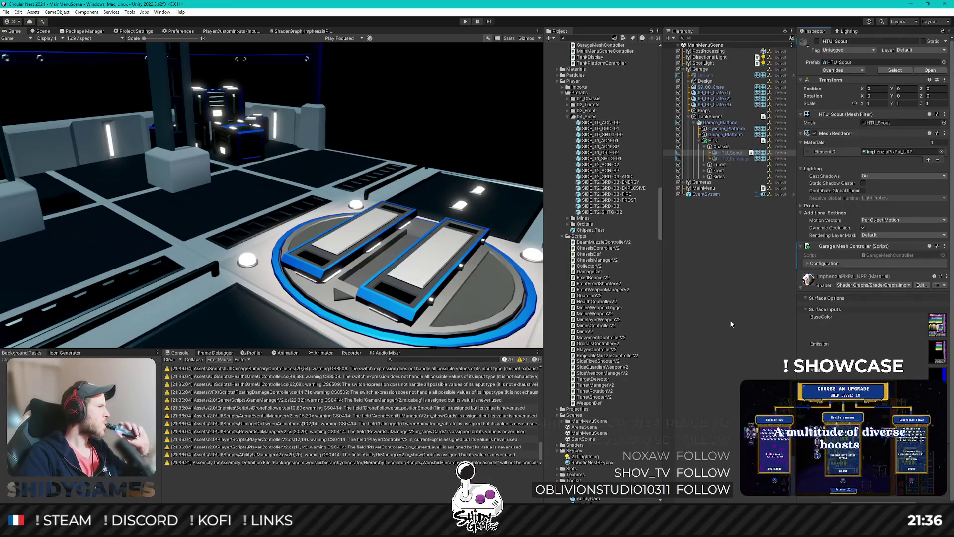
Select StartScene in the Project Scenes folder and enter Play mode
click(731, 324)
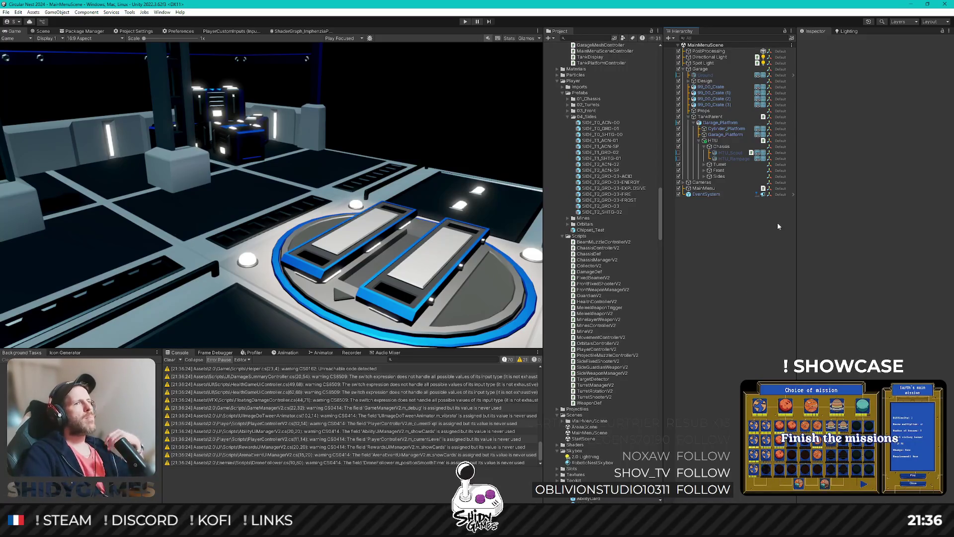
click(583, 438)
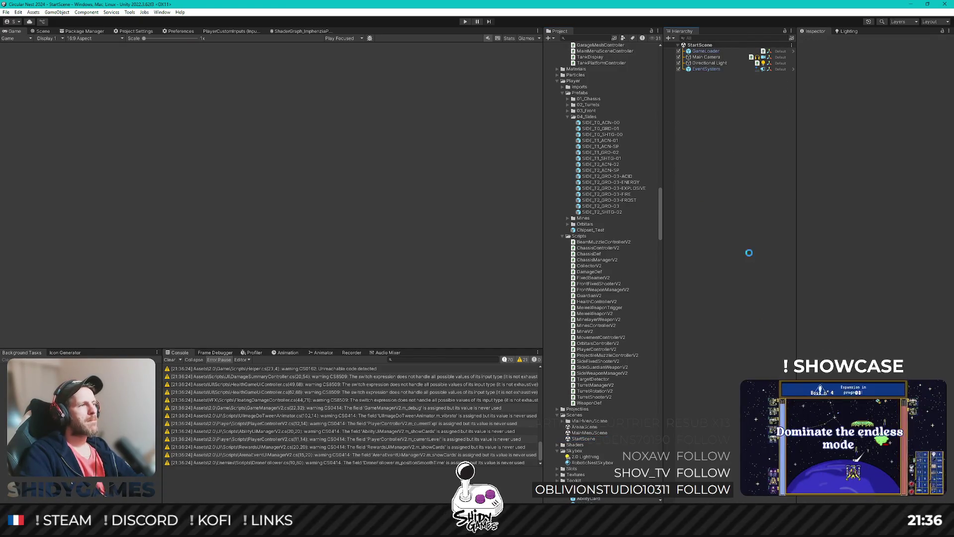
key(ctrl+p)
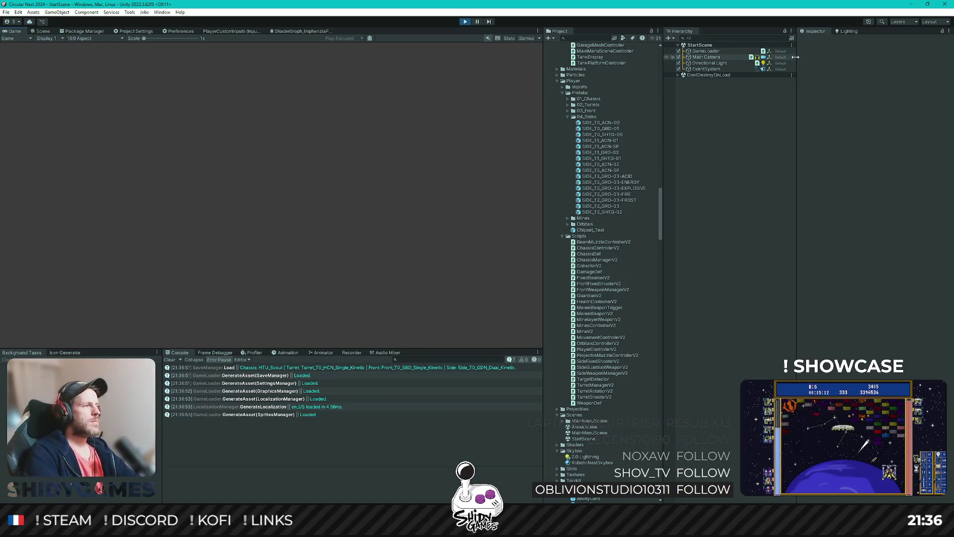
Start the game from the title screen and open the Assembly screen from the main menu
key(Return)
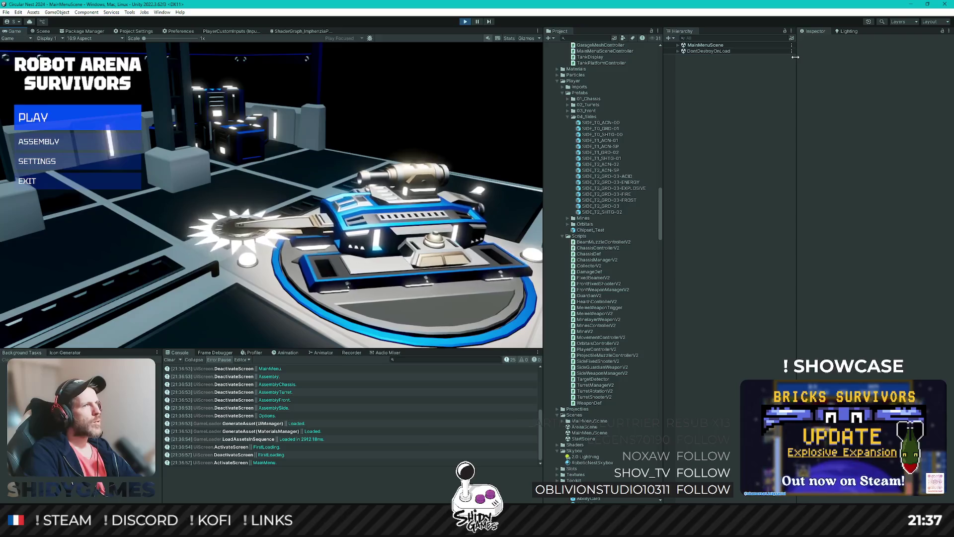
key(Down)
key(Up)
key(Down)
key(Up)
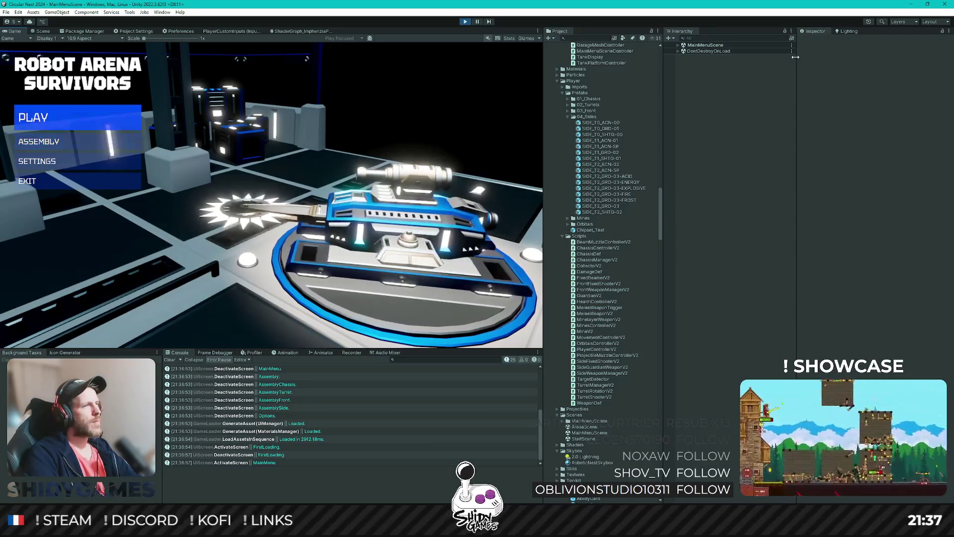
key(Down)
key(Down)
key(Up)
key(Up)
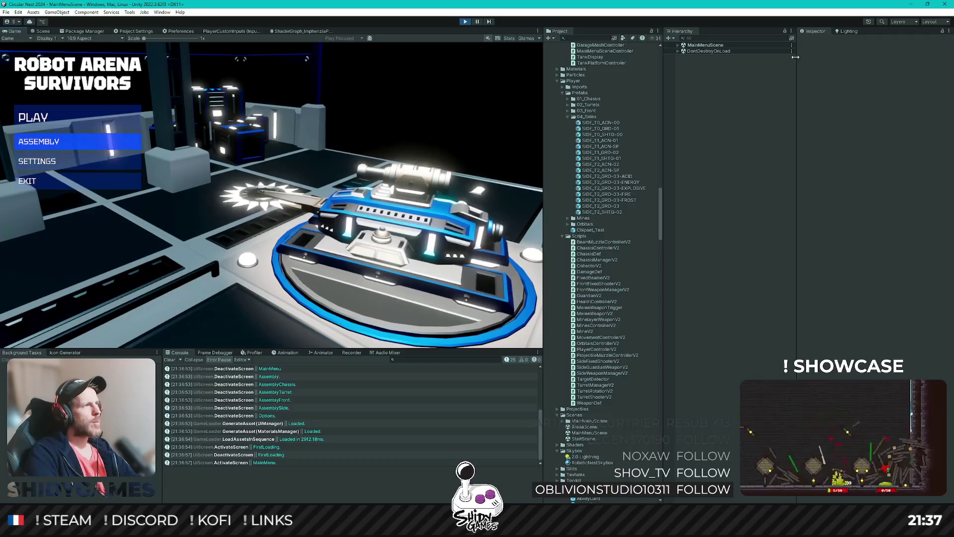
key(Down)
key(Return)
Open and browse the turret weapon and chassis lists on the Assembly screen
key(Down)
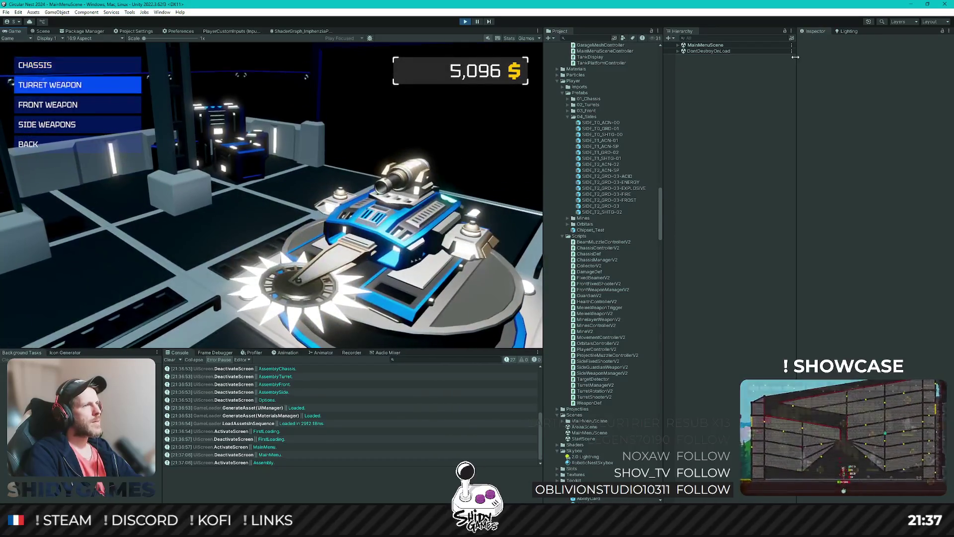
key(Return)
key(Down)
key(Down)
key(Down)
key(Return)
key(Down)
key(Up)
key(Return)
key(Down)
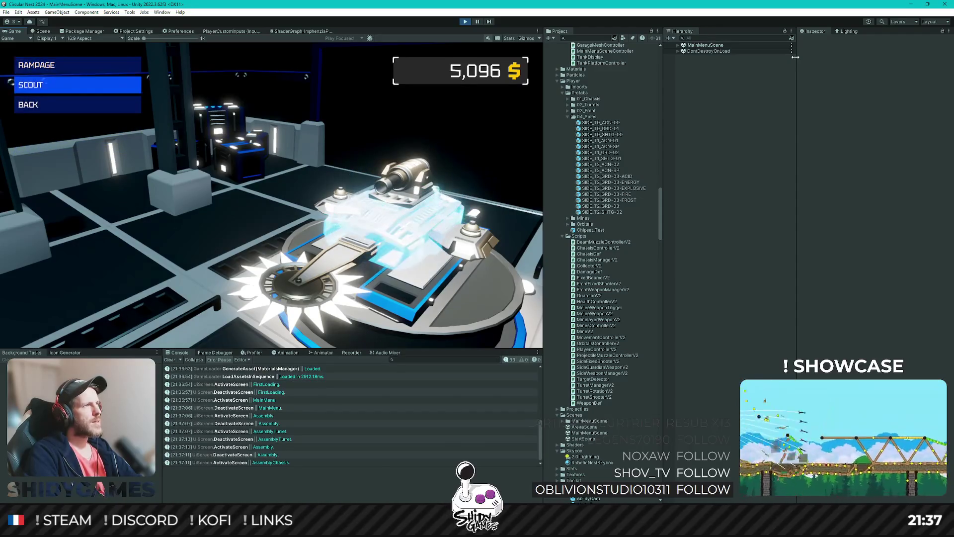
key(Up)
key(Down)
key(Down)
key(Return)
key(Return)
key(Down)
key(Down)
key(Return)
key(Up)
key(Up)
key(Return)
key(Down)
key(Return)
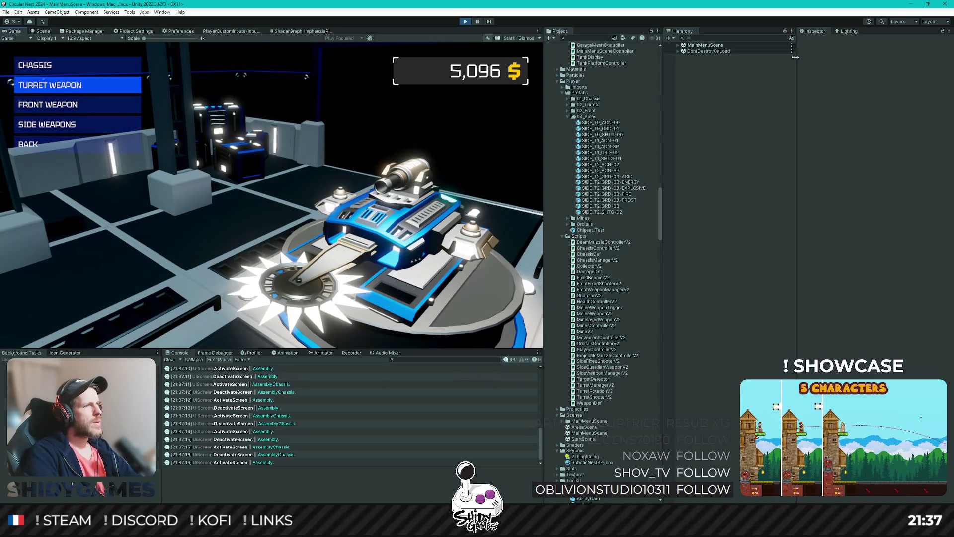
Browse the turret, side and front weapon lists, picking the Devastator turret and a new side weapon
key(Return)
key(Down)
key(Return)
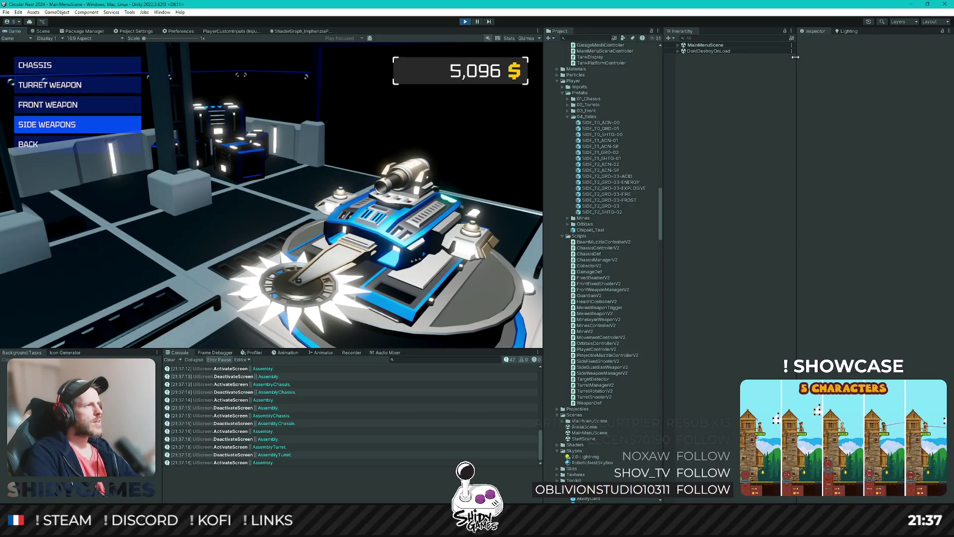
key(Return)
key(Down)
key(Return)
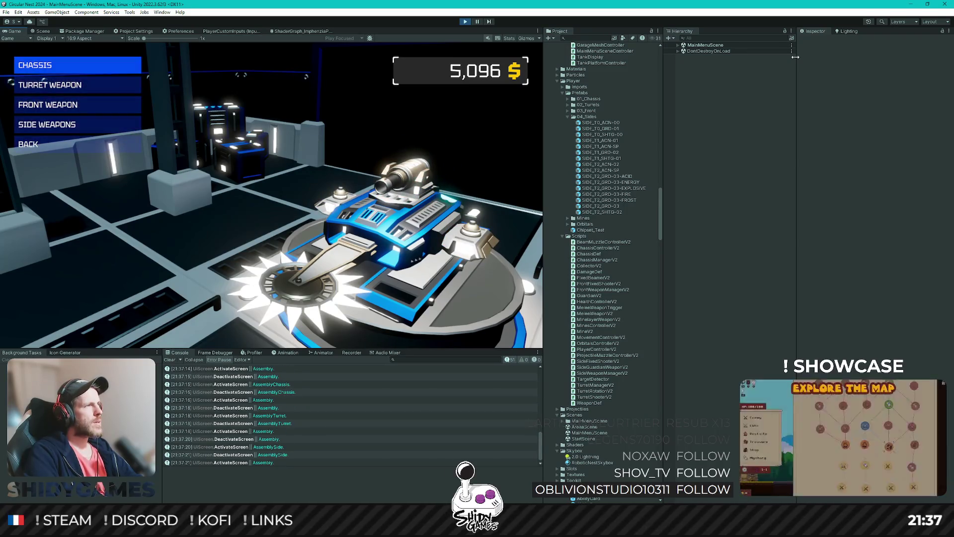
key(Down)
key(Return)
key(Return)
key(Return)
key(Down)
key(Return)
key(Down)
key(Down)
key(Return)
key(Return)
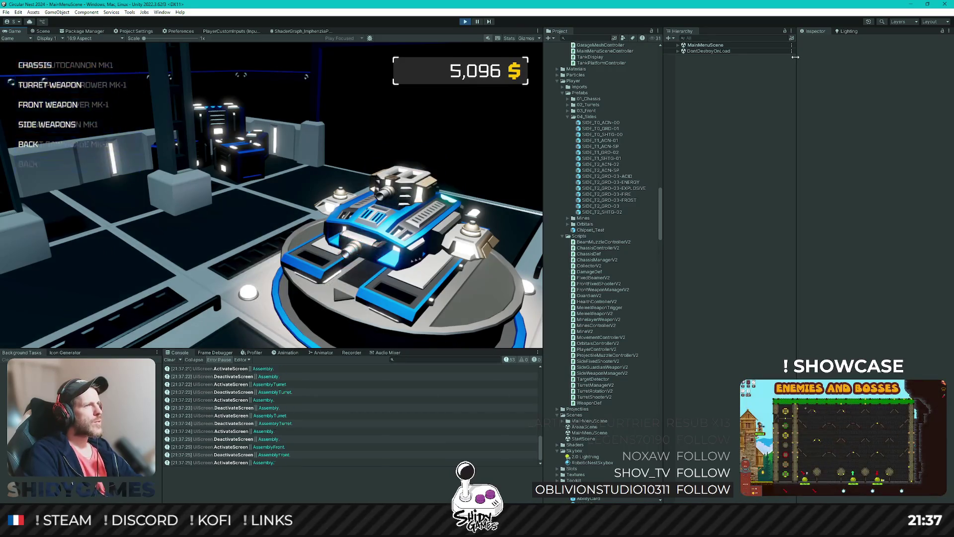
key(Down)
Open and close the chassis list several times, then return to the main menu
key(Return)
key(Down)
key(Down)
key(Return)
key(Up)
key(Return)
key(Down)
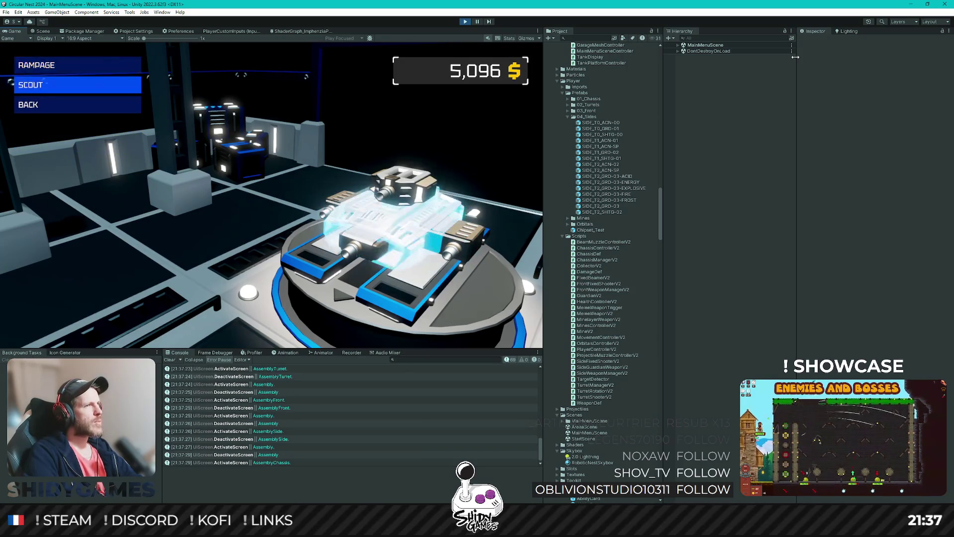
key(Escape)
key(Return)
key(Escape)
key(Return)
key(Escape)
key(Return)
key(Escape)
key(Return)
key(Escape)
key(Return)
key(Return)
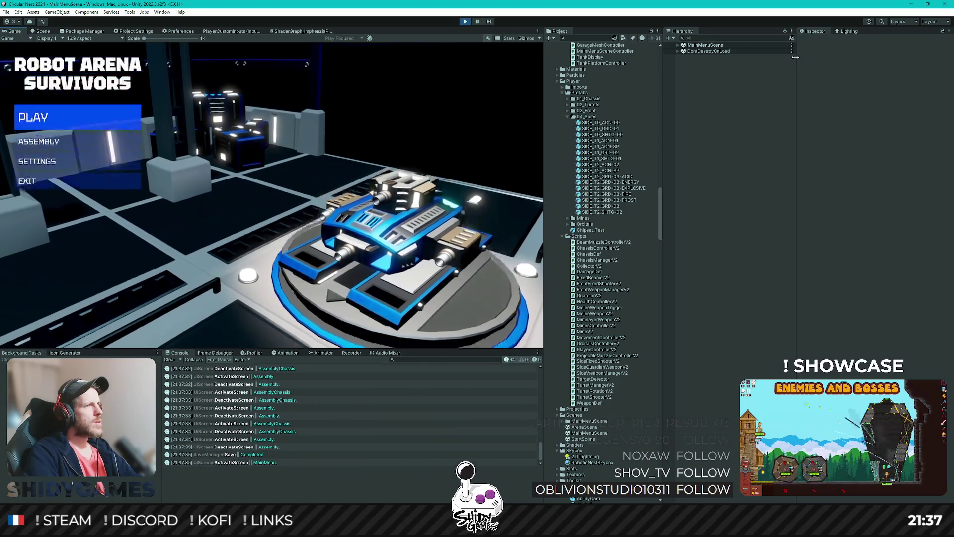
key(Down)
key(Down)
key(Down)
key(Up)
key(Up)
key(Return)
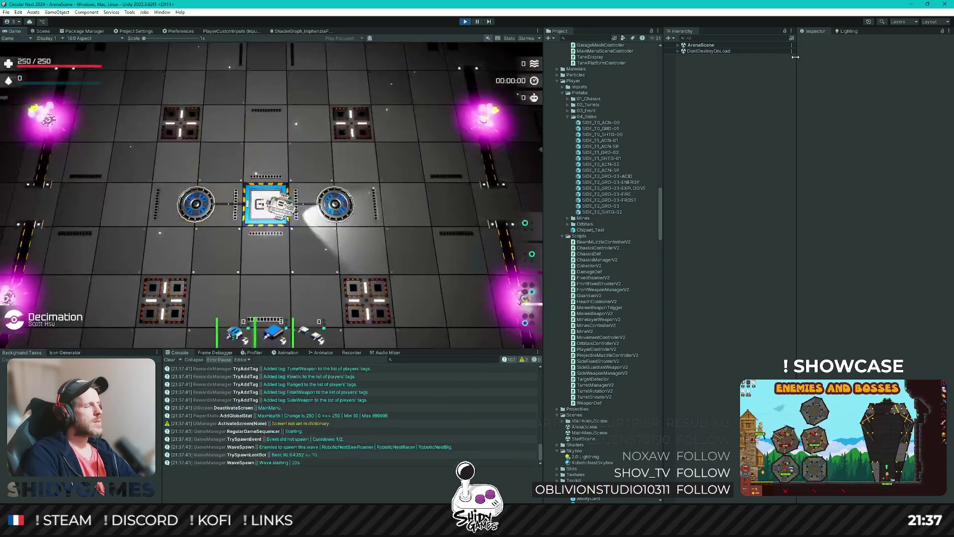
Drive the tank in the arena and continue through the run's end and performance review
key(d)
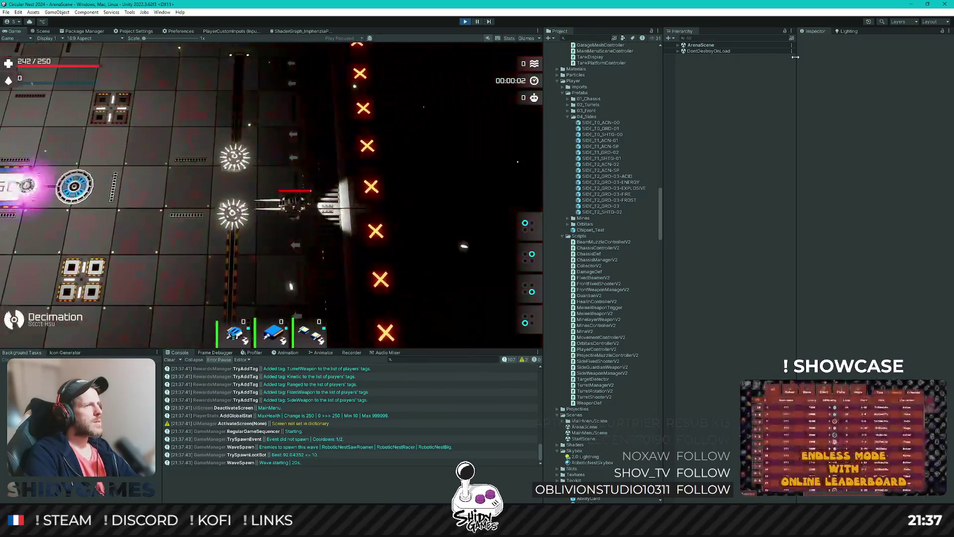
key(d)
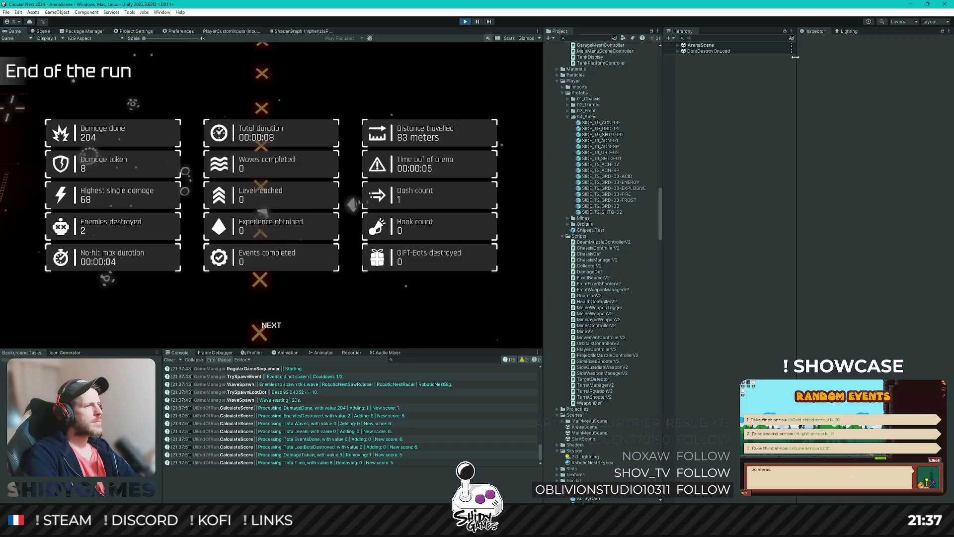
key(Return)
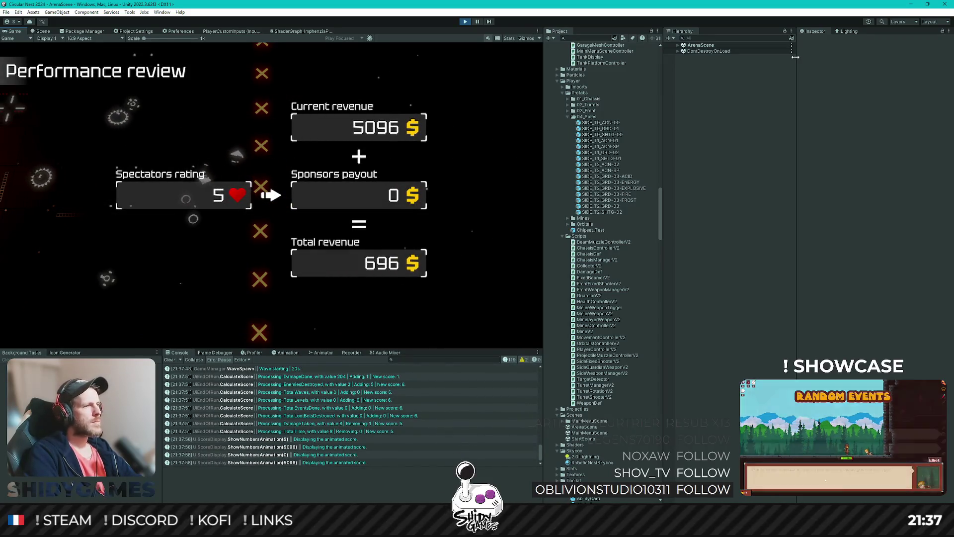
key(Return)
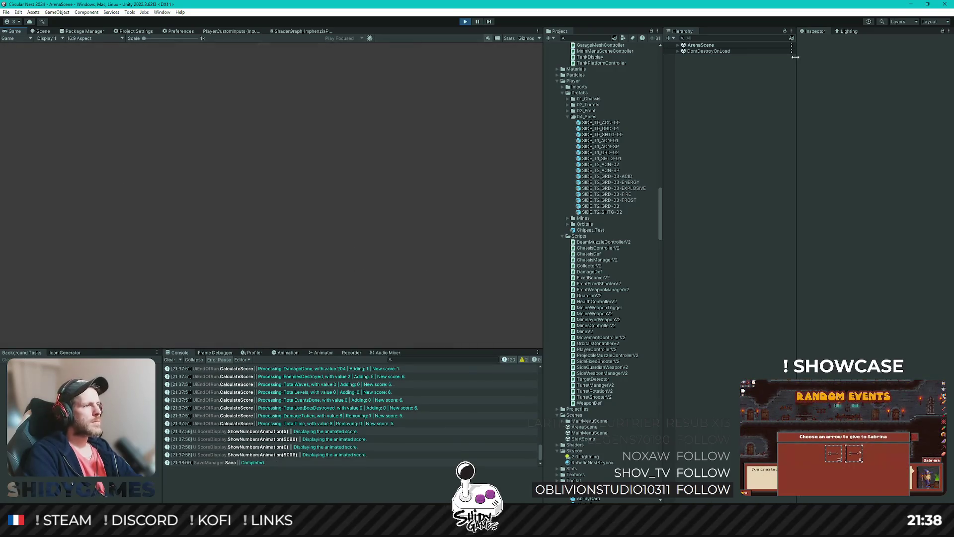
Check the chassis screen in Assembly, start another arena run, then stop play mode
key(Down)
key(Return)
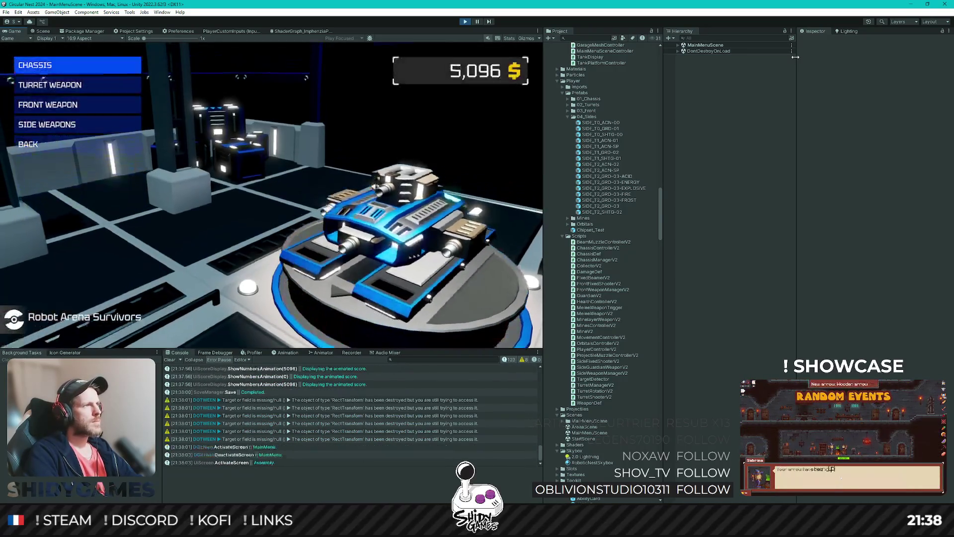
key(Return)
key(Escape)
key(Down)
key(Down)
key(Down)
key(Return)
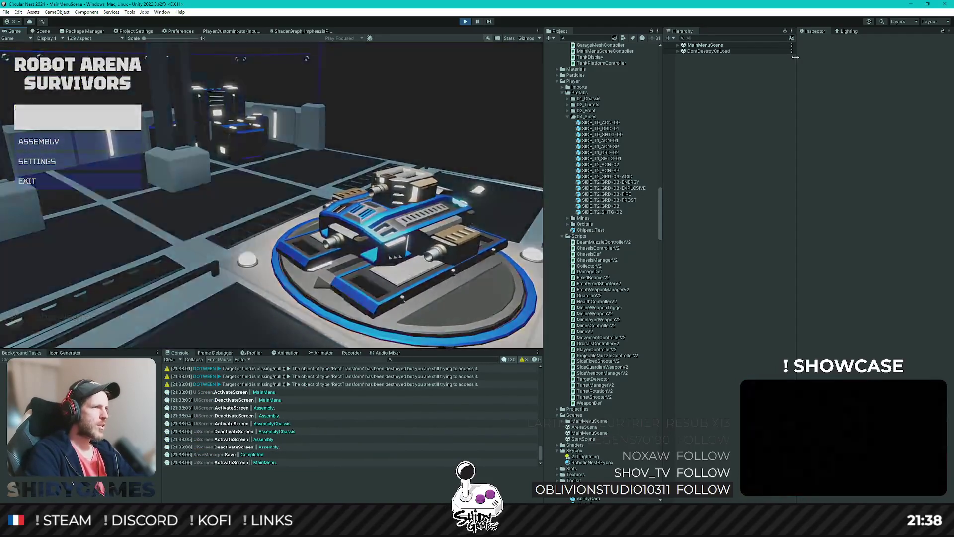
key(Return)
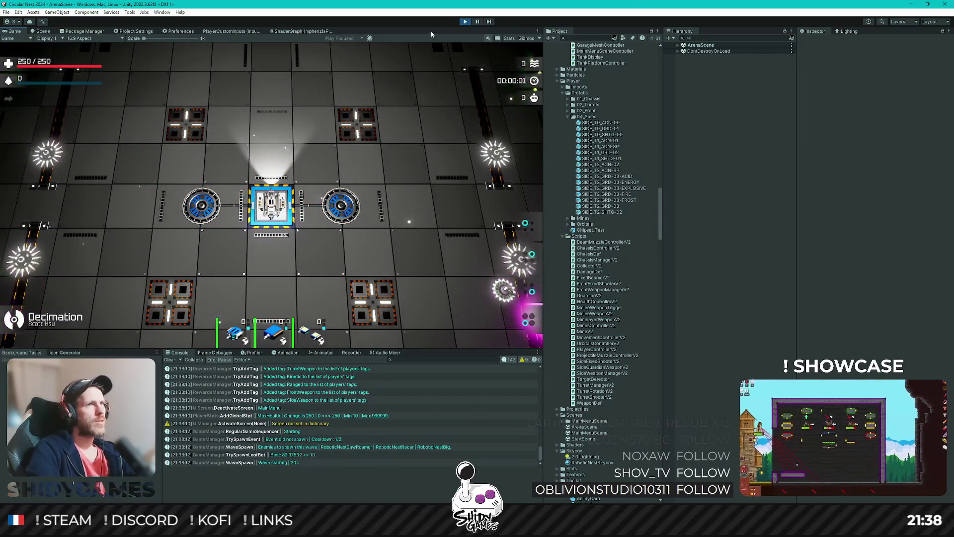
key(ctrl+p)
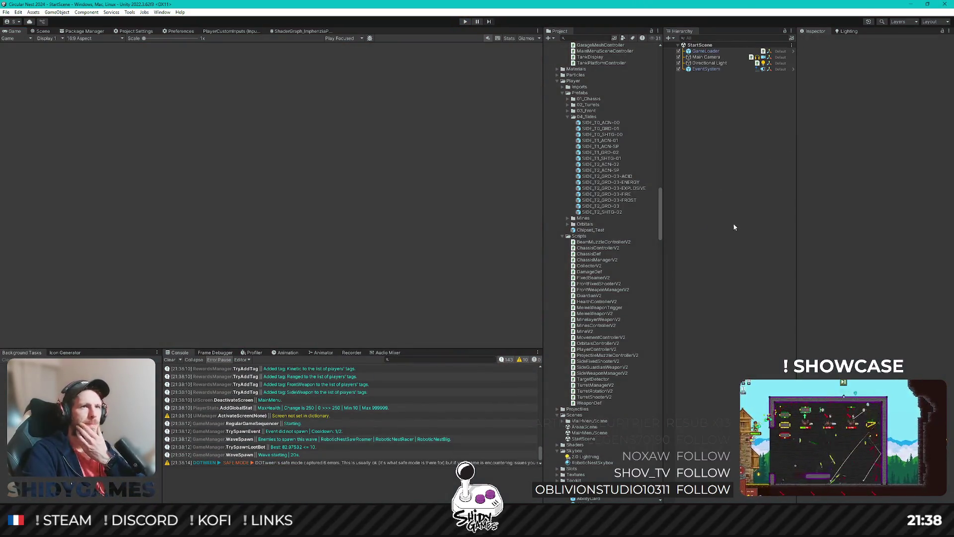
Open MainMenuScene and expand Garage > TankParent > Garage_Platform > HTU > Chassis in the Hierarchy
double_click(603, 434)
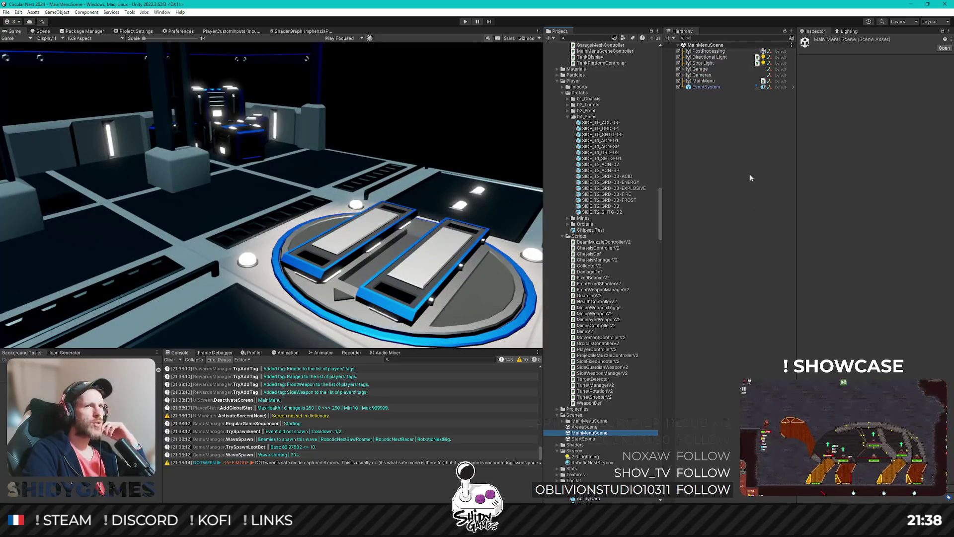
click(700, 69)
key(Right)
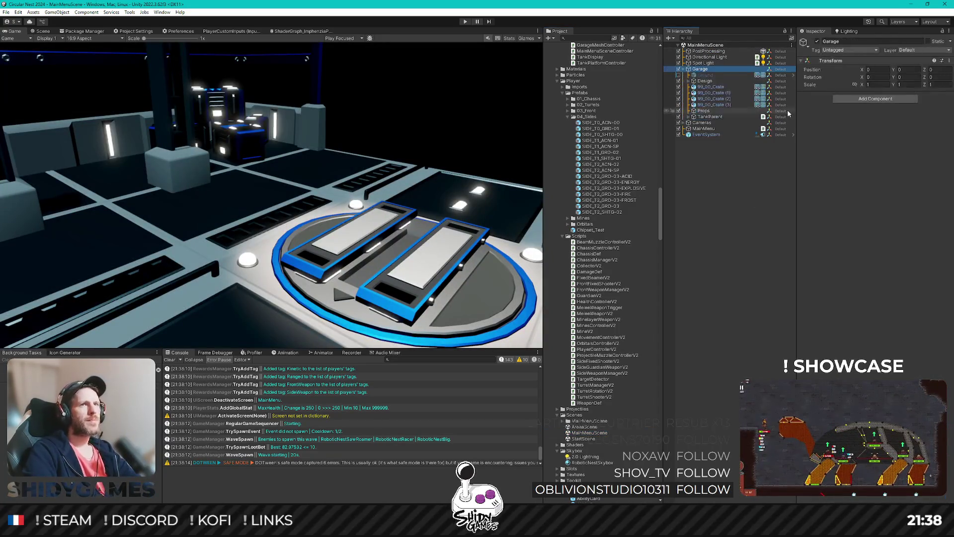
click(711, 116)
key(Right)
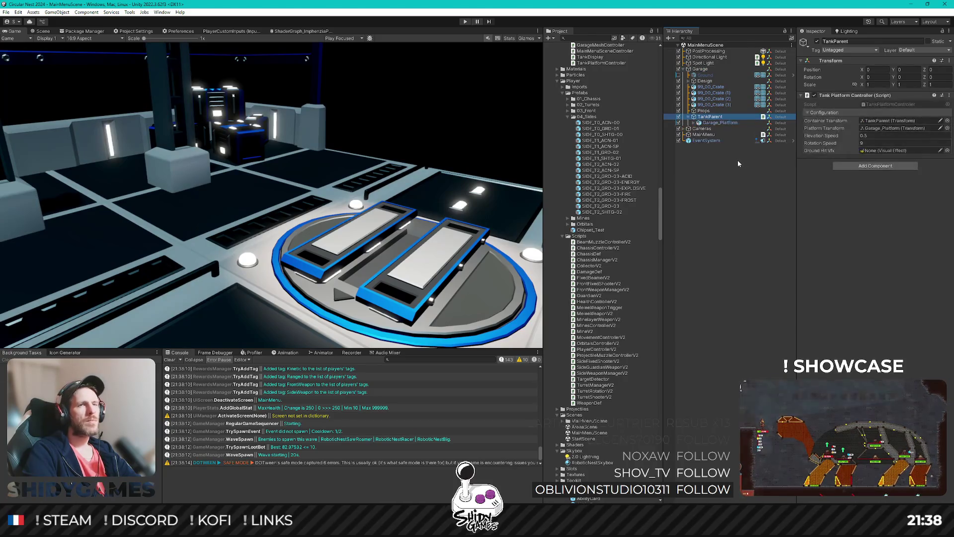
key(Down)
key(Right)
key(Down)
key(Down)
key(Down)
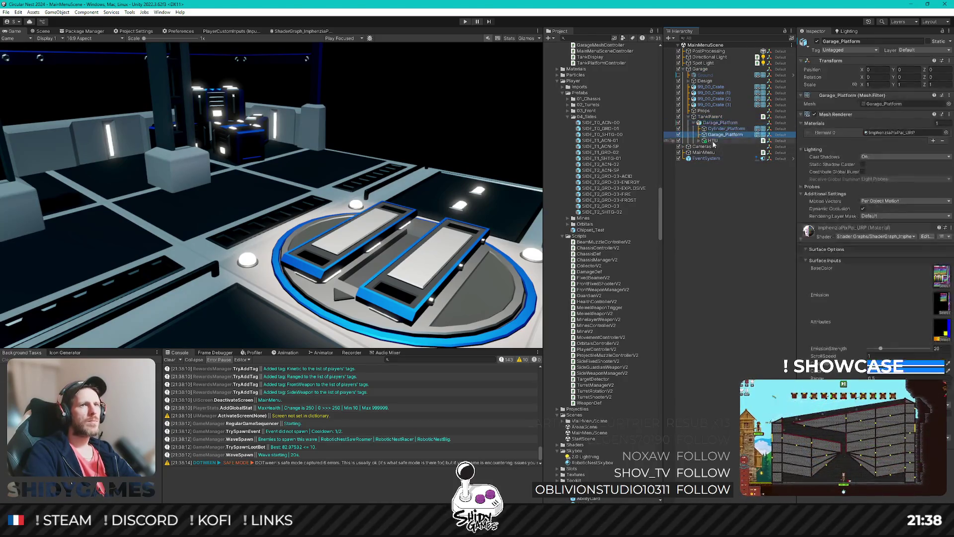
key(Right)
key(Down)
key(Right)
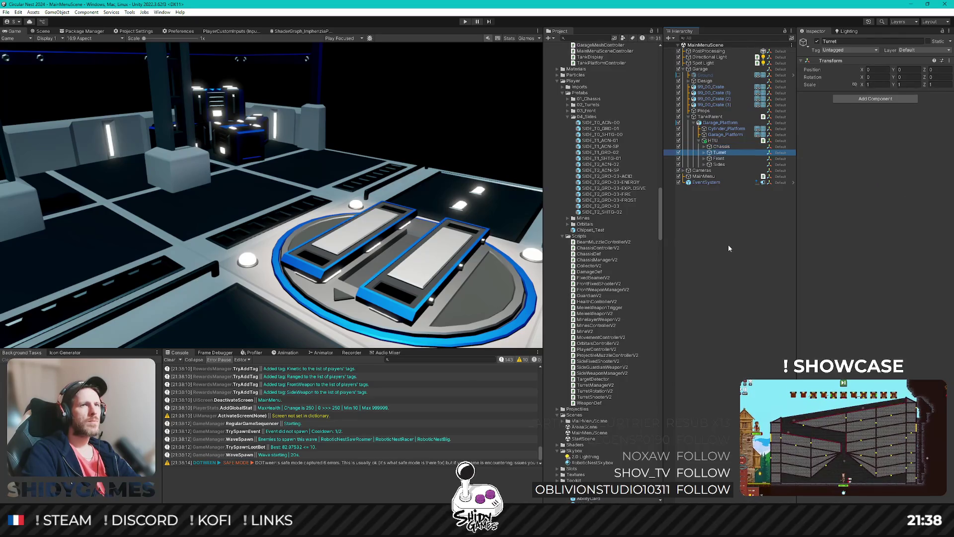
key(Down)
key(Down)
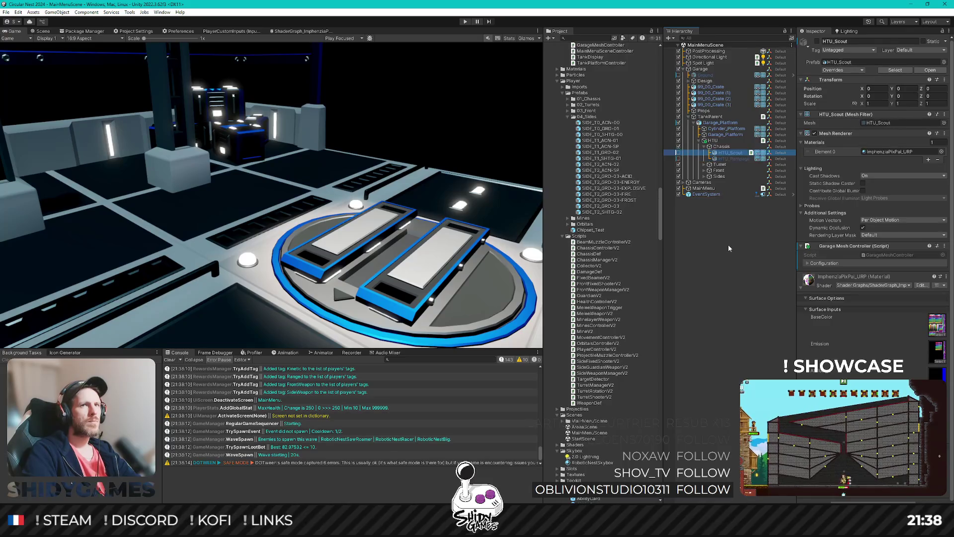
Expand Turret, reveal Garage Mesh Controller's Mesh Renderers, select HTU_Rampage and open its script
click(705, 165)
click(723, 170)
key(Up)
key(Up)
key(Up)
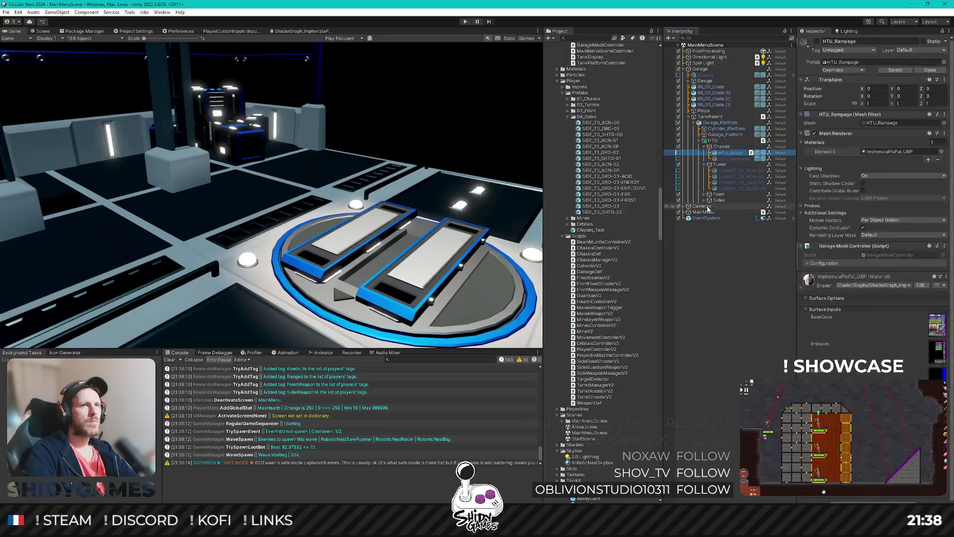
scroll(890, 277, down, 1)
click(802, 282)
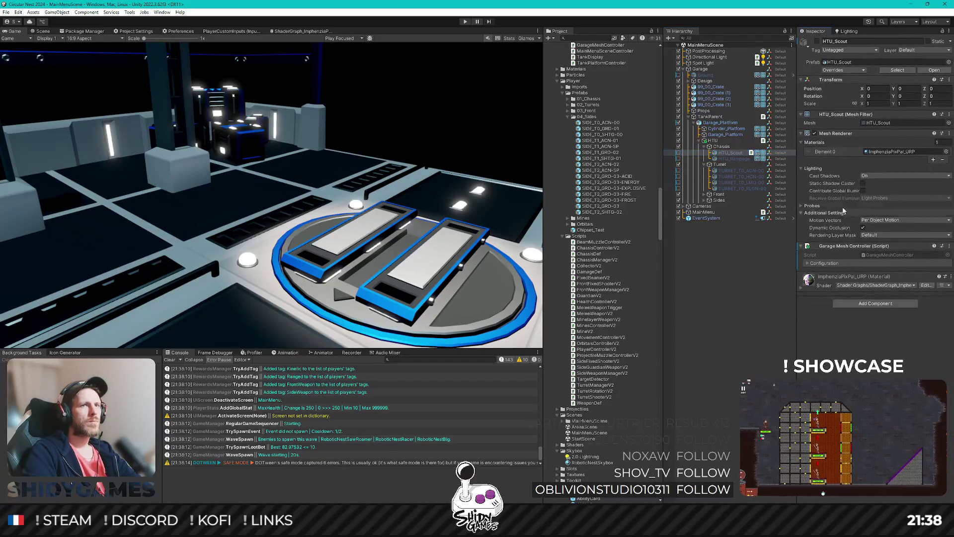
click(824, 263)
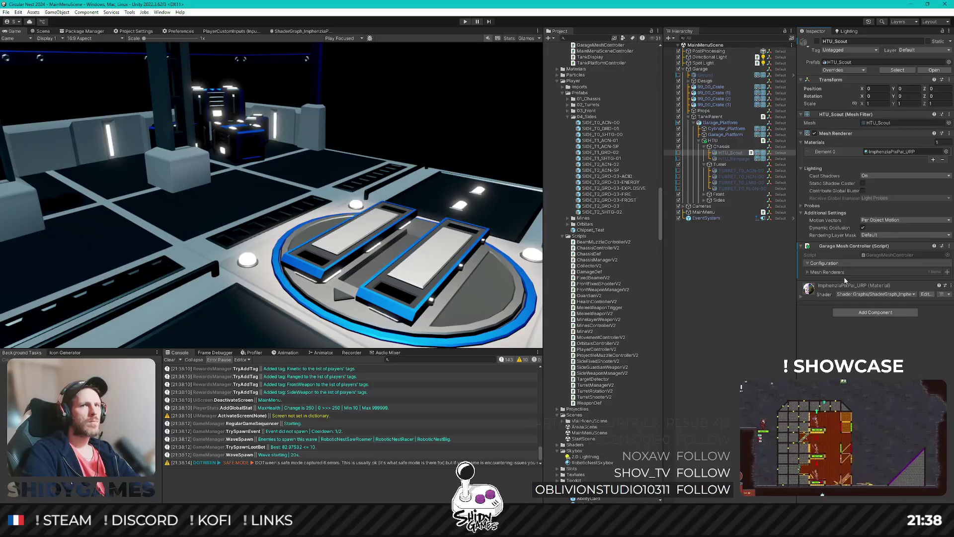
click(736, 159)
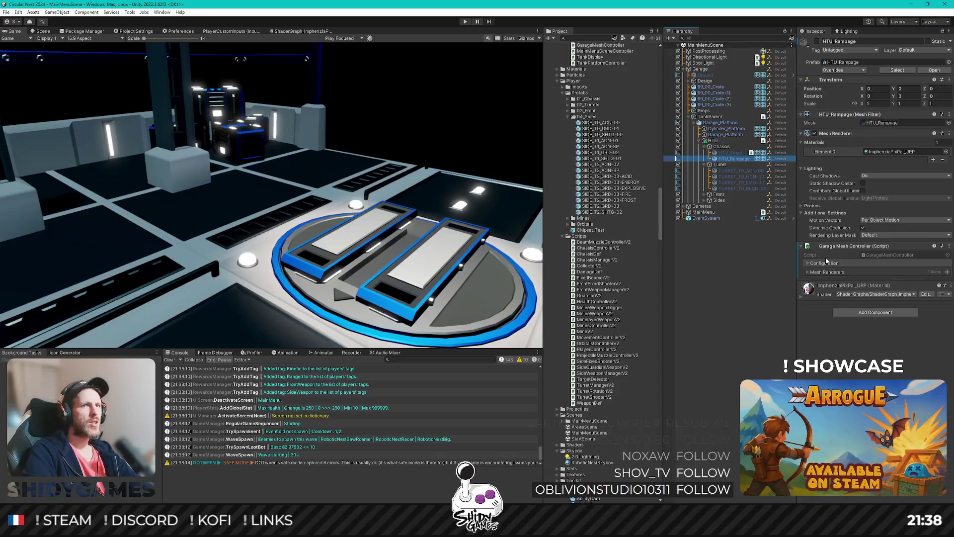
double_click(875, 255)
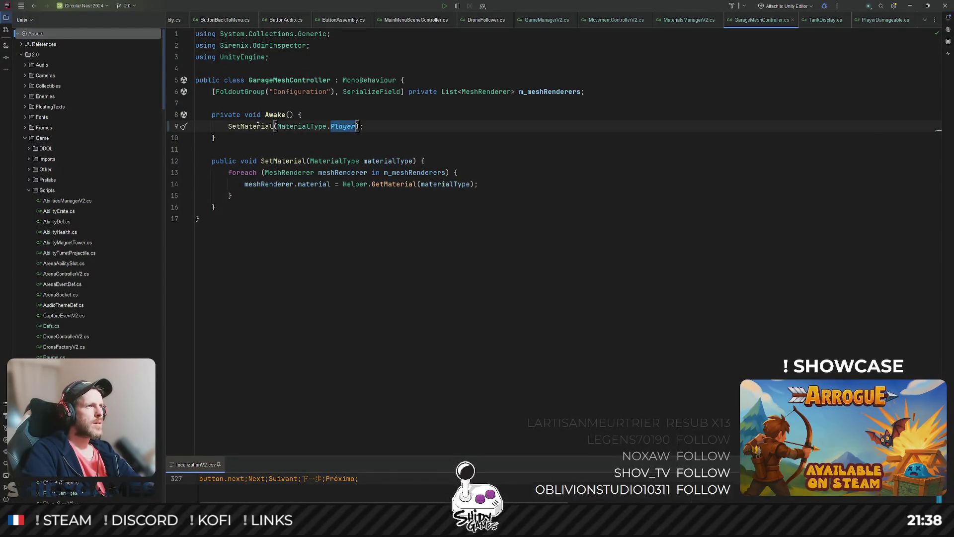
In TankDisplay.cs, change SetChassisActive's material type from MaterialType.Default to MaterialType.Player
click(388, 125)
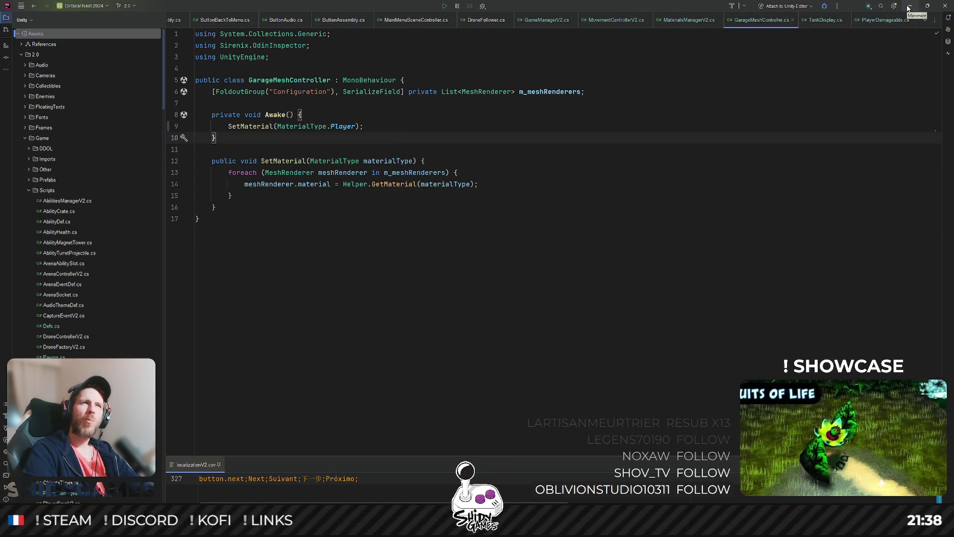
key(ctrl+End)
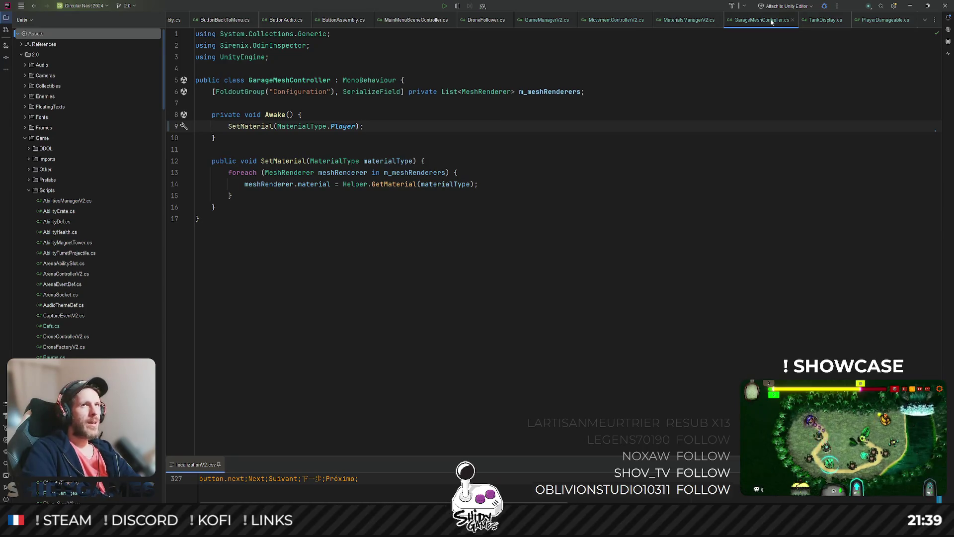
key(ctrl+Tab)
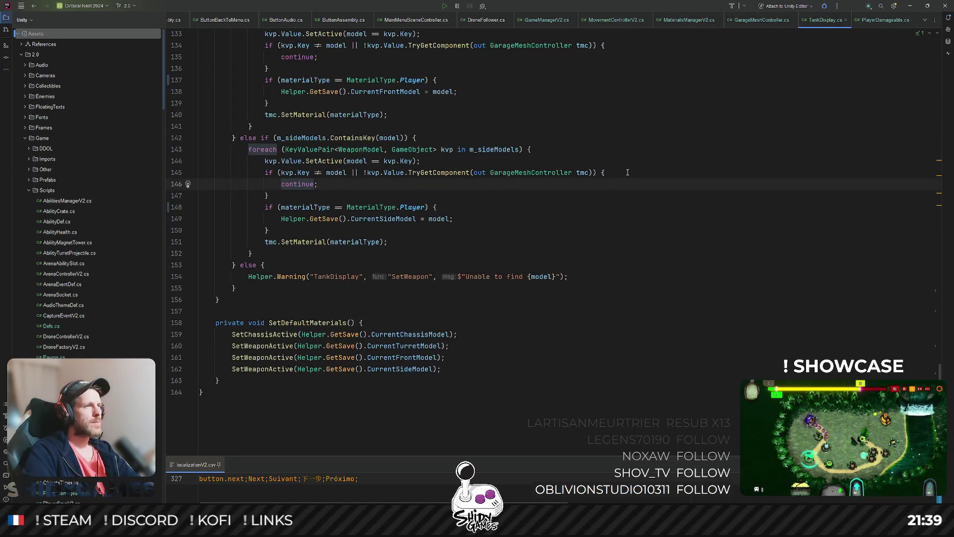
scroll(616, 172, up, 10)
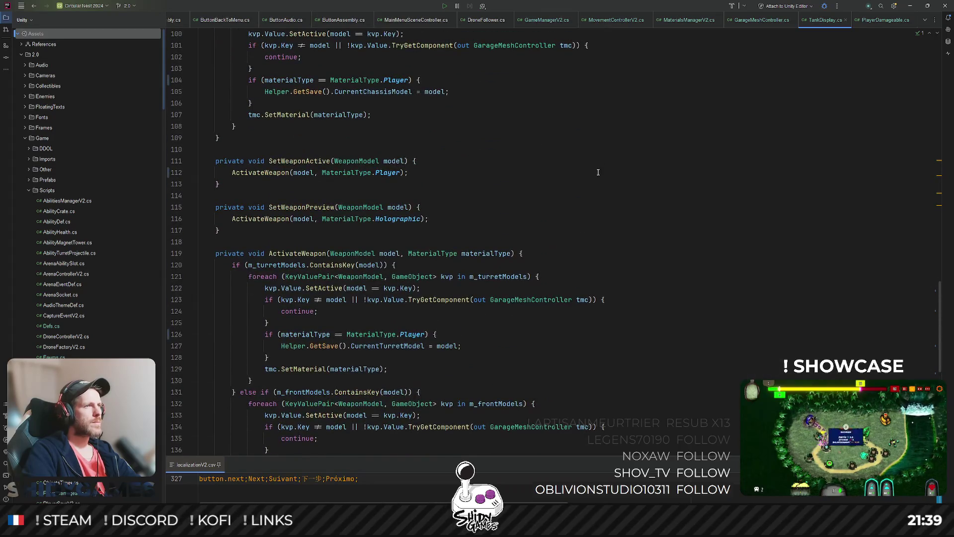
scroll(600, 171, up, 10)
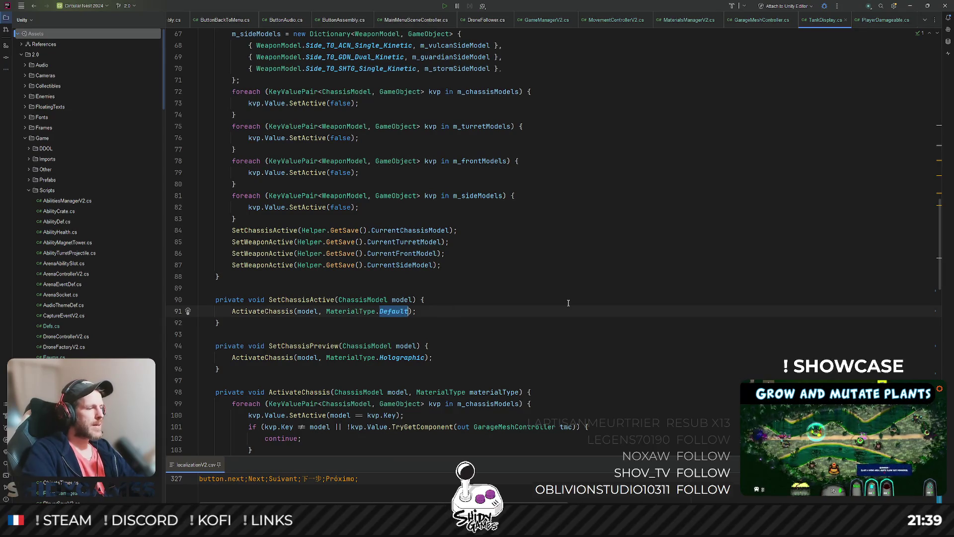
text(P)
key(Return)
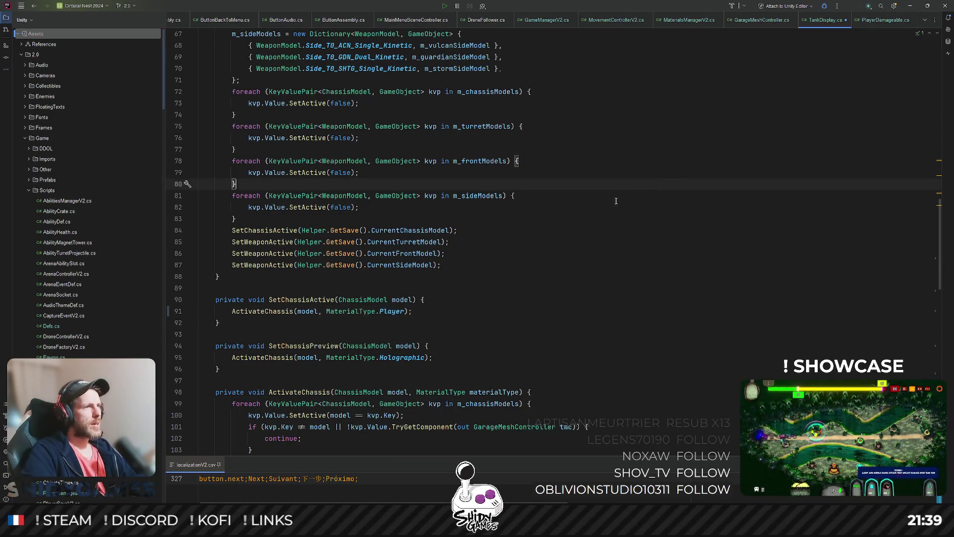
Review the MaterialType usages throughout TankDisplay.cs, then return to the Unity editor
scroll(561, 256, down, 2)
scroll(416, 277, up, 1)
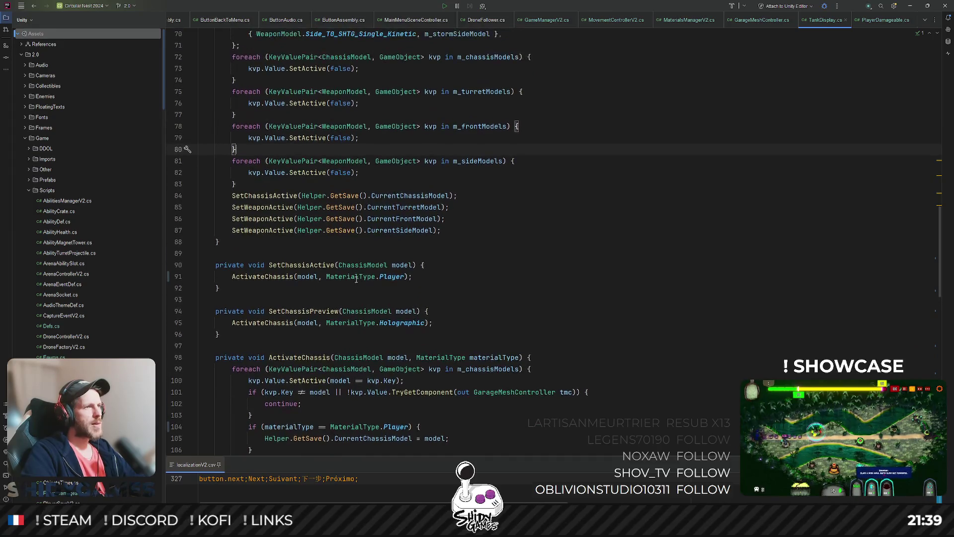
scroll(393, 286, up, 9)
scroll(370, 287, down, 9)
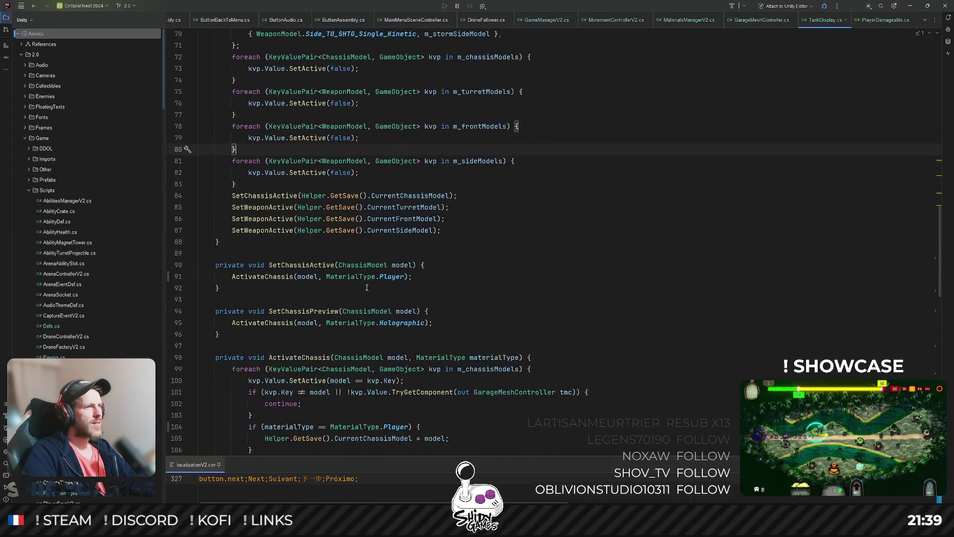
double_click(363, 278)
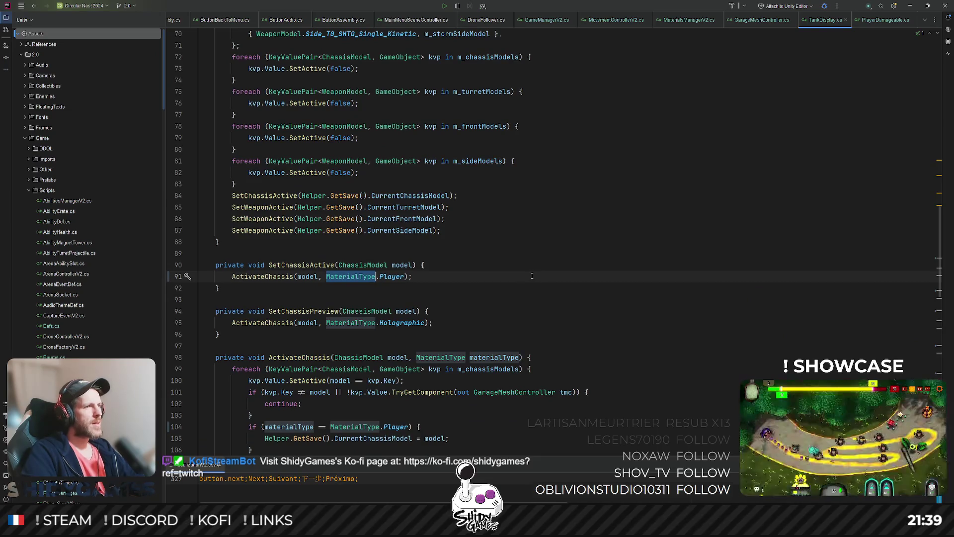
scroll(358, 261, down, 5)
scroll(359, 261, down, 6)
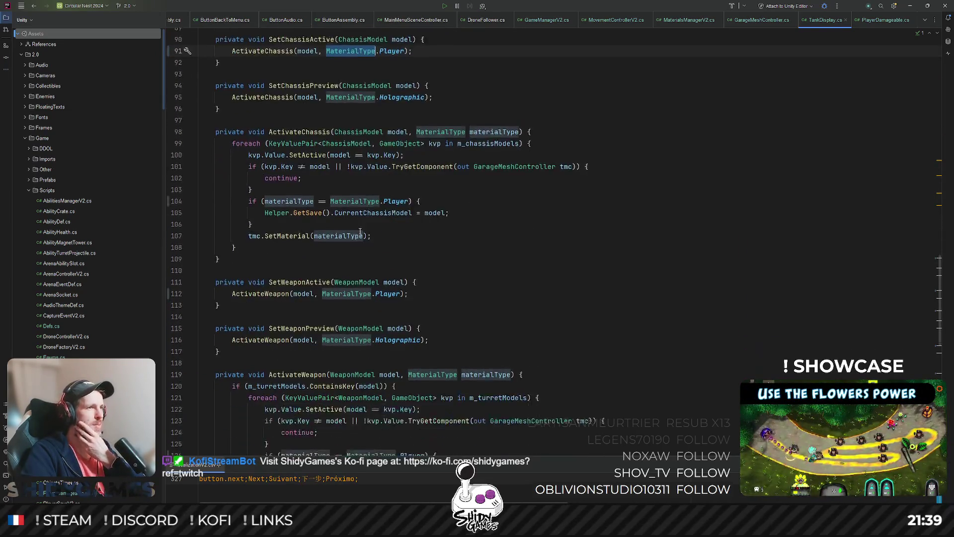
scroll(504, 321, down, 9)
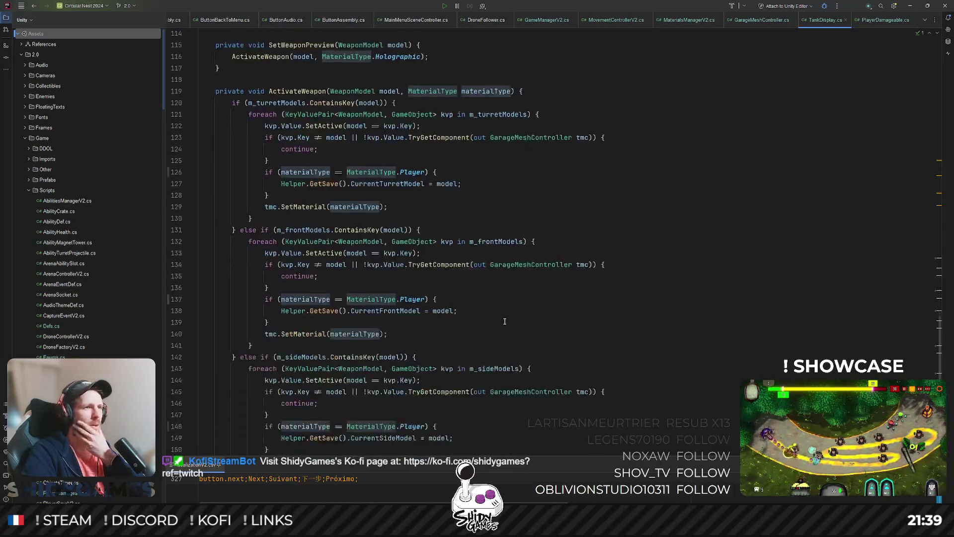
scroll(504, 322, up, 4)
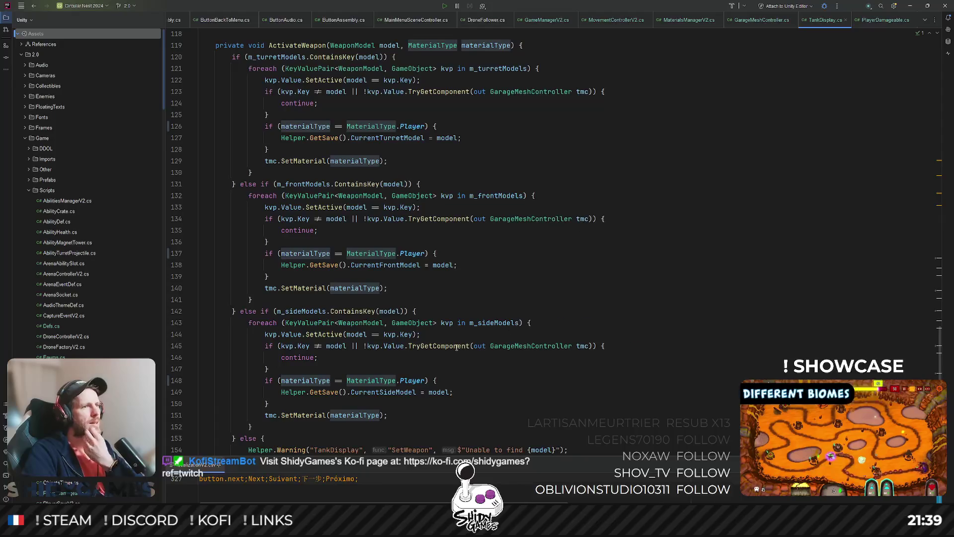
scroll(459, 344, up, 12)
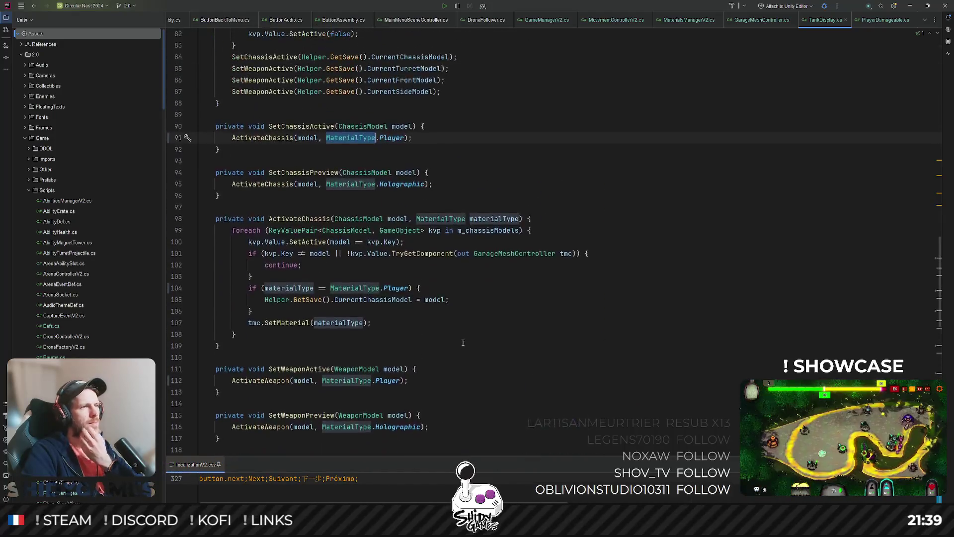
scroll(463, 342, up, 14)
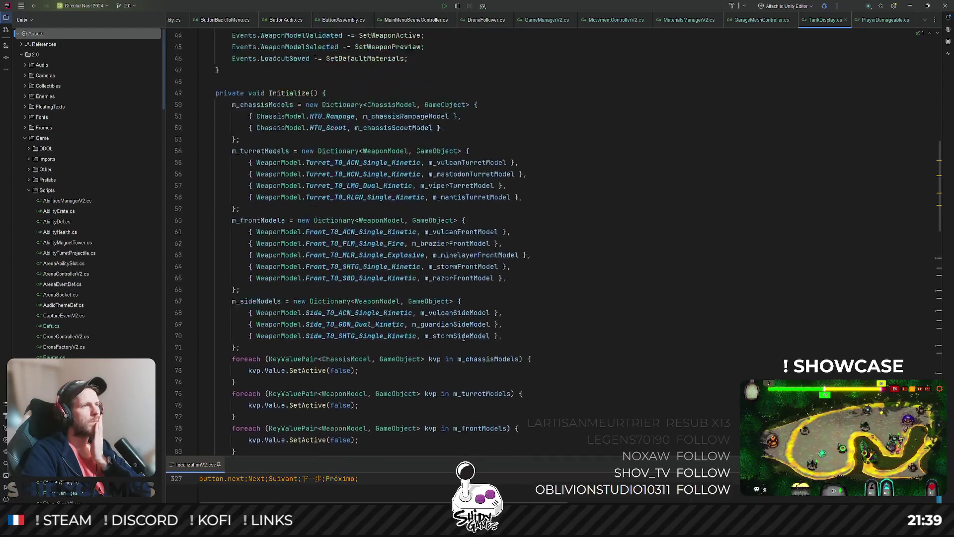
scroll(463, 338, up, 13)
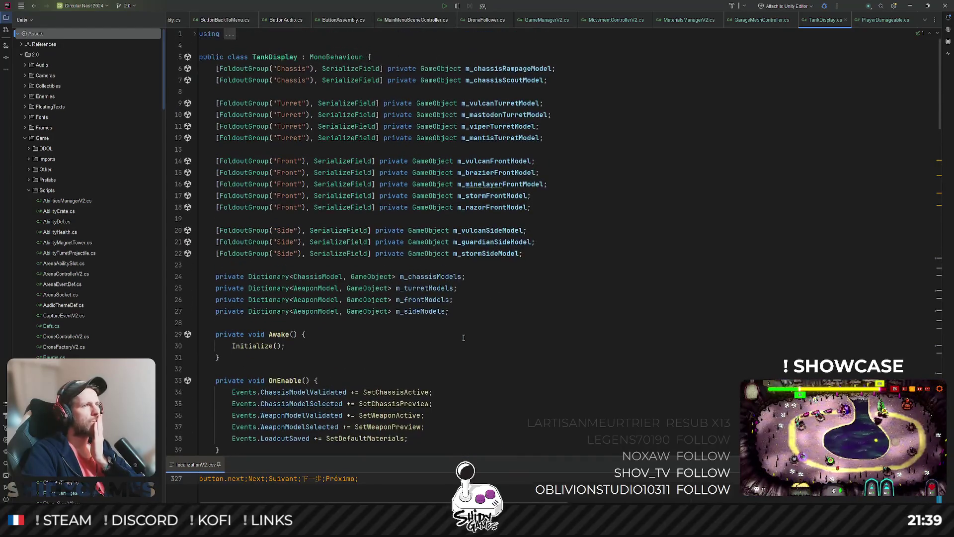
scroll(463, 337, down, 17)
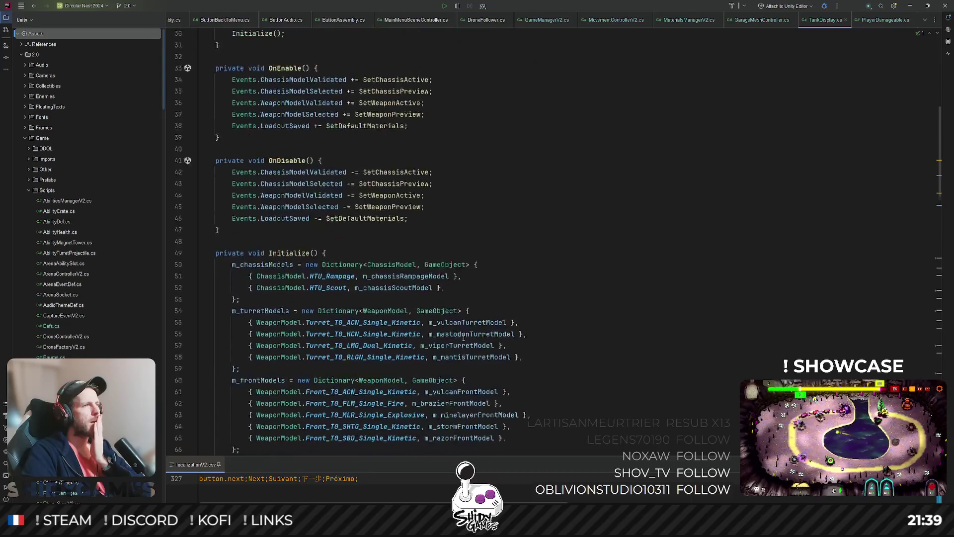
click(612, 249)
scroll(611, 249, down, 7)
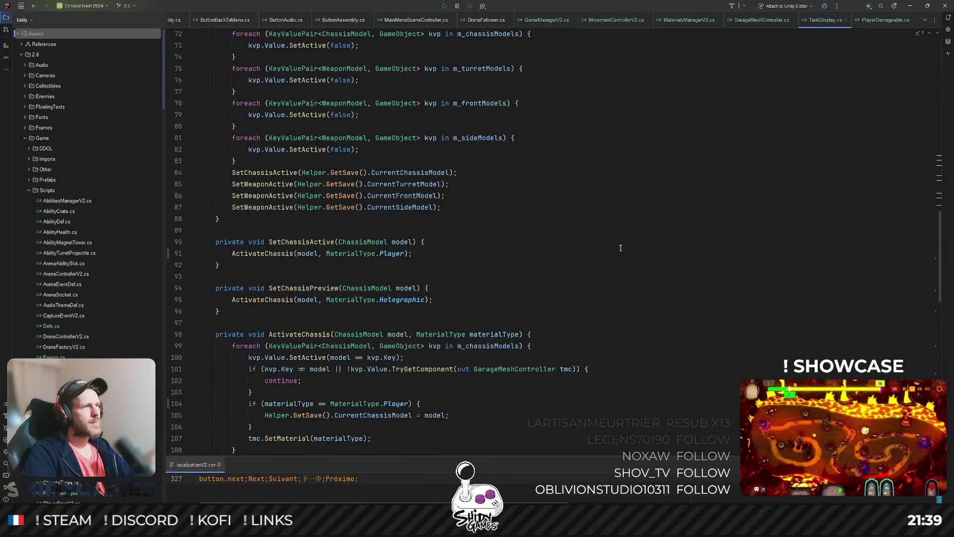
click(910, 6)
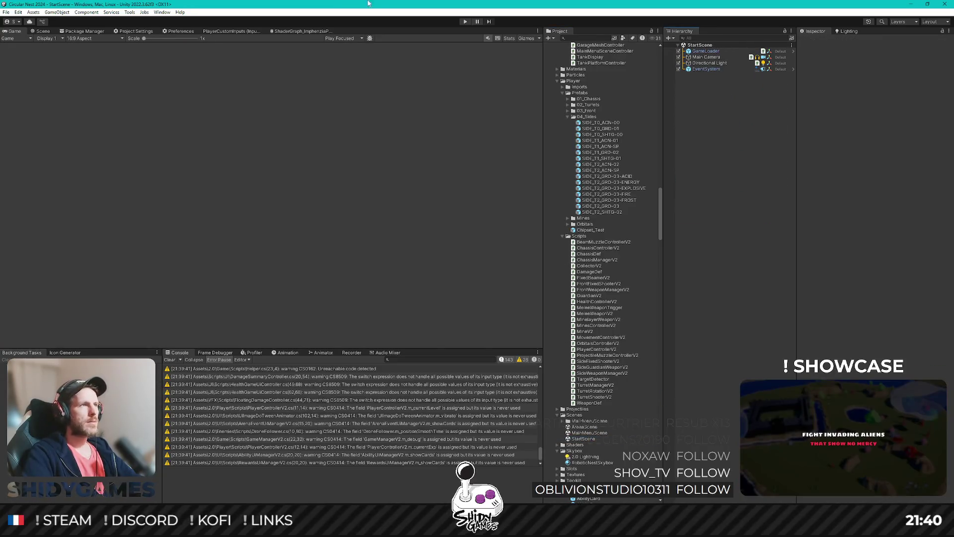
Play-test with the keyboard: enter Assembly, open the Chassis choices, back out, and start a run
click(465, 21)
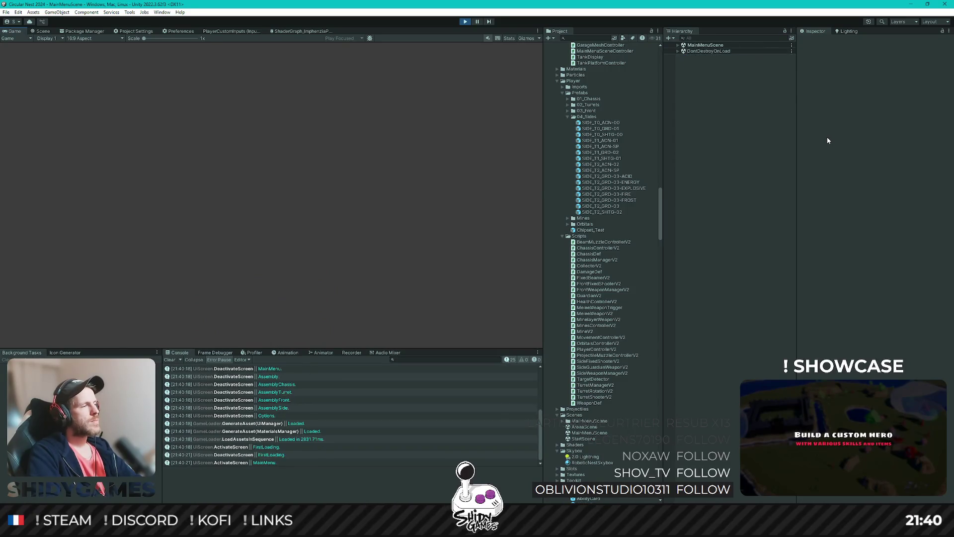
key(Up)
key(Up)
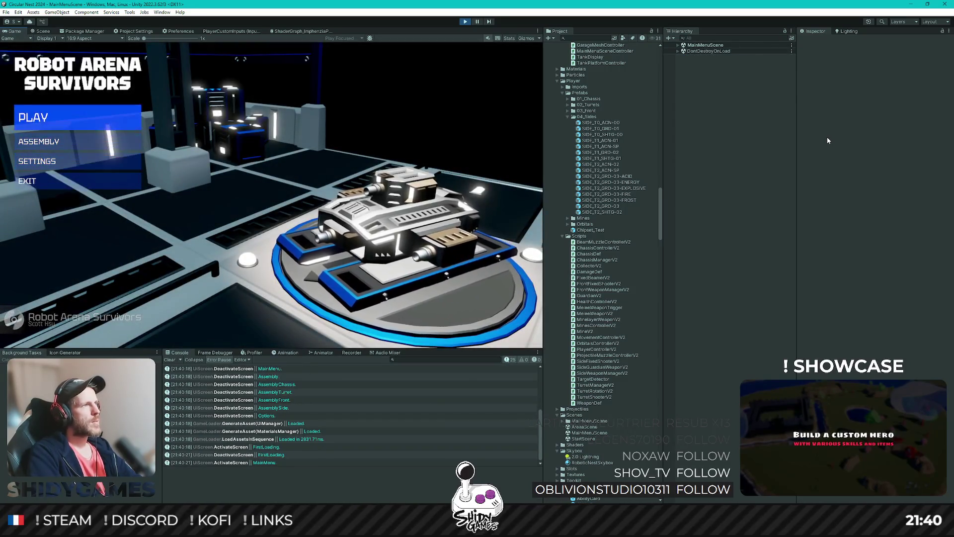
key(Return)
key(Down)
key(Up)
key(Return)
key(Return)
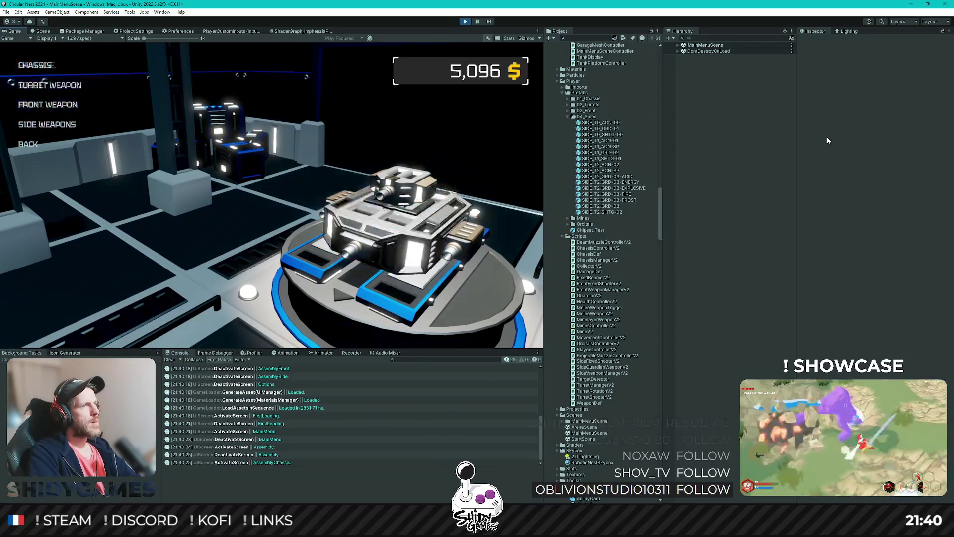
key(Down)
key(Down)
key(Down)
key(Return)
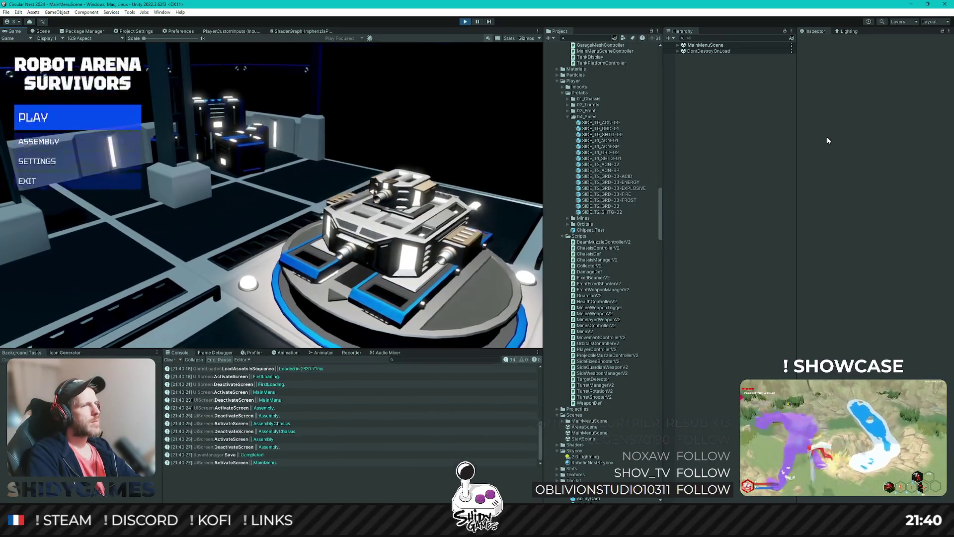
key(Up)
key(Up)
key(Up)
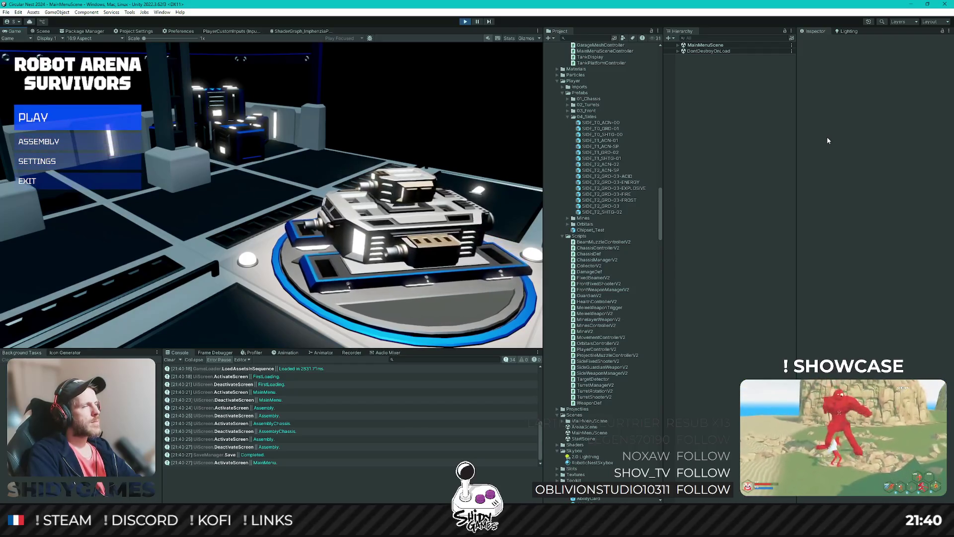
key(Return)
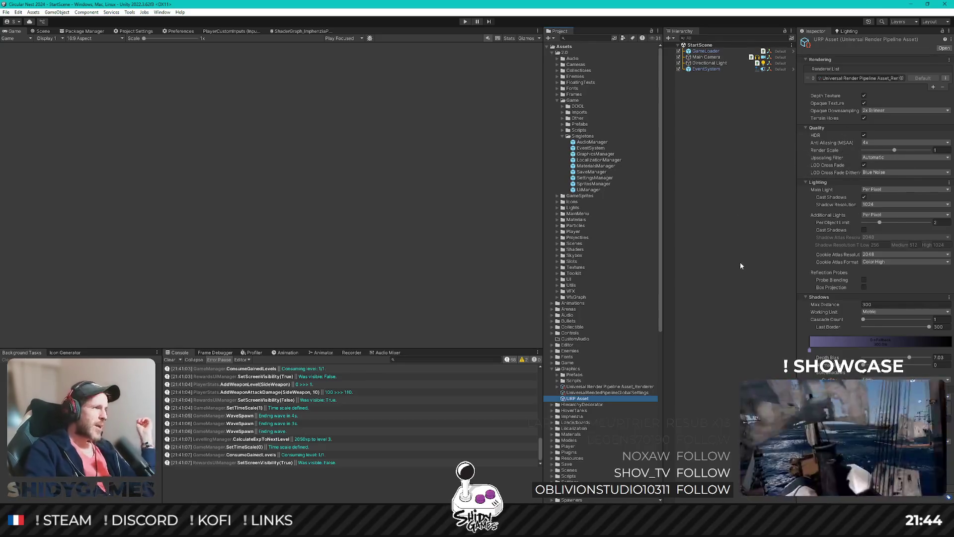
Deselect the URP Asset, then select the AudioManager asset in the Project window
click(734, 250)
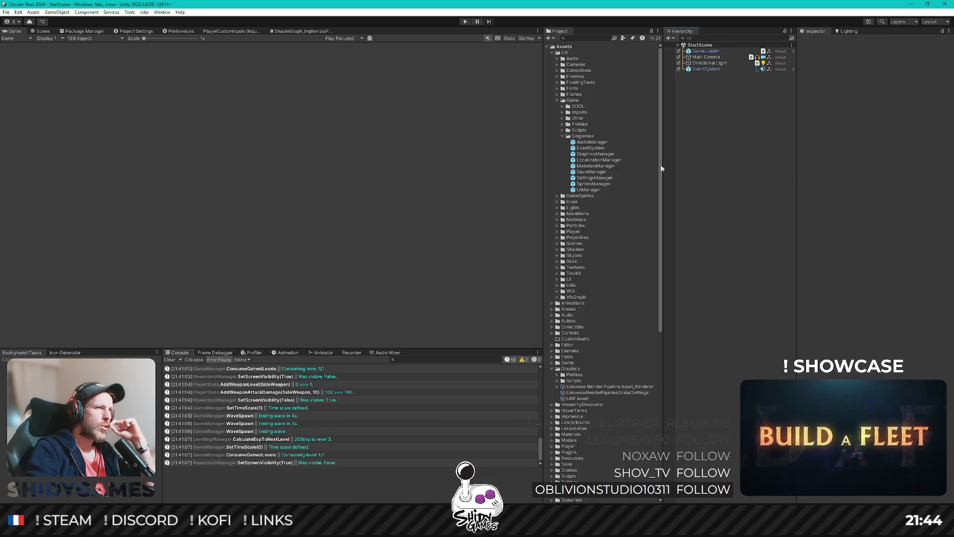
click(593, 144)
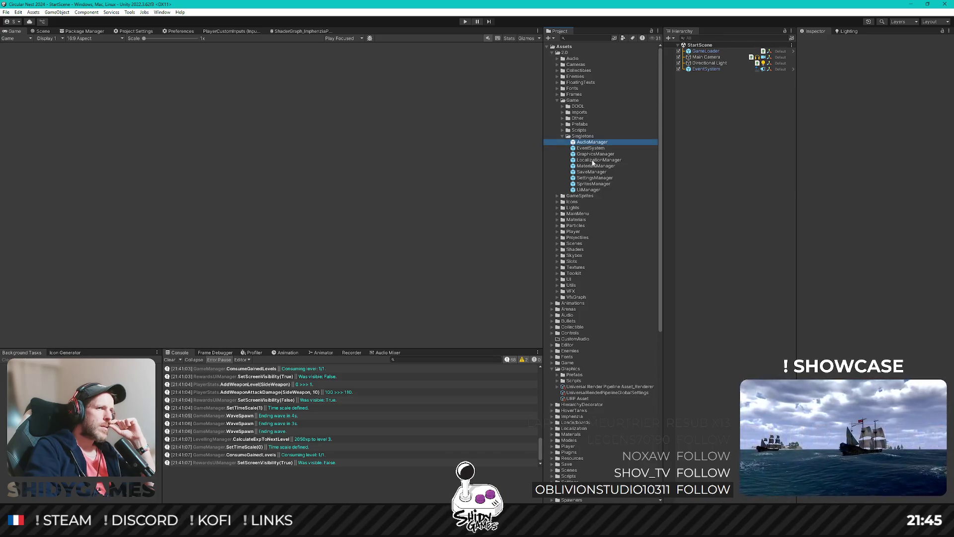
Open the UIManager prefab and frame its UI canvas in the Scene view
double_click(589, 189)
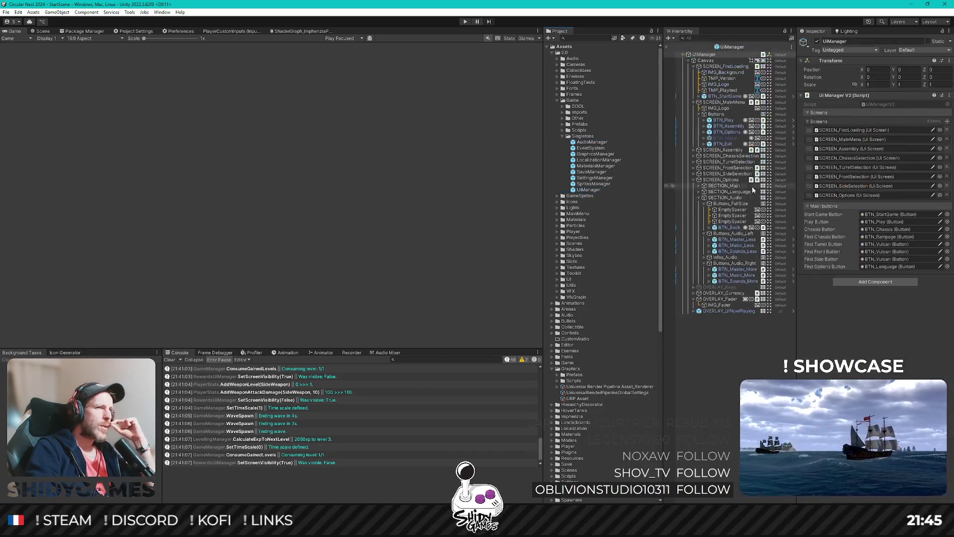
click(42, 31)
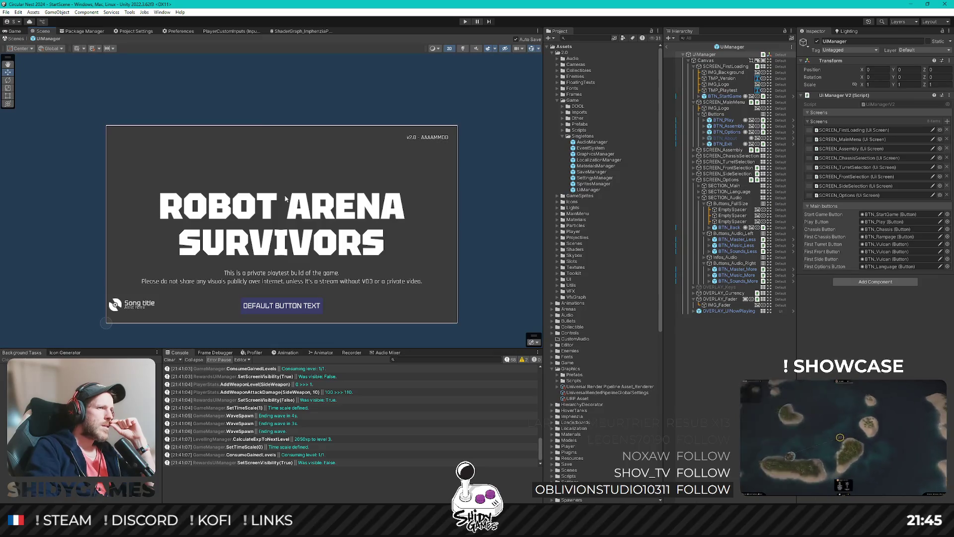
key(f)
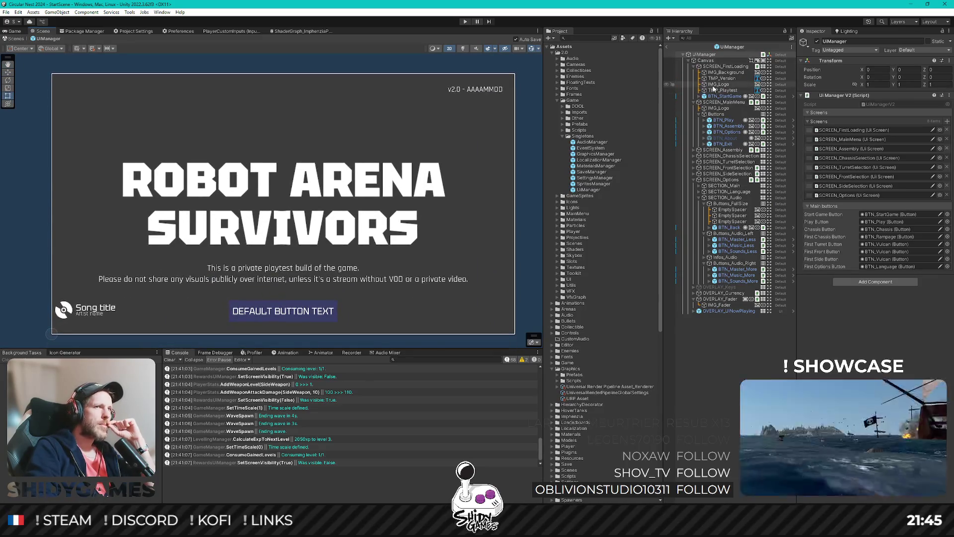
Deactivate SCREEN_FirstLoading so the first-loading screen no longer shows
click(722, 150)
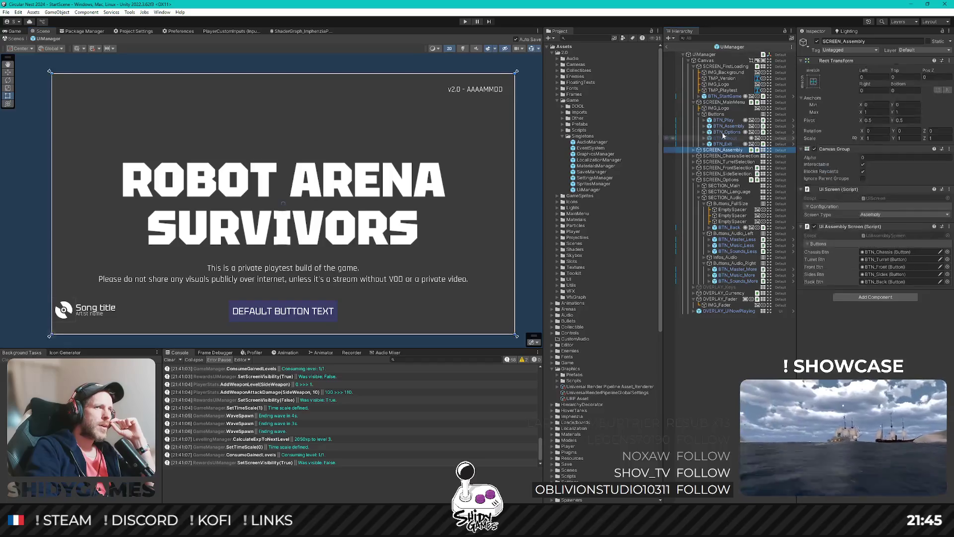
click(694, 102)
click(723, 66)
click(693, 66)
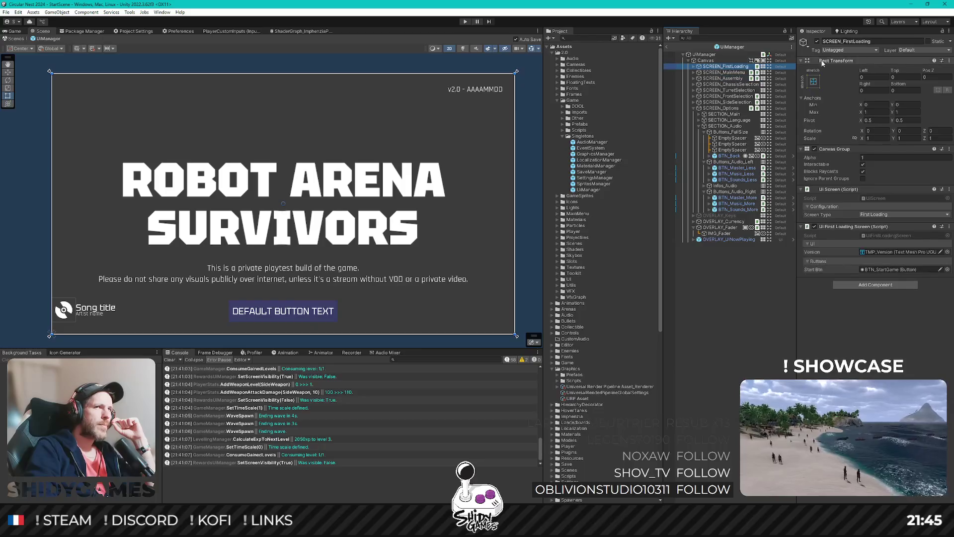
click(816, 41)
click(817, 42)
click(817, 42)
click(817, 42)
click(816, 42)
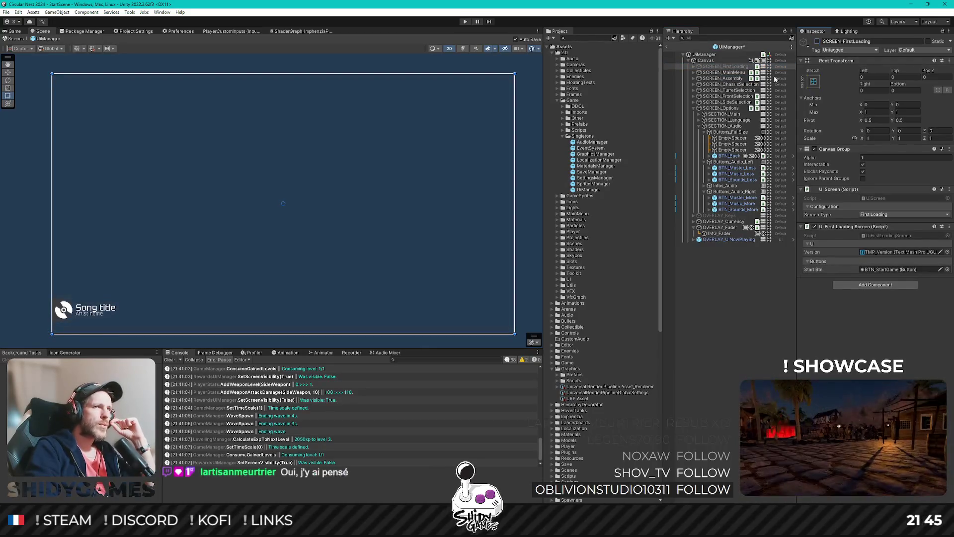
Check SECTION_Audio's buttons, collapse SCREEN_Options, and select SCREEN_Assembly
click(699, 126)
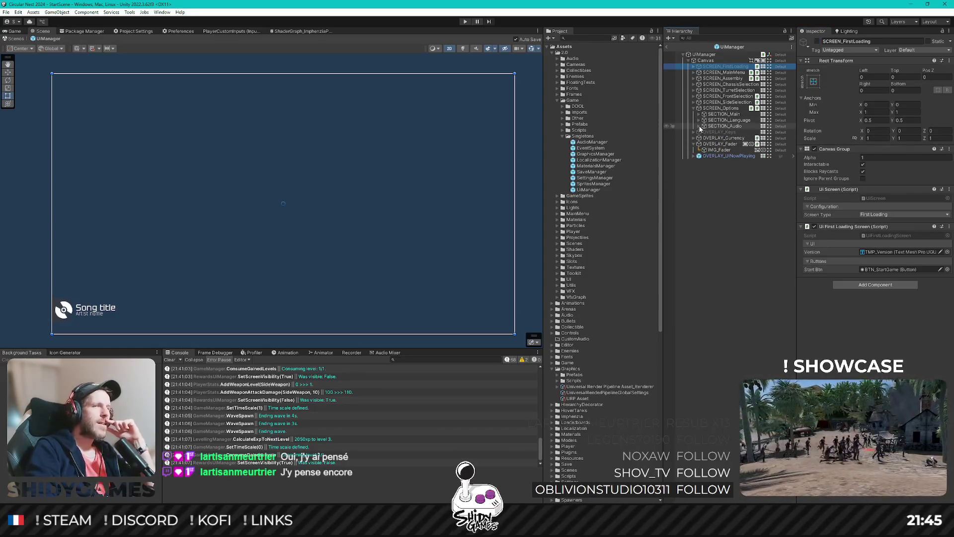
click(700, 127)
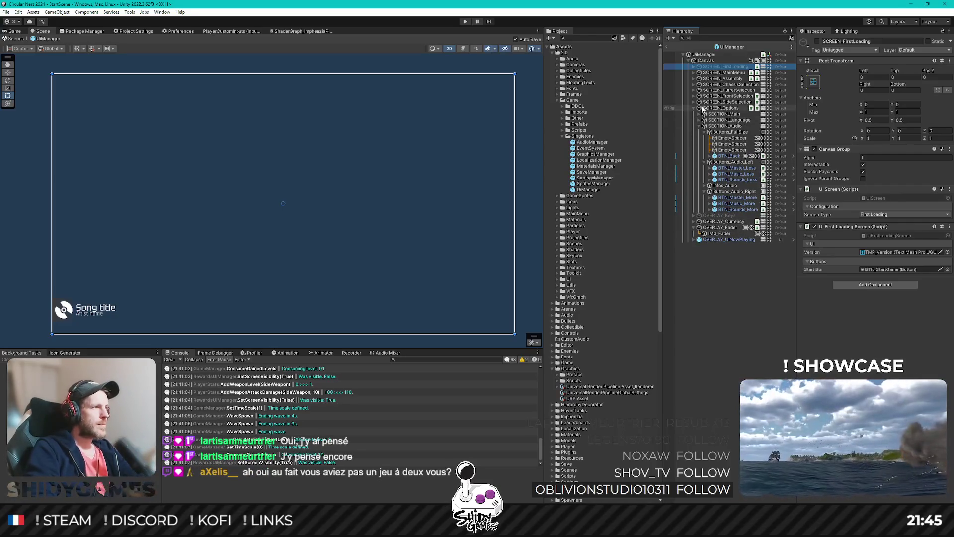
alt+click(689, 60)
click(689, 60)
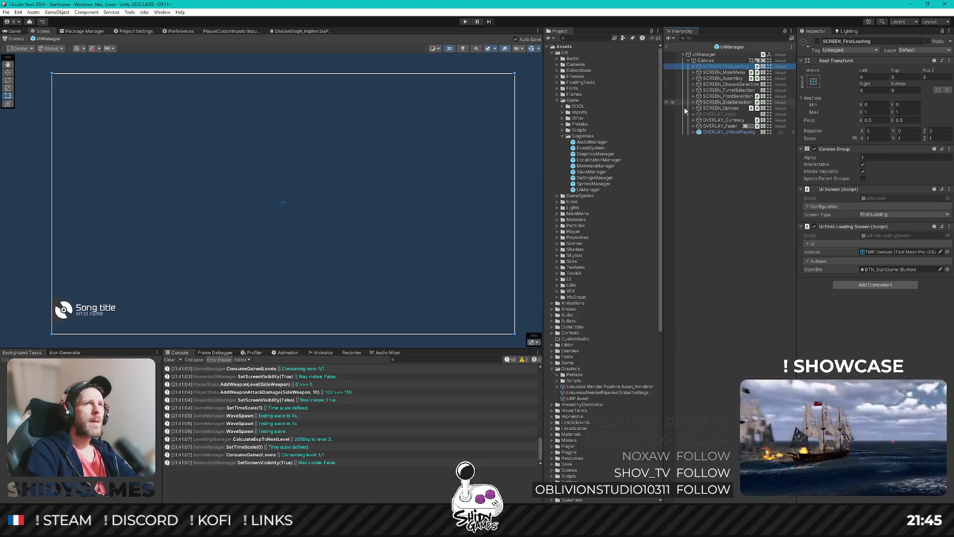
click(727, 80)
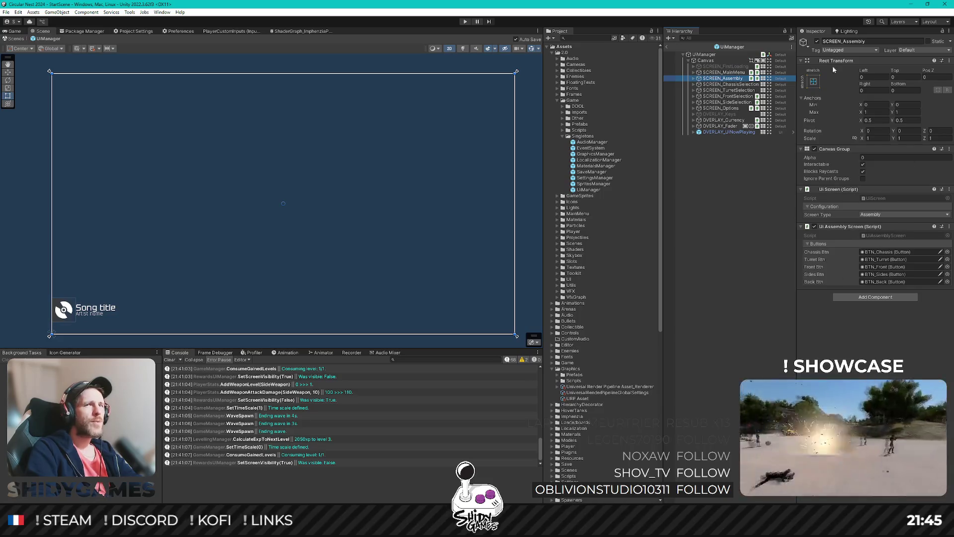
Set SCREEN_Assembly's Canvas Group Alpha to 1 and browse the buttons in its Buttons group
click(877, 157)
text(1)
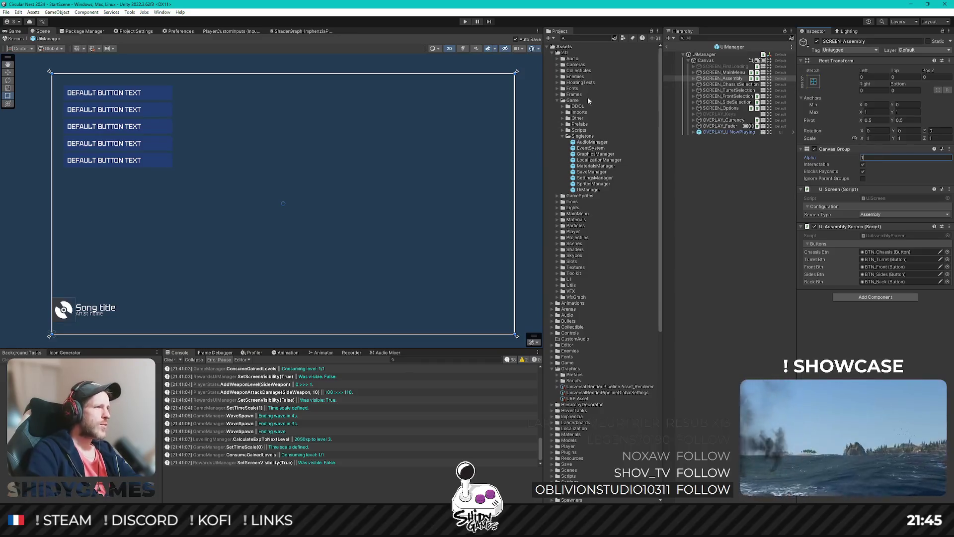
click(693, 79)
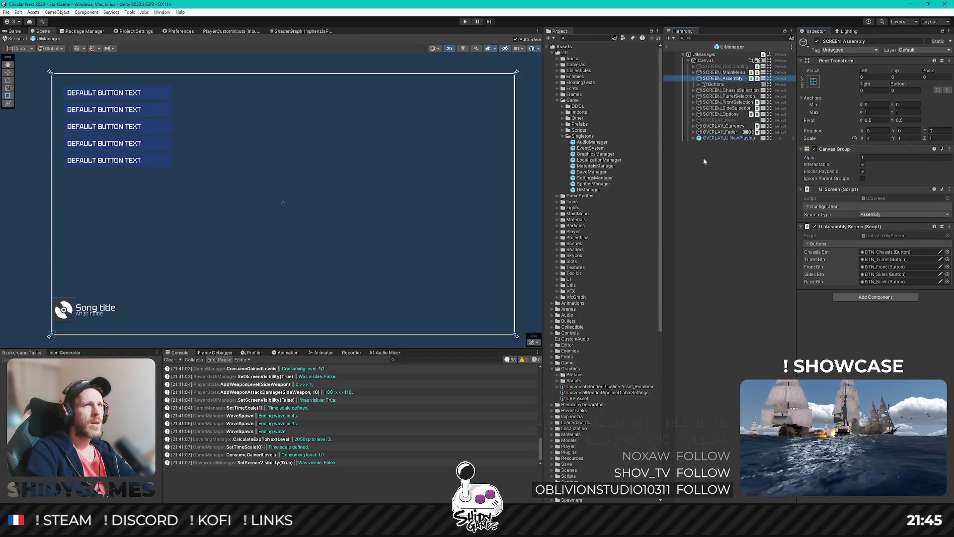
key(Down)
key(Right)
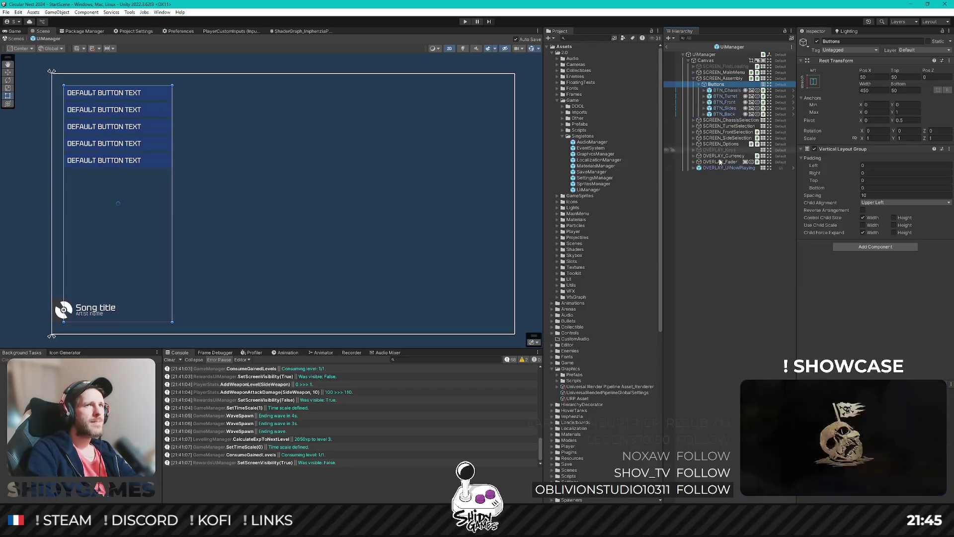
key(Down)
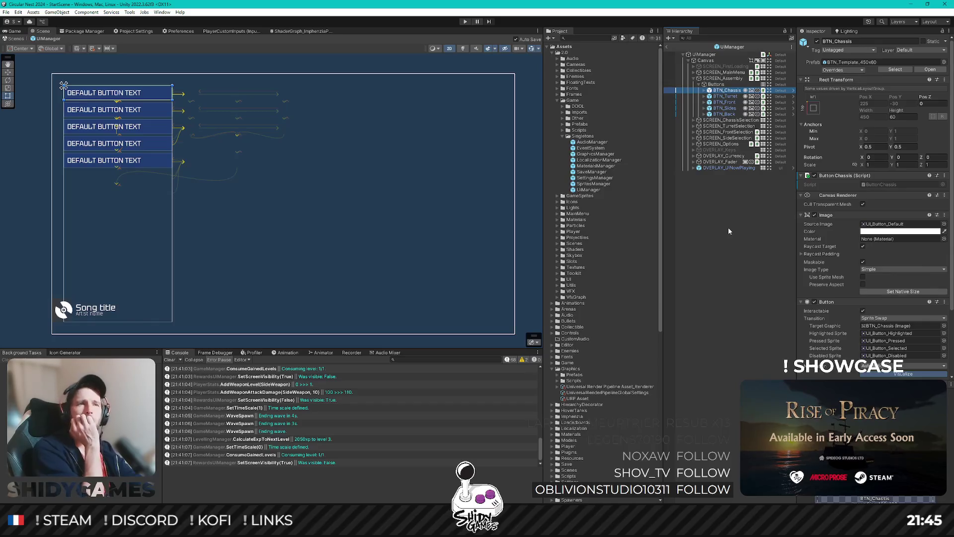
key(Down)
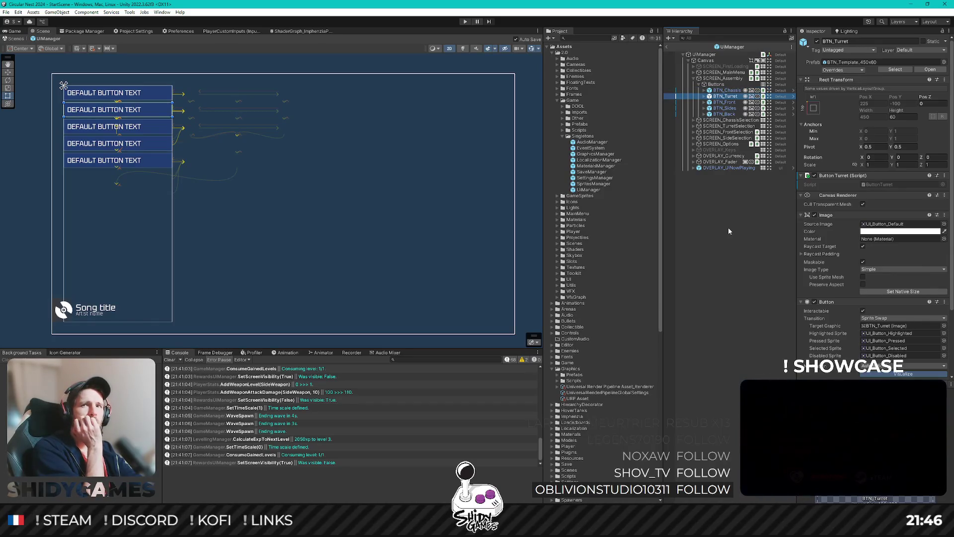
key(Down)
key(Down)
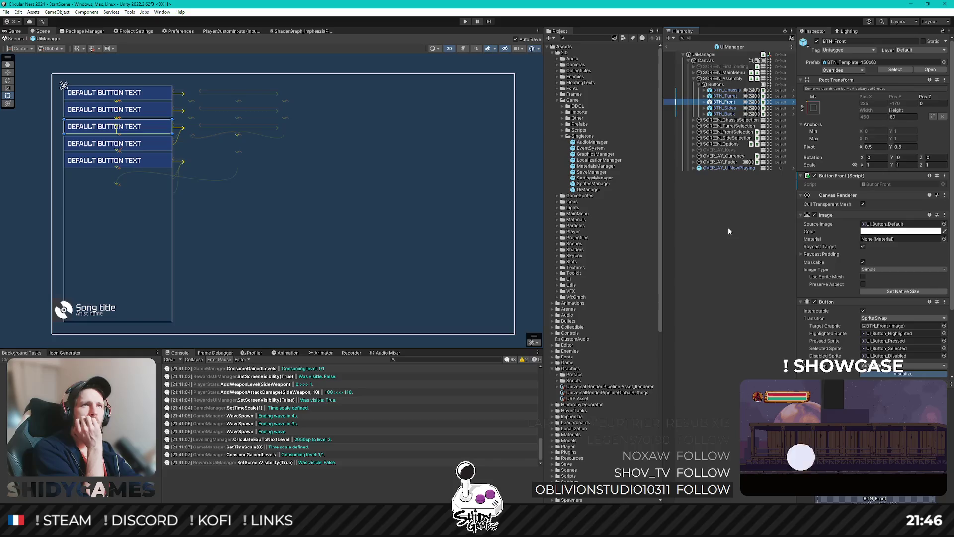
key(Up)
key(Up)
key(Up)
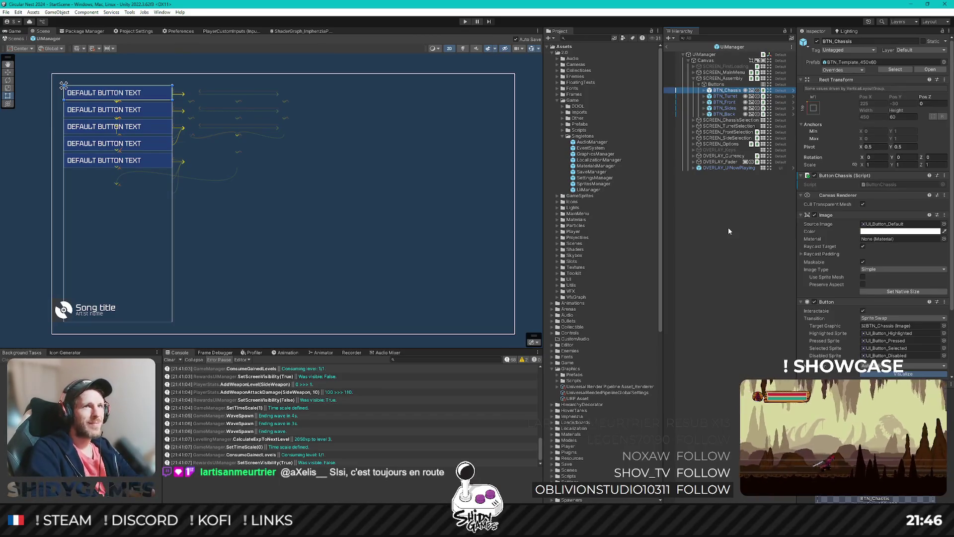
key(Down)
key(Up)
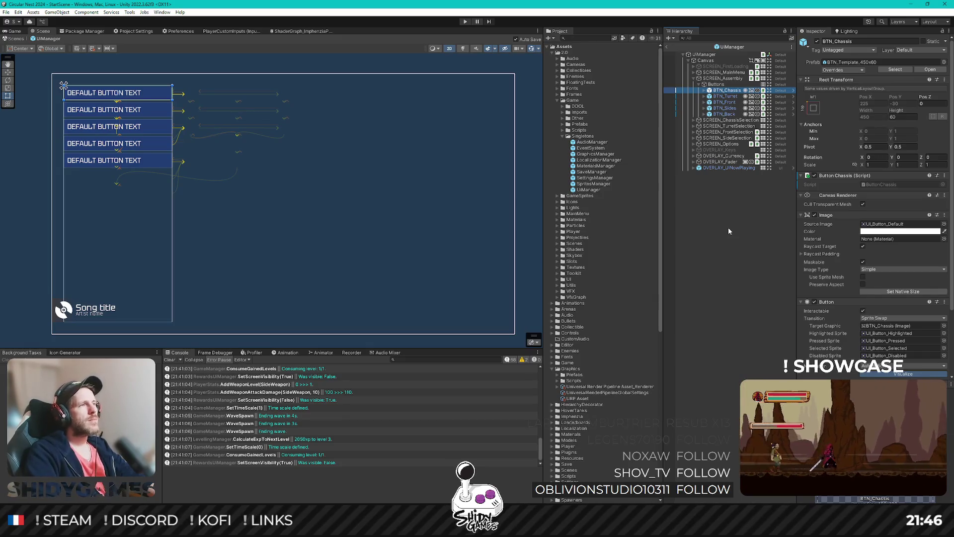
Duplicate BTN_Chassis, move the copy to the top of the buttons, and rename it BTN_Color
click(723, 96)
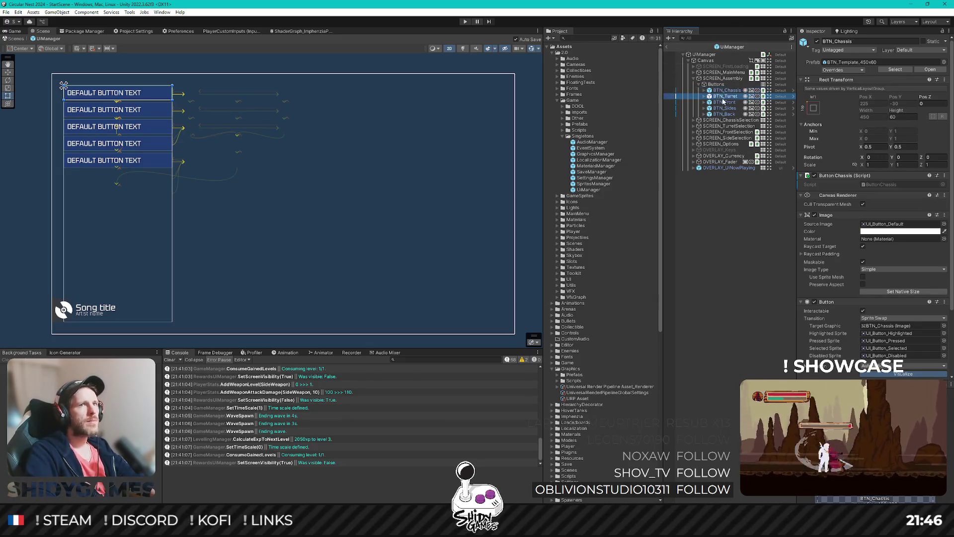
click(725, 92)
key(ctrl+d)
drag(729, 97, 728, 89)
text(BTN_)
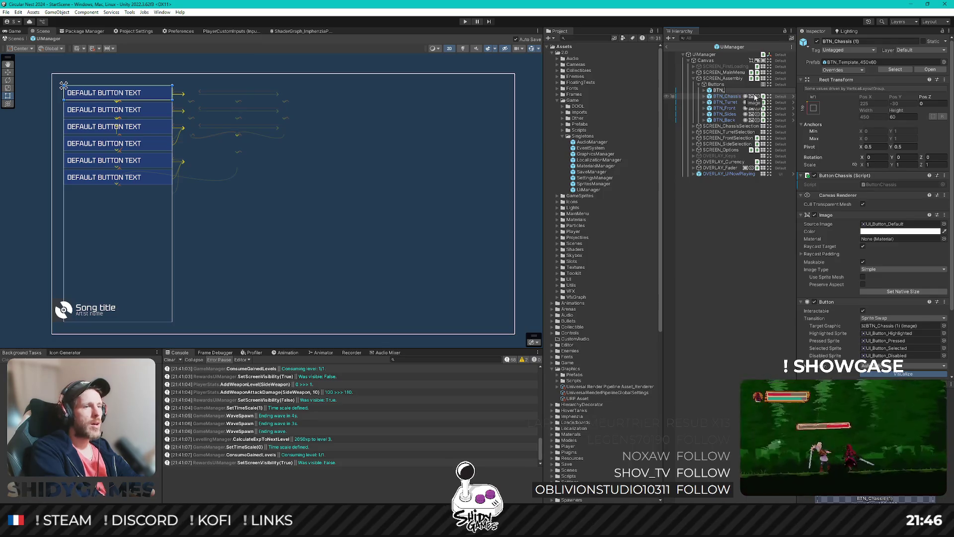
text(Color)
key(Return)
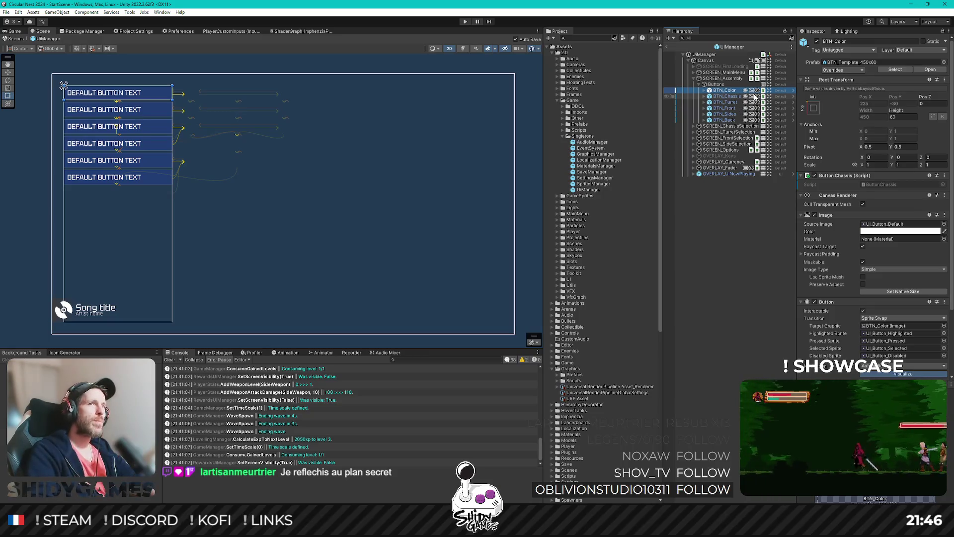
key(Right)
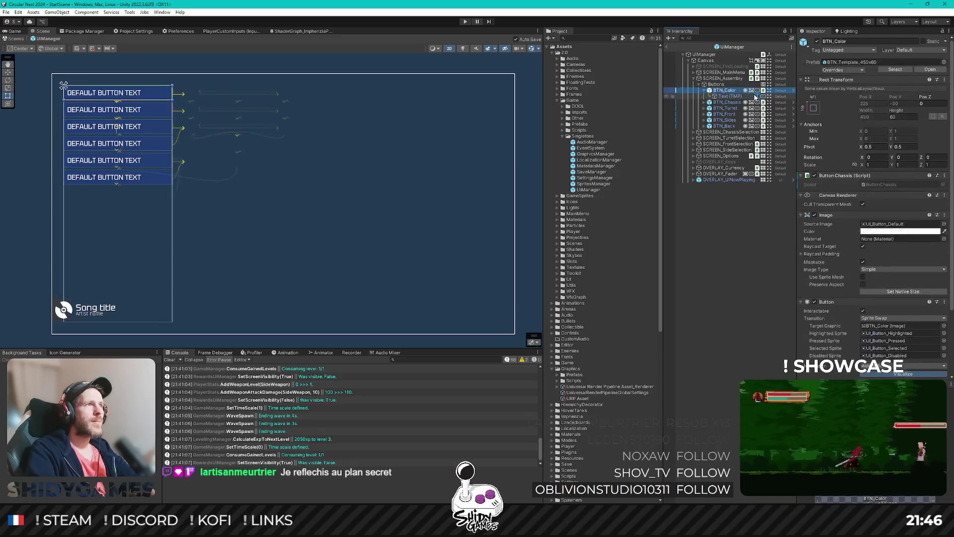
key(Left)
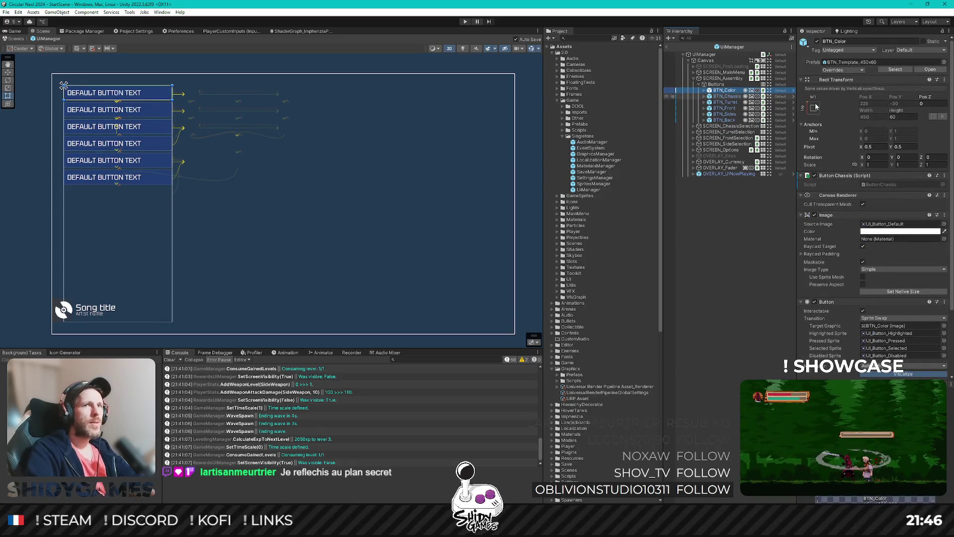
Add a new C# script named ButtonColor to the Buttons scripts folder
double_click(893, 184)
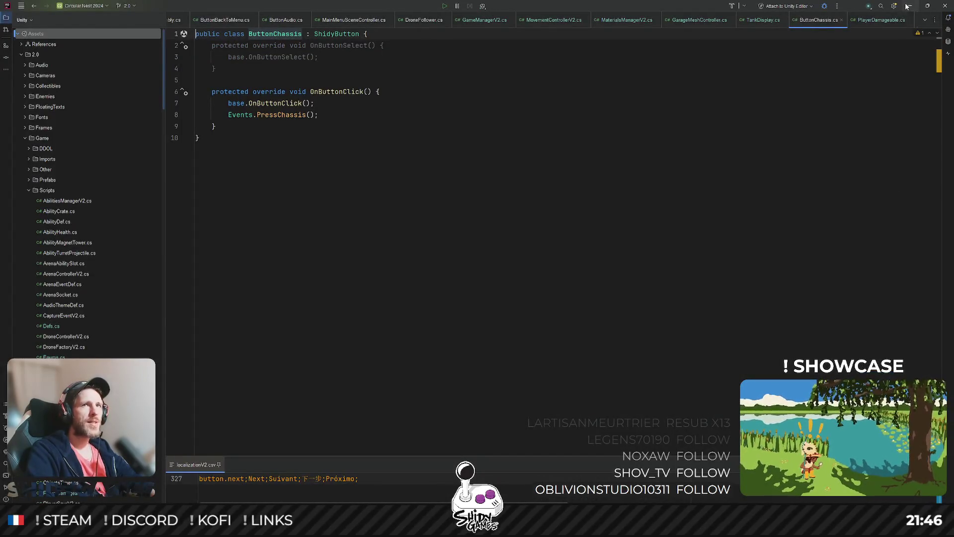
click(909, 6)
right_click(589, 296)
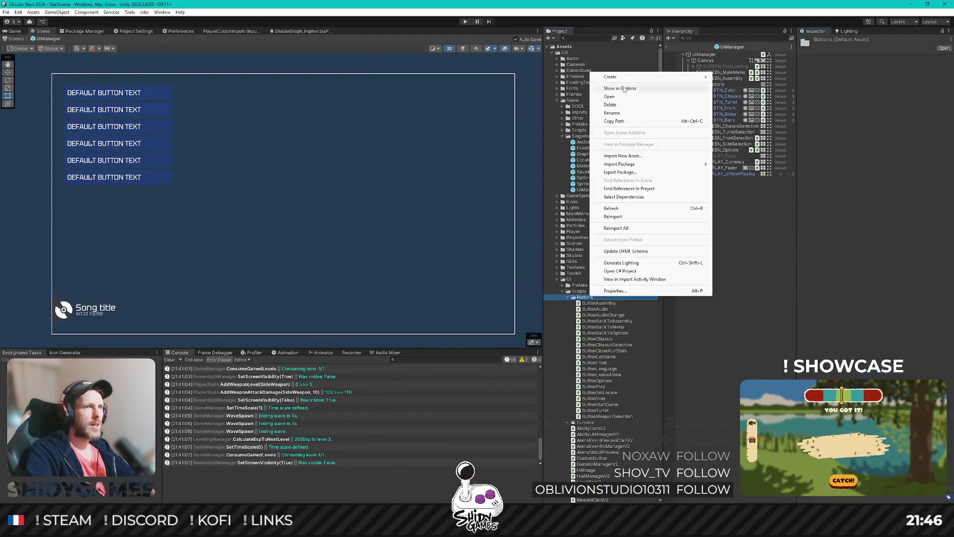
mouse_move(661, 77)
click(744, 101)
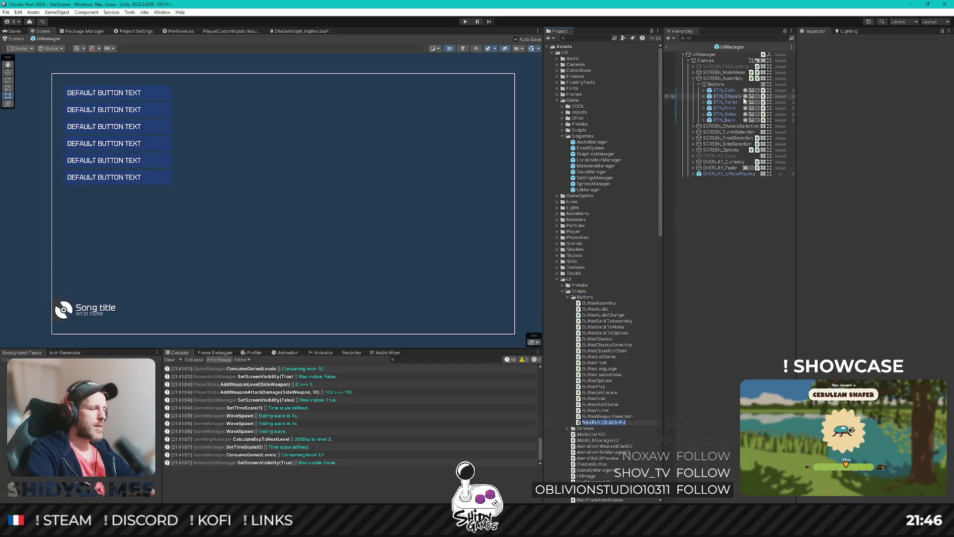
text(ButtonColor)
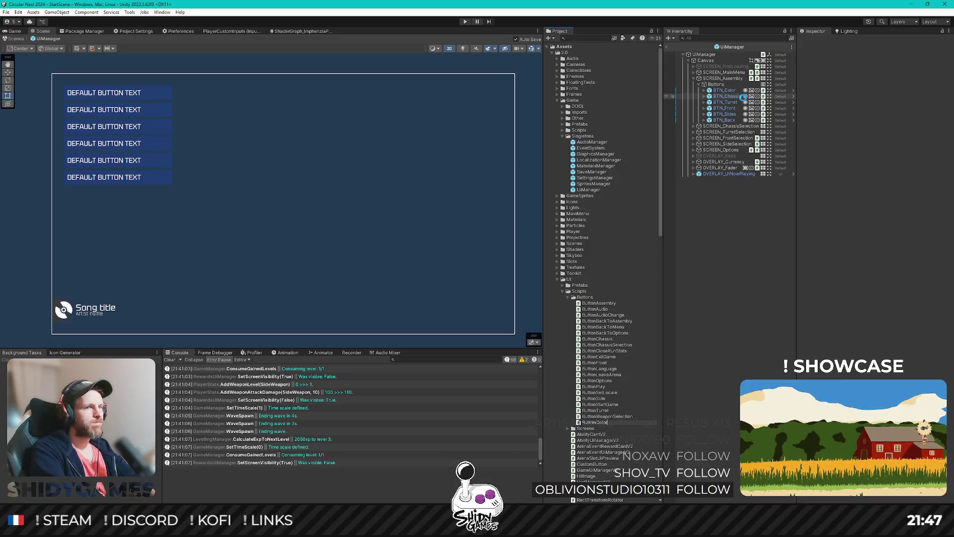
key(Return)
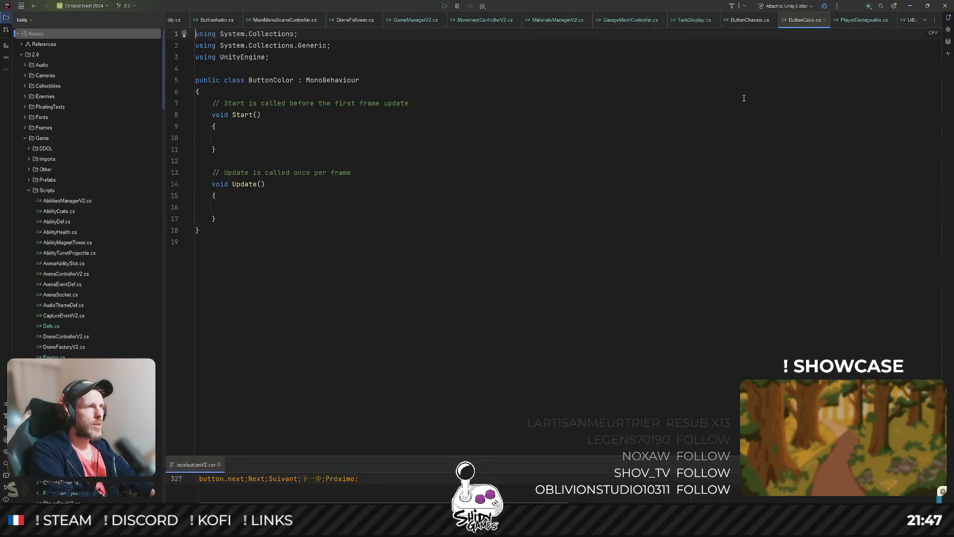
Paste ButtonChassis code into ButtonColor.cs, renaming the class to ButtonColor and the call to PressColor
click(746, 20)
key(ctrl+a)
key(ctrl+c)
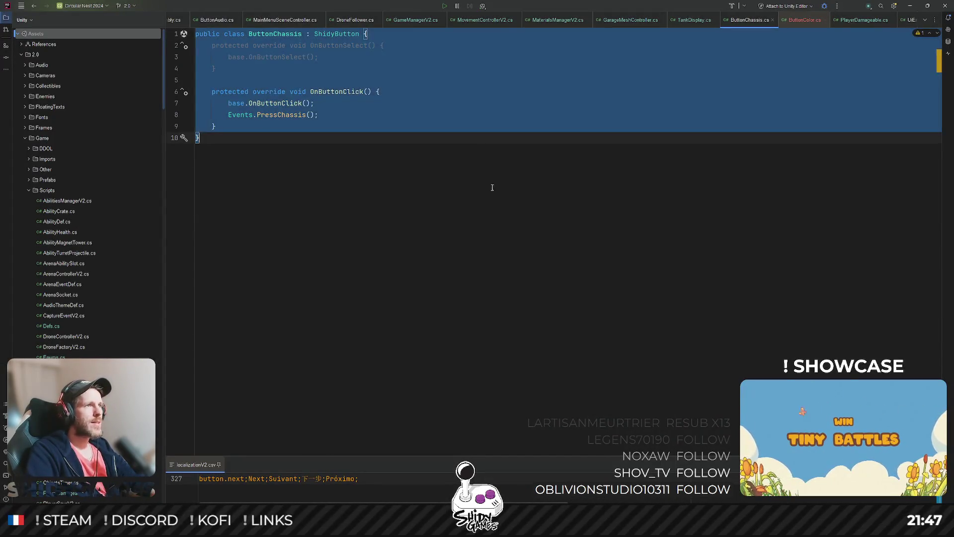
click(801, 21)
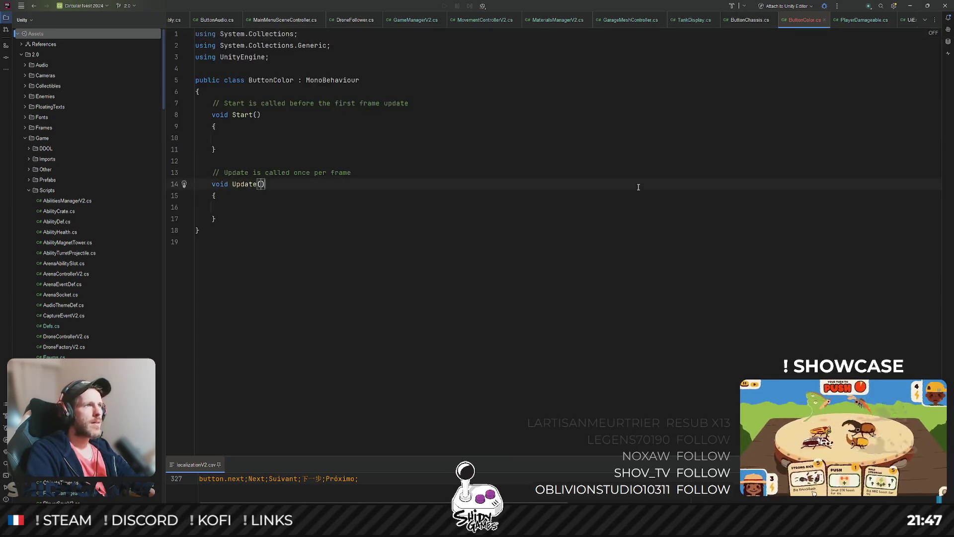
key(ctrl+a)
key(ctrl+v)
drag(273, 33, 302, 33)
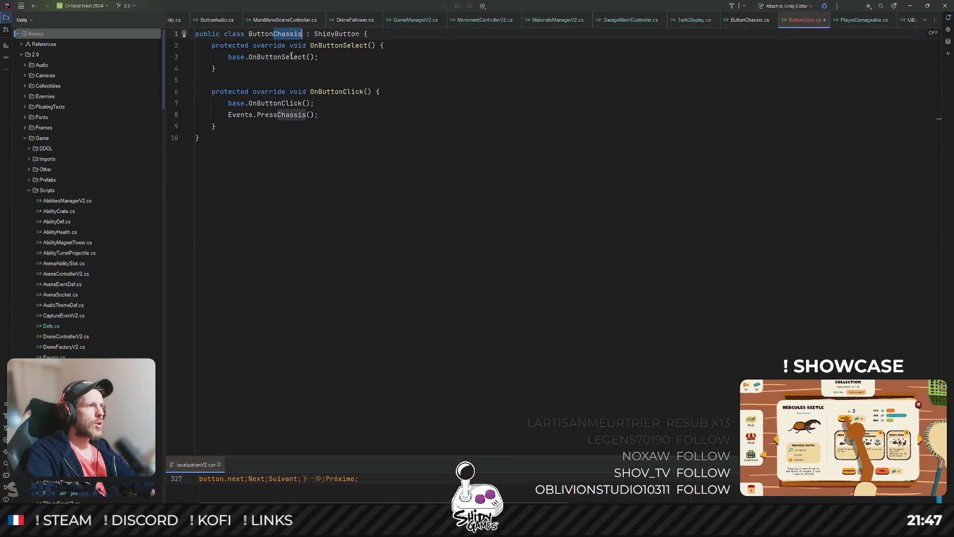
text(Color)
click(563, 142)
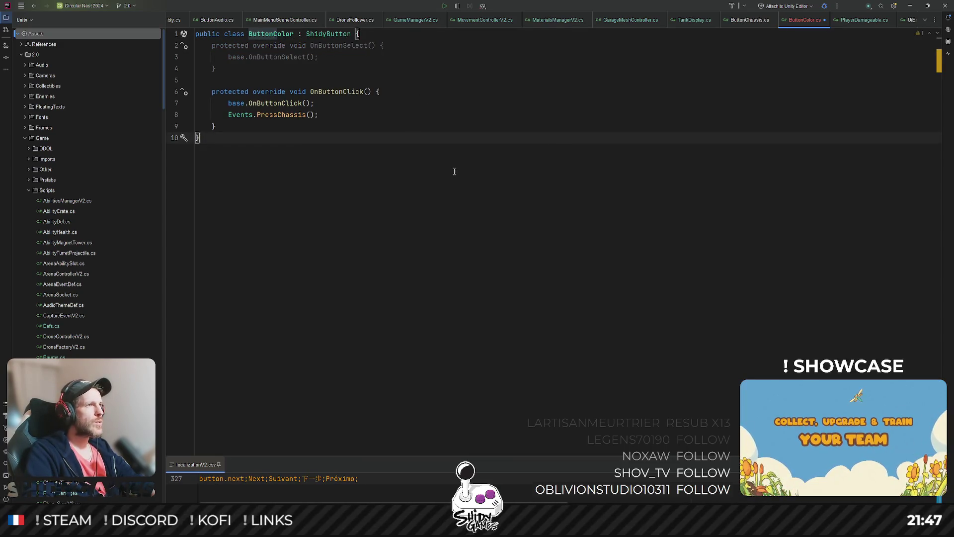
double_click(277, 116)
text(PressColor)
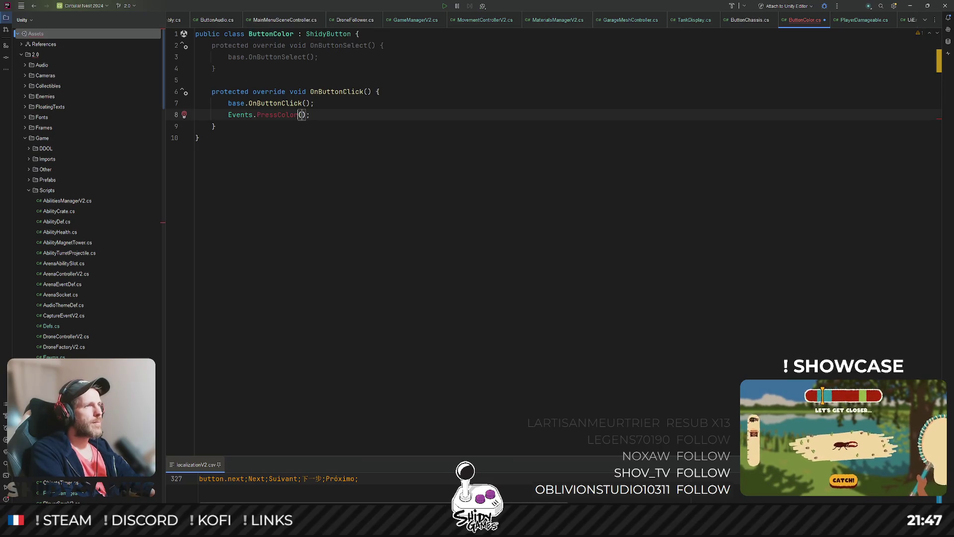
In Events.cs, add a PressColor() method above PressChassis that invokes ColorPressed
ctrl+click(229, 117)
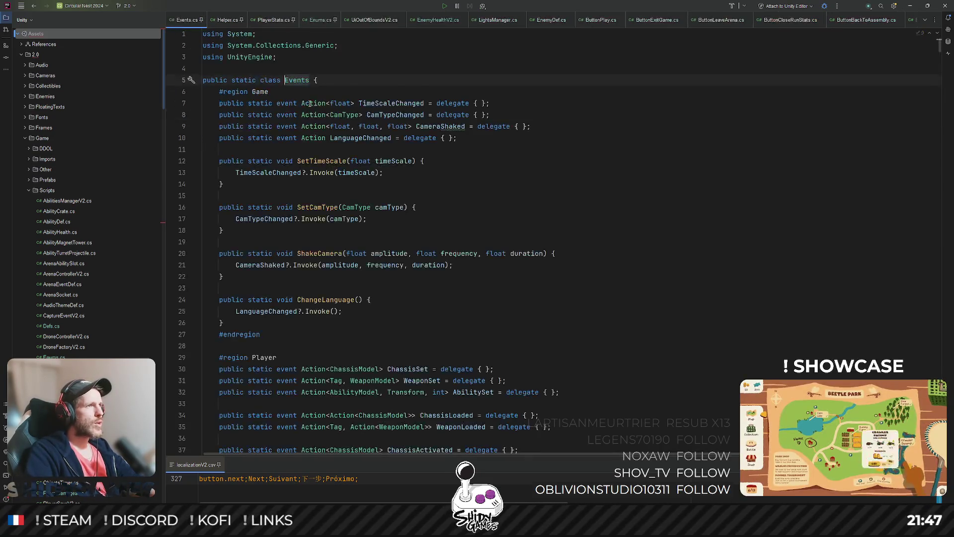
key(ctrl+f)
text(presscha)
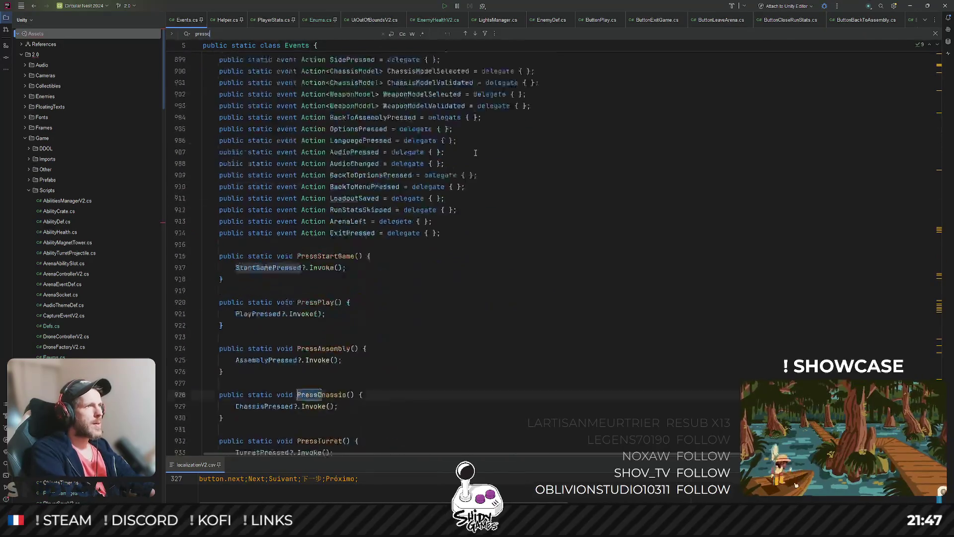
key(Escape)
click(261, 176)
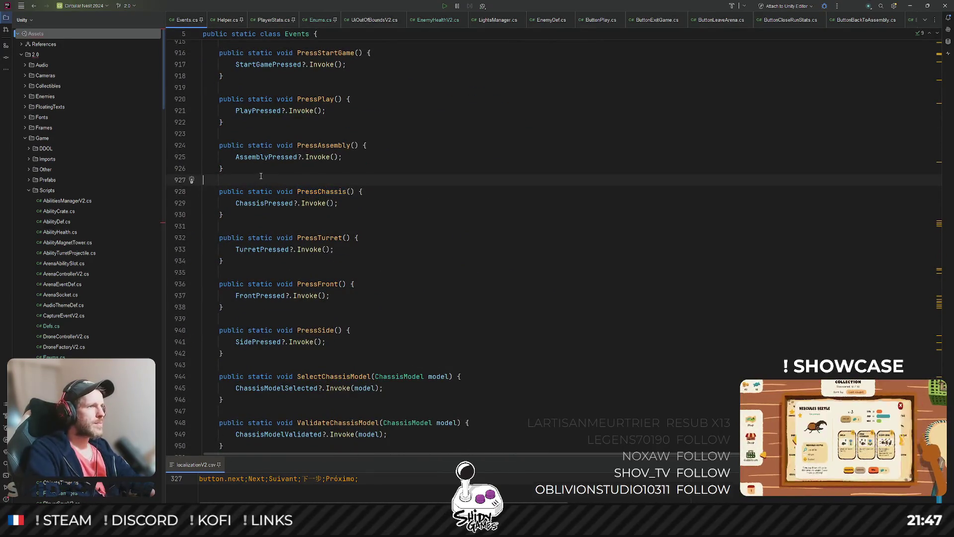
key(Return)
key(Return)
text(public)
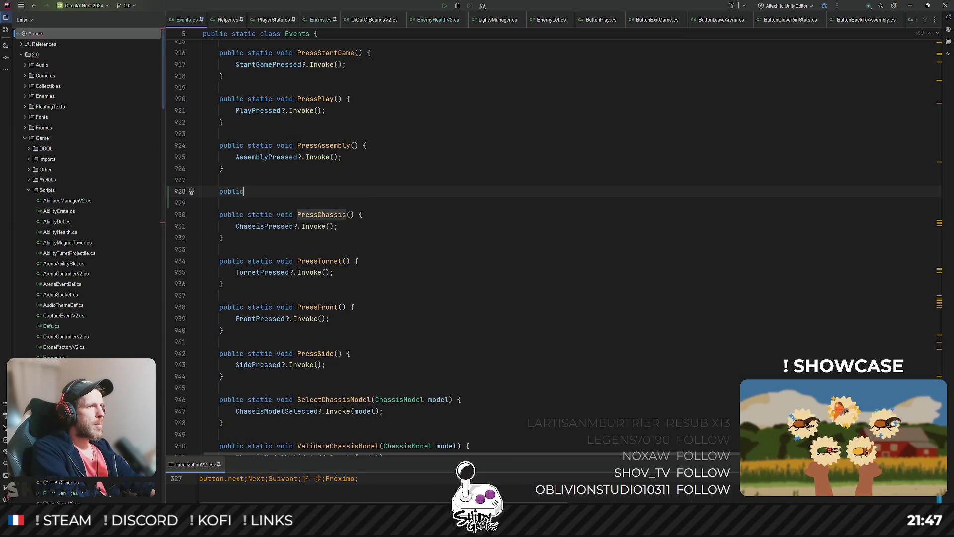
text( static void )
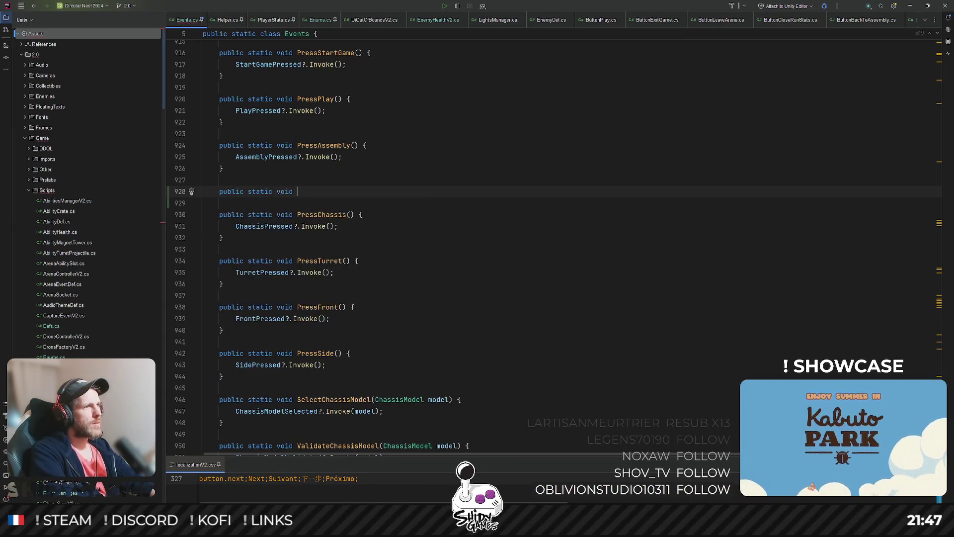
text(PressColo)
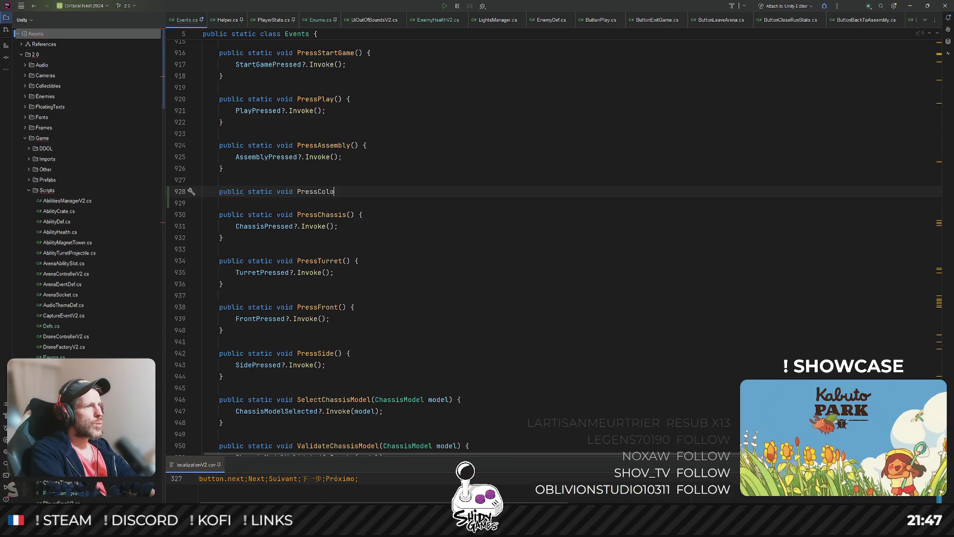
text(r())
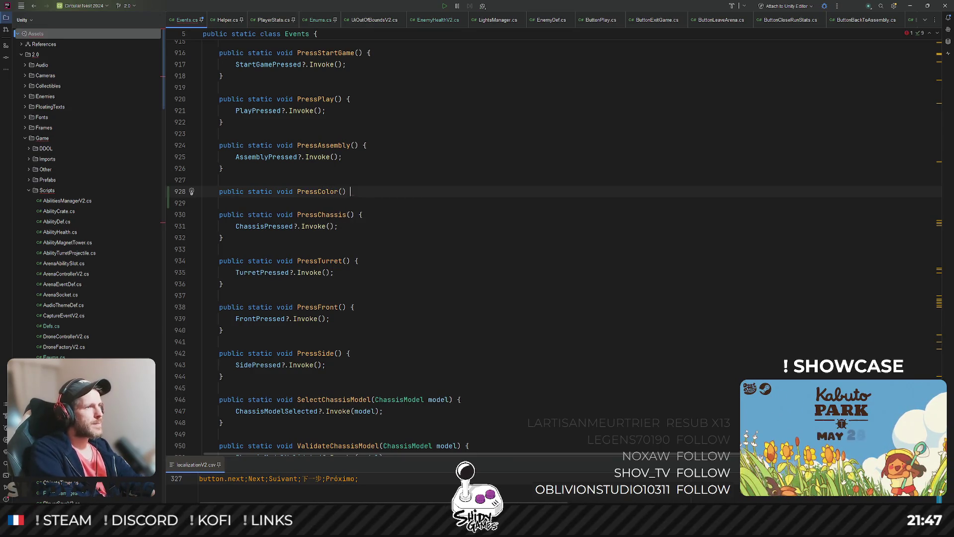
text( {)
key(Return)
text(Coo)
key(BackSpace)
text(lorPressed)
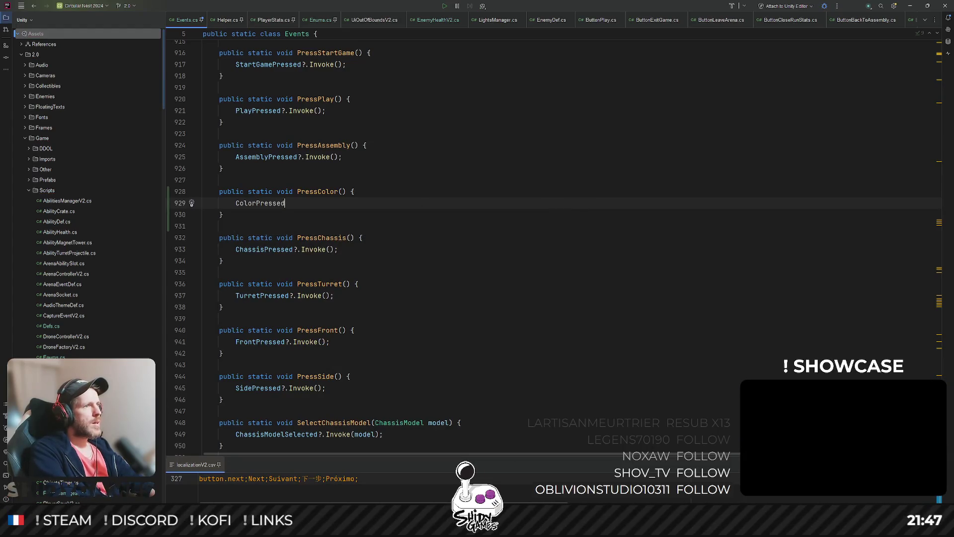
text(N?)
text(?.)
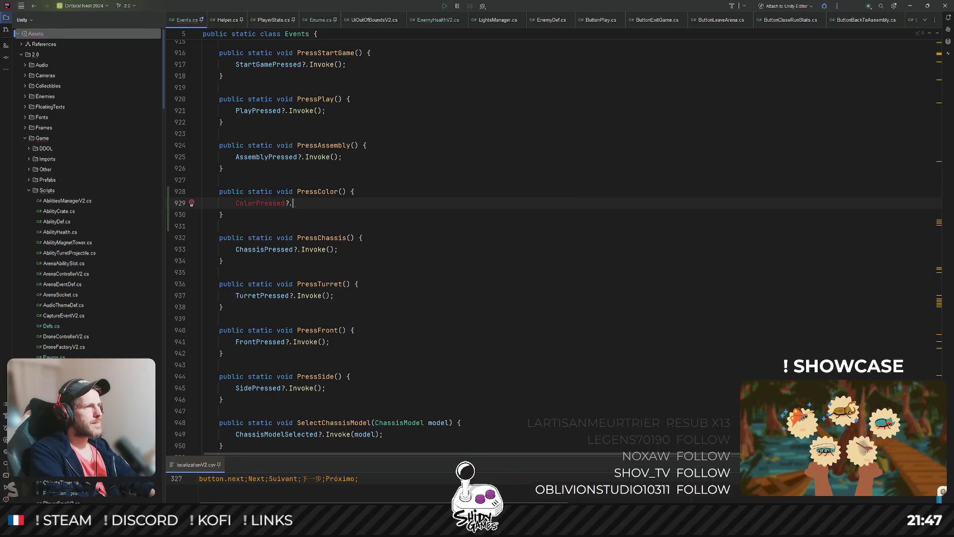
text(Invo)
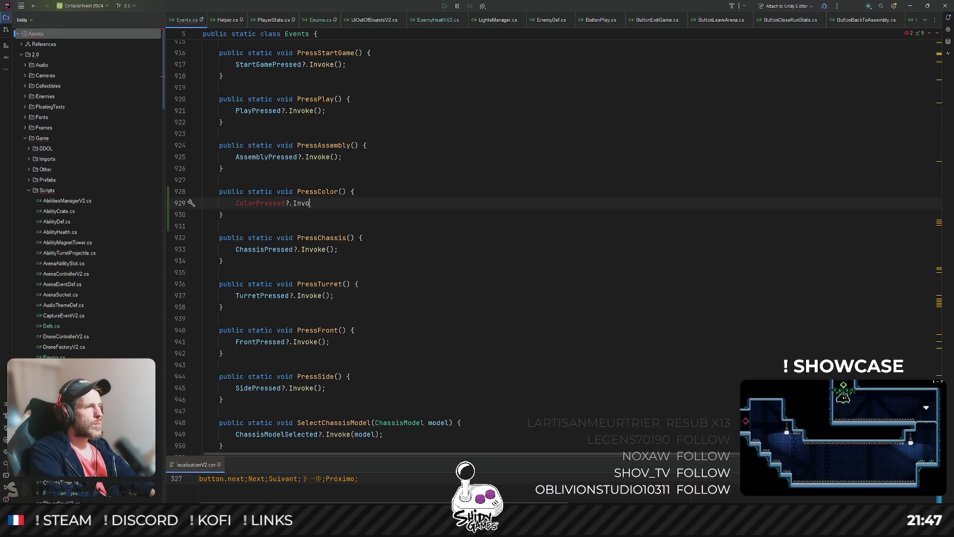
text(ke();)
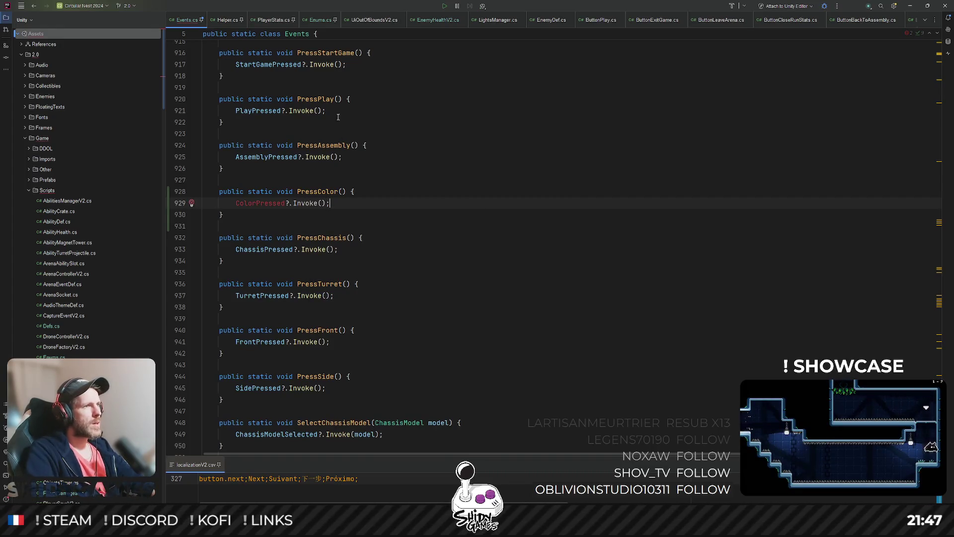
Declare 'public static event Action ColorPressed = delegate { };' in Events.cs, then return to Unity
scroll(466, 191, up, 9)
click(515, 133)
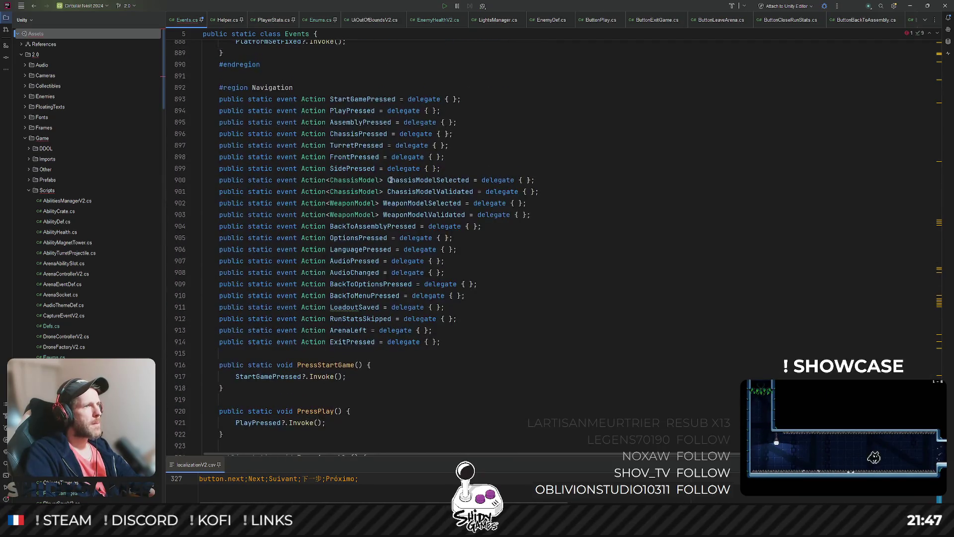
key(Up)
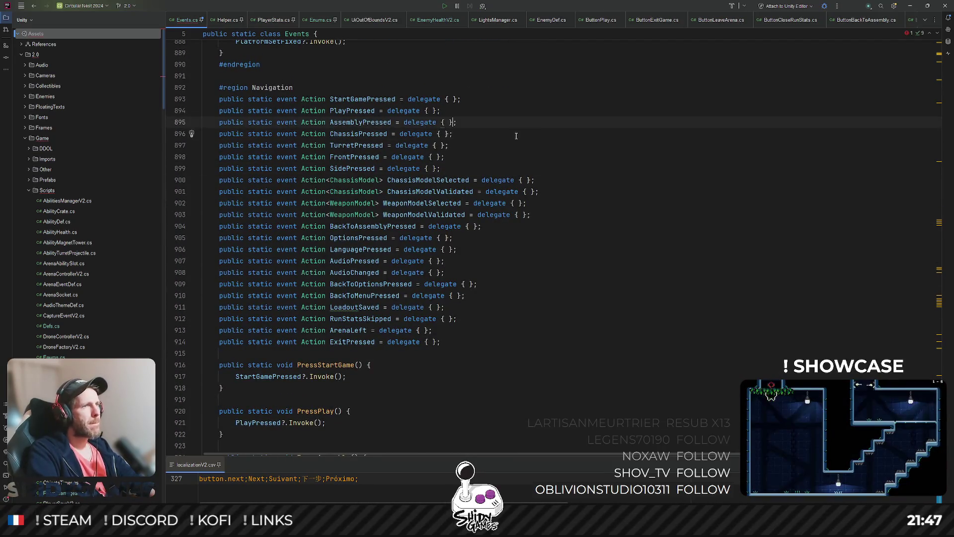
key(End)
key(Return)
text(pub)
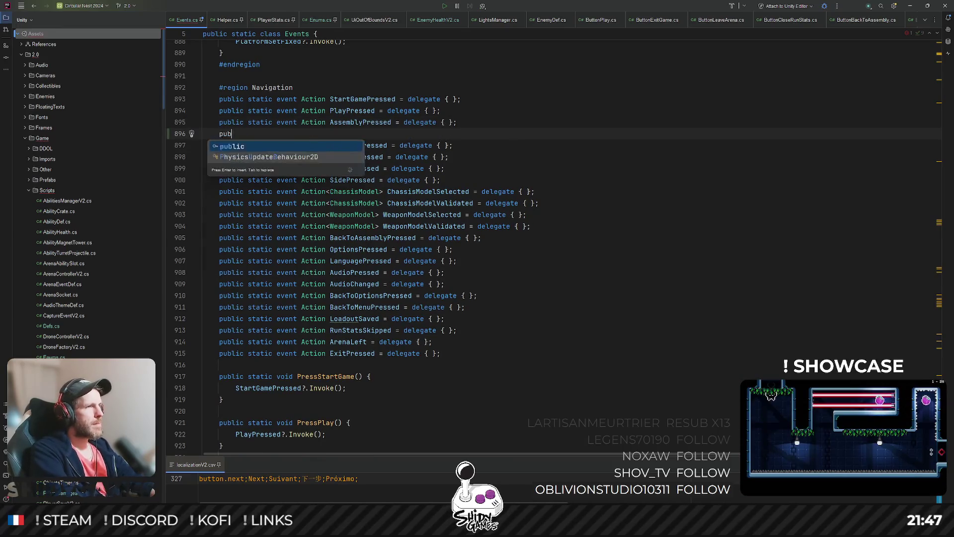
text(lic static eve)
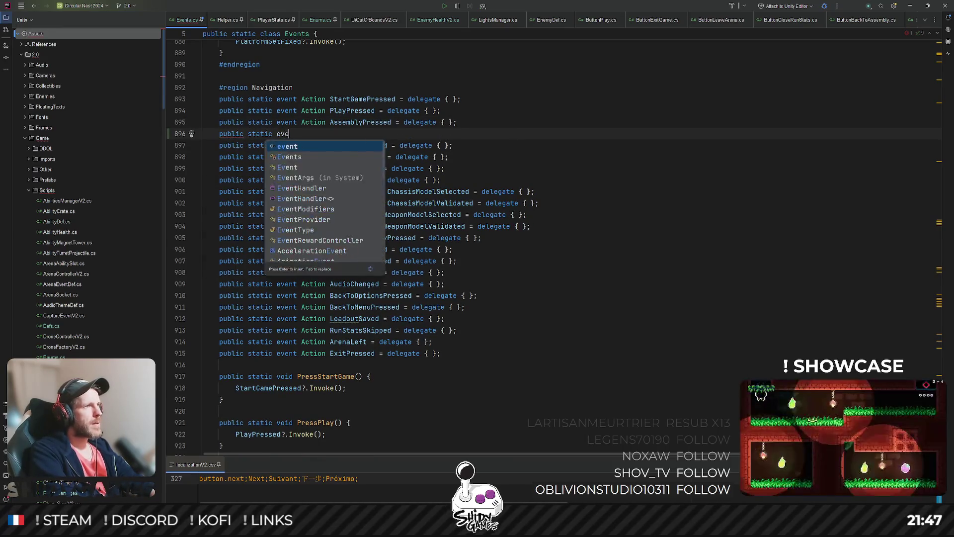
text(nt Action ColorPressed )
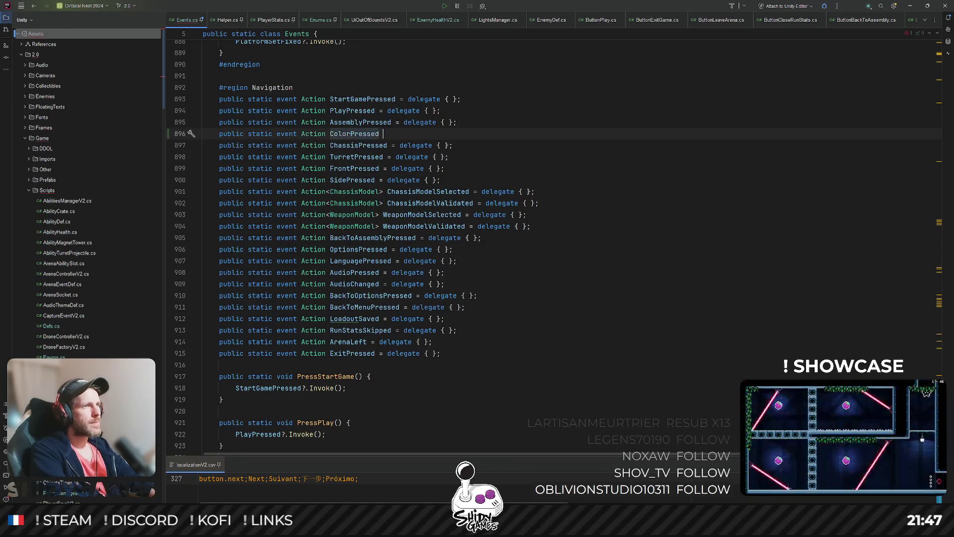
text(= dele)
key(Return)
text({)
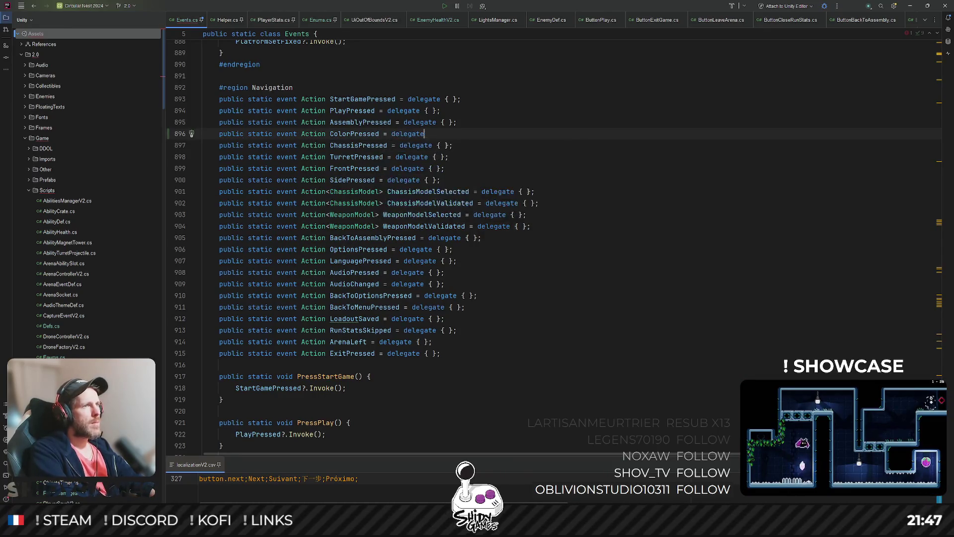
text( };)
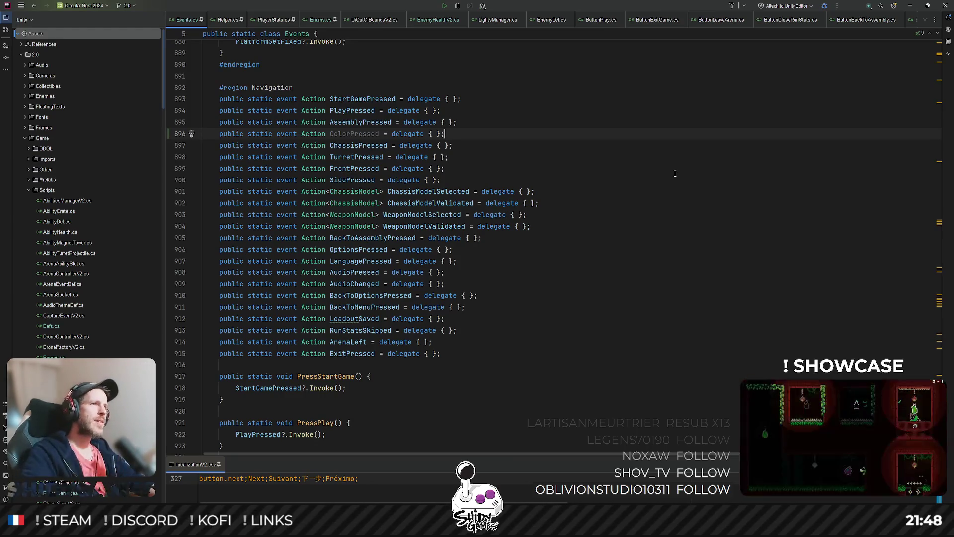
key(Down)
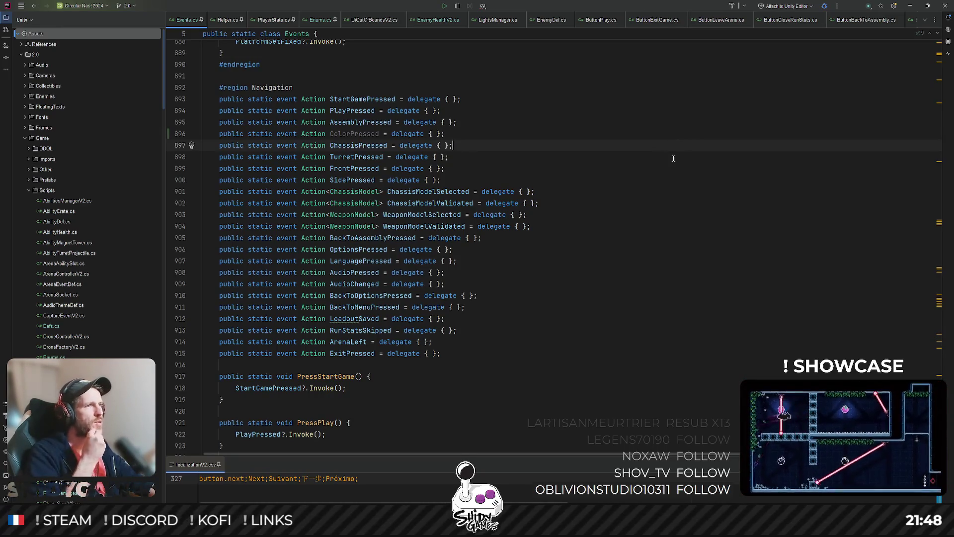
scroll(640, 144, down, 3)
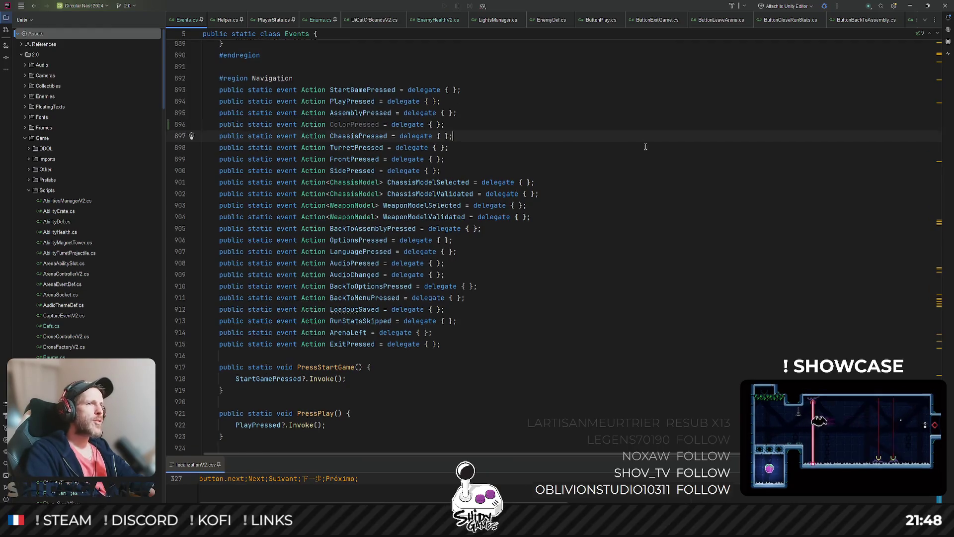
click(638, 164)
scroll(638, 164, up, 2)
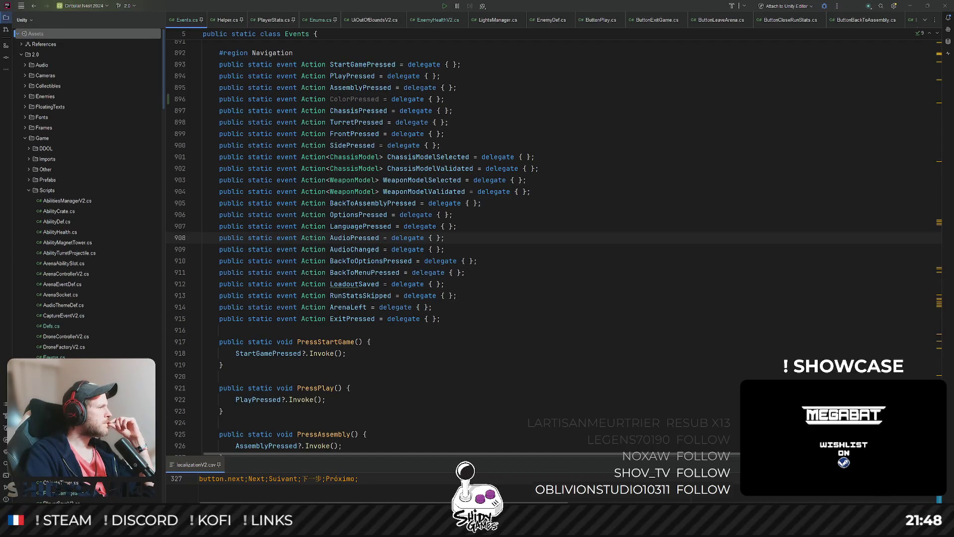
key(alt+Tab)
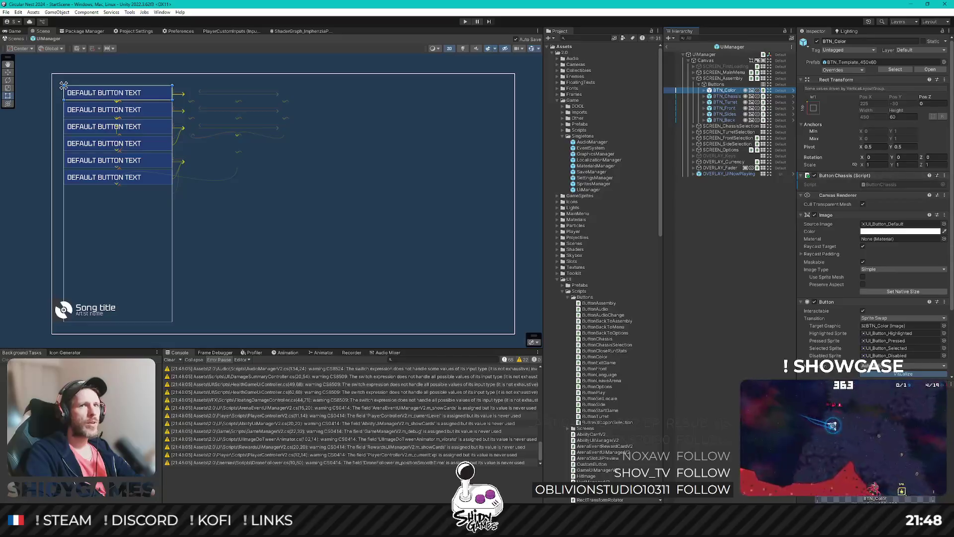
Swap BTN_Color's Button Chassis script for ButtonColor, place it above BTN_Back, and open UiAssemblyScreen.cs
click(944, 175)
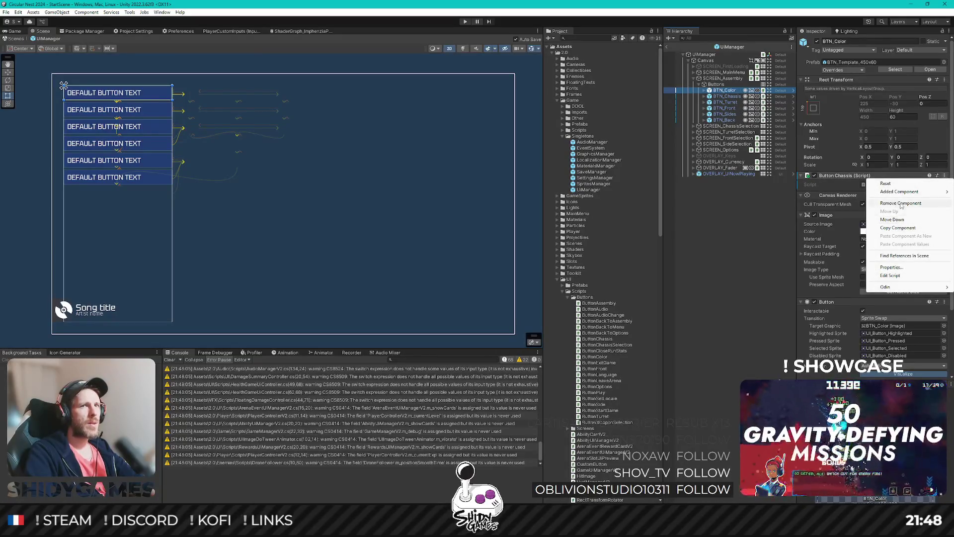
click(901, 203)
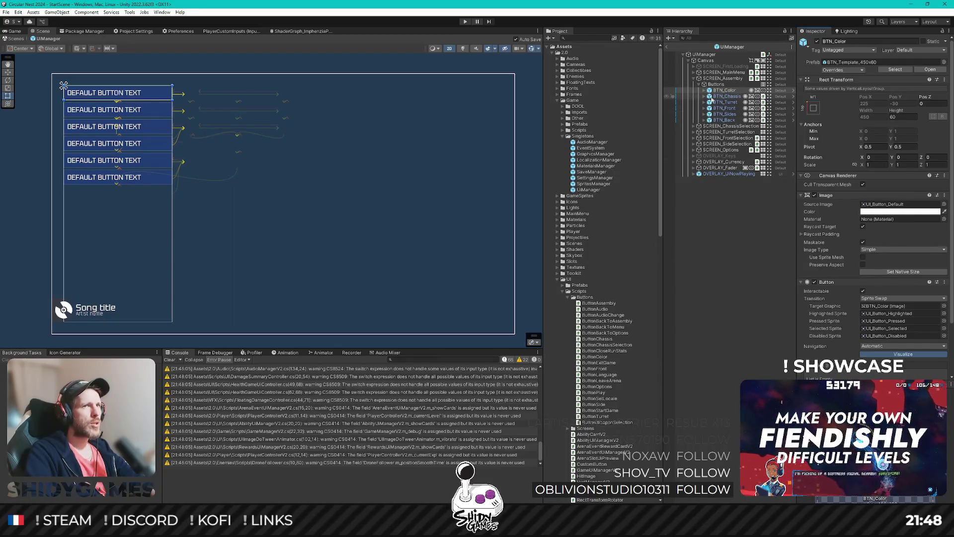
click(729, 92)
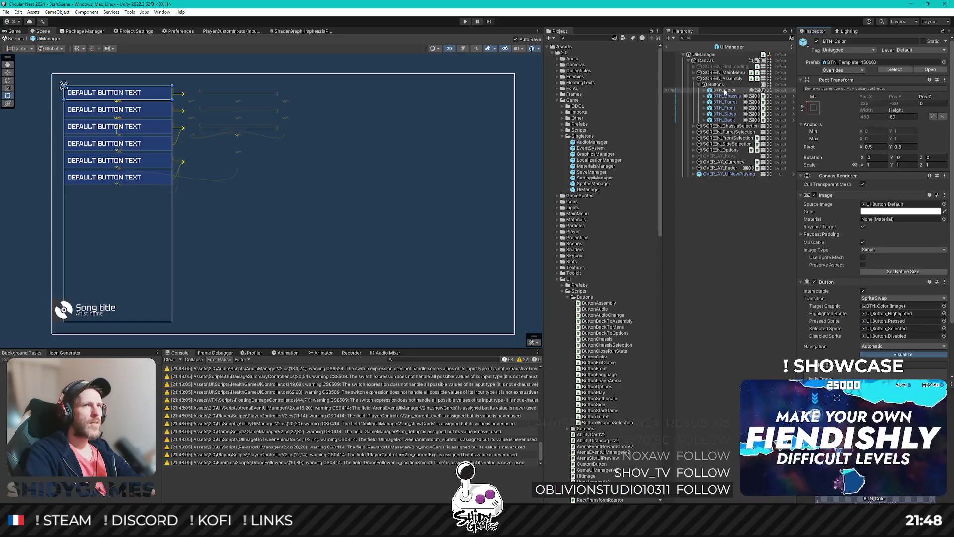
drag(731, 118, 730, 117)
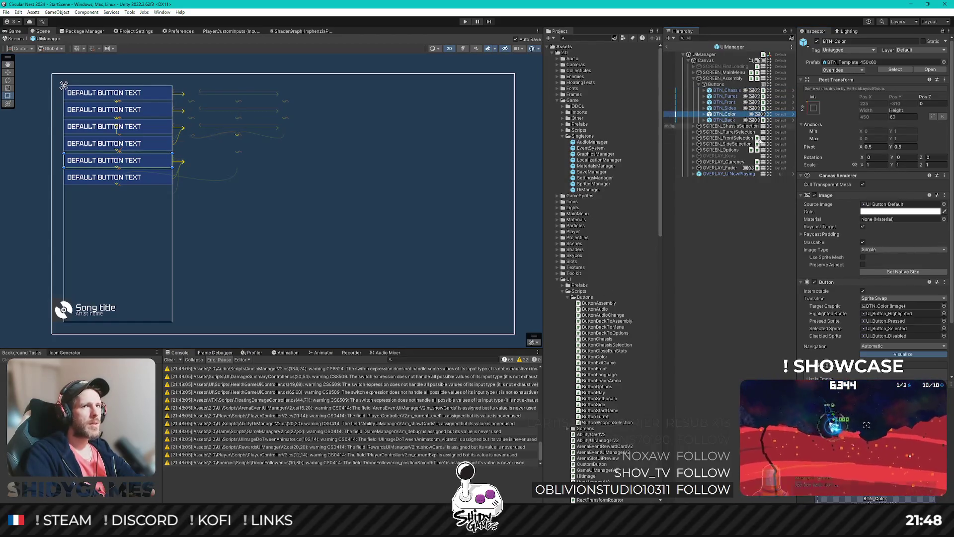
drag(602, 360, 847, 174)
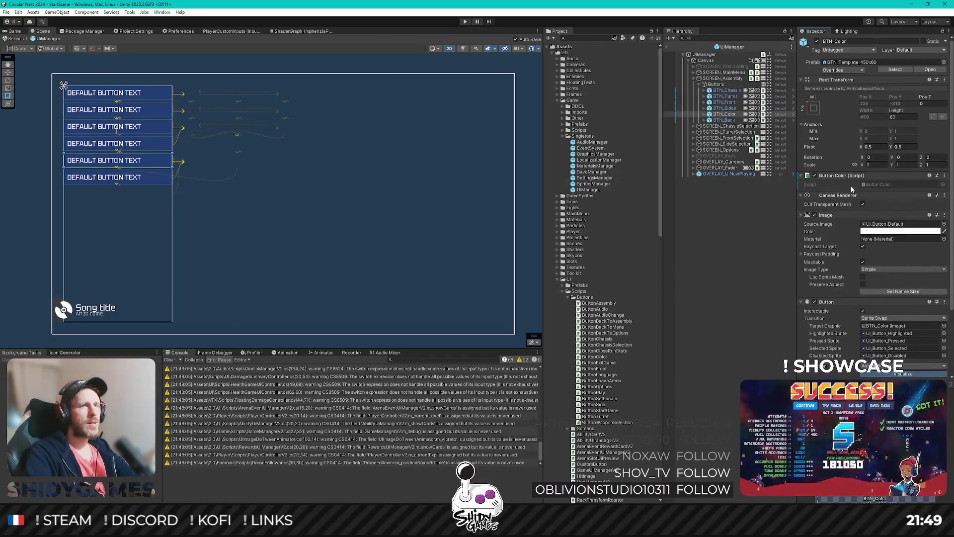
click(727, 78)
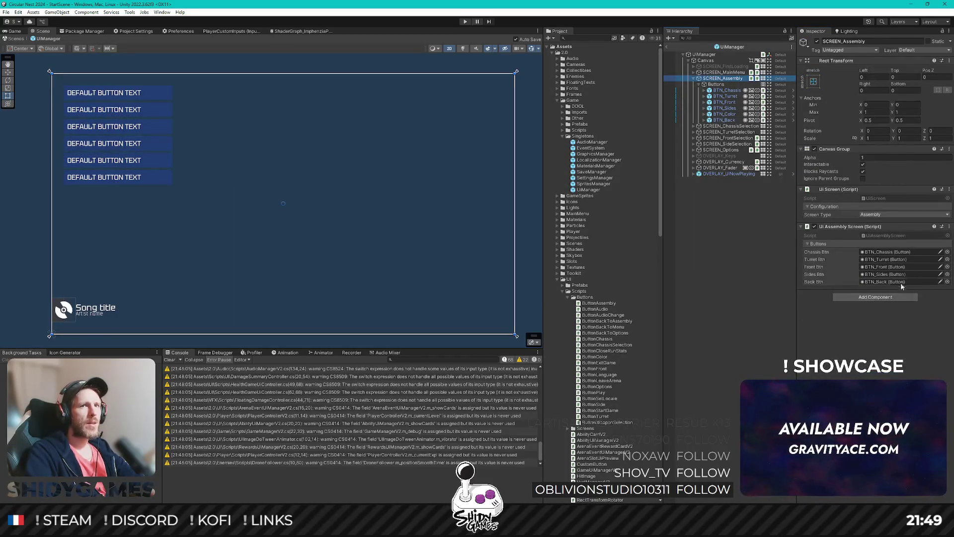
click(894, 234)
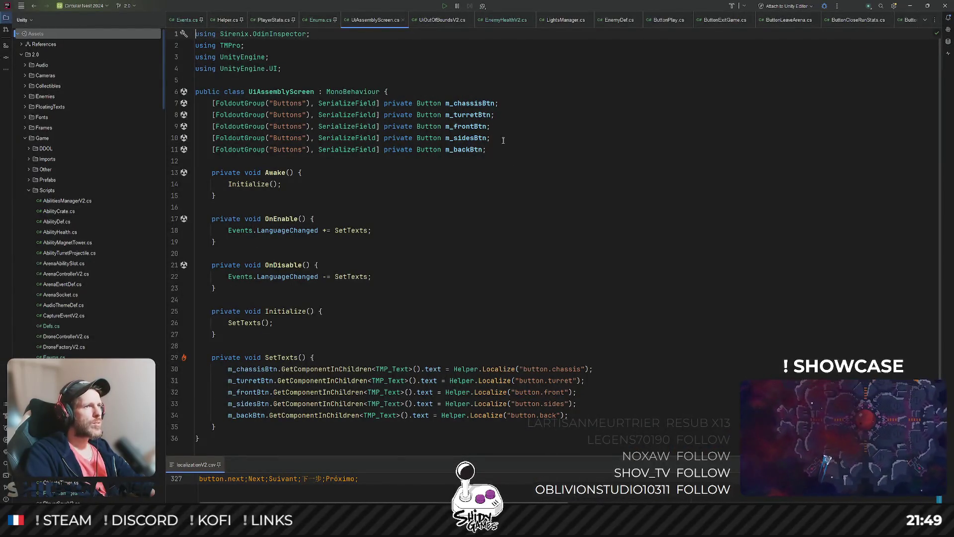
Duplicate the m_sidesBtn field line in UiAssemblyScreen.cs and rename the copy m_colorBtn
click(445, 138)
key(ctrl+d)
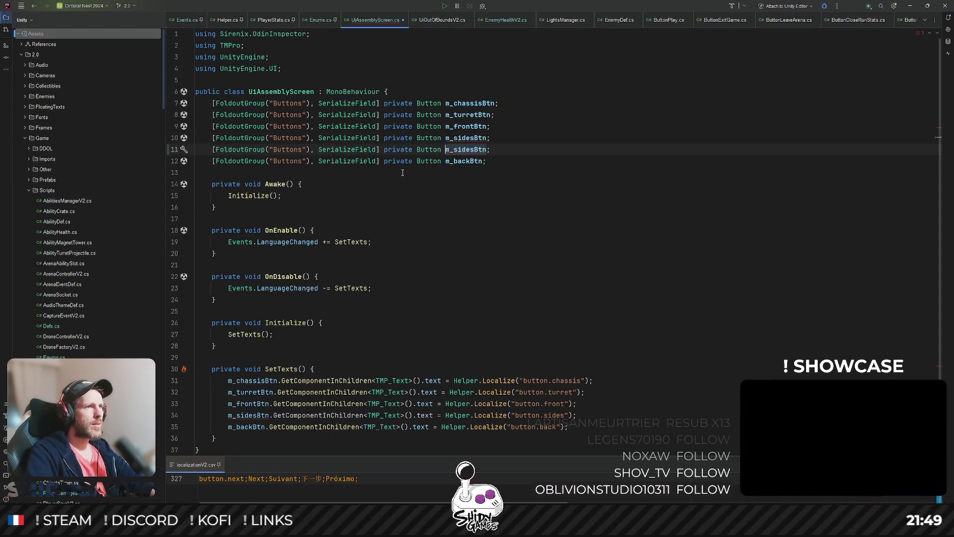
key(BackSpace)
key(BackSpace)
key(BackSpace)
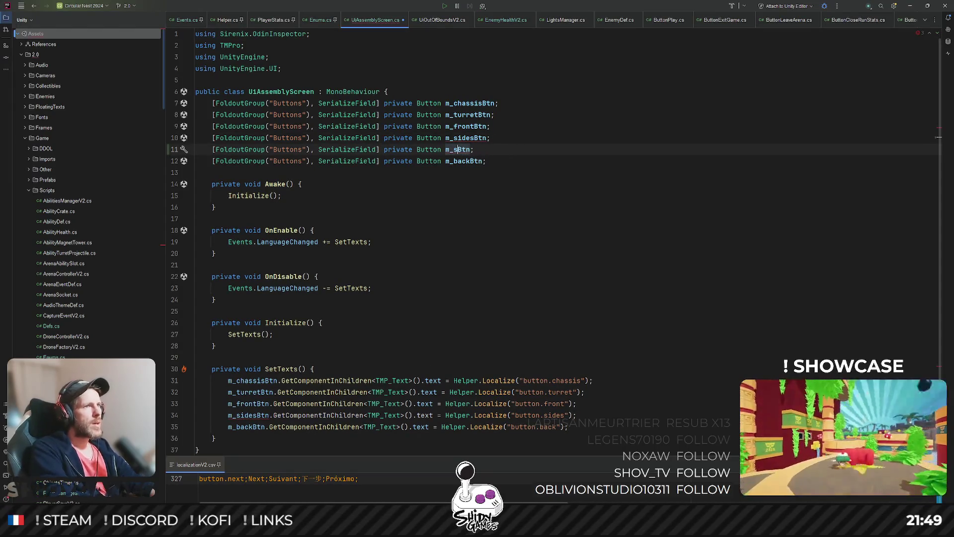
text(color)
Localize the m_colorBtn label with 'button.color' by copying the sides localize line, then return to Unity
scroll(591, 365, down, 2)
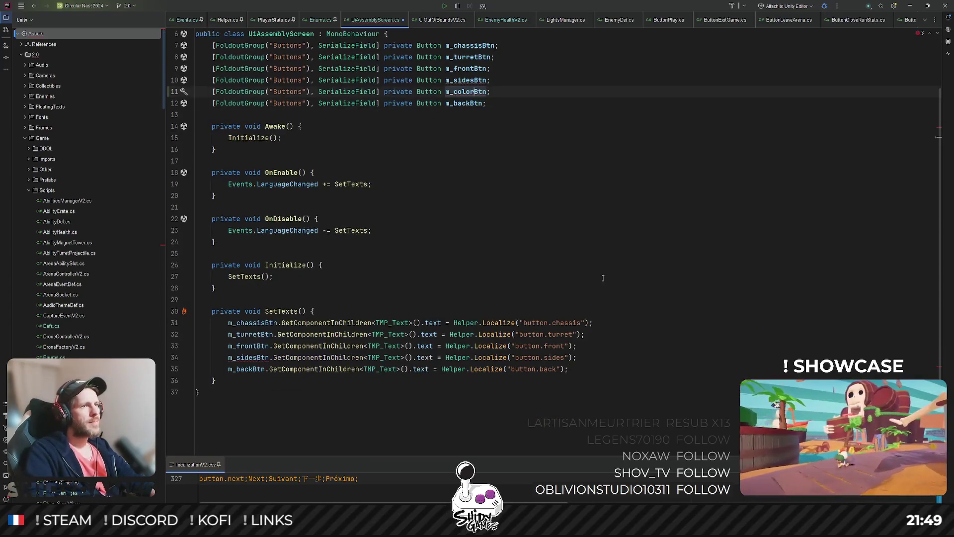
click(592, 366)
click(601, 360)
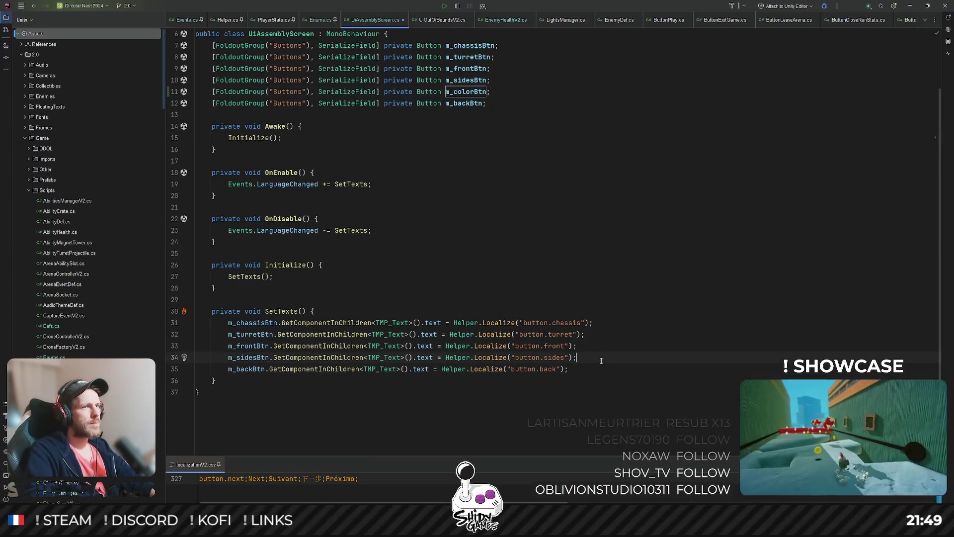
key(ctrl+d)
key(Left)
key(Left)
key(Left)
key(ctrl+shift+Left)
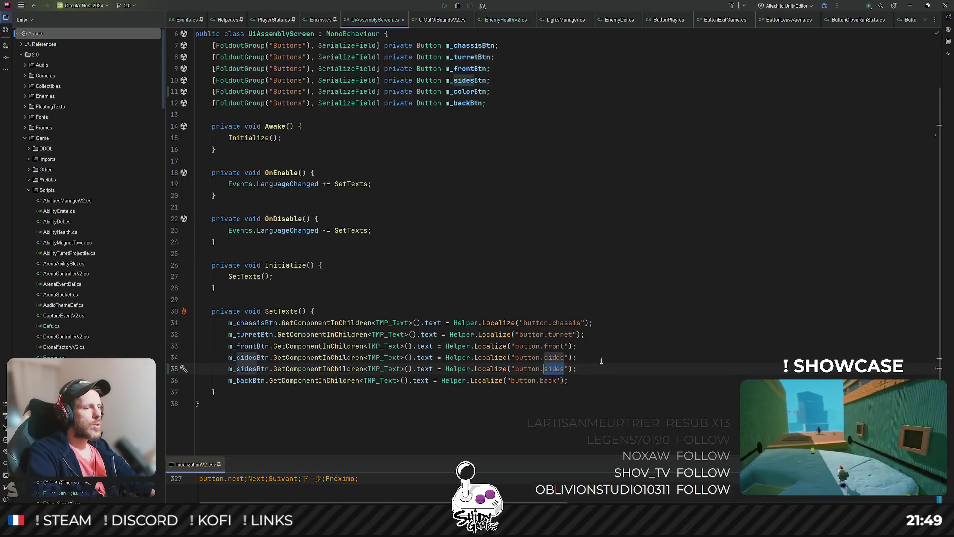
text(color)
click(685, 230)
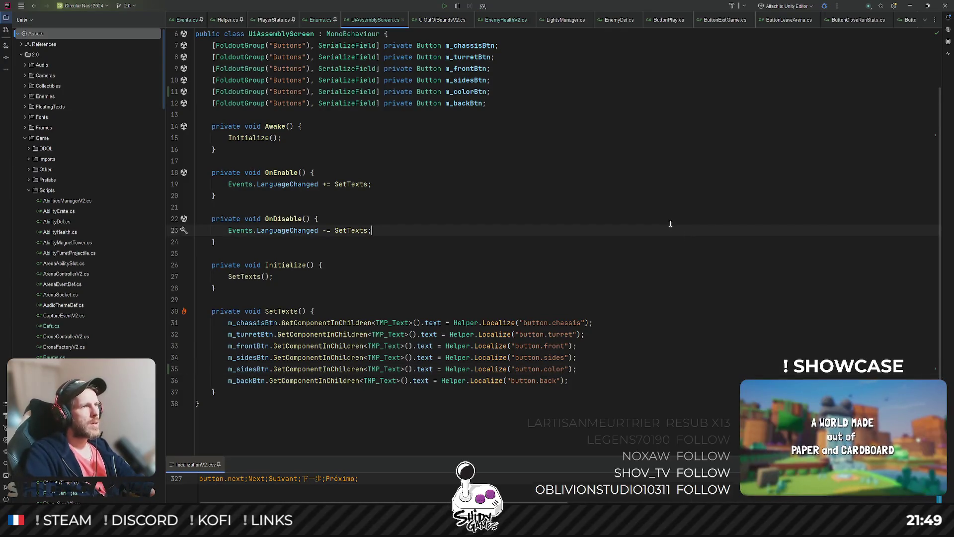
click(913, 6)
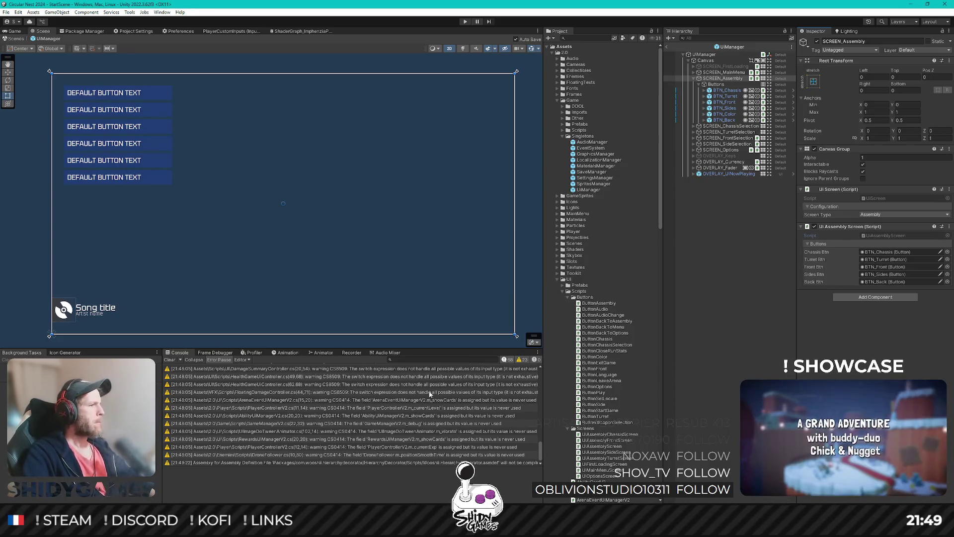
Assign BTN_Color to SCREEN_Assembly's Color Btn field
click(706, 222)
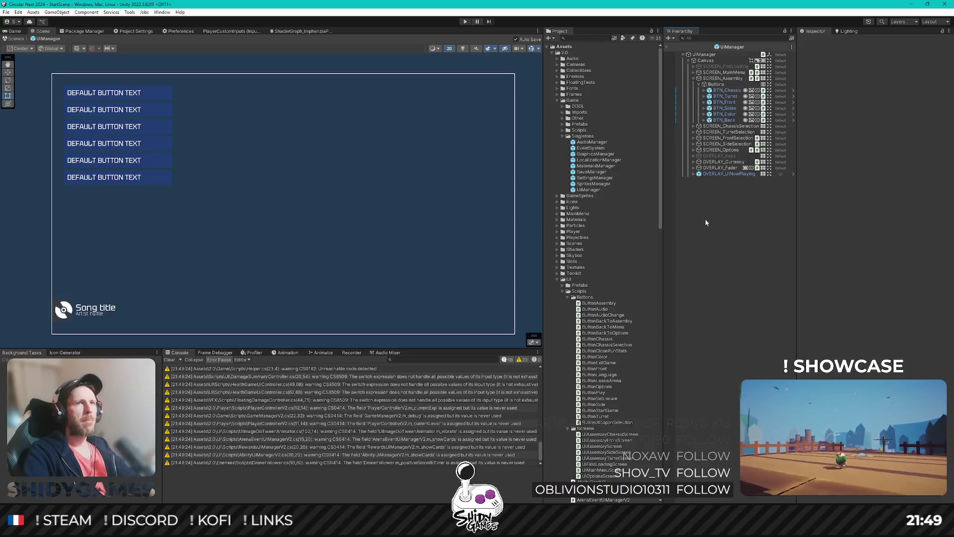
click(725, 79)
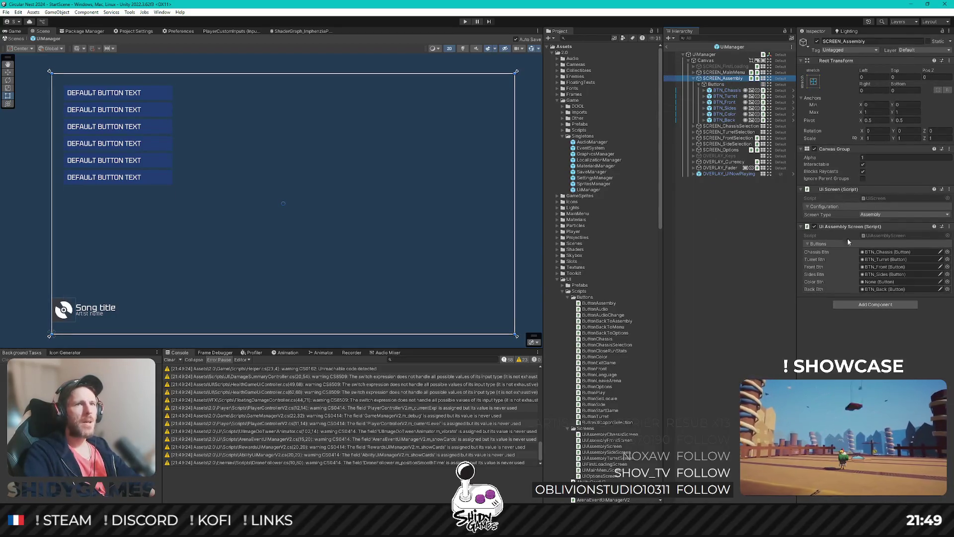
mouse_move(724, 114)
mouse_down()
mouse_move(884, 290)
mouse_move(887, 282)
mouse_up()
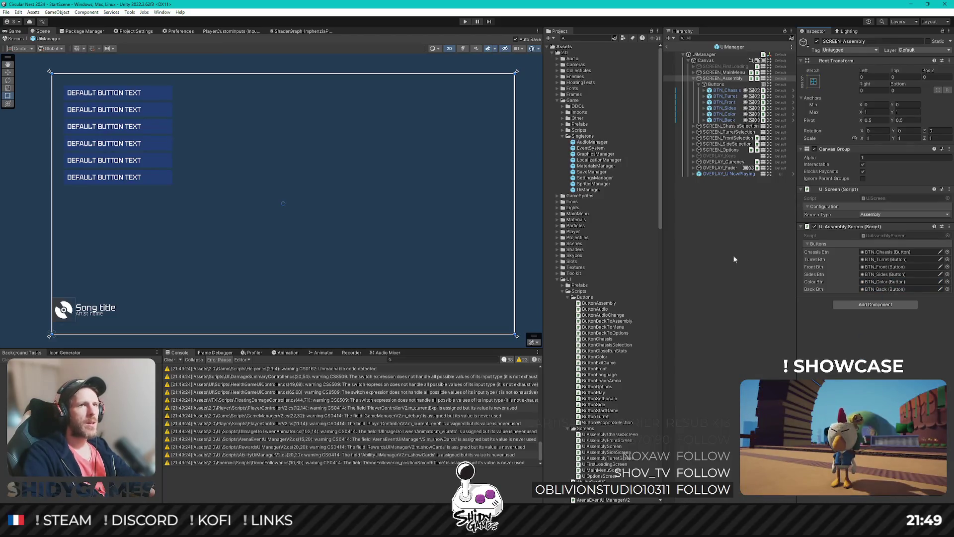
Hide SCREEN_Assembly by setting its Canvas Group alpha to 0
click(725, 73)
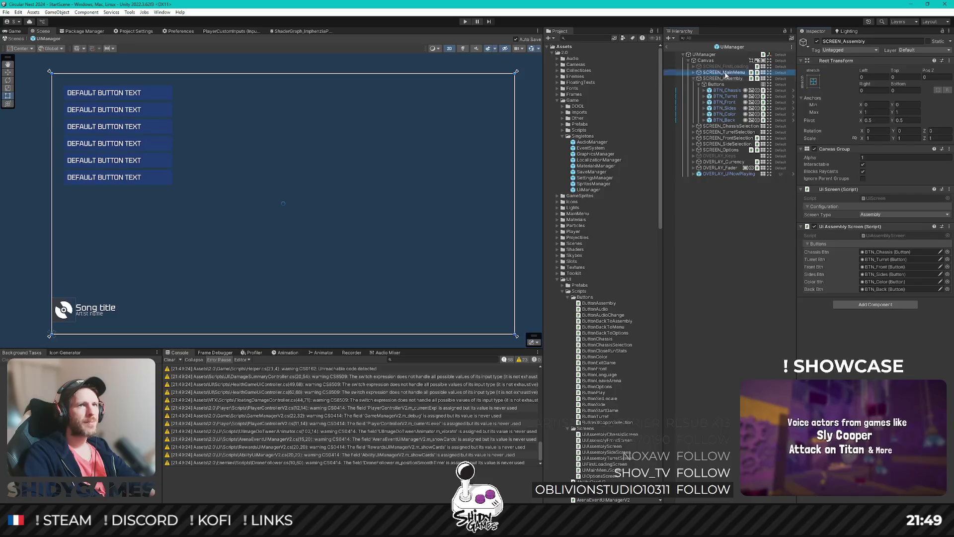
click(892, 157)
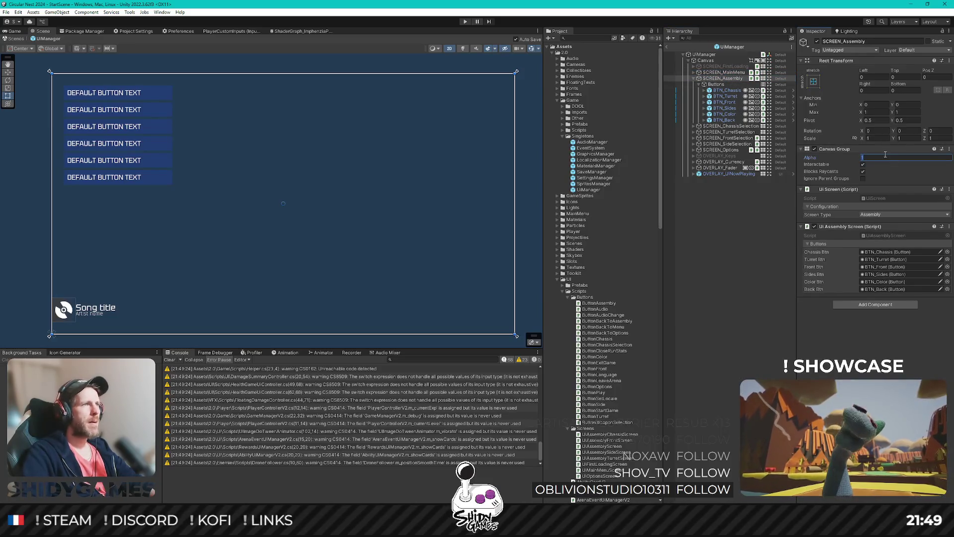
text(0)
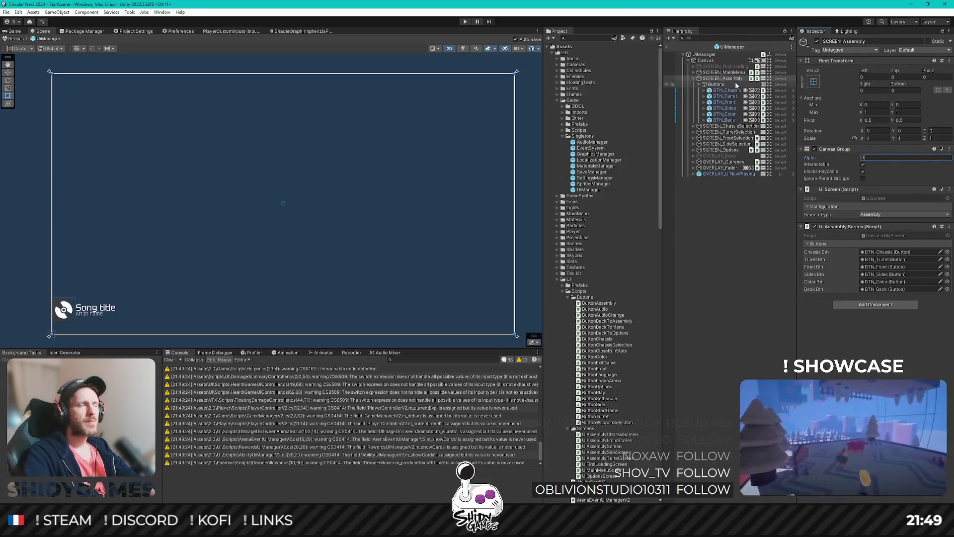
Edit SCREEN_ChassisSelection's Canvas Group alpha so the three-button Chassis Selection screen shows
click(693, 78)
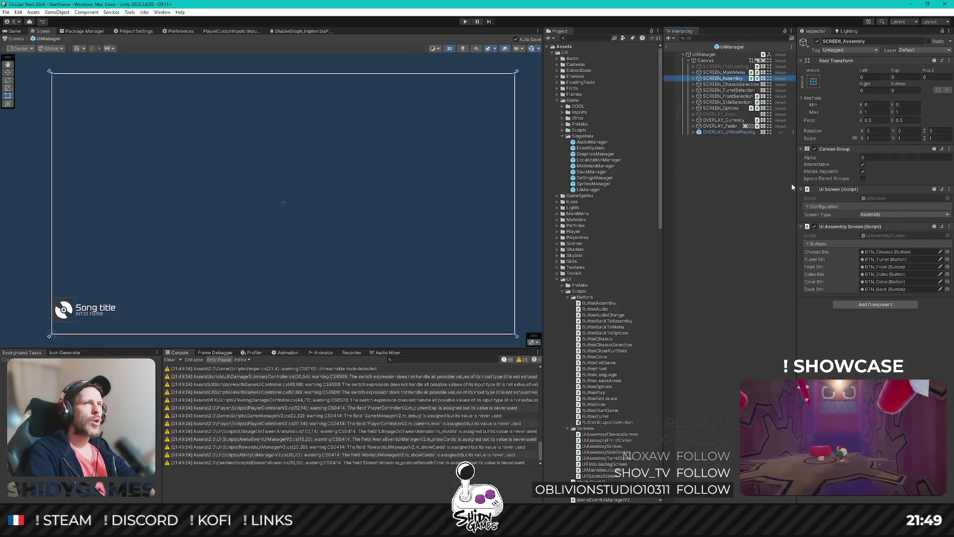
key(Down)
key(Right)
click(879, 158)
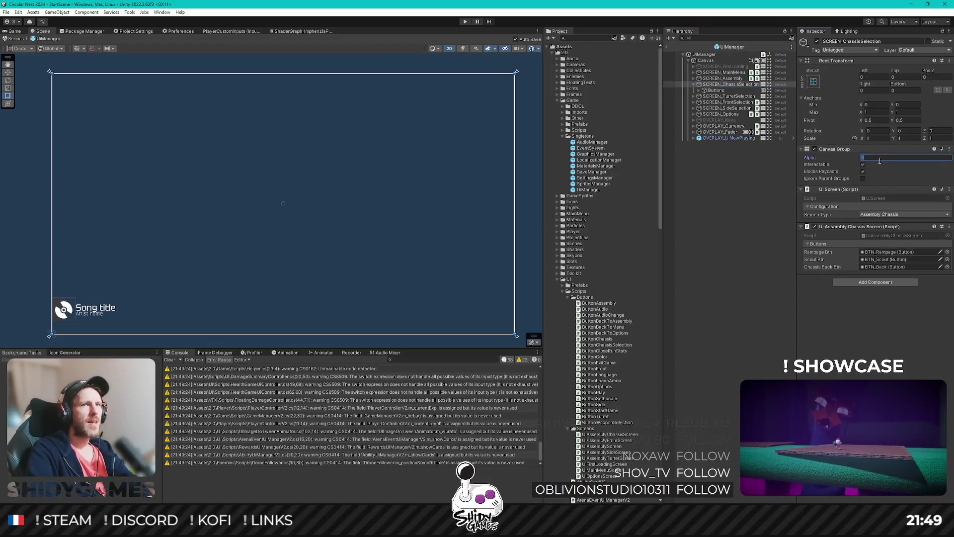
text(1)
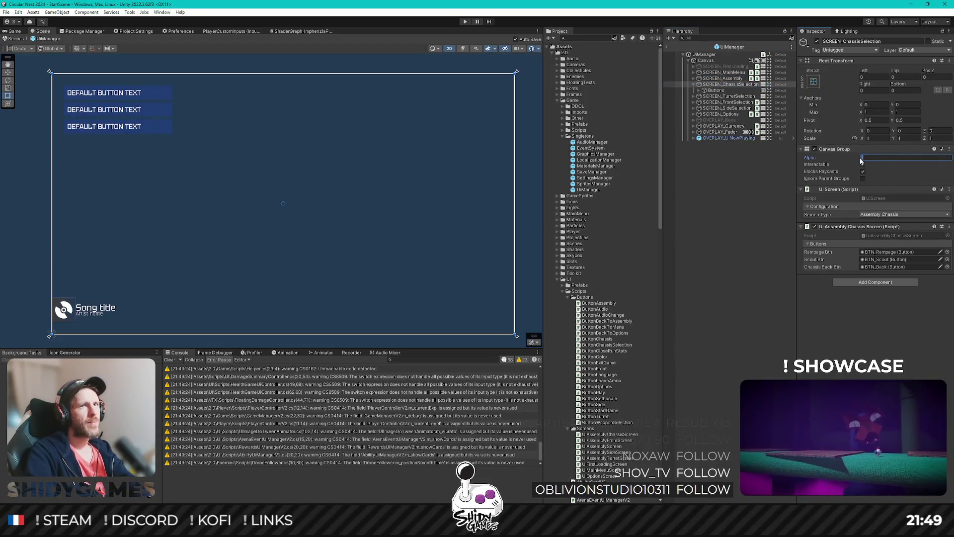
key(BackSpace)
text(0)
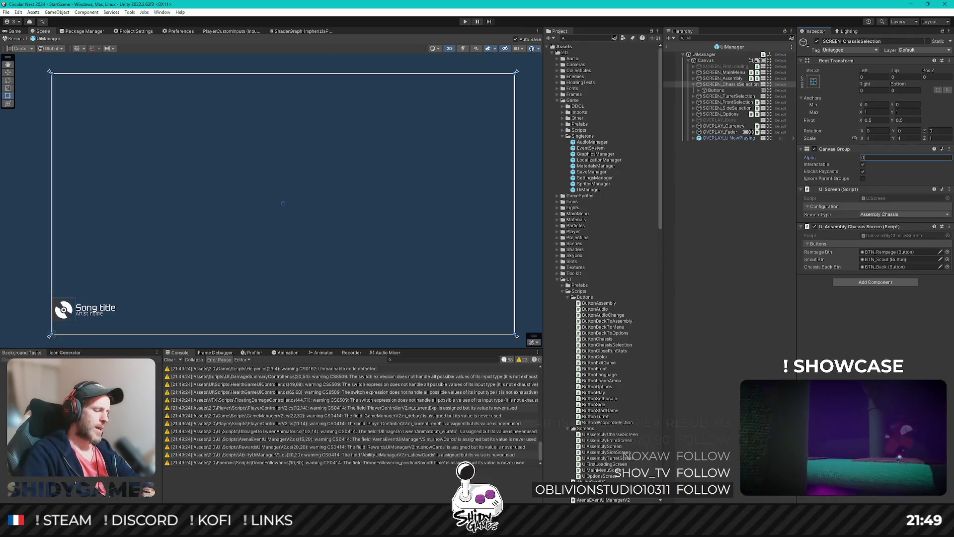
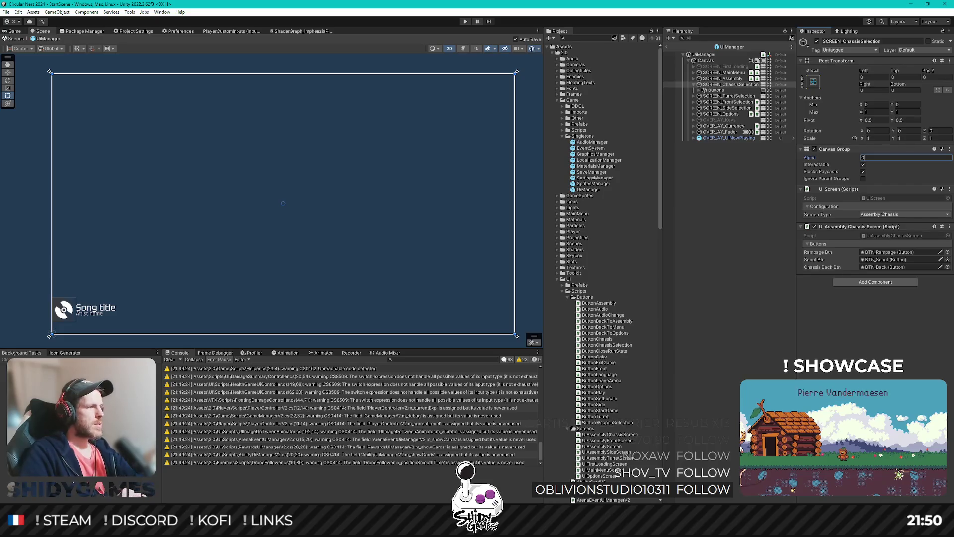
In the Hierarchy, collapse the chassis selection screen and select SCREEN_SideSelection
click(717, 163)
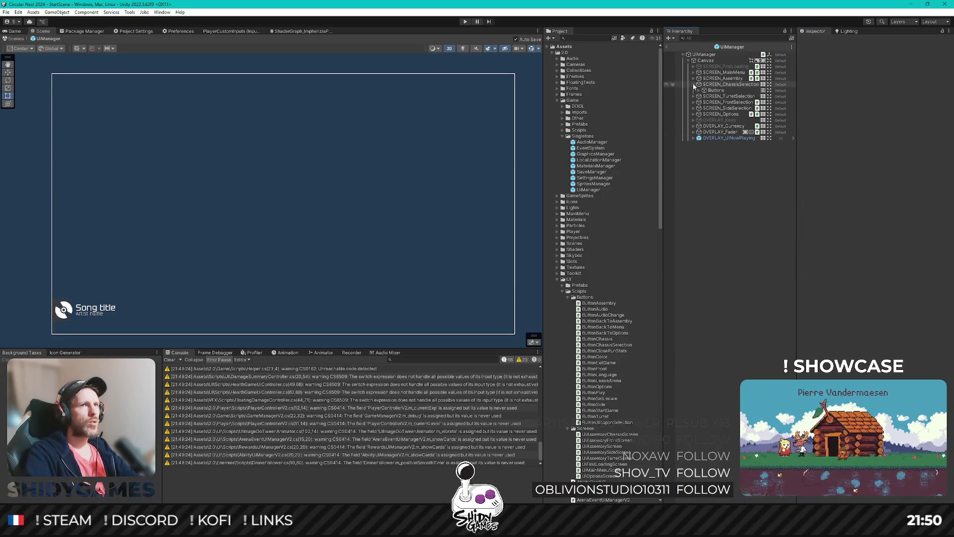
click(693, 85)
click(693, 85)
click(716, 90)
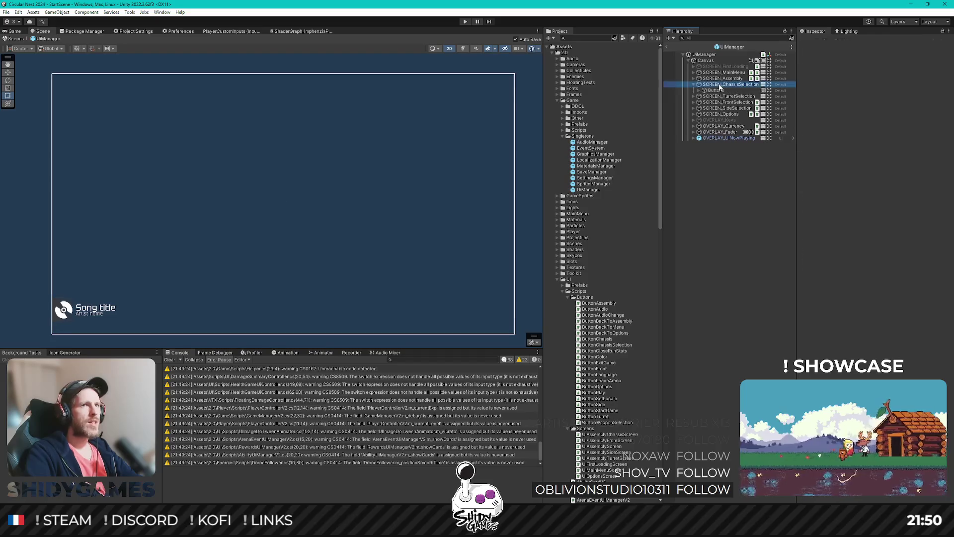
key(Left)
key(Left)
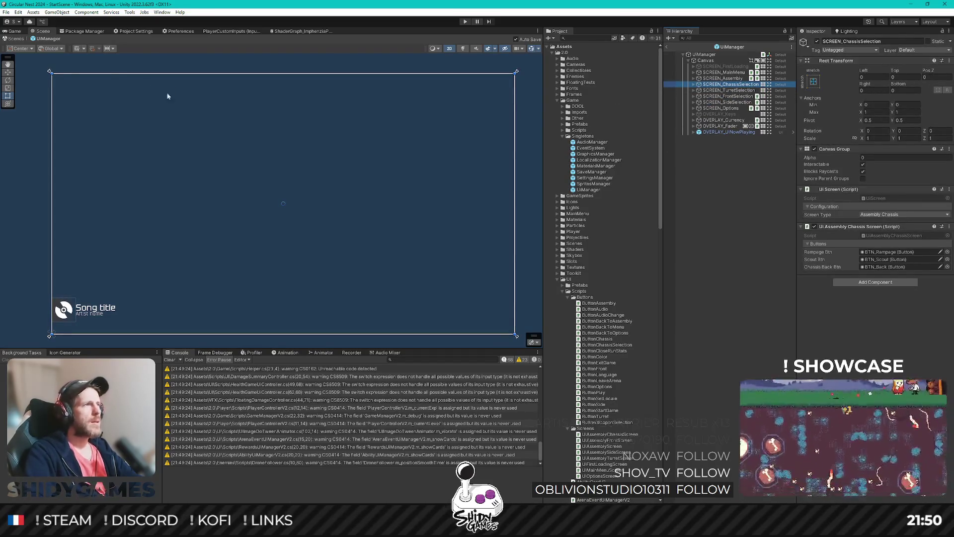
click(718, 103)
Duplicate it as SCREEN_ColorSelection and open its UiScreen script in Rider
key(ctrl+d)
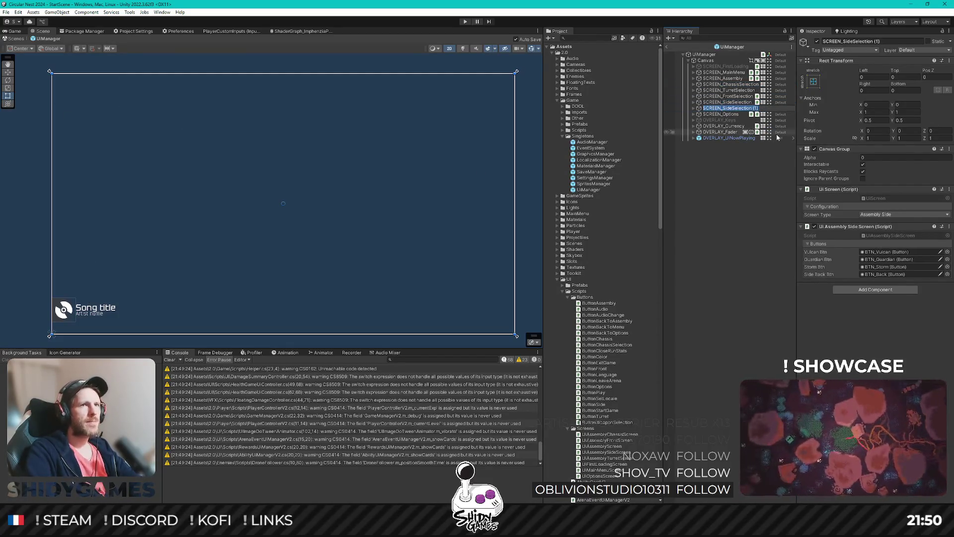
key(F2)
key(BackSpace)
key(BackSpace)
key(BackSpace)
text(Color)
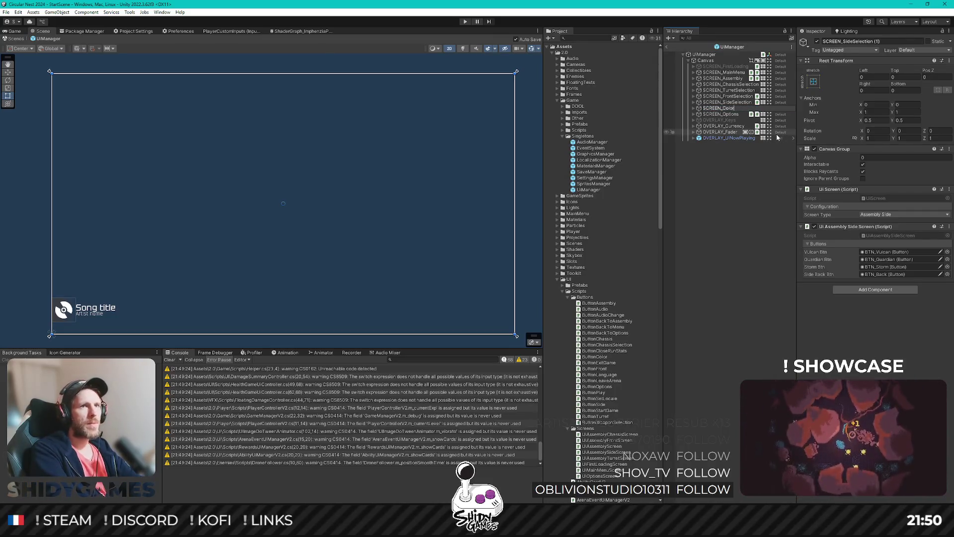
text(on)
key(Return)
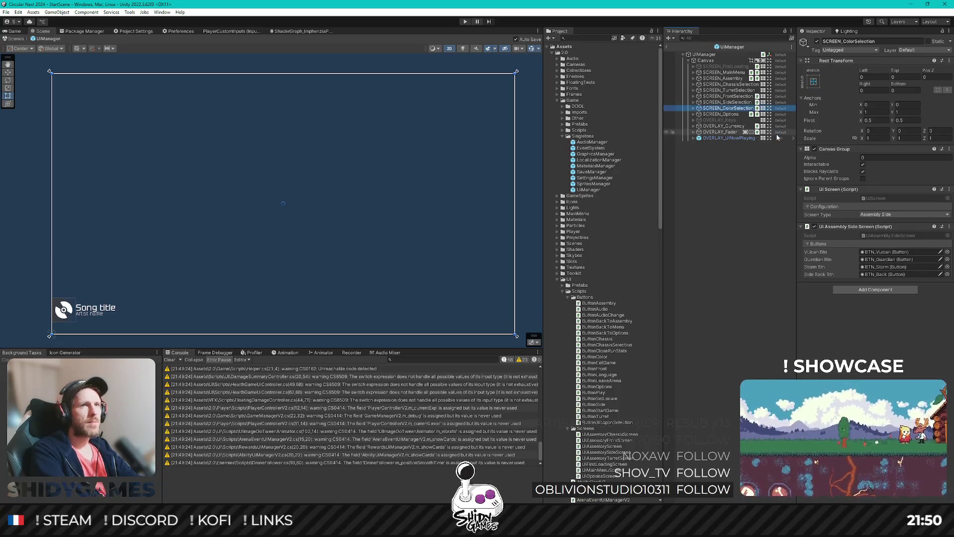
double_click(874, 199)
click(294, 196)
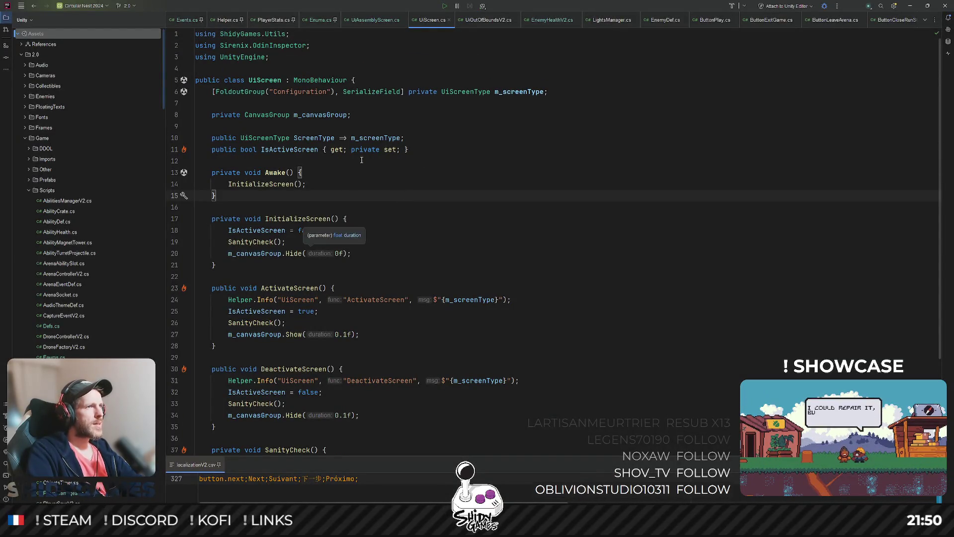
Jump from the ScreenType field to the UiScreenType enum definition in Enums.cs
scroll(444, 175, down, 2)
scroll(444, 175, down, 3)
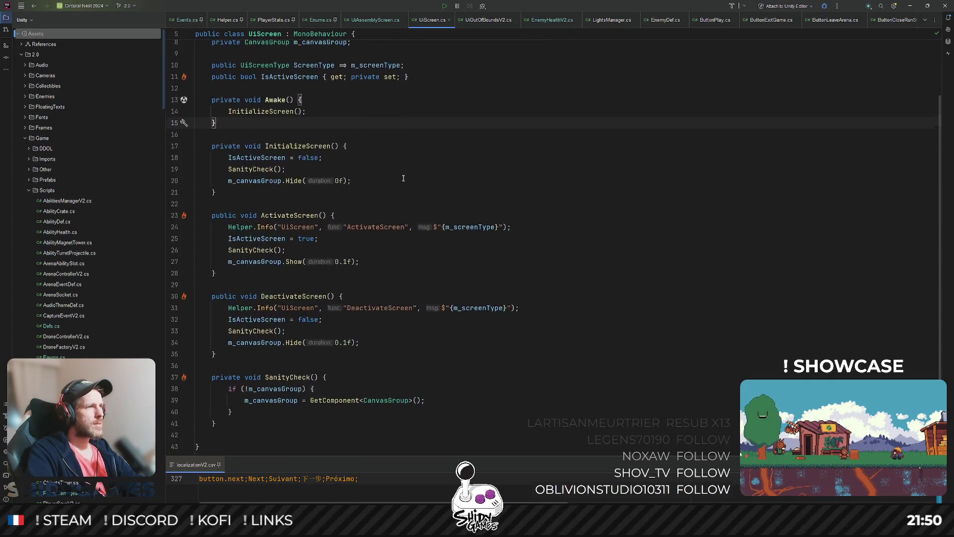
scroll(310, 306, up, 4)
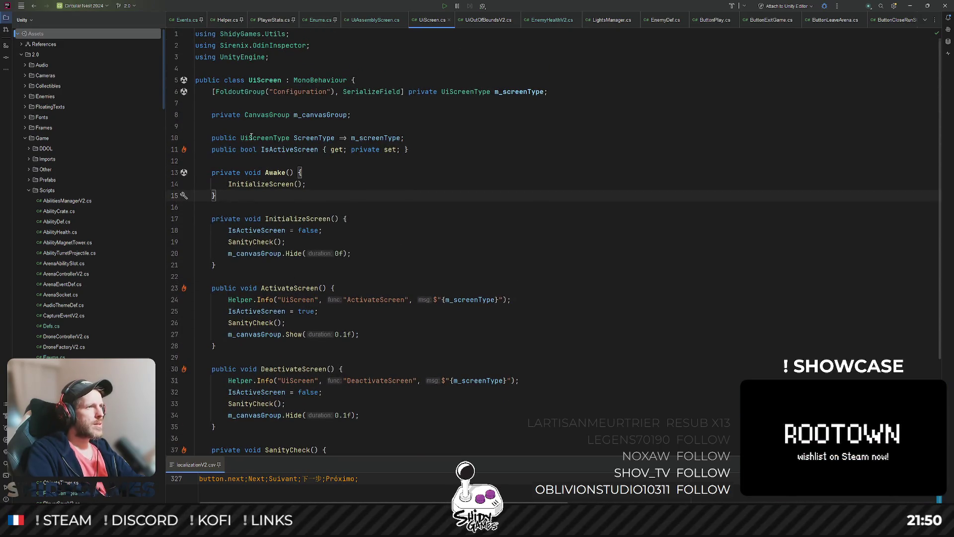
click(251, 138)
key(End)
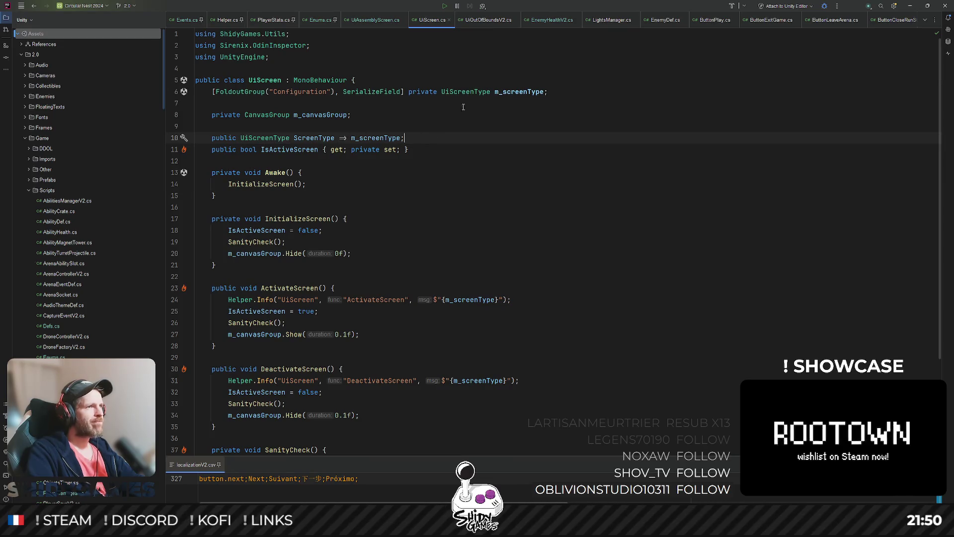
ctrl+click(465, 91)
Add the entry 'AssemblyColor = 350,' right after AssemblySide in UiScreenType
click(261, 267)
key(End)
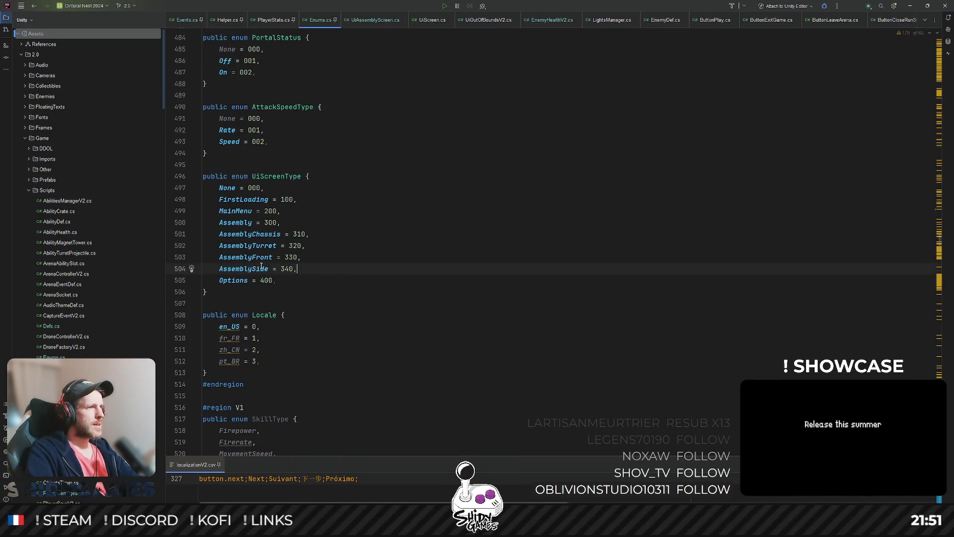
key(Return)
text(Color)
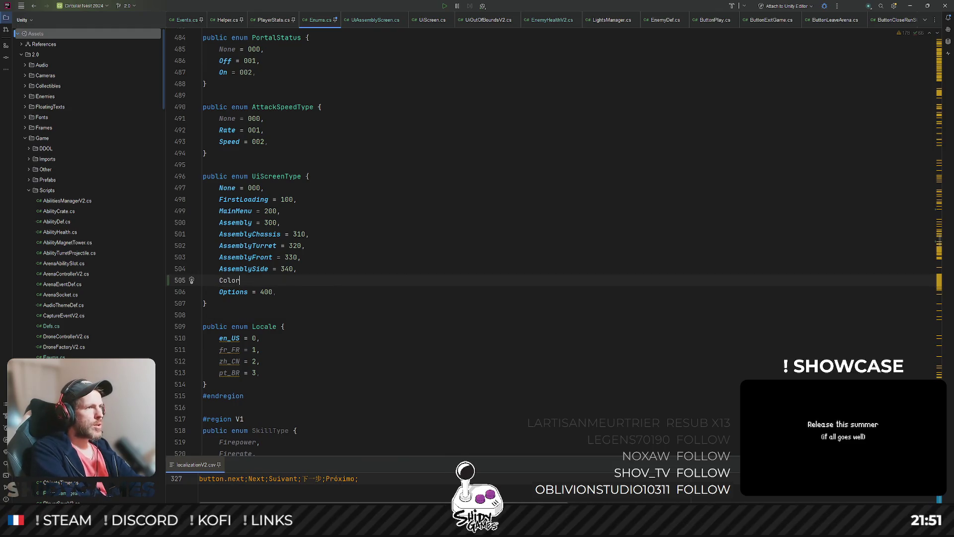
key(BackSpace)
key(BackSpace)
key(BackSpace)
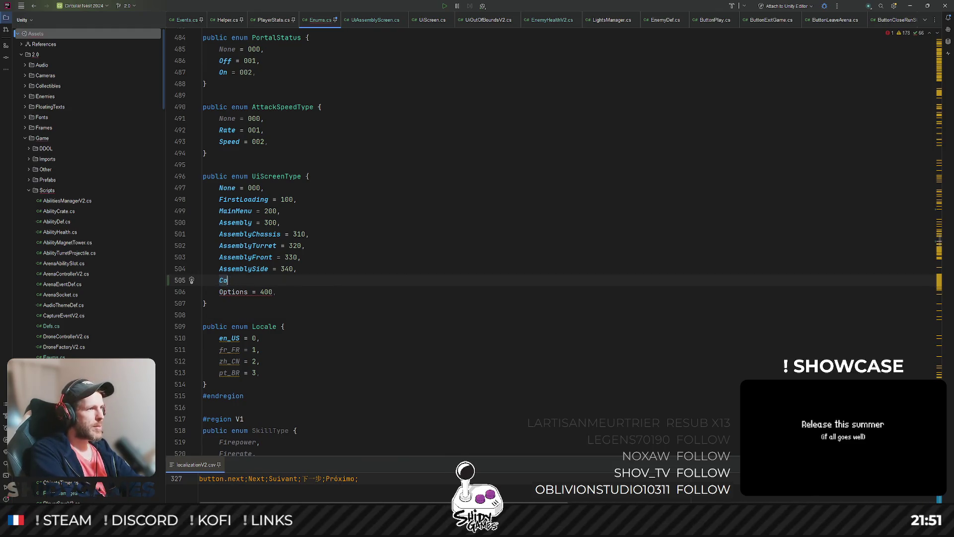
key(BackSpace)
key(BackSpace)
text(Assemblyco)
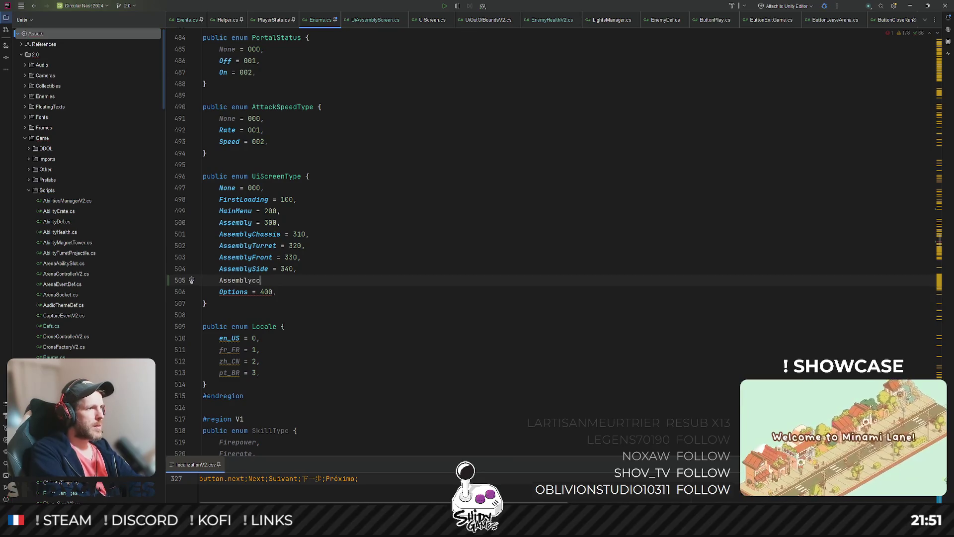
key(BackSpace)
key(BackSpace)
text(Color = )
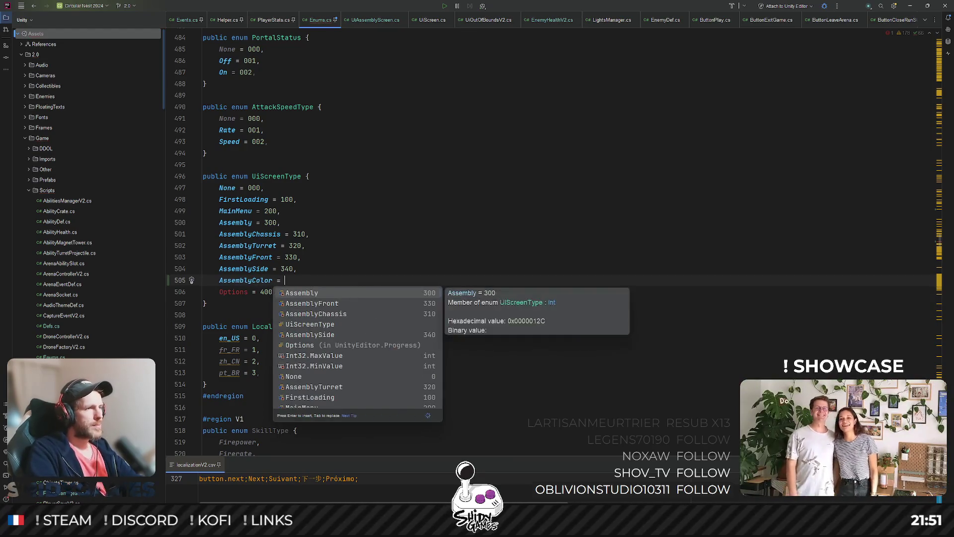
text(350,)
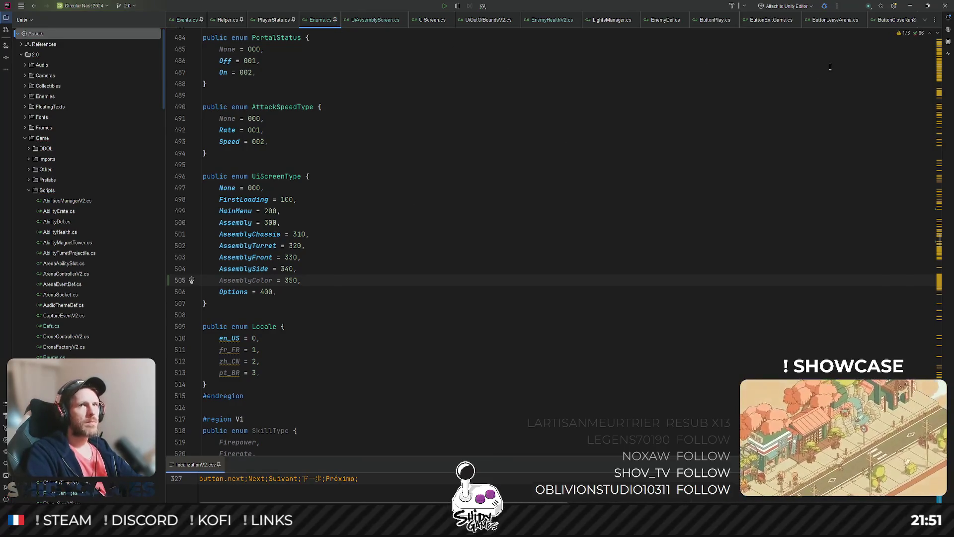
click(909, 6)
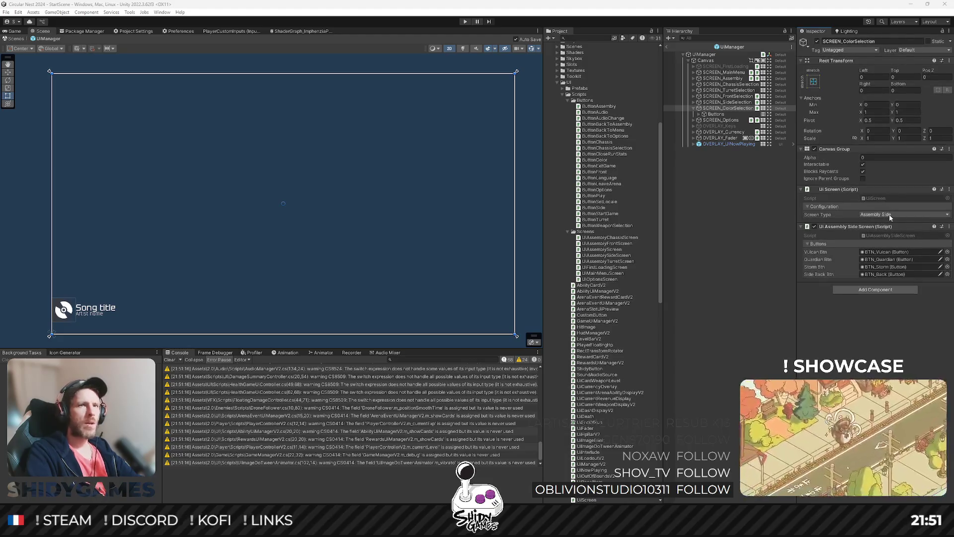
Set the UI Screen type to Assembly Color and open the UiAssemblySideScreen script
click(911, 216)
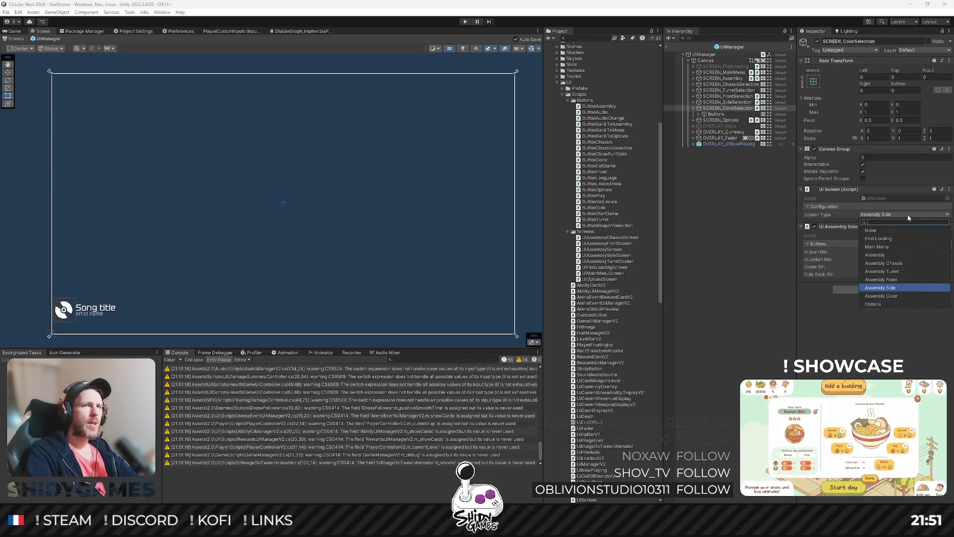
click(887, 287)
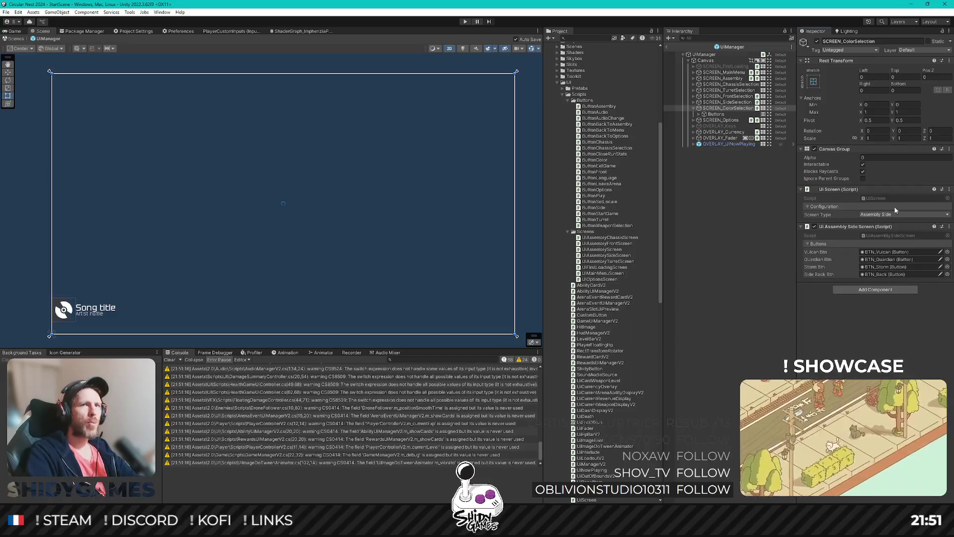
click(895, 214)
click(893, 294)
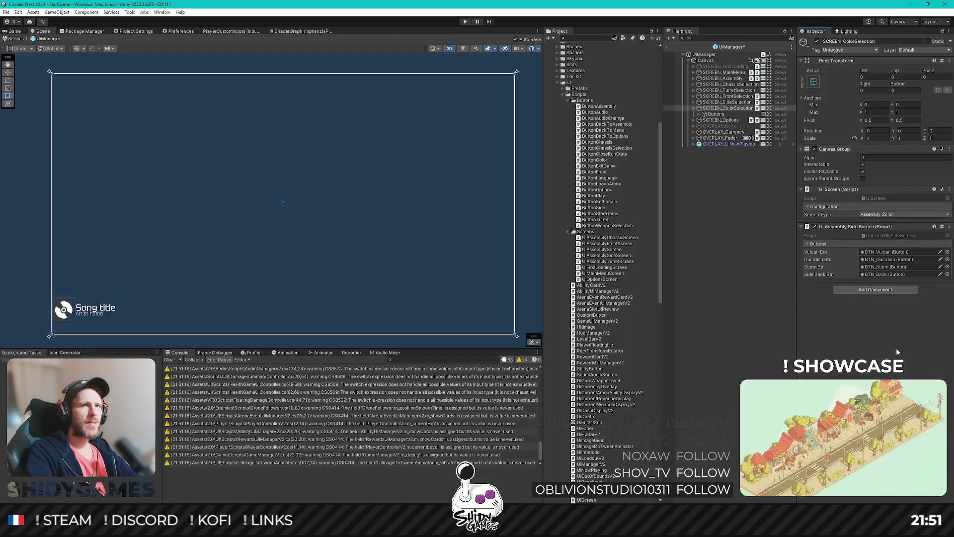
double_click(879, 235)
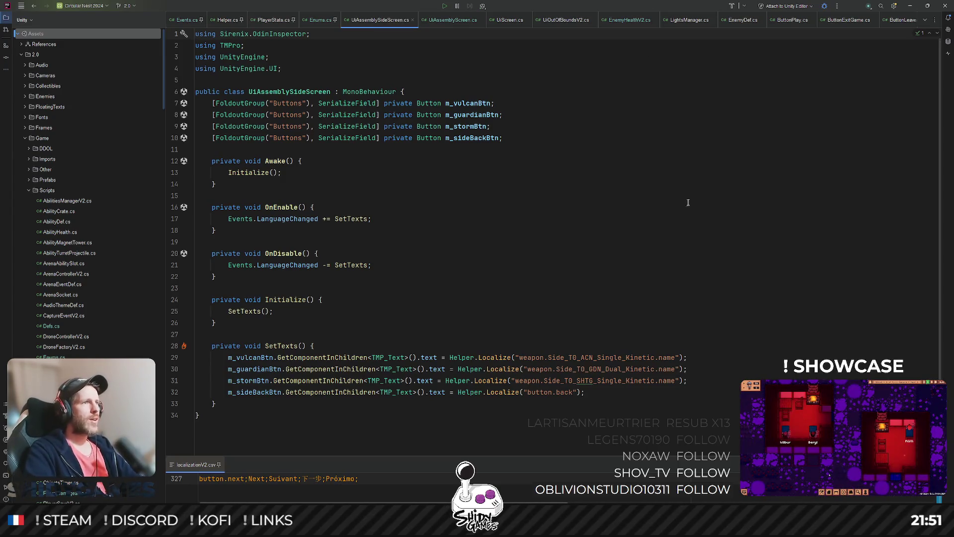
Create a C# script named UiAssemblyColorScreen in the Screens folder and open it
key(ctrl+shift+BackSpace)
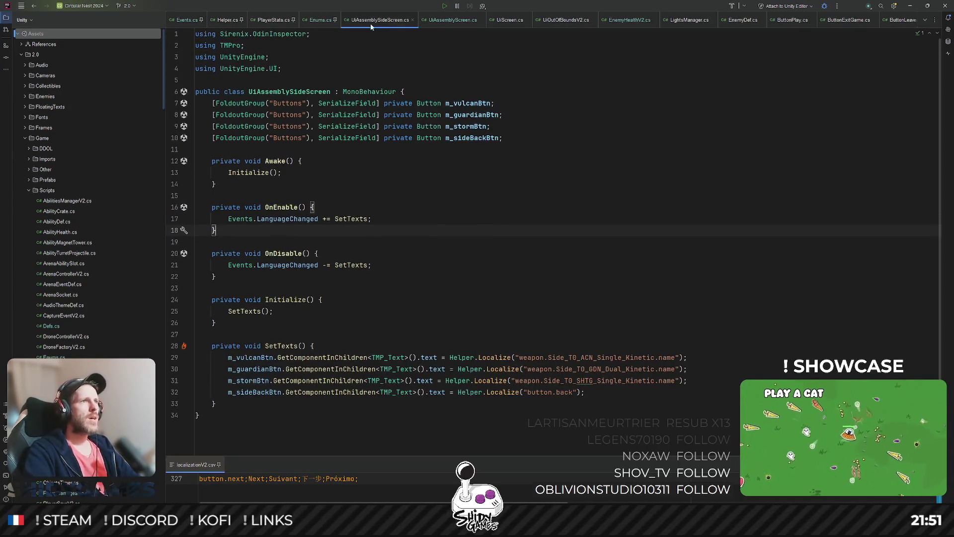
click(910, 6)
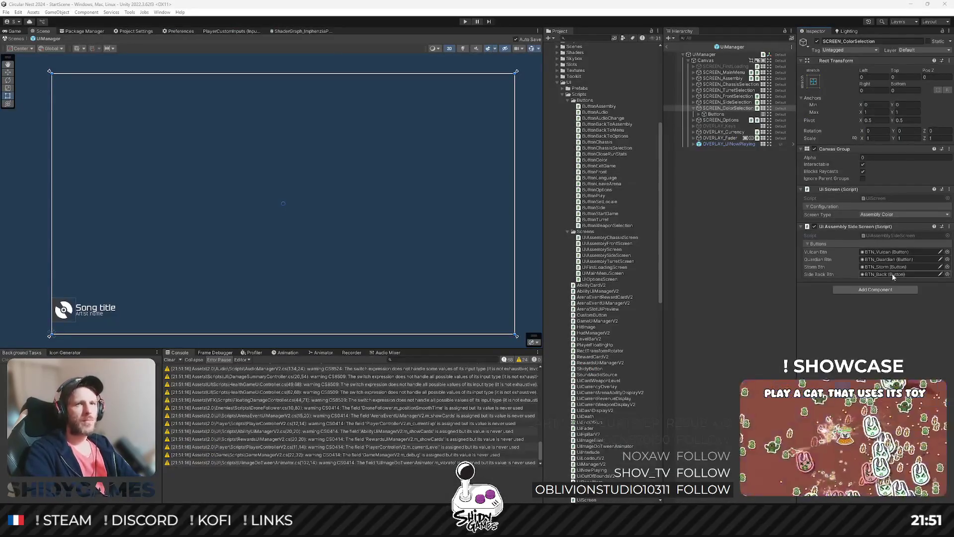
right_click(591, 232)
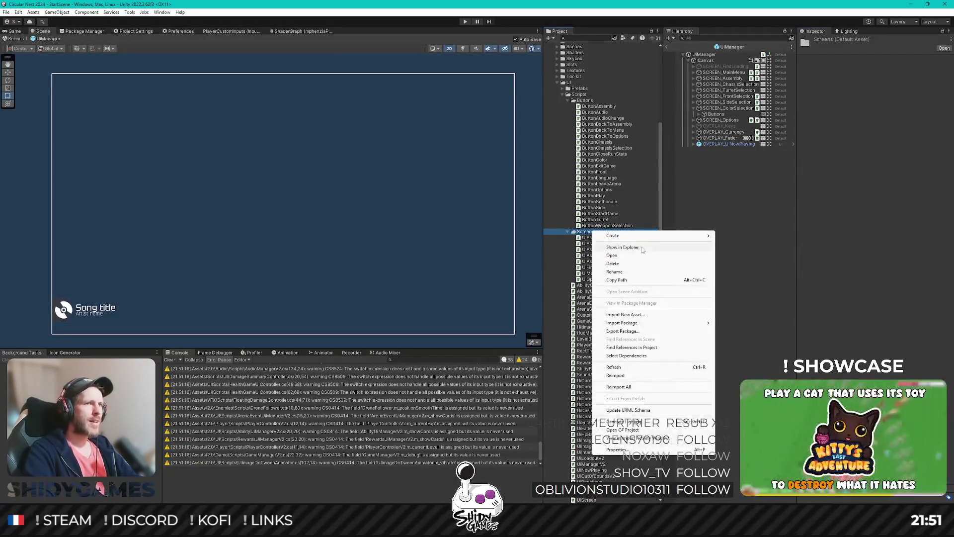
mouse_move(616, 236)
click(760, 144)
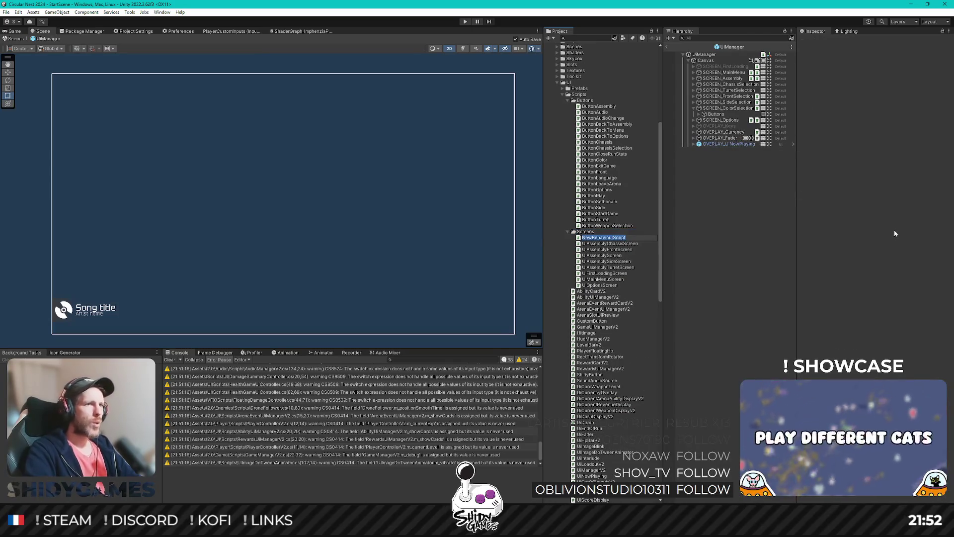
text(UiAssemblyColorScreen)
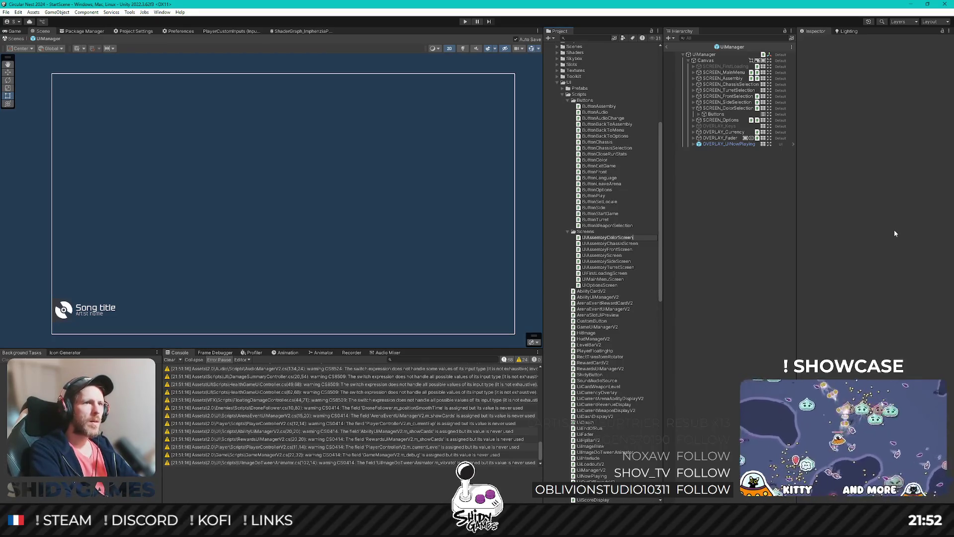
key(Return)
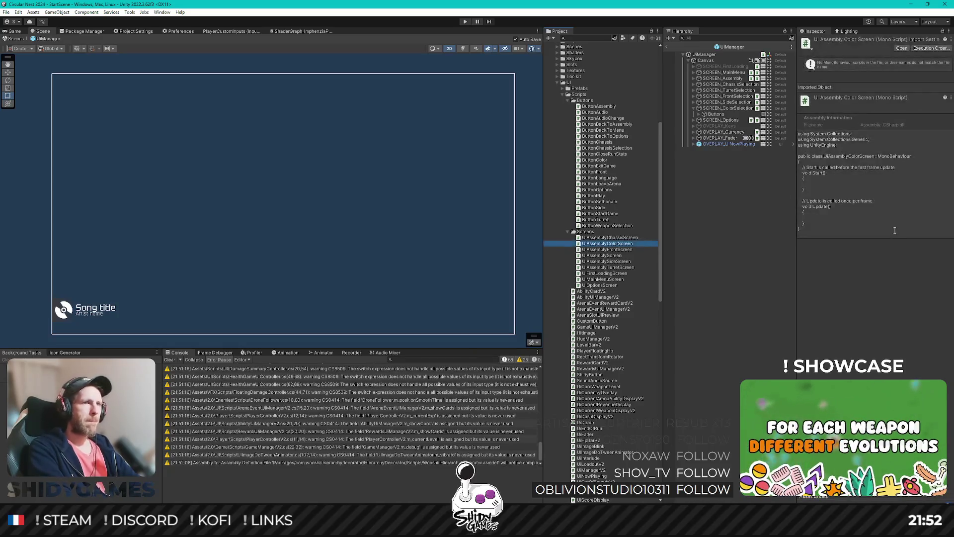
key(Return)
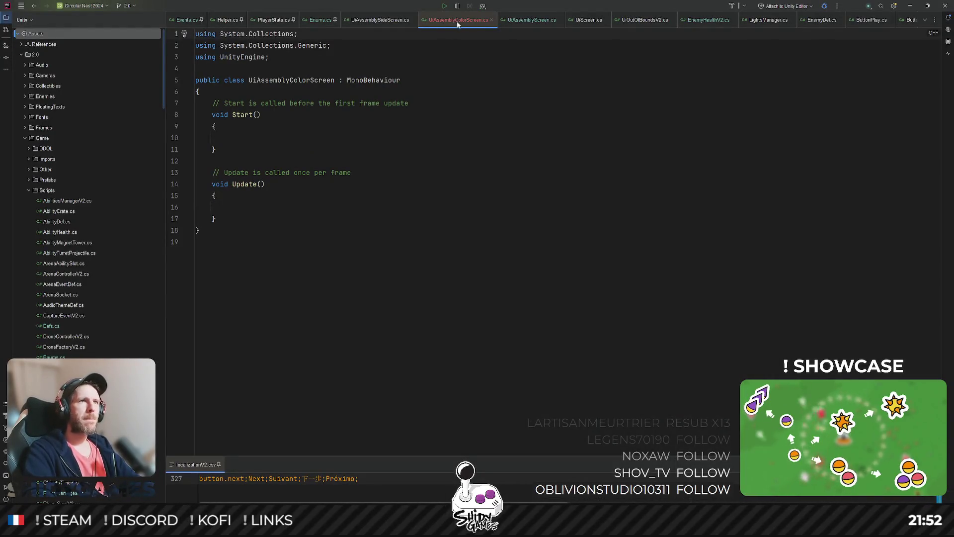
Paste the side screen's methods over the Start/Update stubs and import TMPro for TMP_Text
mouse_move(457, 21)
mouse_down()
mouse_move(885, 151)
mouse_move(829, 145)
mouse_up()
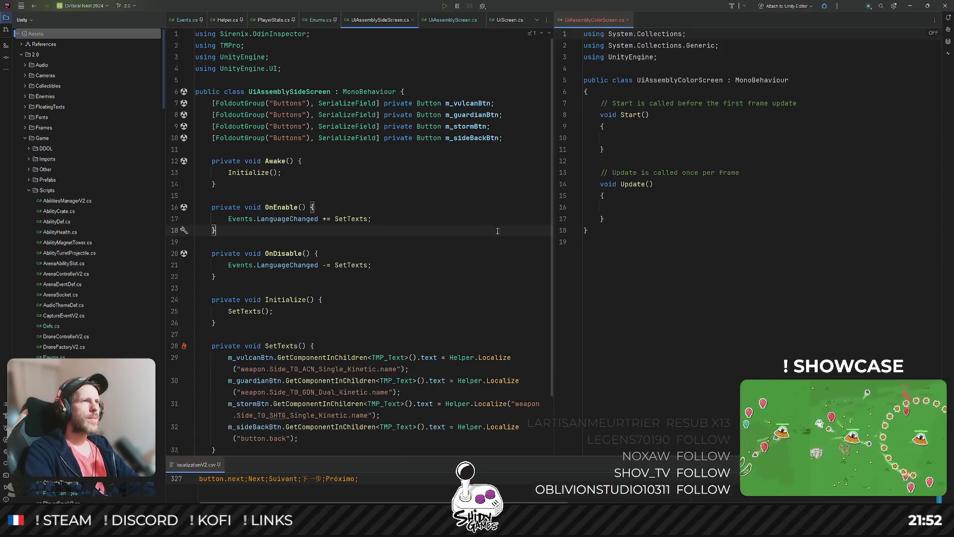
click(757, 231)
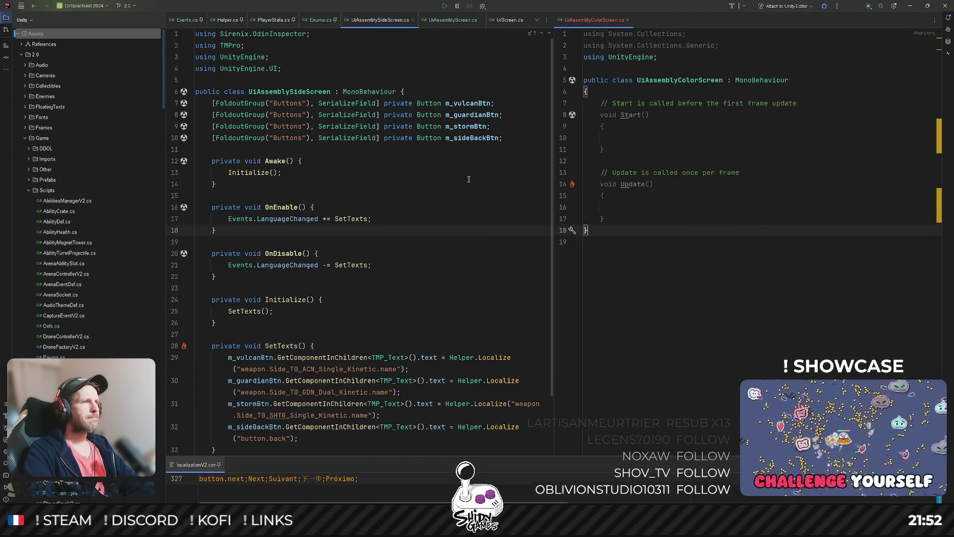
scroll(462, 184, down, 2)
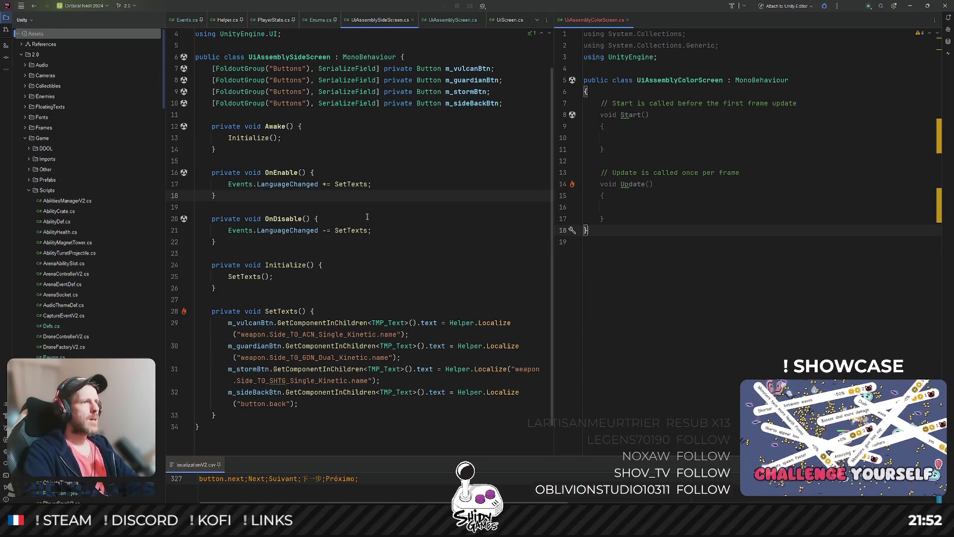
scroll(367, 217, down, 1)
drag(217, 380, 178, 95)
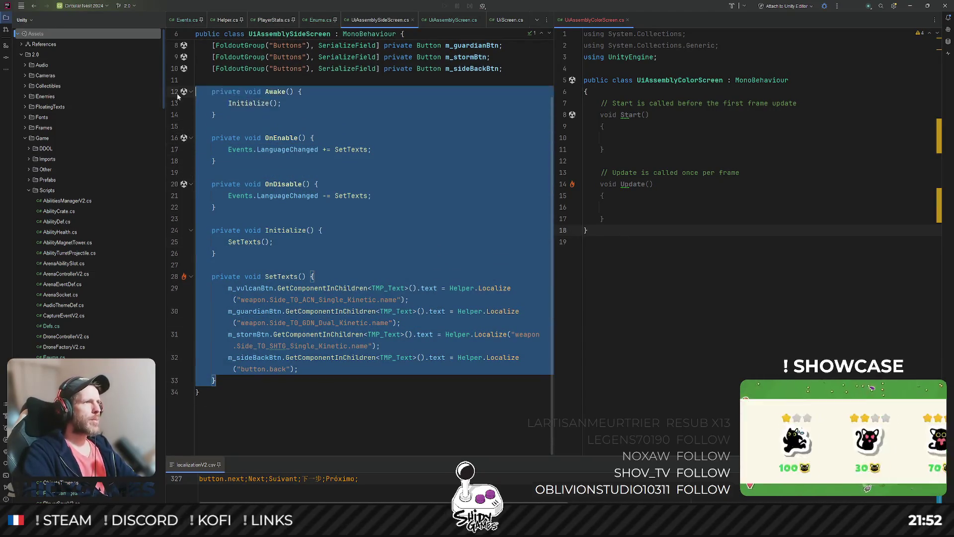
mouse_move(615, 221)
mouse_down()
mouse_move(592, 91)
mouse_move(576, 92)
mouse_move(584, 102)
mouse_up()
key(ctrl+v)
scroll(756, 150, down, 1)
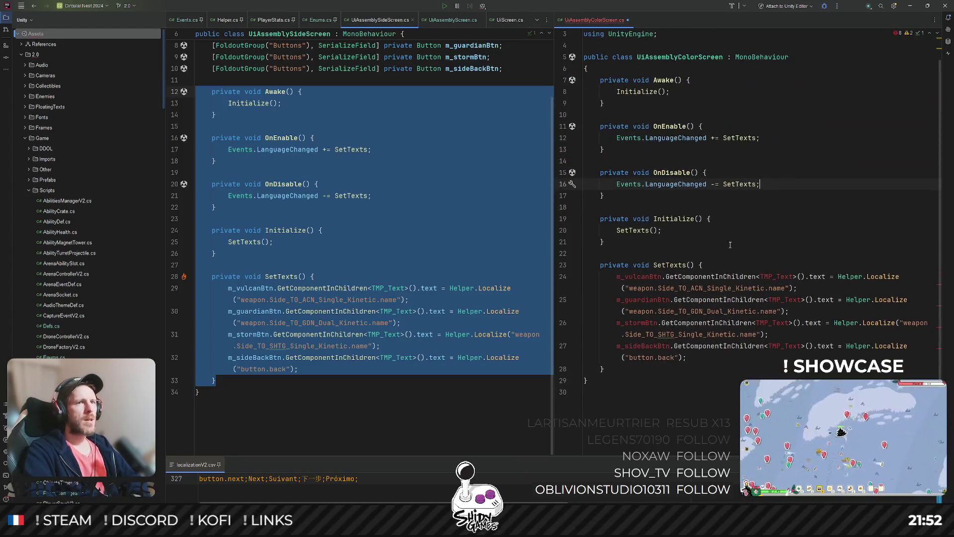
click(779, 276)
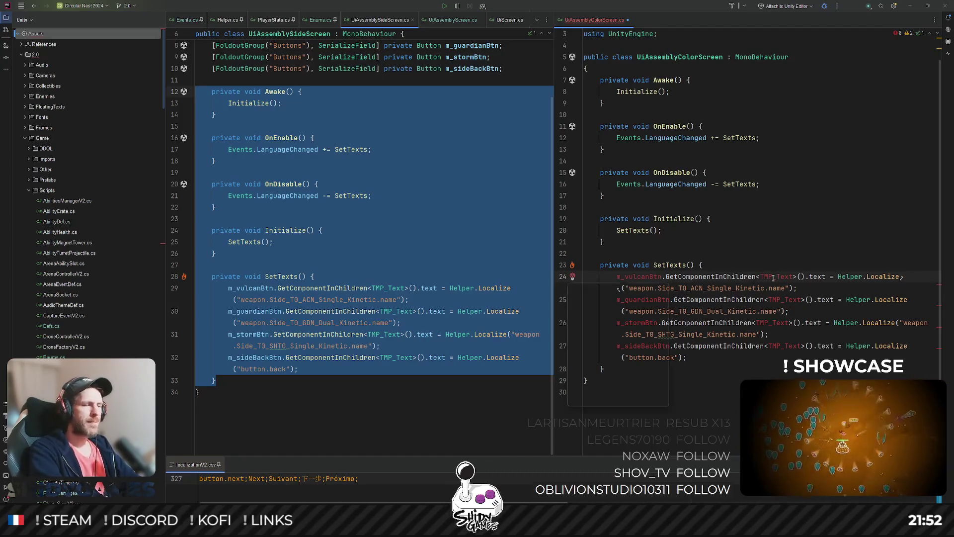
key(alt+Return)
Paste the four FoldoutGroup button fields into the class and remove the unused System.Collections usings
scroll(748, 258, up, 2)
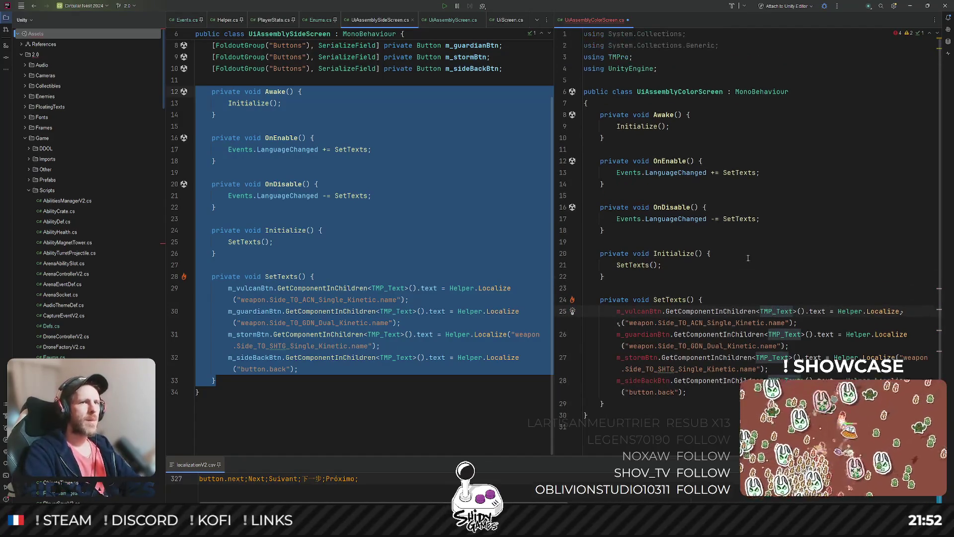
click(390, 117)
scroll(490, 141, up, 2)
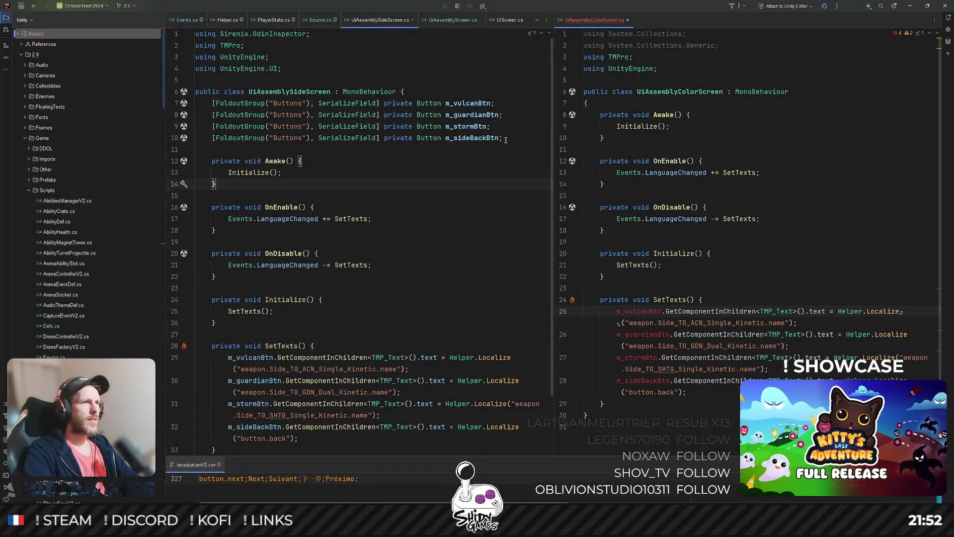
drag(506, 141, 196, 101)
key(ctrl+c)
click(633, 92)
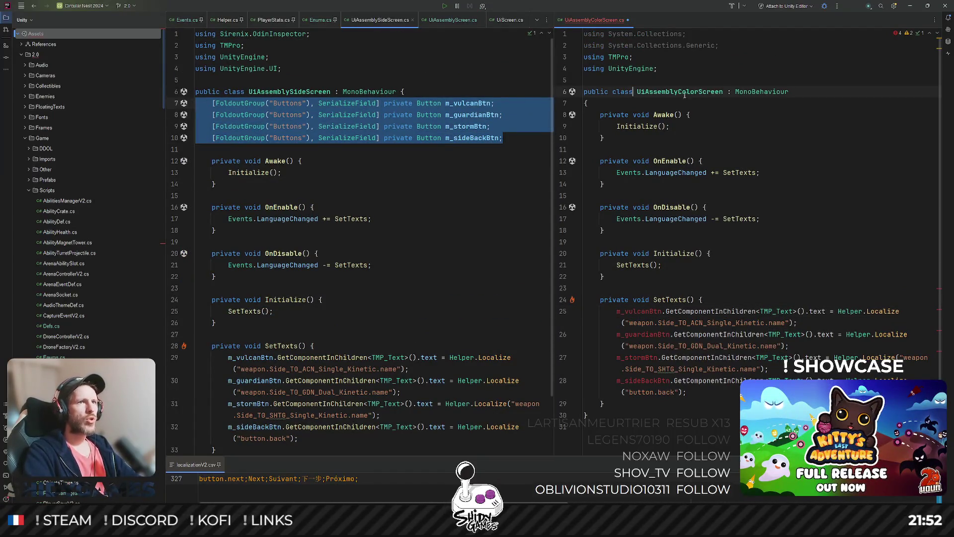
key(Down)
key(ctrl+v)
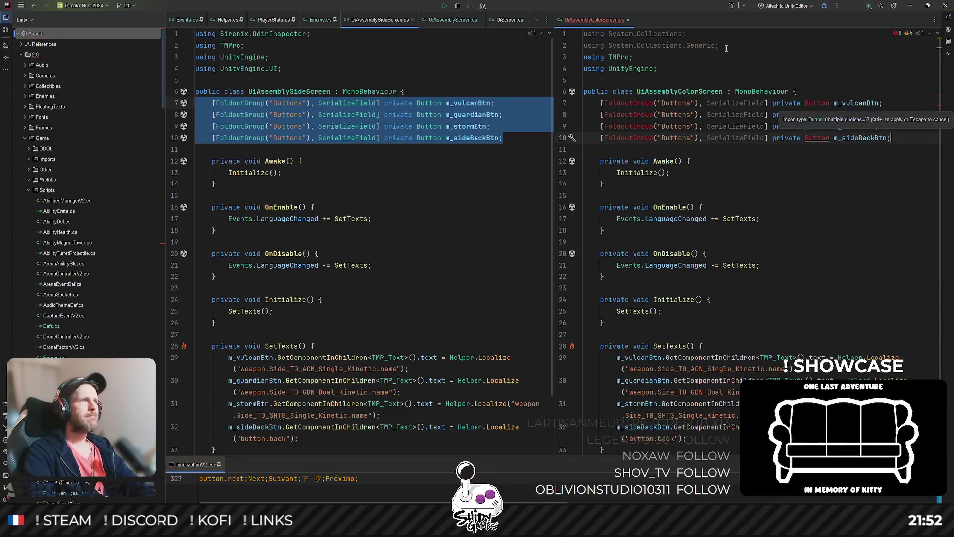
drag(728, 47, 582, 33)
key(BackSpace)
Import the Sirenix namespace for FoldoutGroup and UnityEngine.UI for Button
click(626, 80)
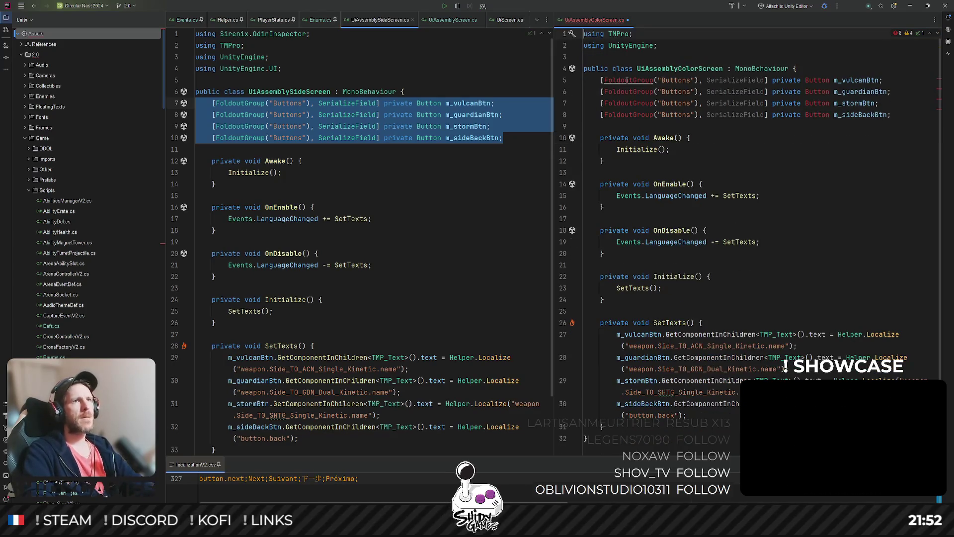
key(alt+Return)
key(Return)
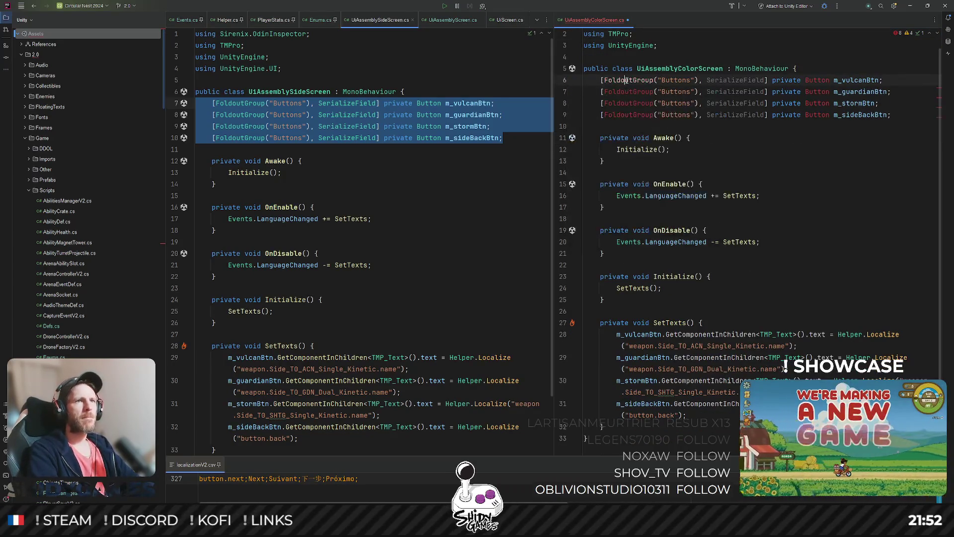
click(813, 80)
key(alt+Return)
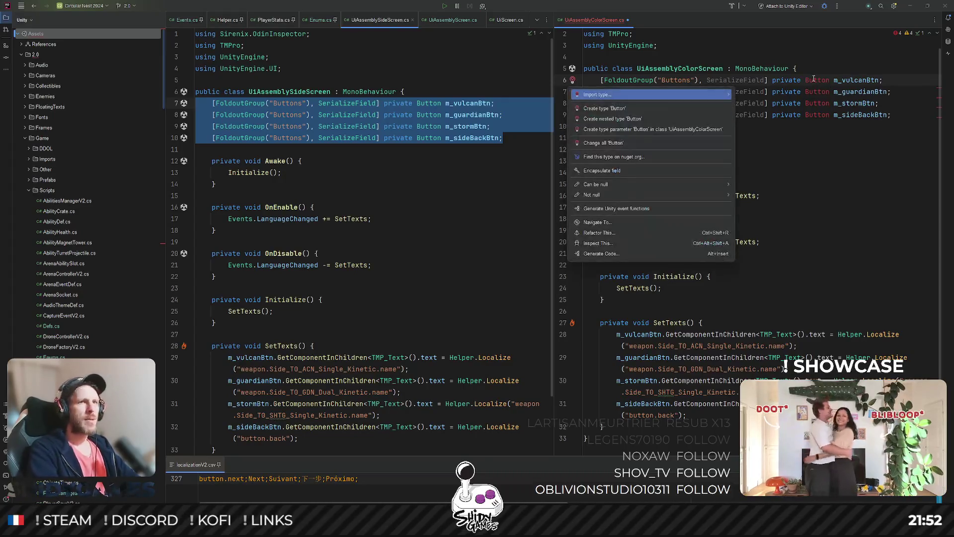
key(Down)
key(Up)
key(Right)
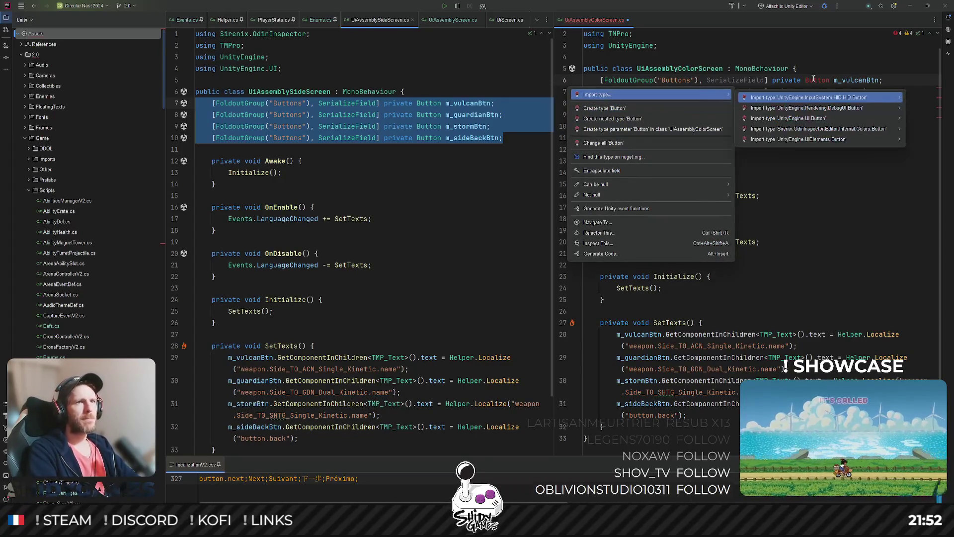
key(Down)
key(Down)
key(Return)
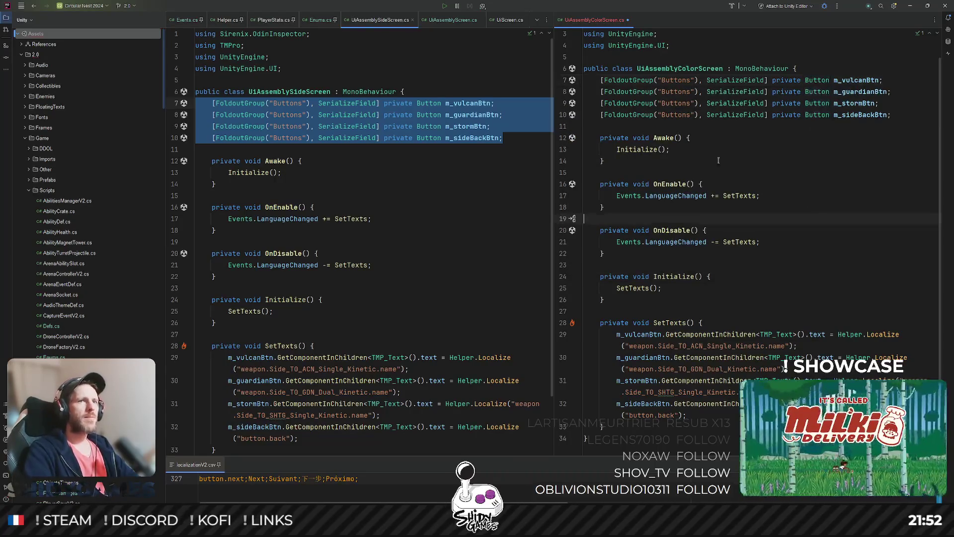
Rename the m_sideBackBtn field to m_colorBackBtn throughout the file
mouse_move(594, 19)
mouse_down()
mouse_move(409, 179)
mouse_move(411, 170)
mouse_up()
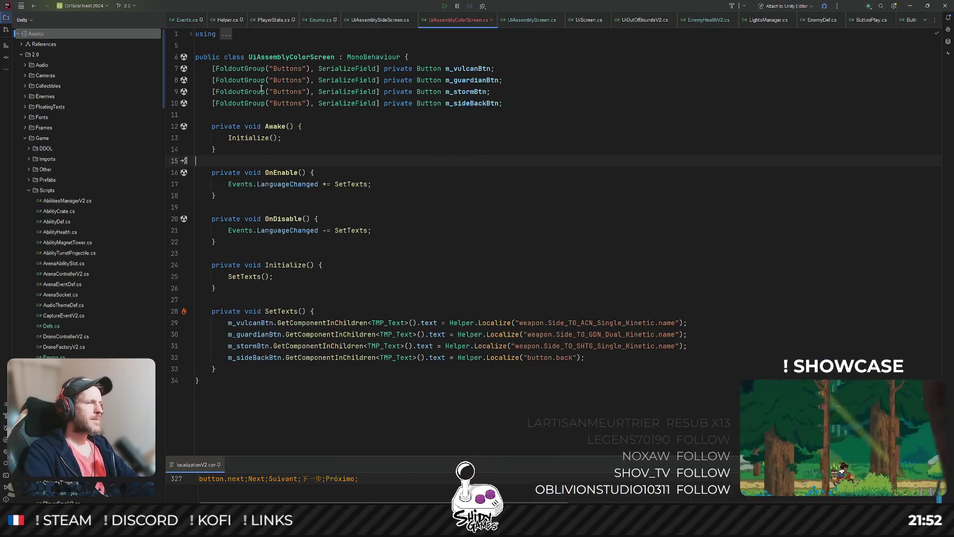
key(ctrl+shift+Left)
key(ctrl+shift+Left)
key(ctrl+shift+Left)
click(471, 103)
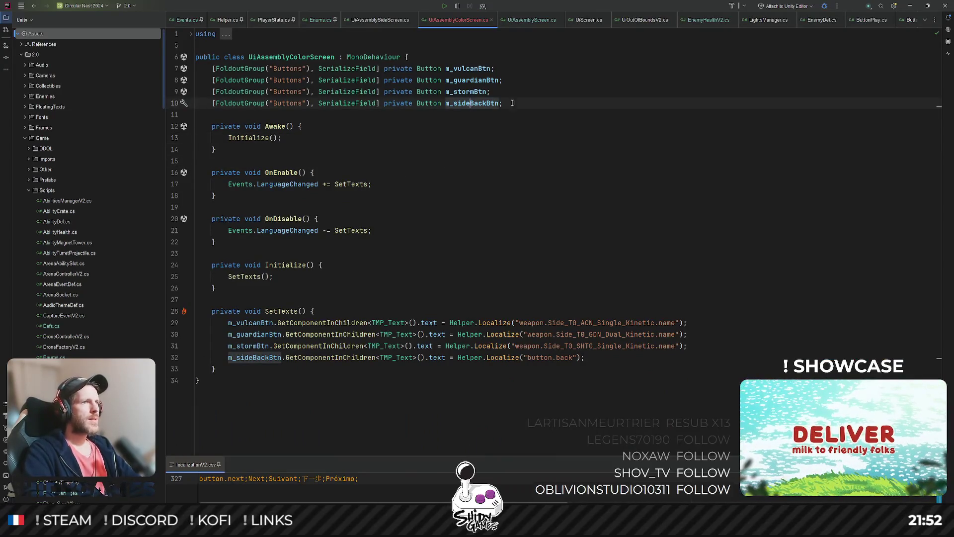
key(BackSpace)
key(BackSpace)
key(BackSpace)
text(color)
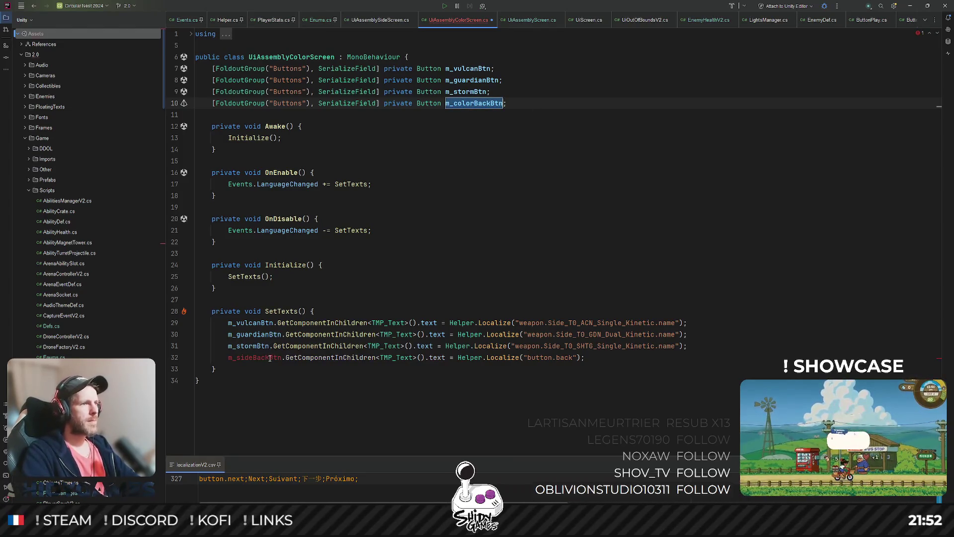
key(Down)
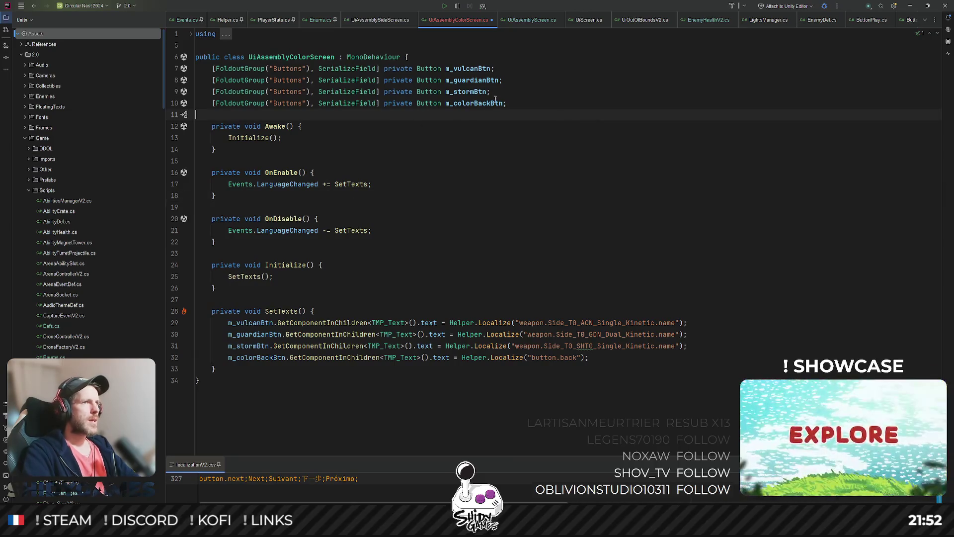
Delete the guardian and storm fields and their text lines, then begin retyping m_vulcanBtn
drag(492, 92, 196, 80)
key(BackSpace)
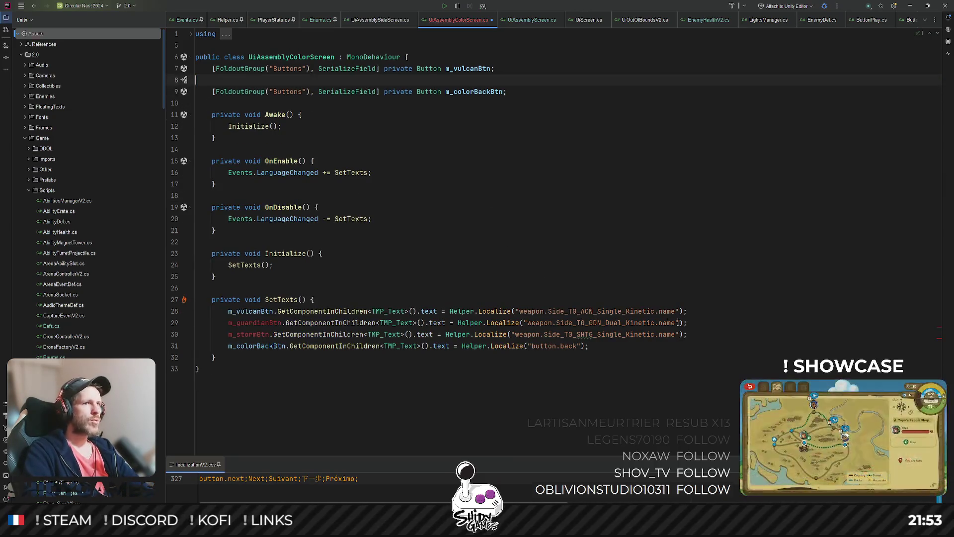
drag(692, 334, 195, 322)
key(BackSpace)
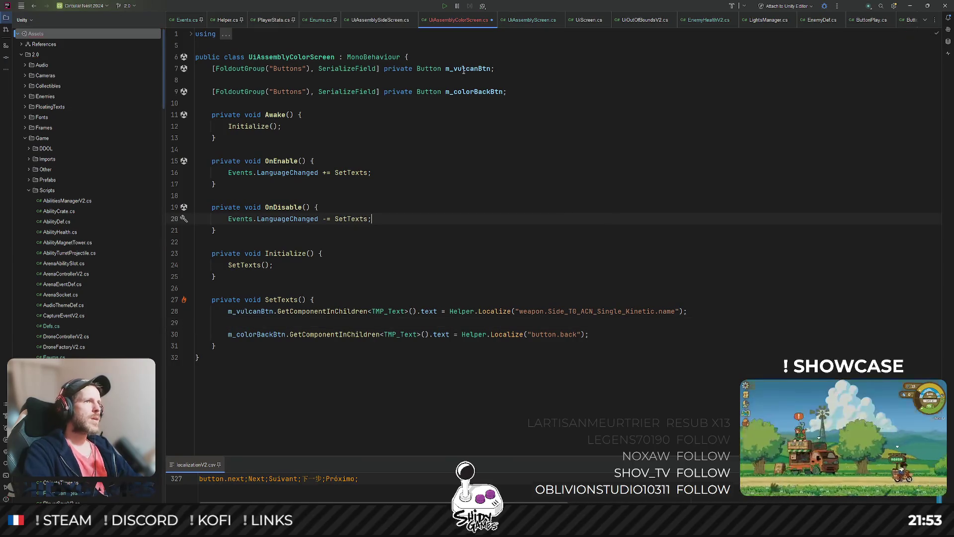
double_click(470, 69)
text(m_)
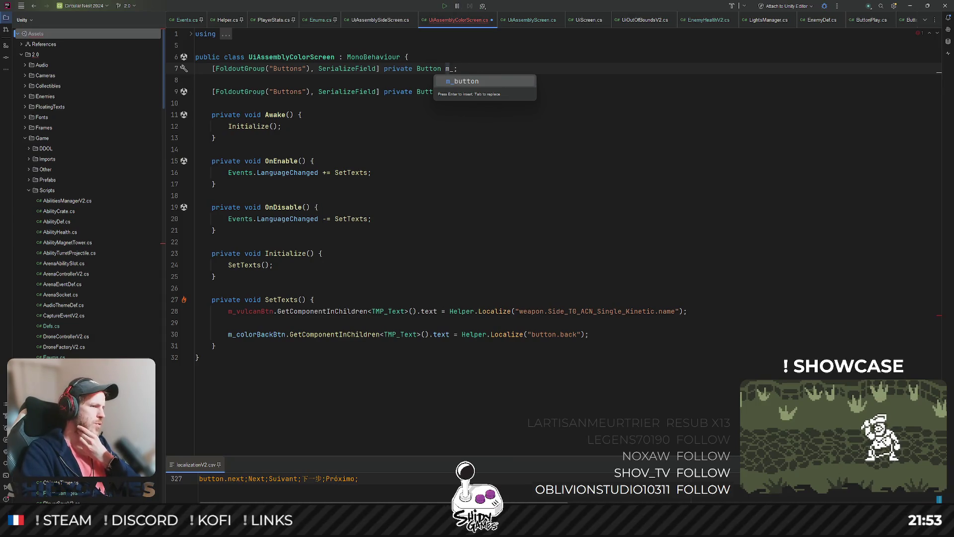
click(204, 527)
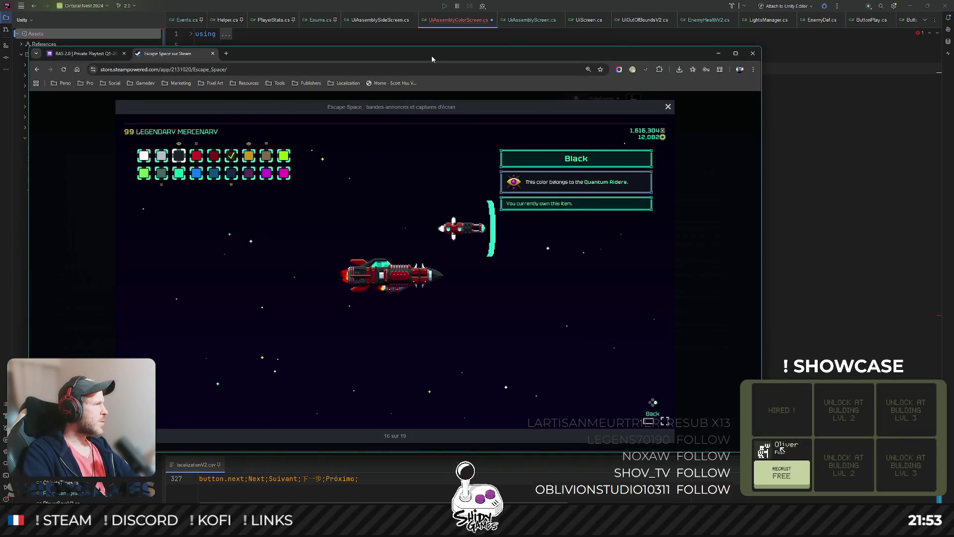
Leave the Escape Space screenshot and switch to the Game UI Database 'color select' results
key(alt+Tab)
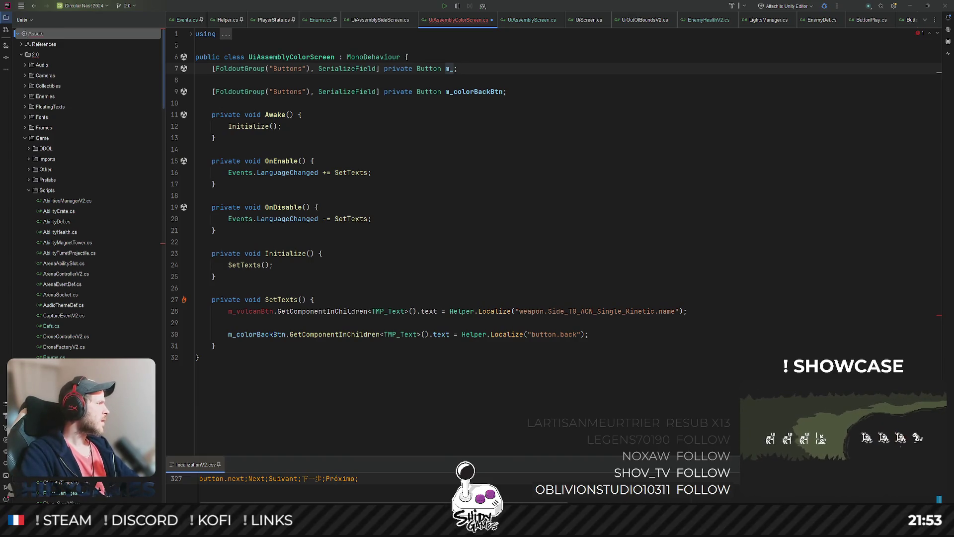
key(alt+Tab)
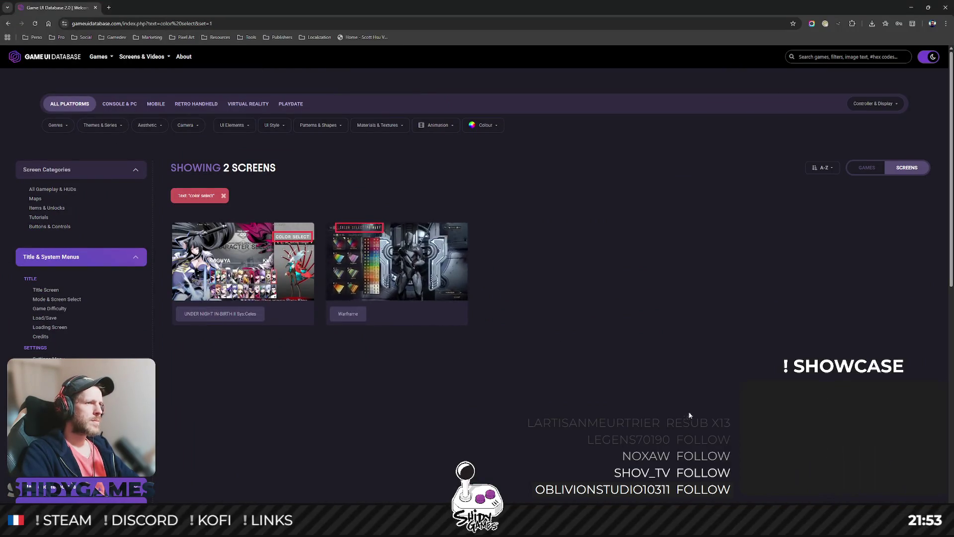
View the Warframe color select screenshot full size for reference, then return to Rider
click(428, 261)
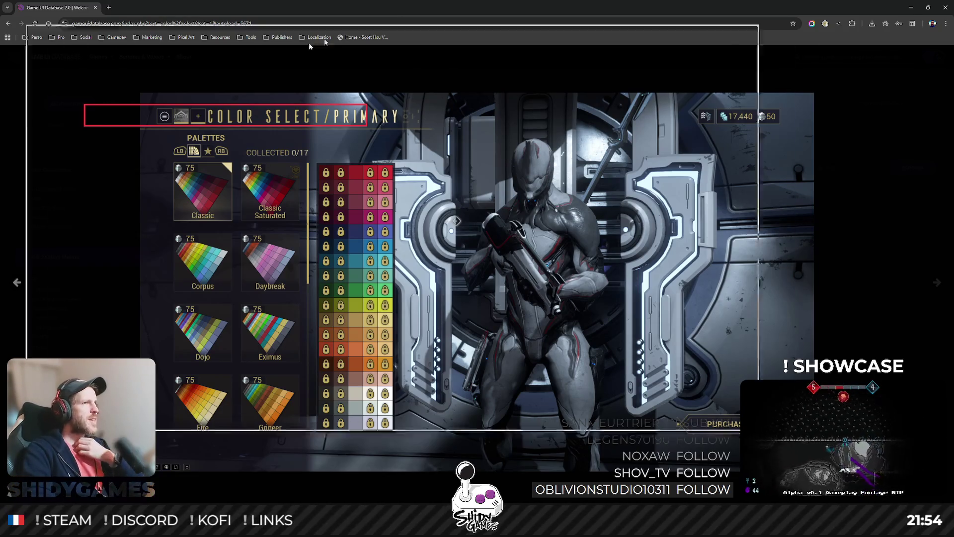
key(alt+Tab)
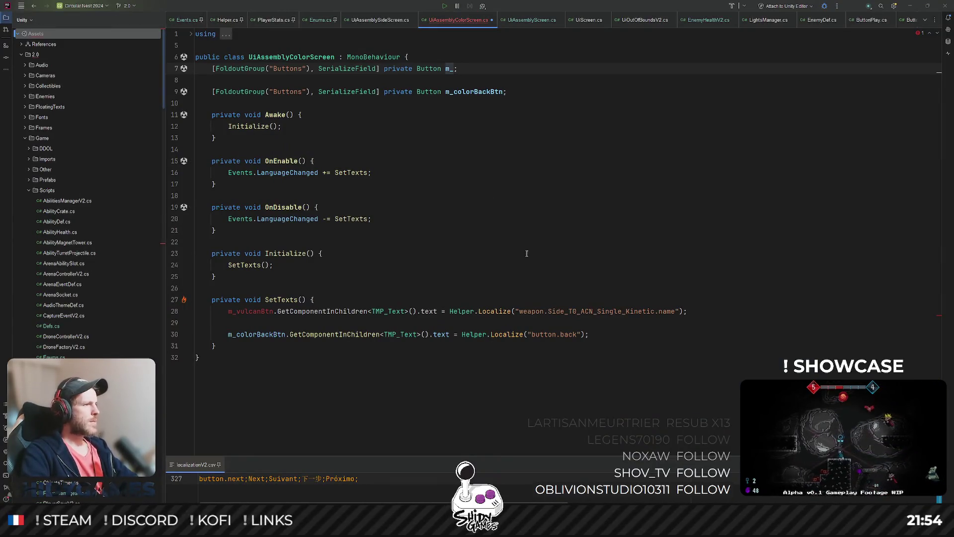
Finish renaming the first button field to m_redColorBtn
click(493, 196)
click(472, 93)
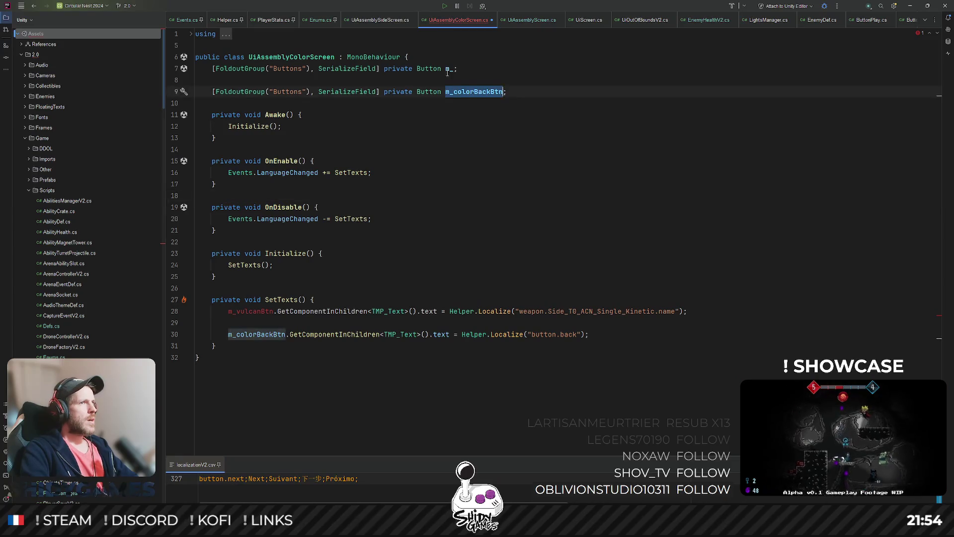
click(453, 69)
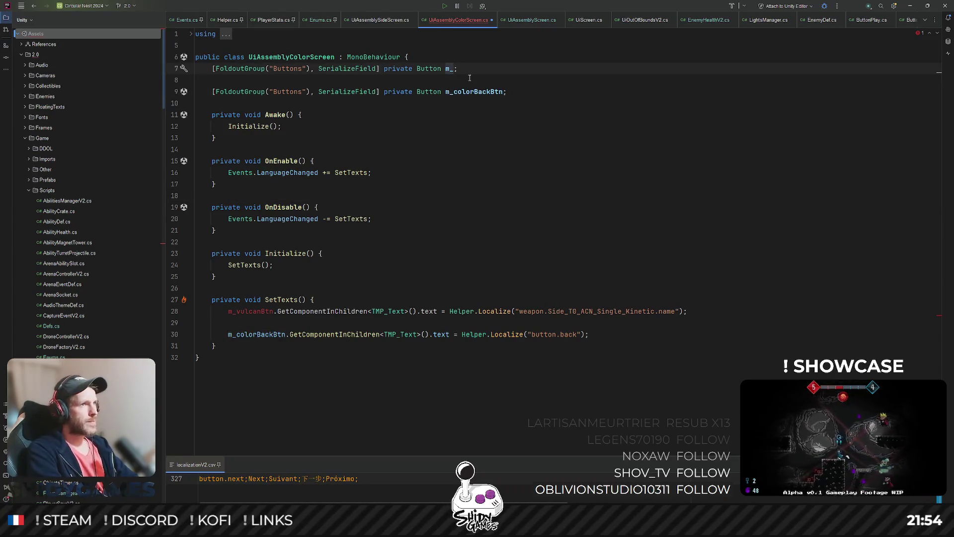
text(red)
text(ColorBtn,)
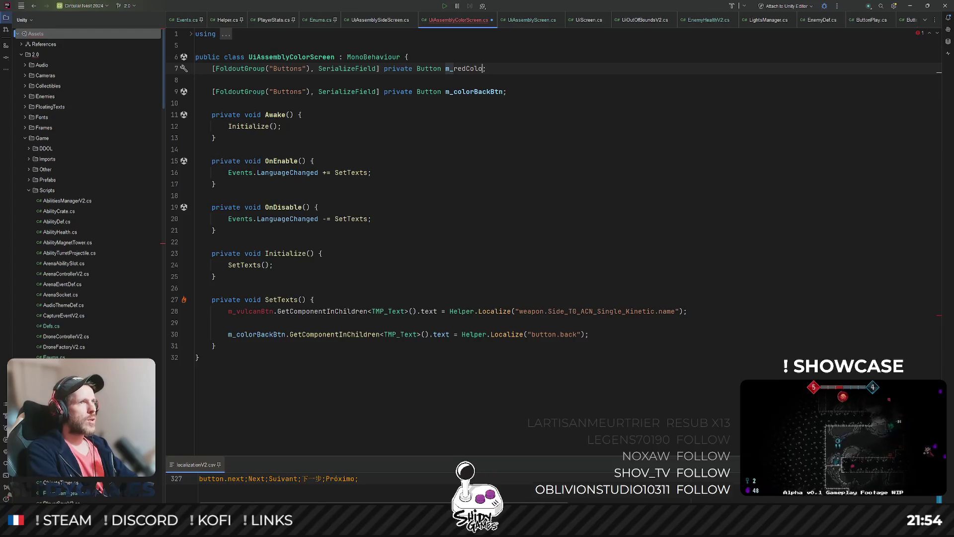
key(BackSpace)
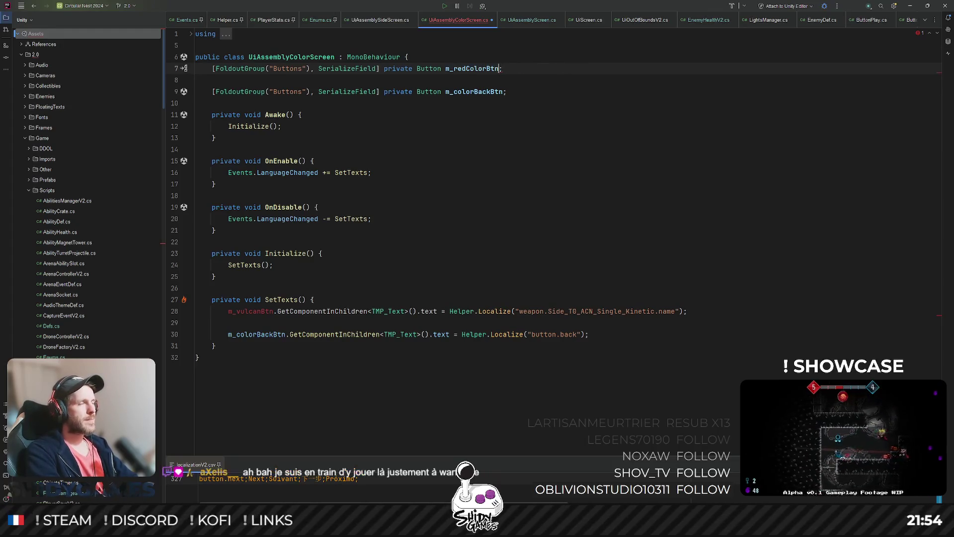
Duplicate it into pink, blue, green and yellow colour button fields
key(ctrl+d)
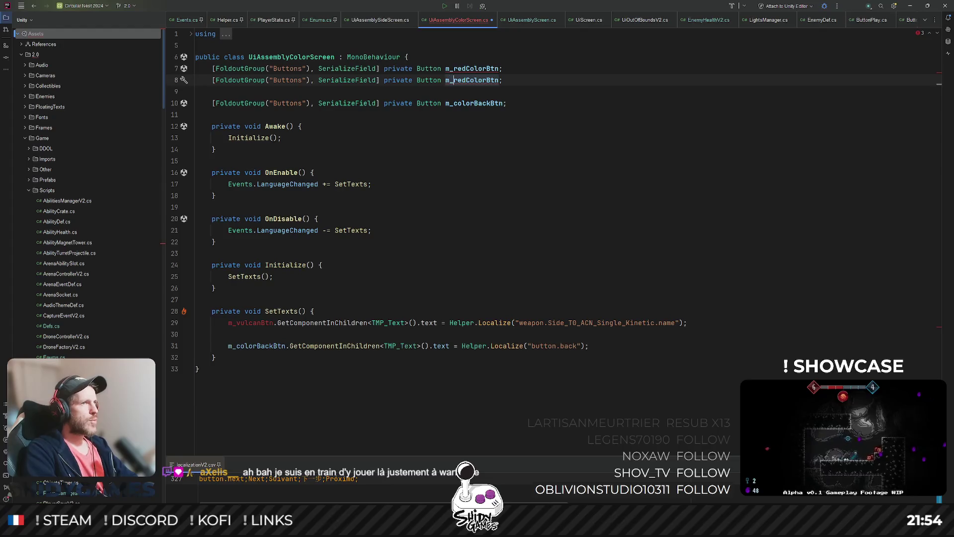
key(Delete)
key(Delete)
key(Delete)
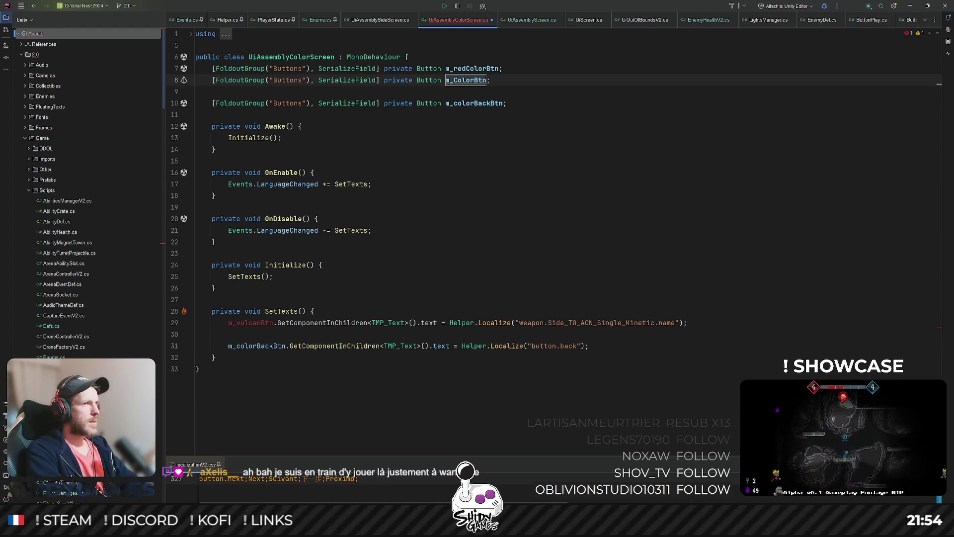
text(pink)
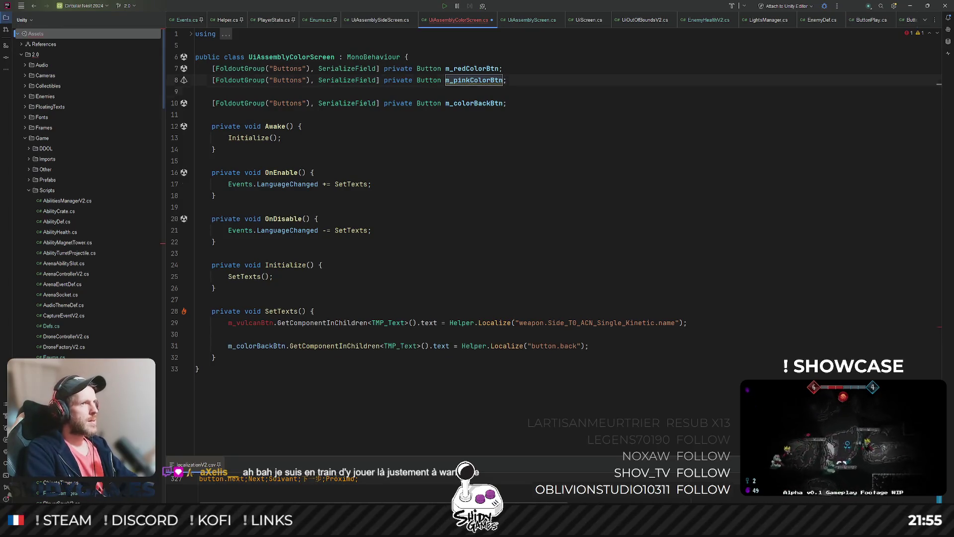
key(ctrl+d)
key(BackSpace)
key(BackSpace)
key(BackSpace)
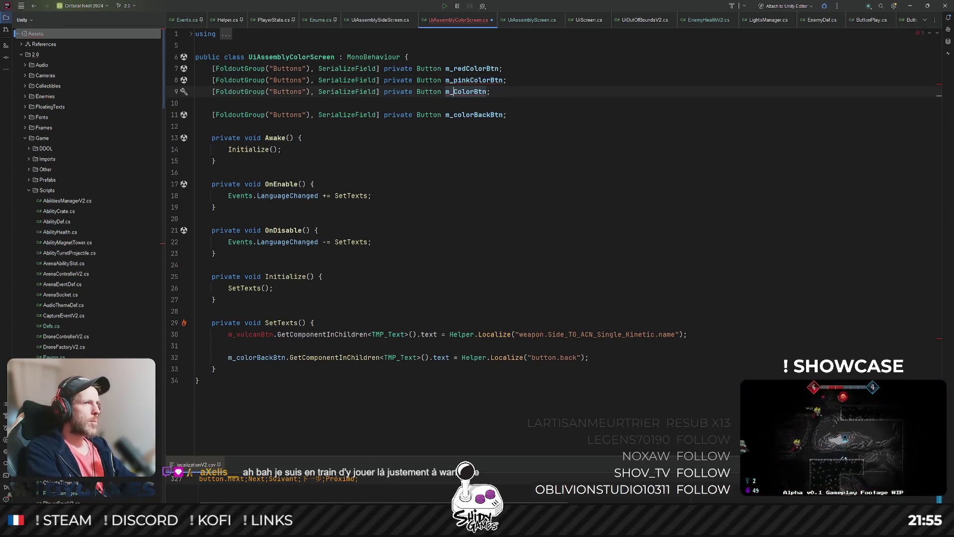
text(bl)
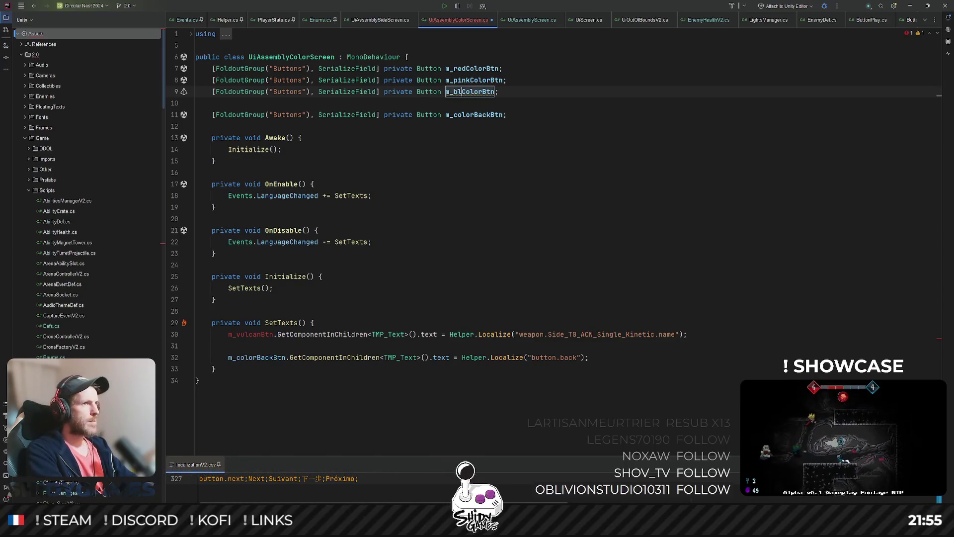
text(ue)
key(Return)
key(ctrl+d)
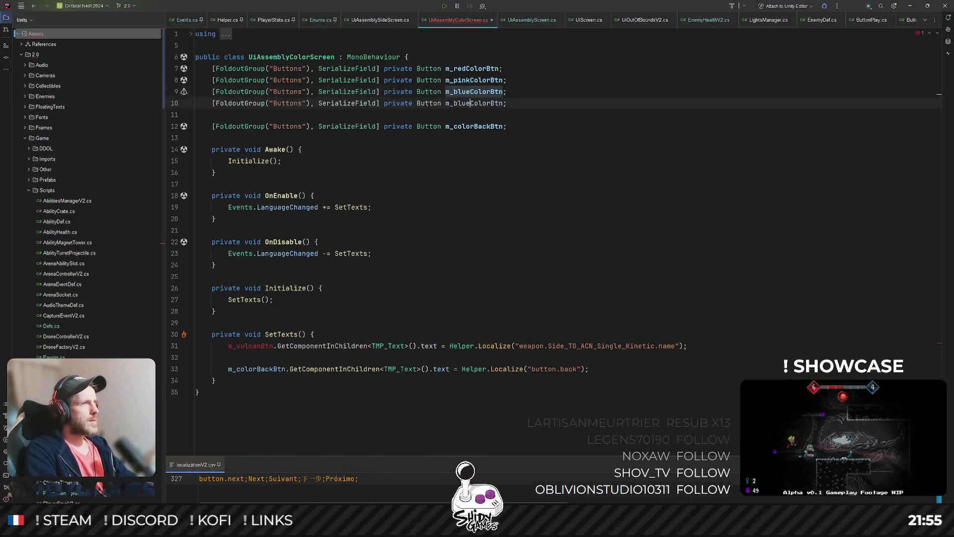
key(BackSpace)
key(BackSpace)
key(BackSpace)
text(b)
key(BackSpace)
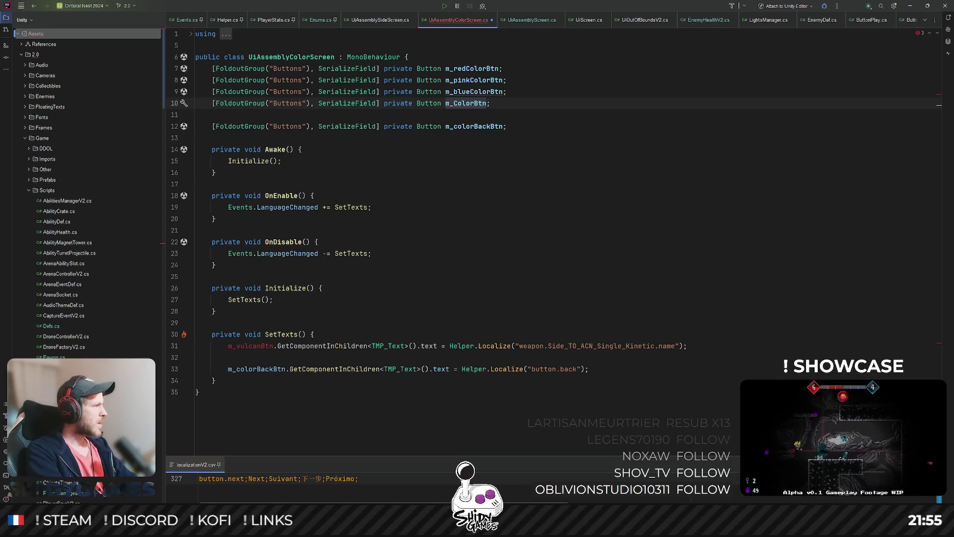
text(green)
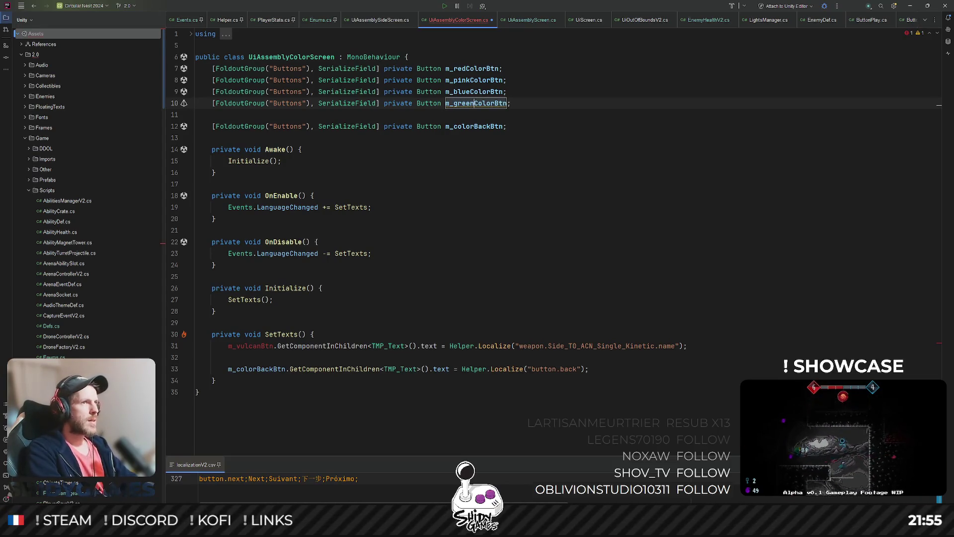
key(Return)
key(ctrl+d)
key(BackSpace)
key(BackSpace)
key(BackSpace)
key(BackSpace)
key(BackSpace)
text(yellowColorBtn;)
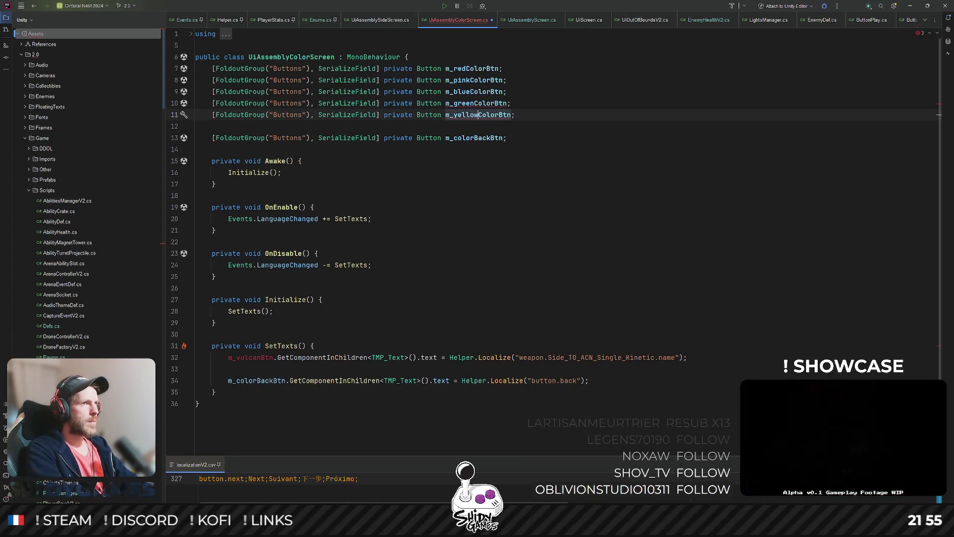
key(Return)
Add white and black colour button fields and remove the blank line before m_colorBackBtn
key(ctrl+d)
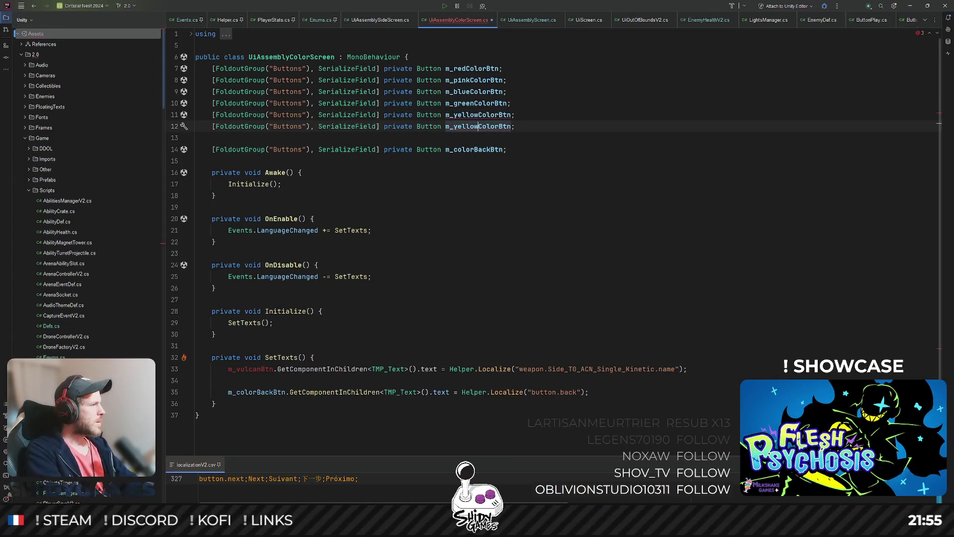
key(BackSpace)
key(BackSpace)
key(BackSpace)
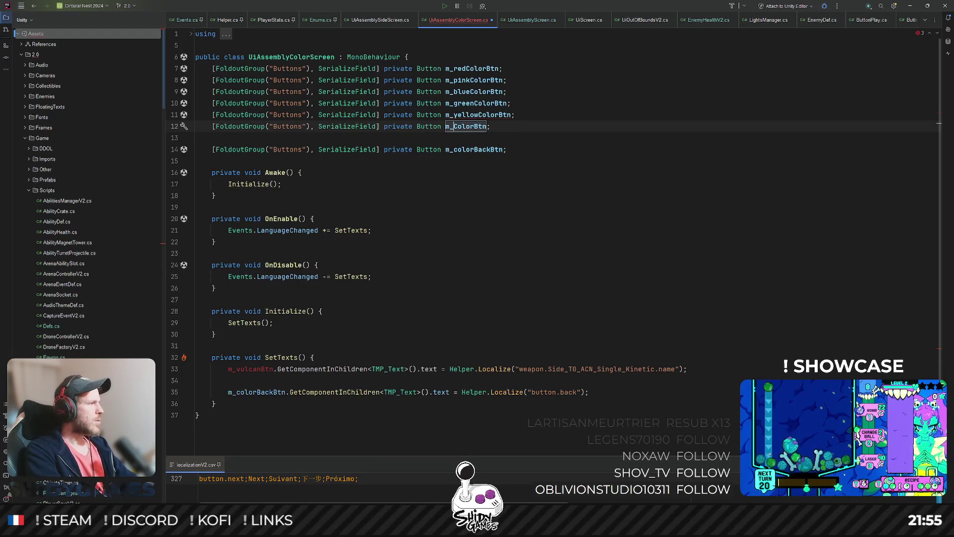
text(white)
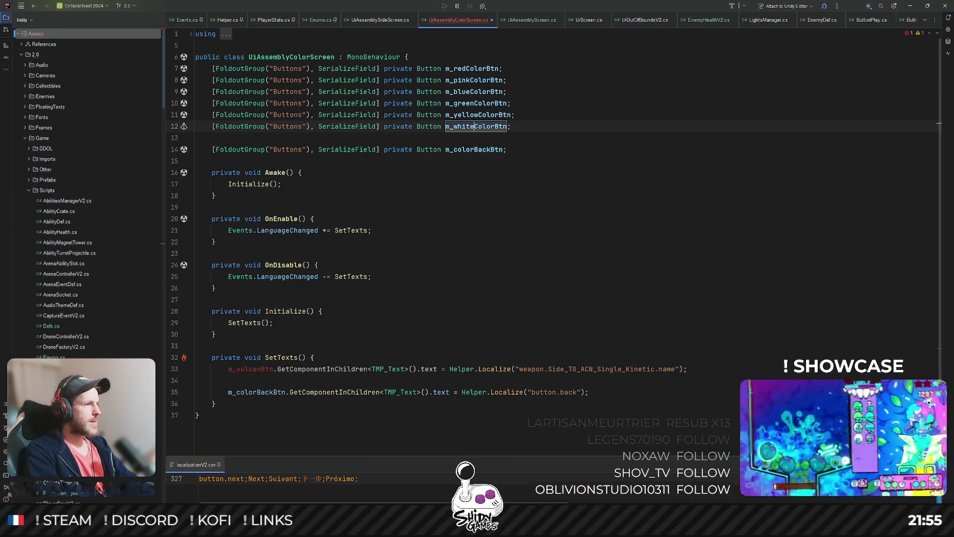
key(ctrl+d)
key(BackSpace)
key(BackSpace)
key(BackSpace)
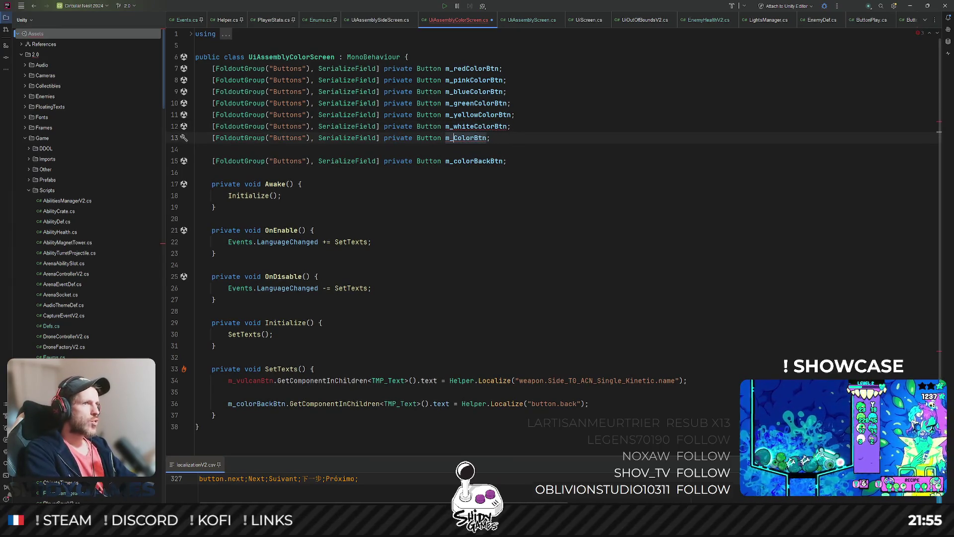
text(red)
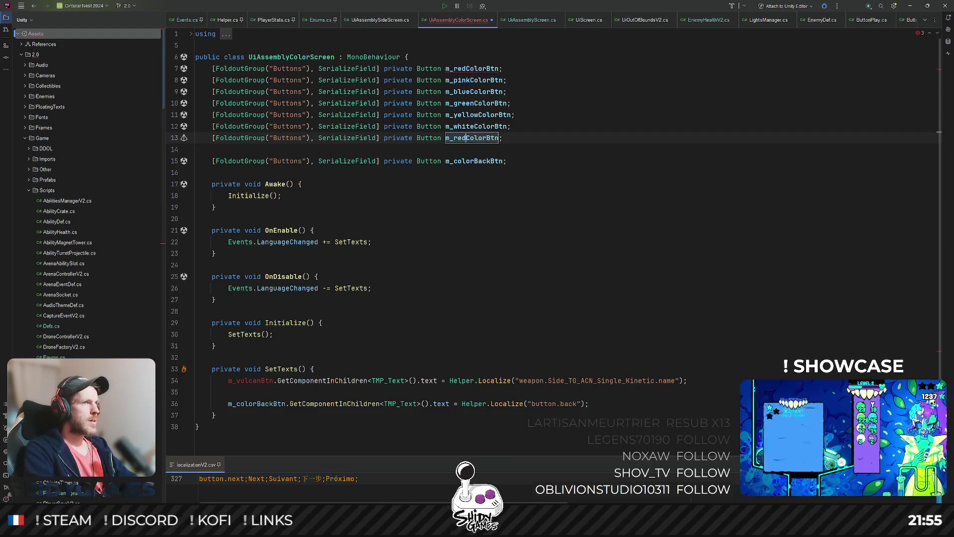
key(BackSpace)
key(BackSpace)
key(BackSpace)
text(black)
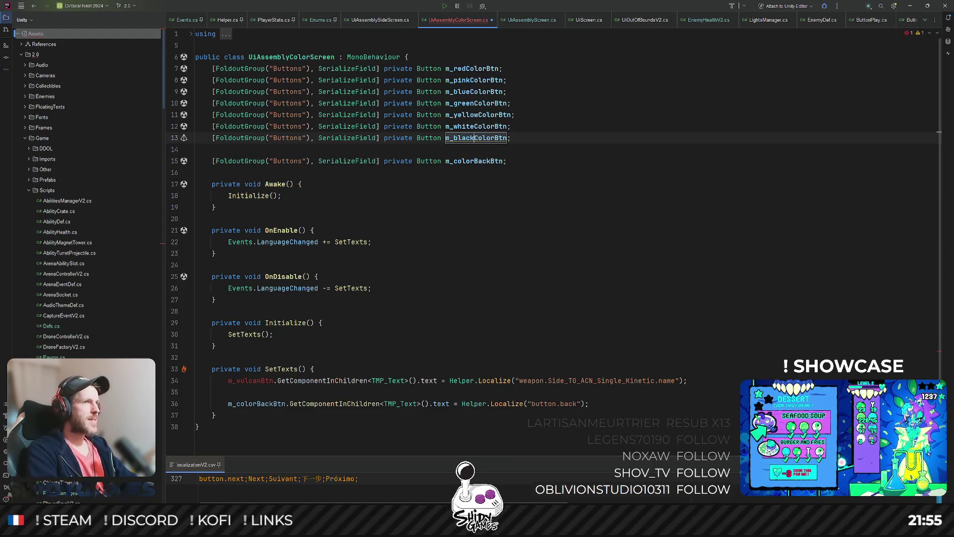
key(Down)
key(BackSpace)
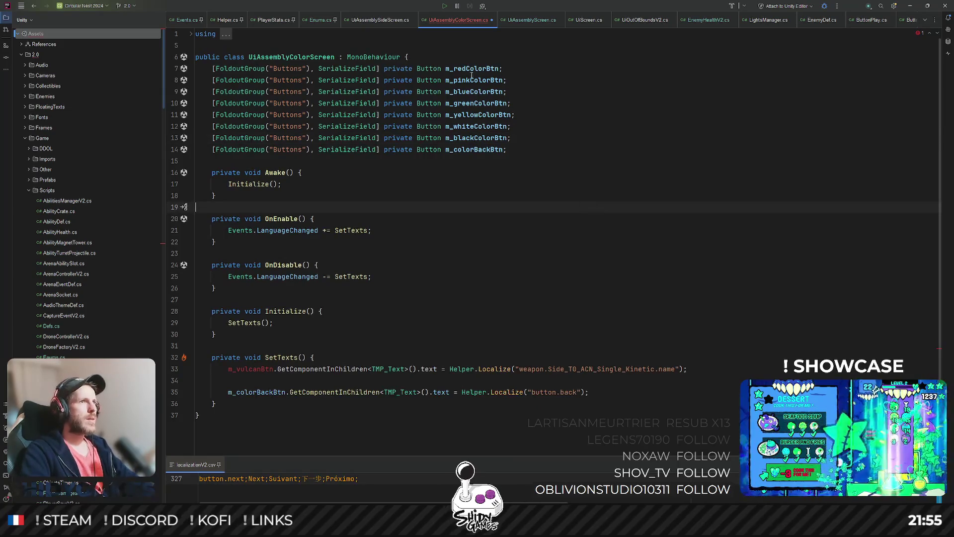
Replace m_vulcanBtn in SetTexts with m_redColorBtn
double_click(472, 69)
key(ctrl+c)
double_click(249, 369)
key(ctrl+v)
key(Down)
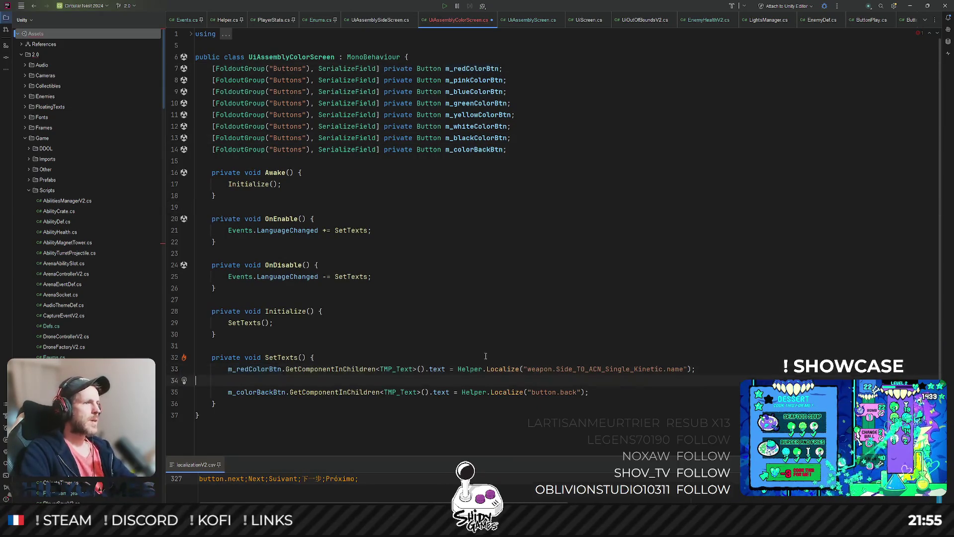
Remove the blank SetTexts line and change the red button's localization key to 'color.red.name'
key(BackSpace)
click(625, 300)
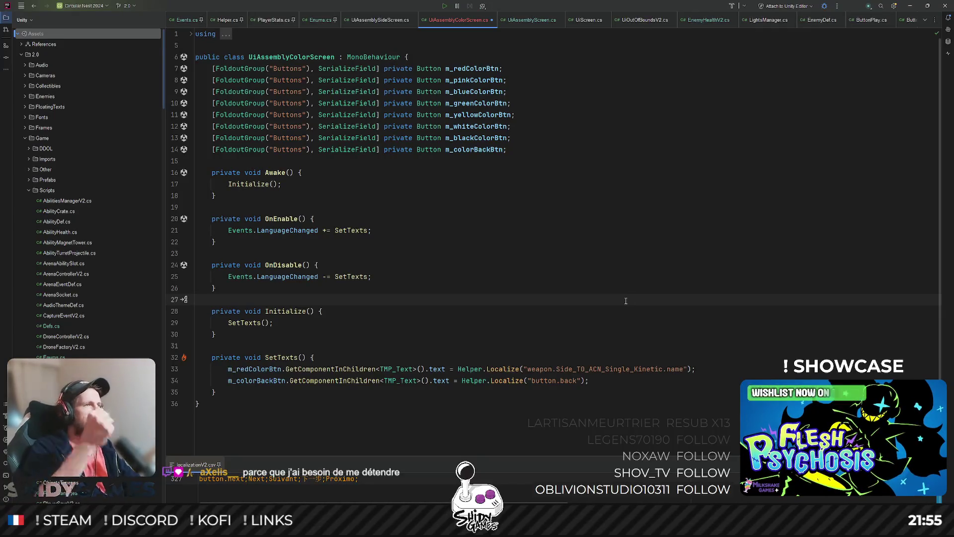
click(607, 275)
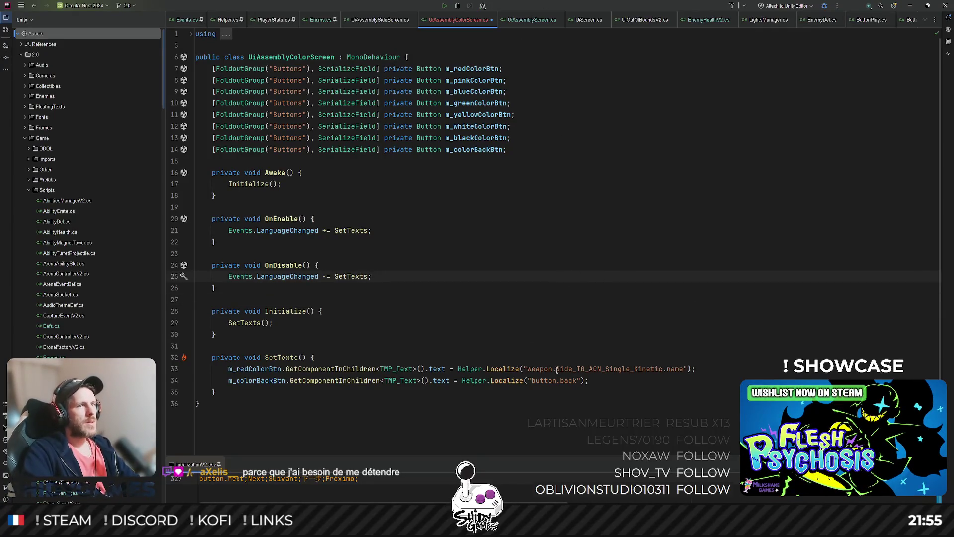
drag(556, 369, 664, 370)
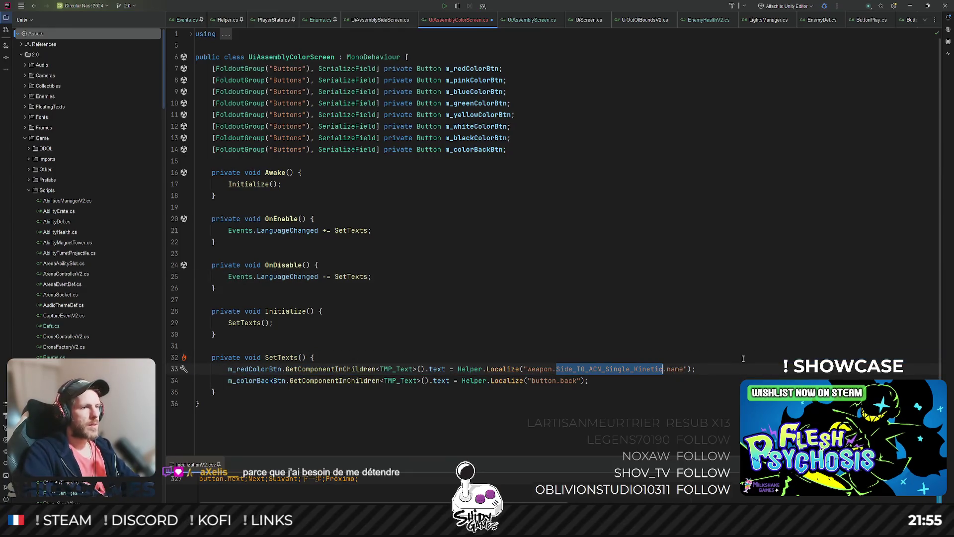
shift+click(661, 360)
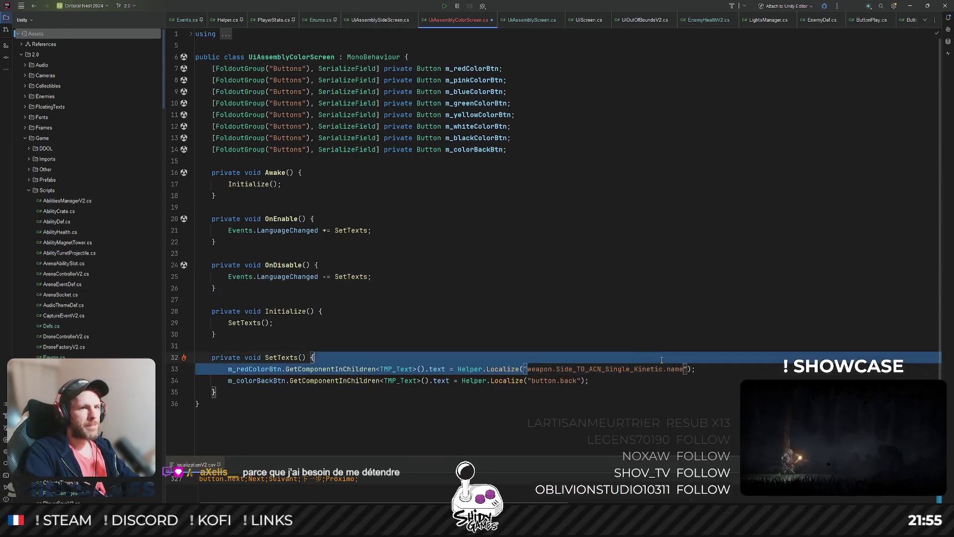
click(661, 369)
key(ctrl+w)
key(ctrl+w)
text(color)
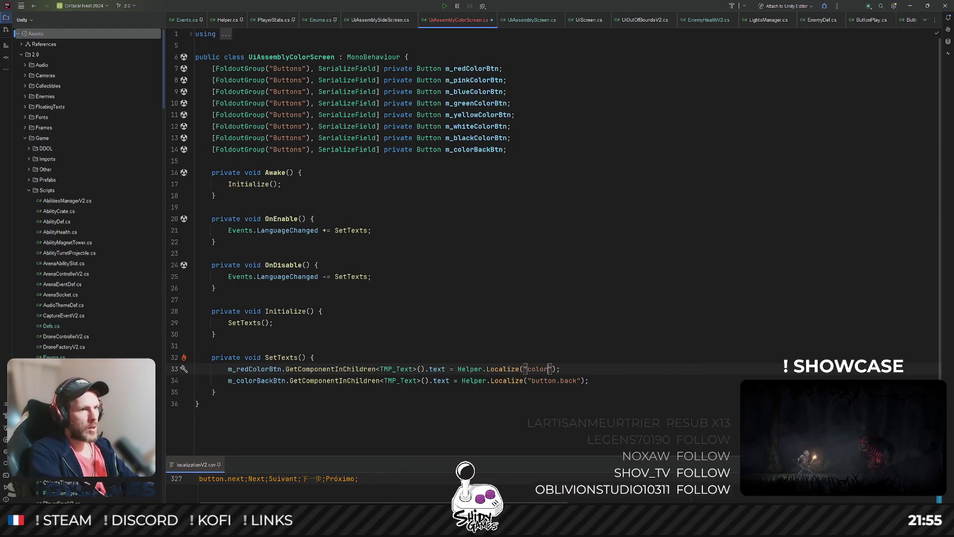
text(.)
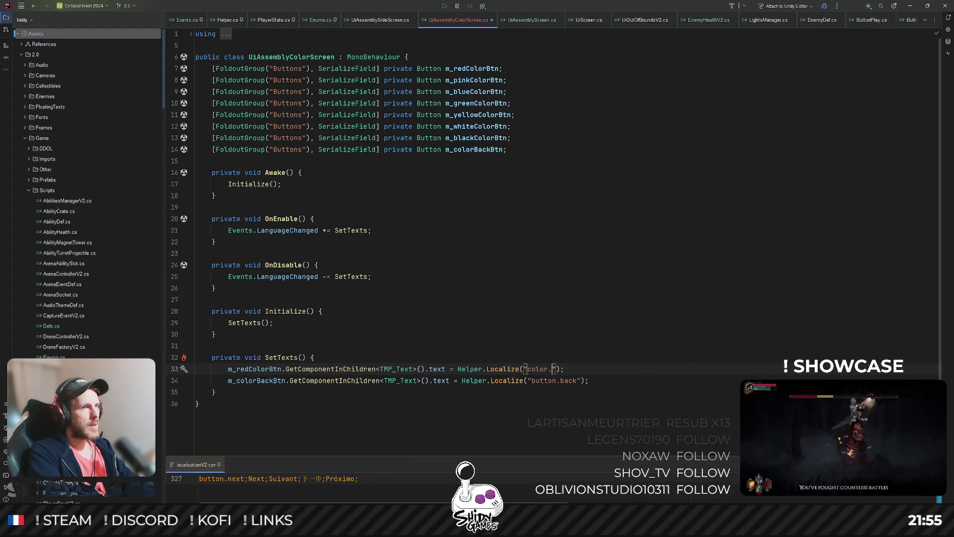
text(red)
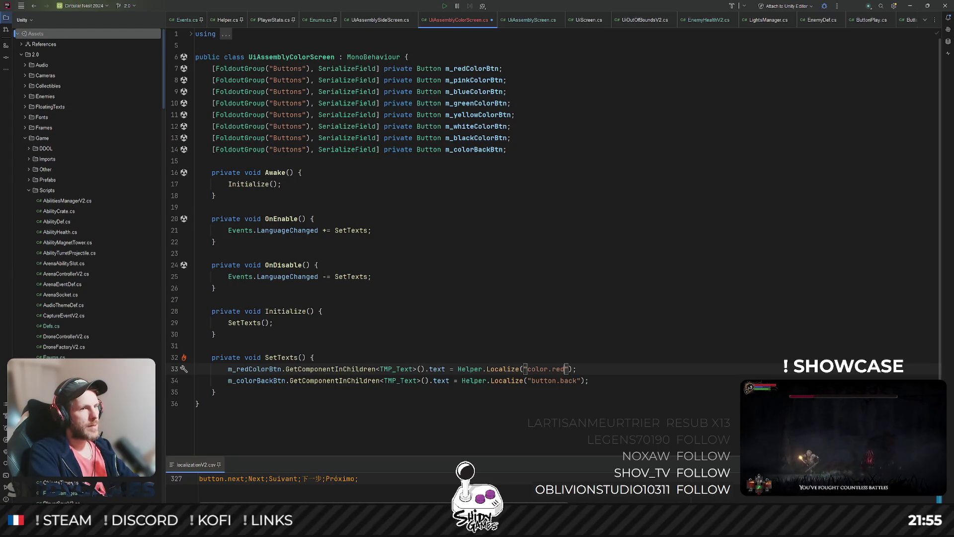
text(.name)
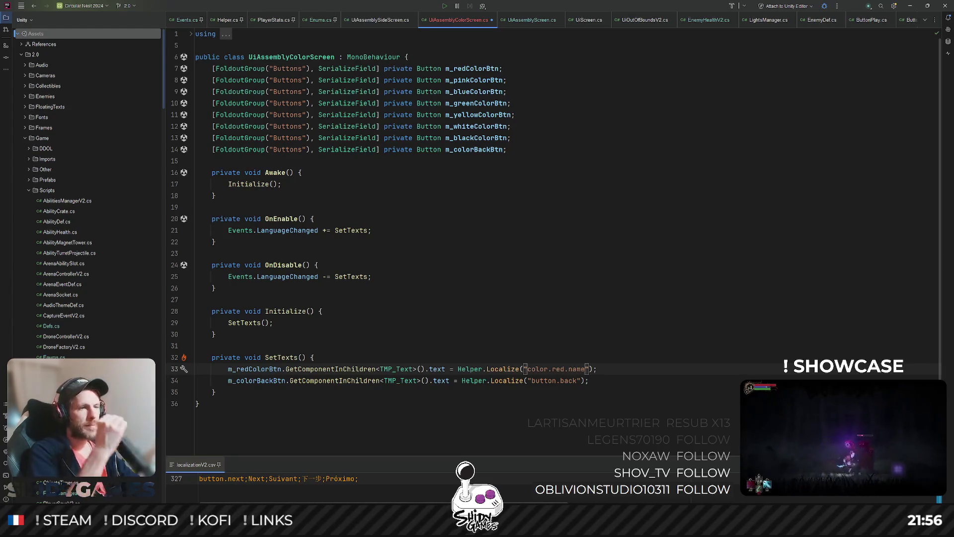
click(469, 68)
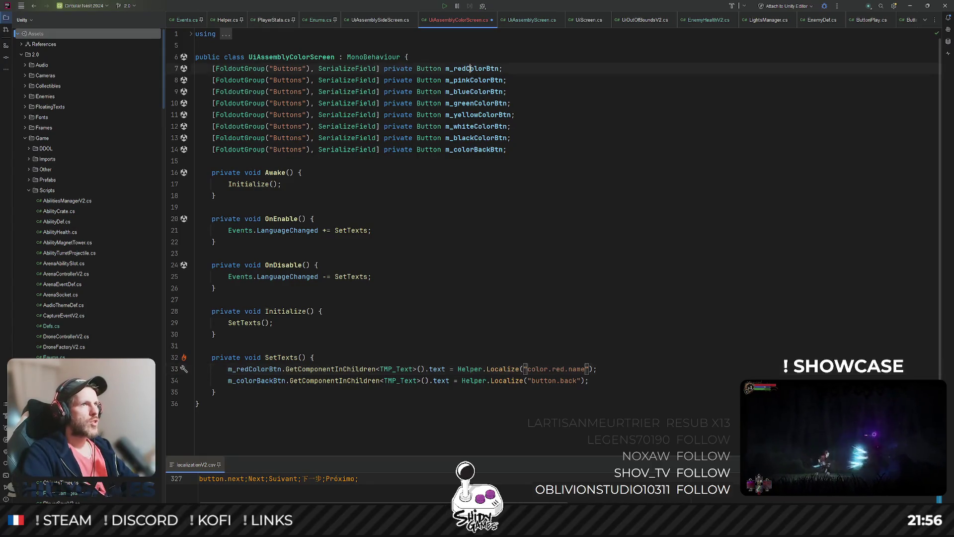
key(Down)
key(Down)
key(Down)
key(Down)
key(Down)
key(Down)
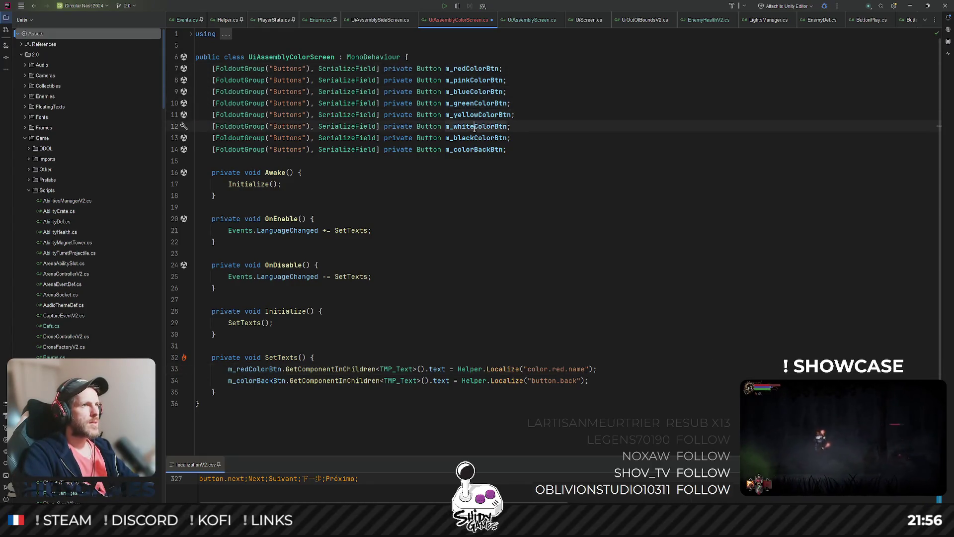
Duplicate the m_redColorBtn field declaration and rename the copy m_goldColorBtn
click(487, 64)
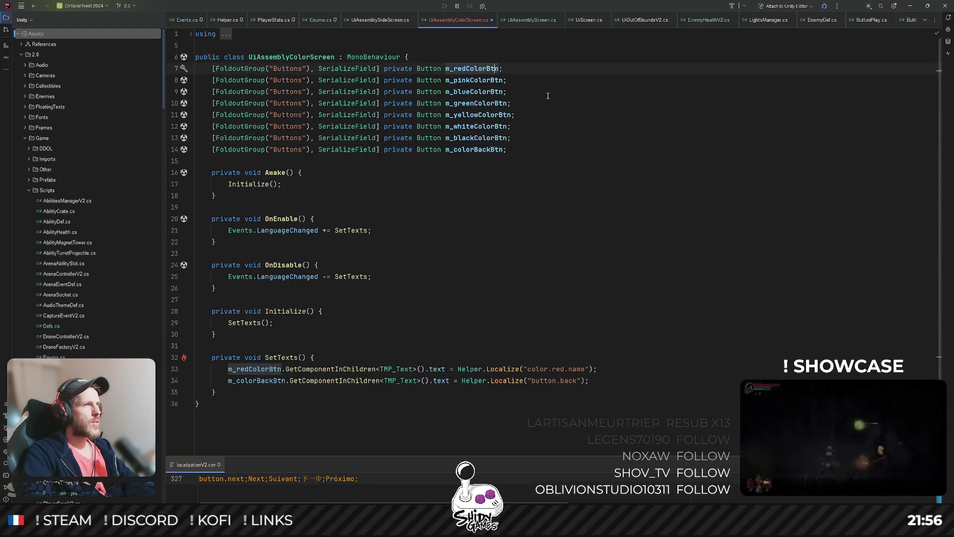
key(ctrl+d)
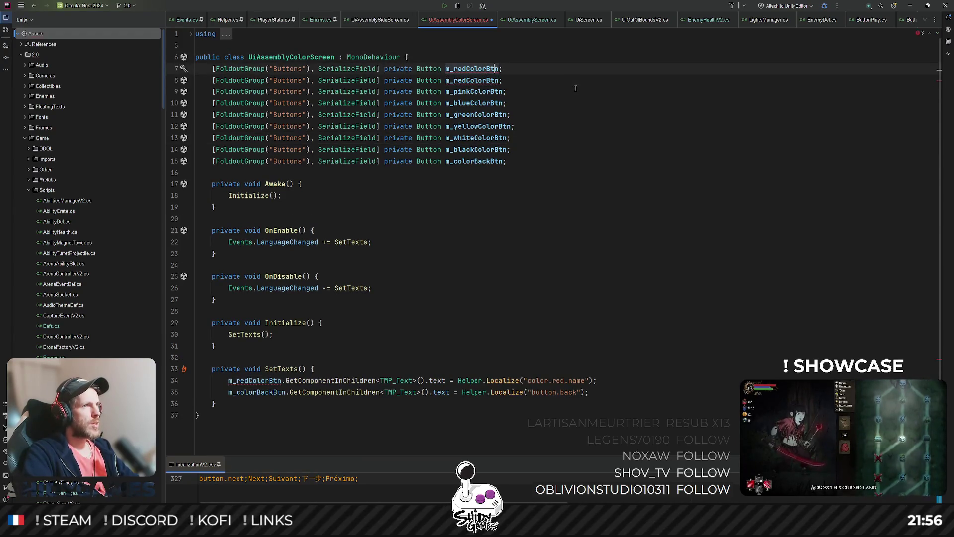
key(Delete)
key(Delete)
key(Delete)
text(_gold)
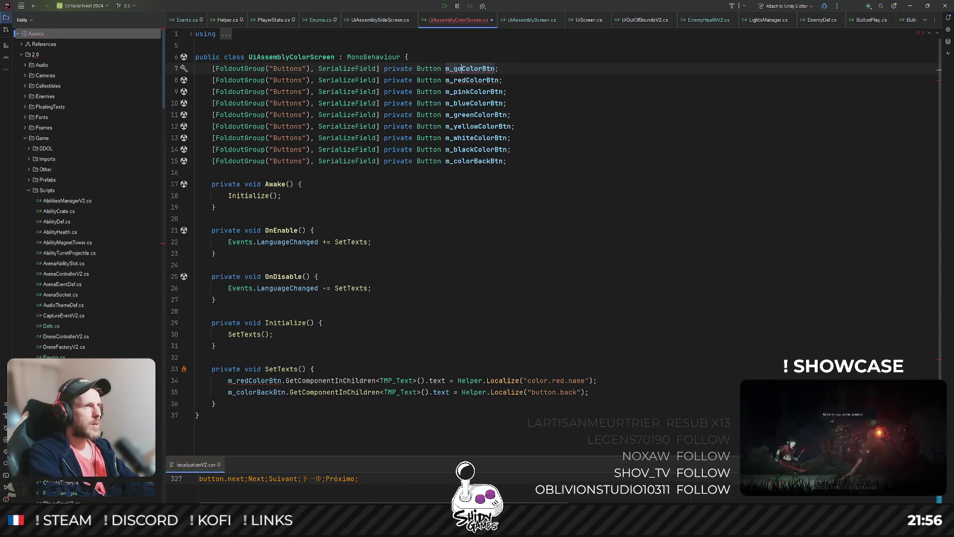
click(506, 103)
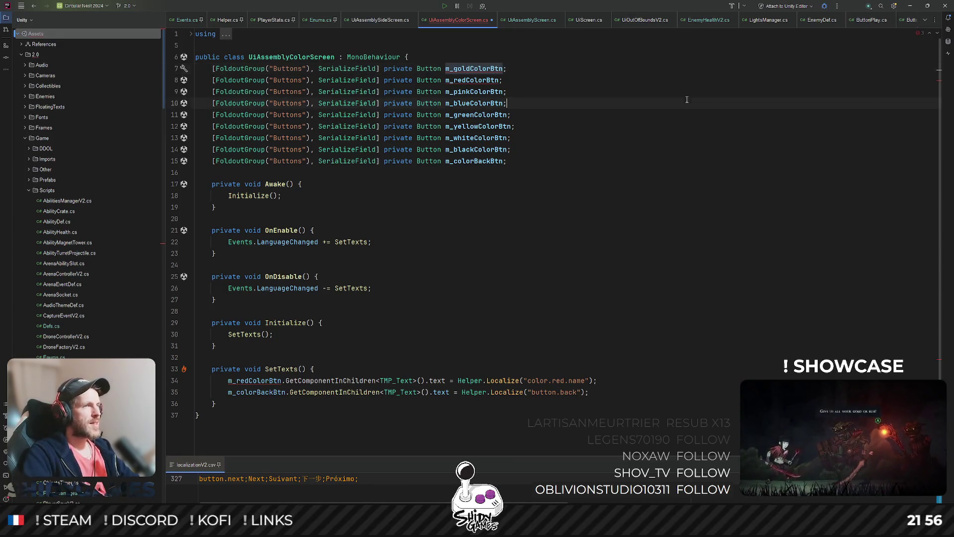
Add a SetTexts line localizing m_goldColorBtn with the color.gold.name key
click(521, 380)
key(ctrl+d)
double_click(474, 68)
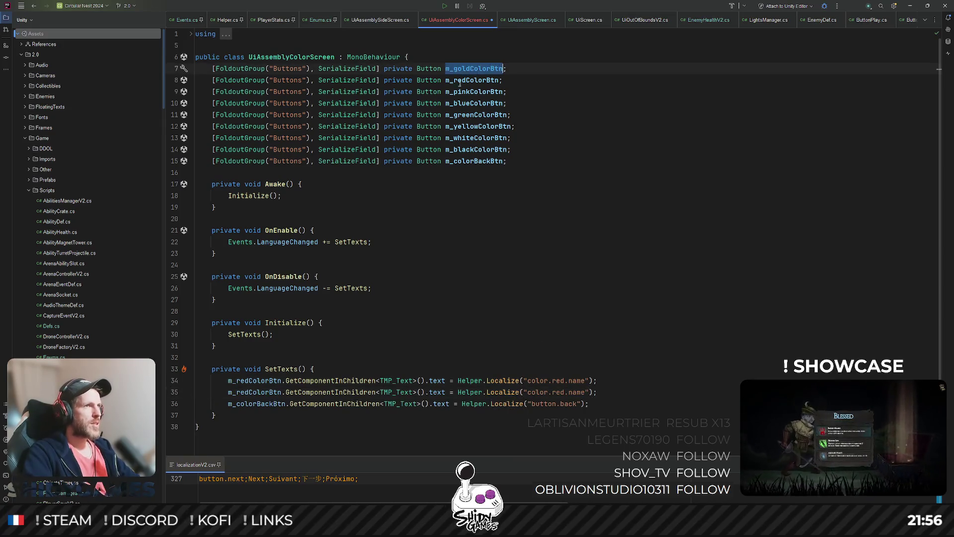
key(ctrl+c)
double_click(256, 381)
key(ctrl+v)
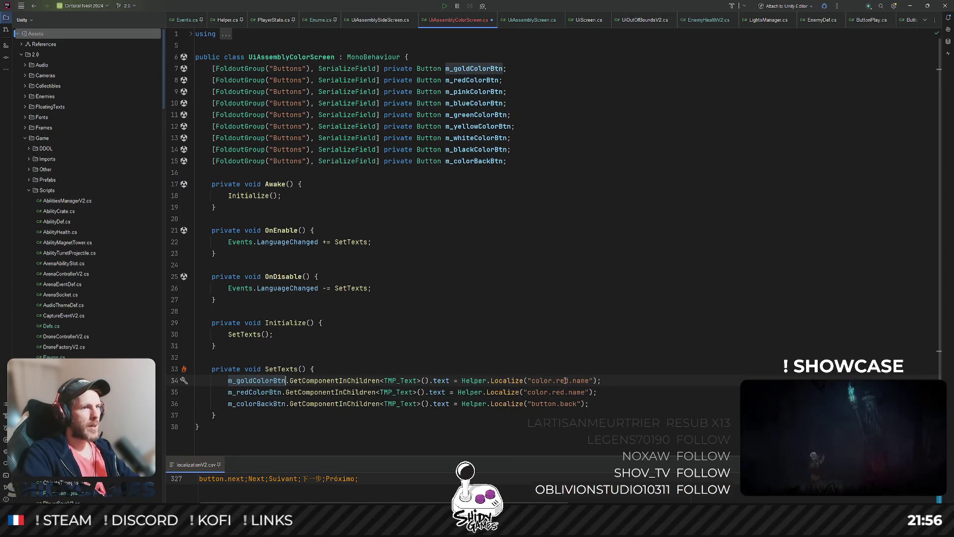
double_click(565, 380)
text(gold)
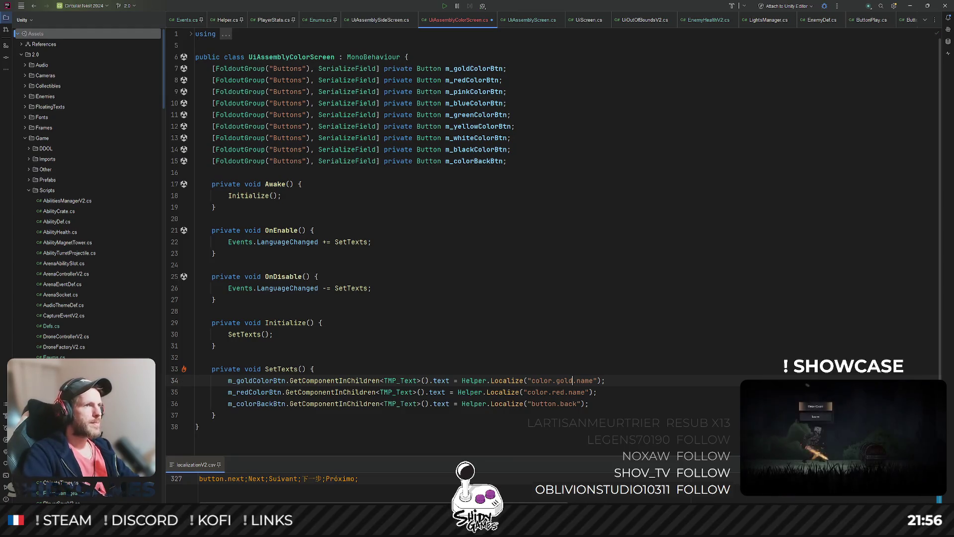
click(651, 392)
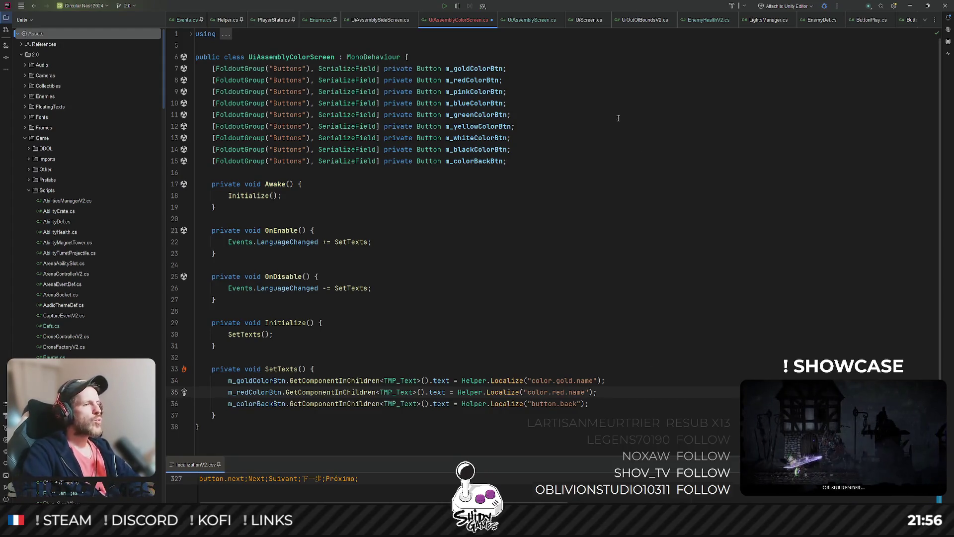
click(550, 335)
Add SetTexts lines localizing m_pinkColorBtn and m_blueColorBtn with color.pink.name and color.blue.name
click(609, 392)
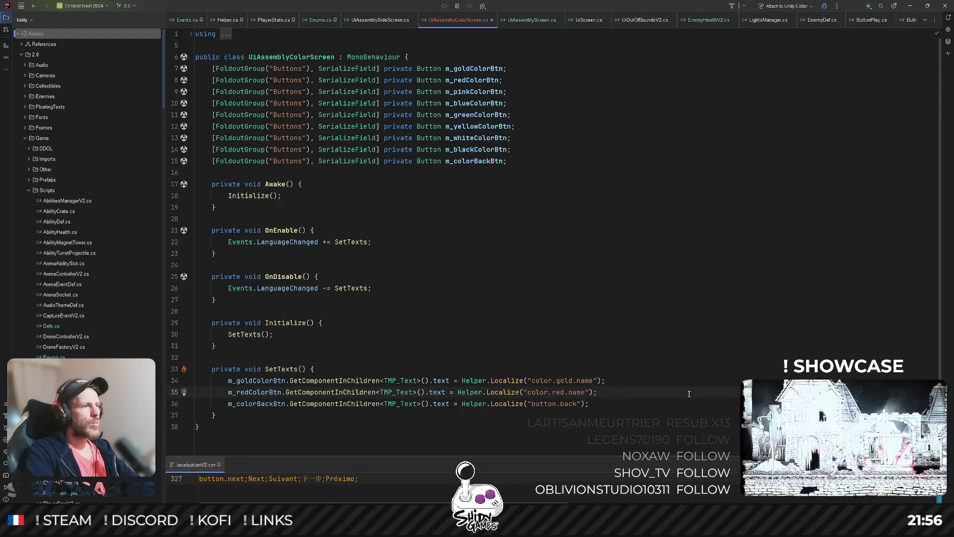
key(ctrl+d)
double_click(472, 92)
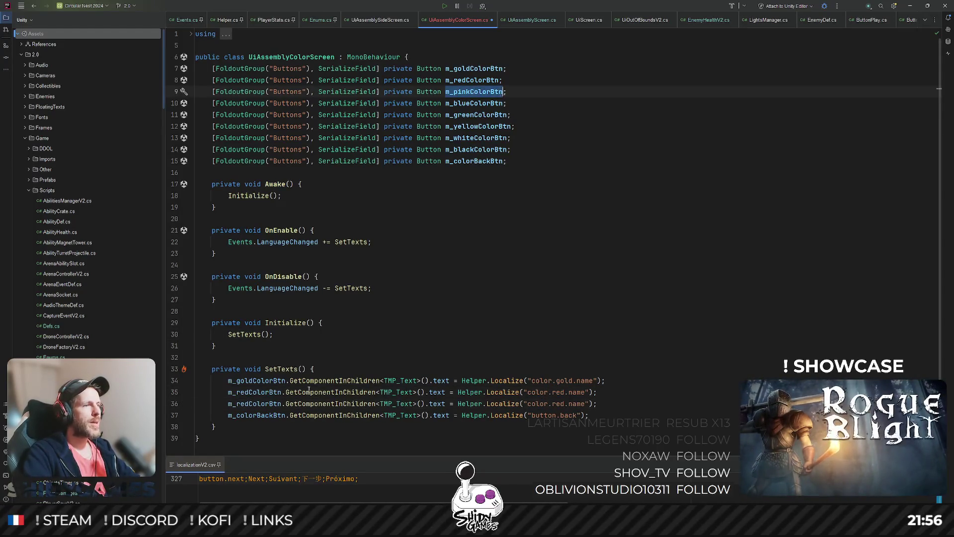
key(ctrl+c)
double_click(255, 404)
key(ctrl+v)
double_click(562, 404)
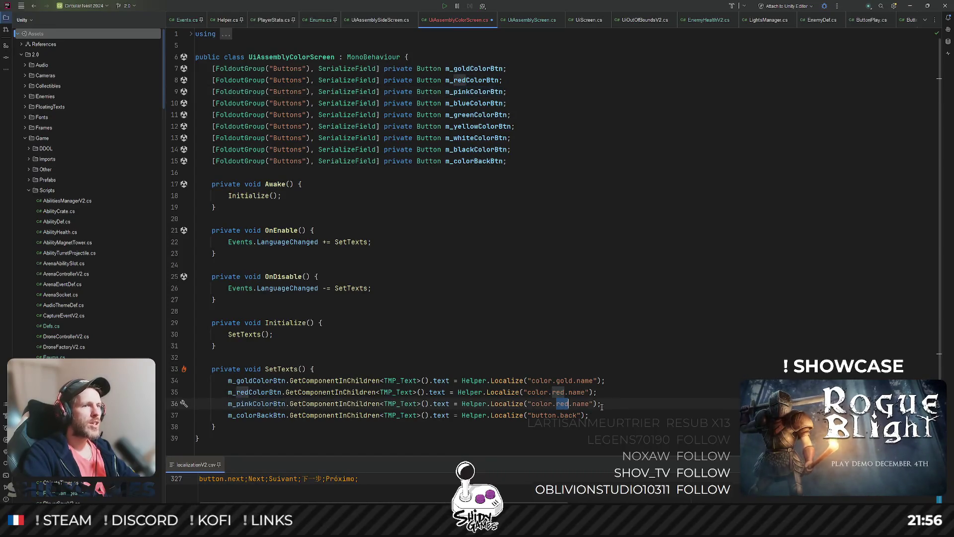
text(pink)
key(ctrl+d)
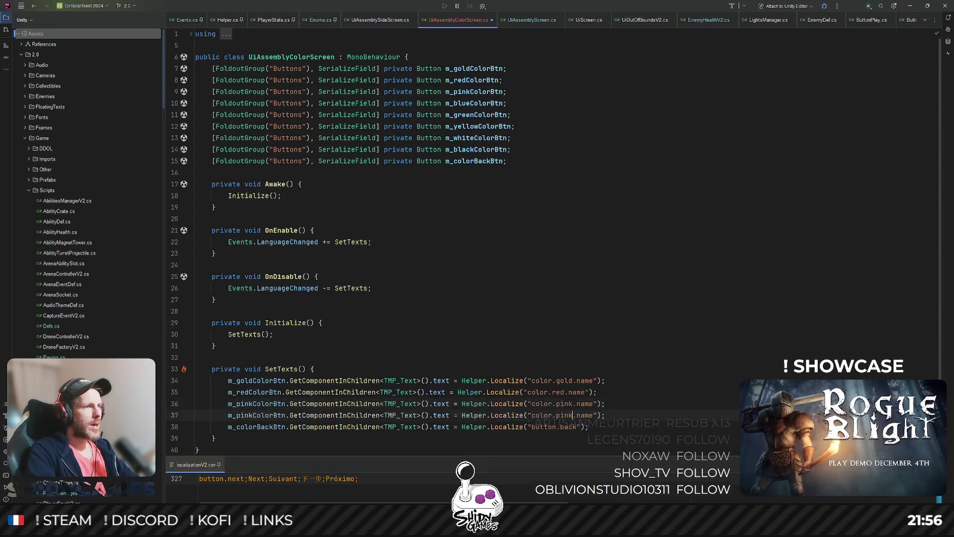
double_click(474, 103)
key(ctrl+c)
double_click(256, 415)
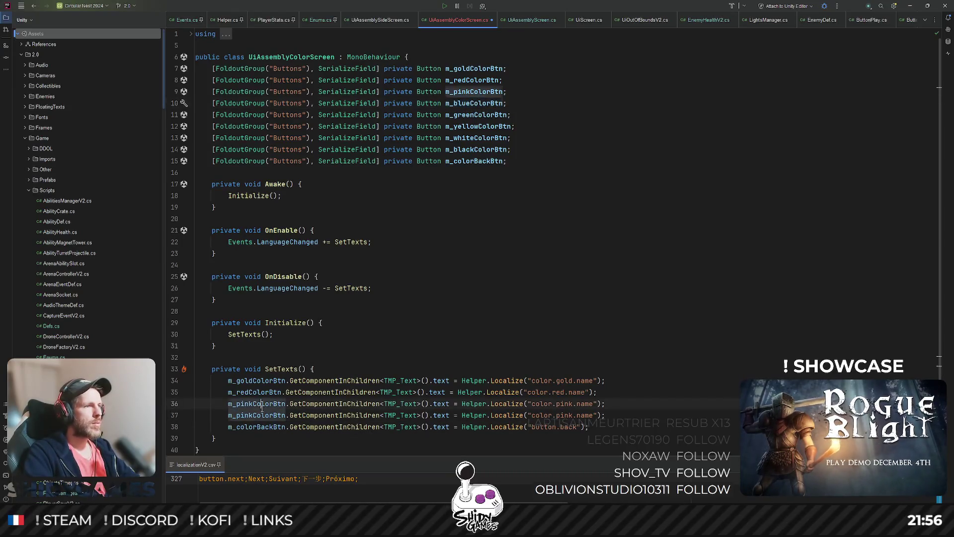
key(ctrl+v)
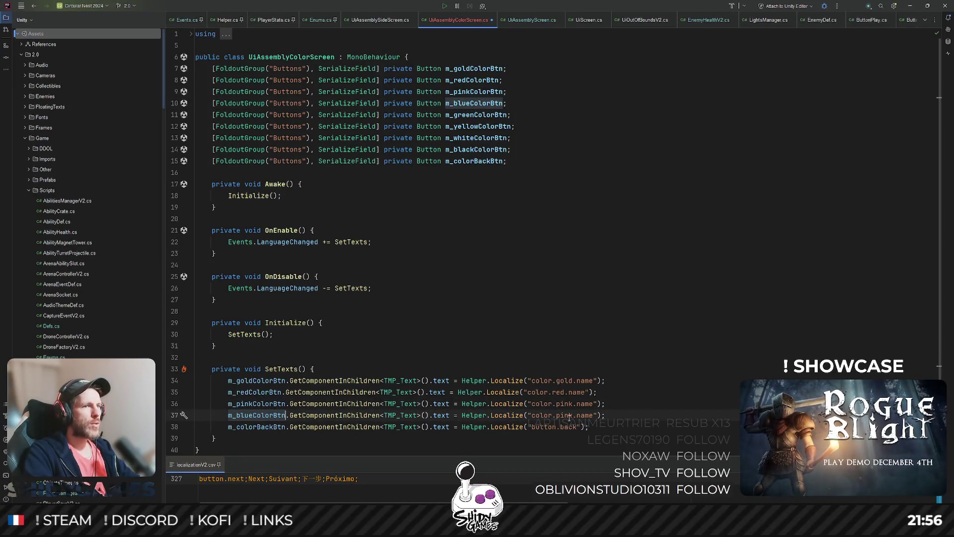
double_click(569, 415)
text(blue)
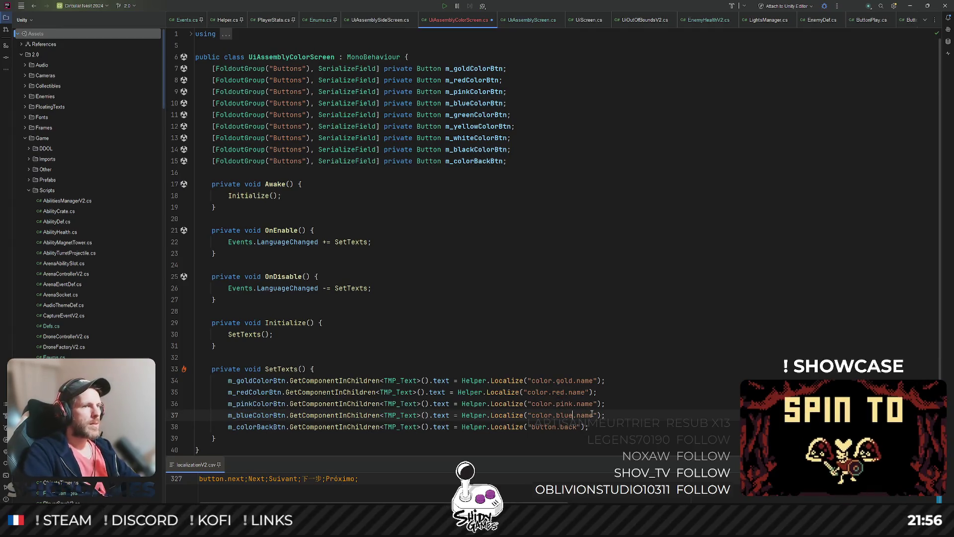
Add SetTexts lines localizing m_greenColorBtn and m_yellowColorBtn with color.green.name and color.yellow.name
key(ctrl+d)
scroll(464, 87, down, 1)
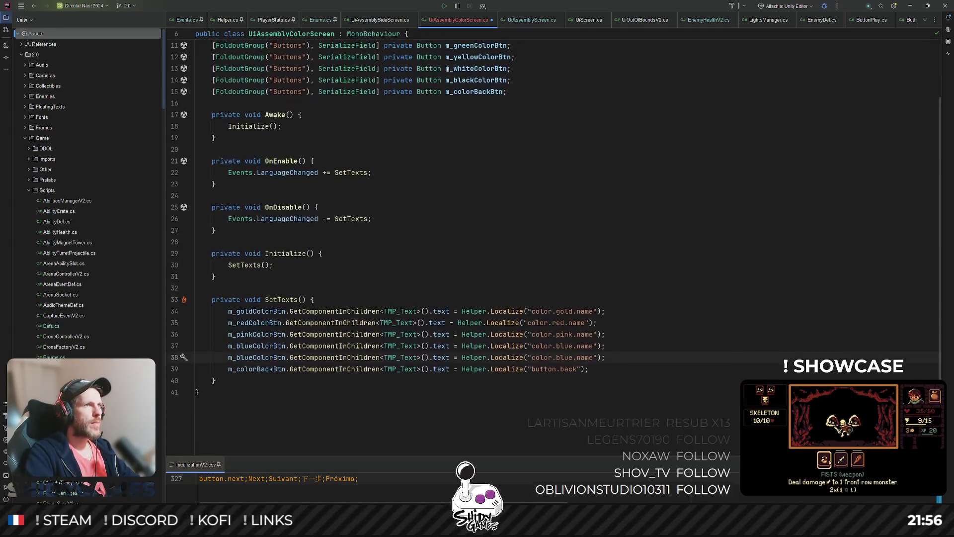
double_click(463, 83)
key(ctrl+c)
double_click(258, 392)
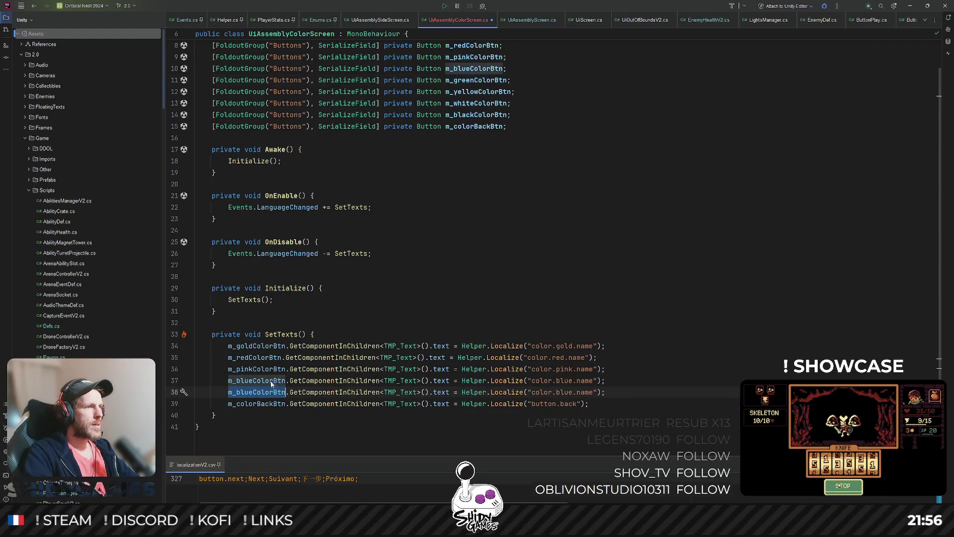
key(ctrl+v)
double_click(565, 392)
text(green)
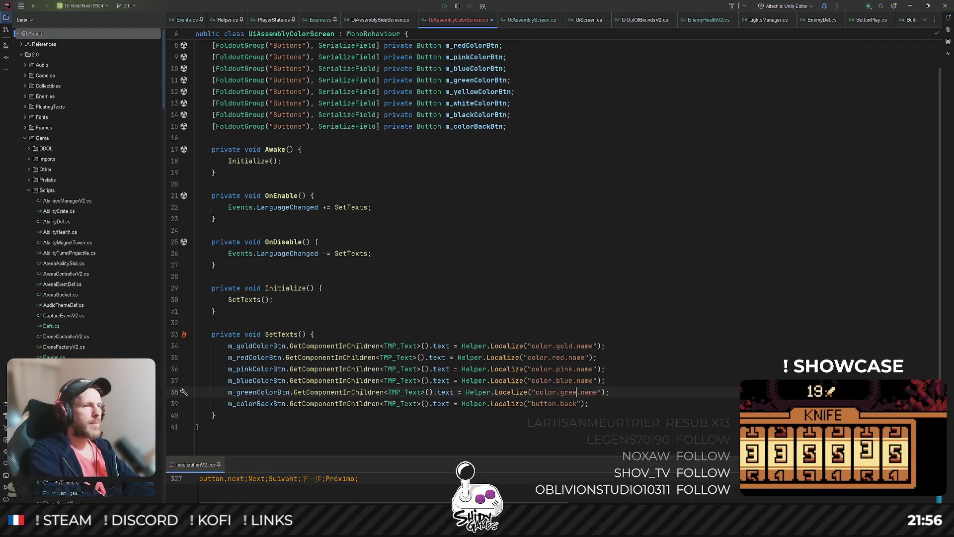
key(ctrl+d)
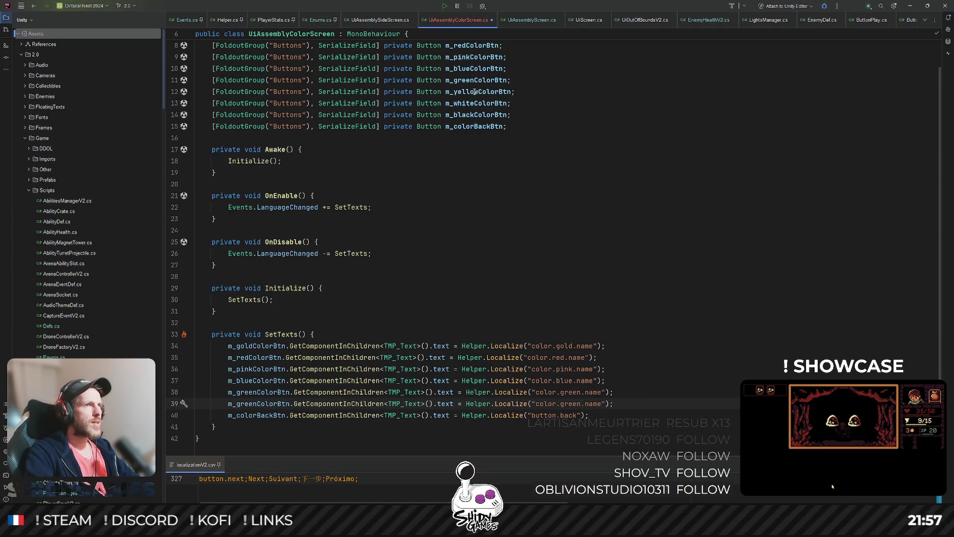
double_click(474, 91)
key(ctrl+c)
double_click(258, 404)
key(ctrl+v)
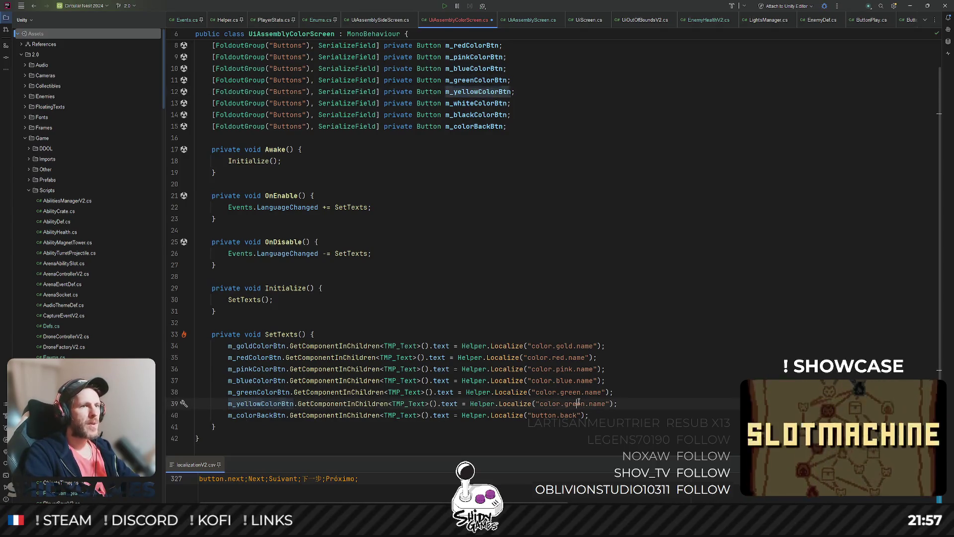
double_click(576, 403)
text(yello)
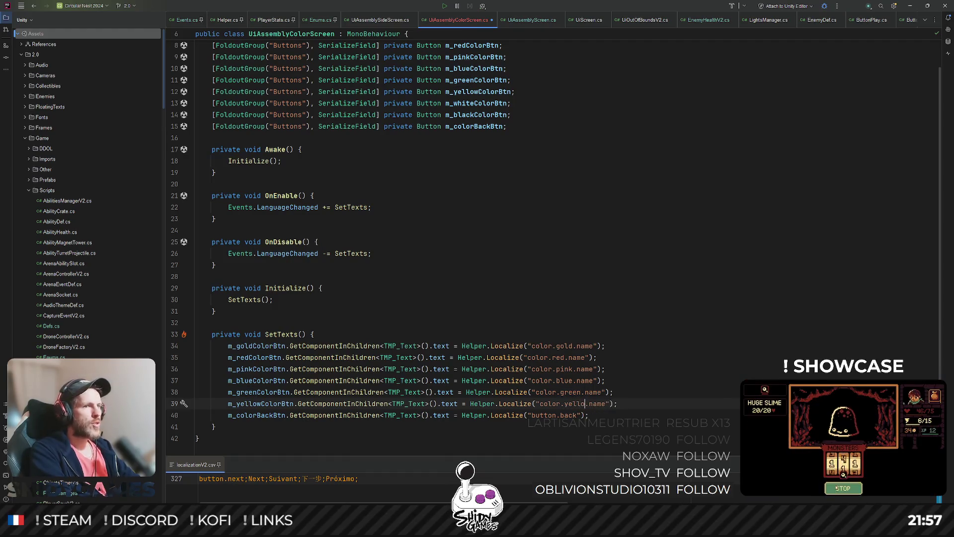
text(w)
Add SetTexts lines localizing m_whiteColorBtn and m_blackColorBtn with color.white.name and color.black.name
key(ctrl+d)
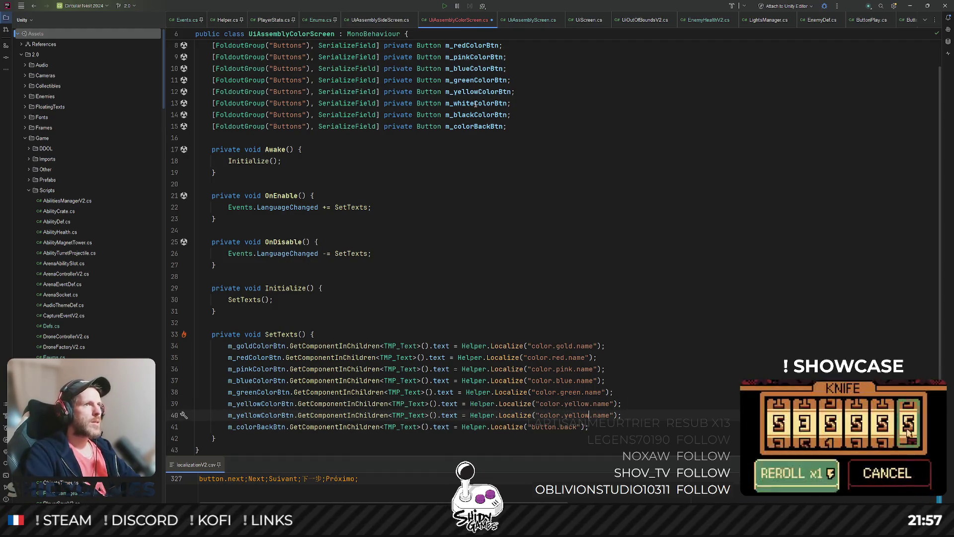
double_click(476, 103)
double_click(258, 415)
key(ctrl+v)
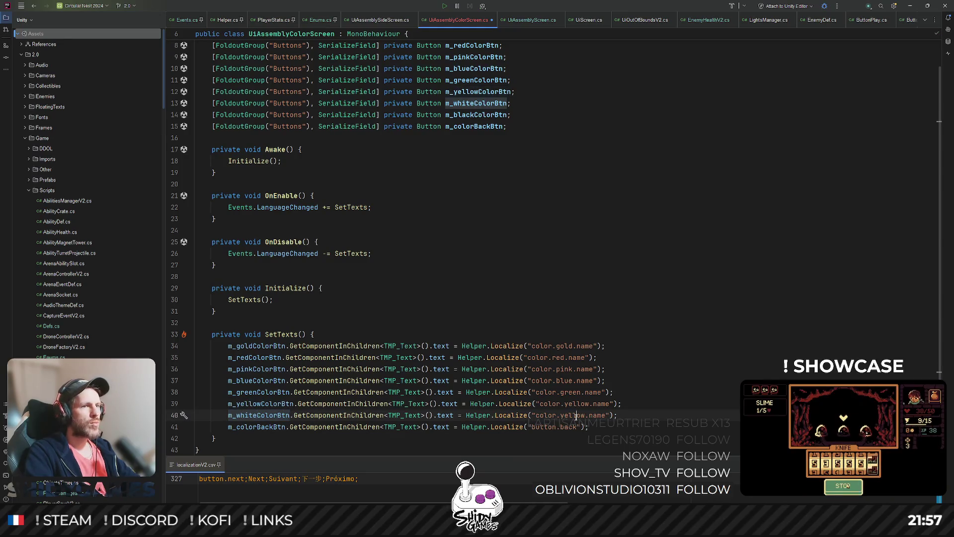
double_click(571, 414)
text(white)
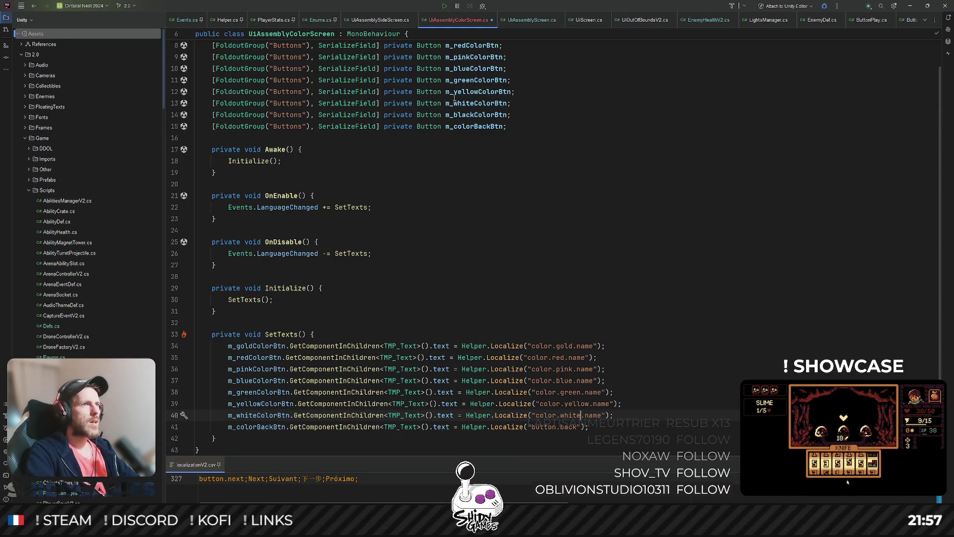
click(257, 415)
key(ctrl+d)
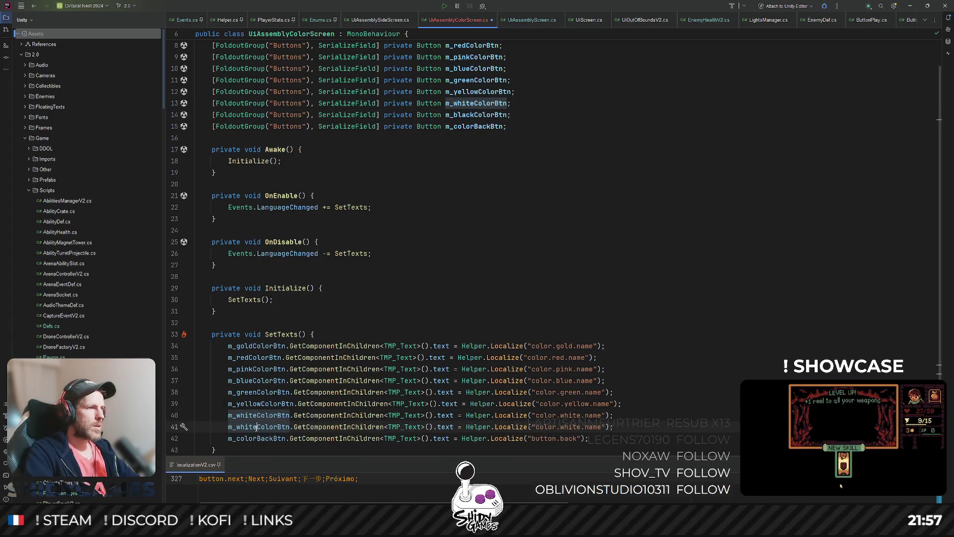
key(ctrl+w)
text(m_blackColorBtn)
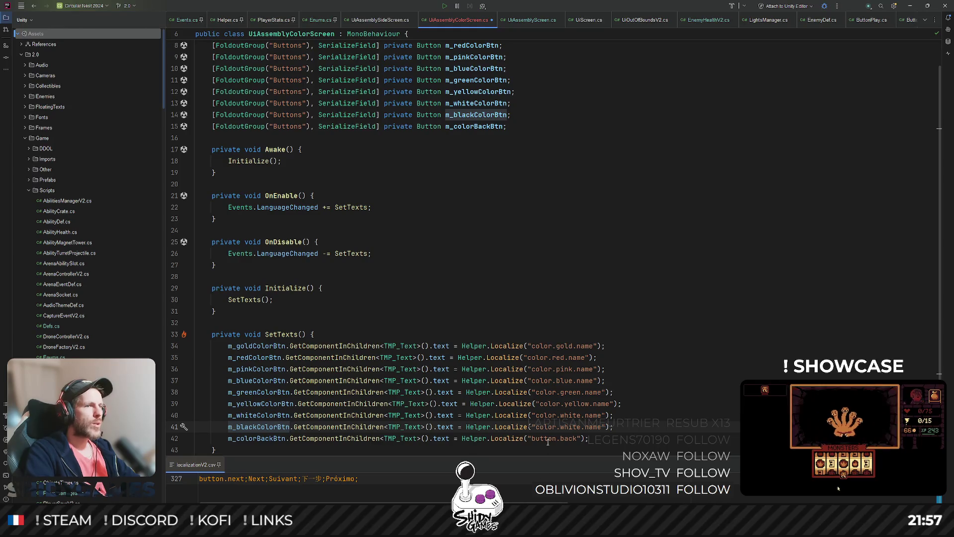
double_click(570, 426)
text(black)
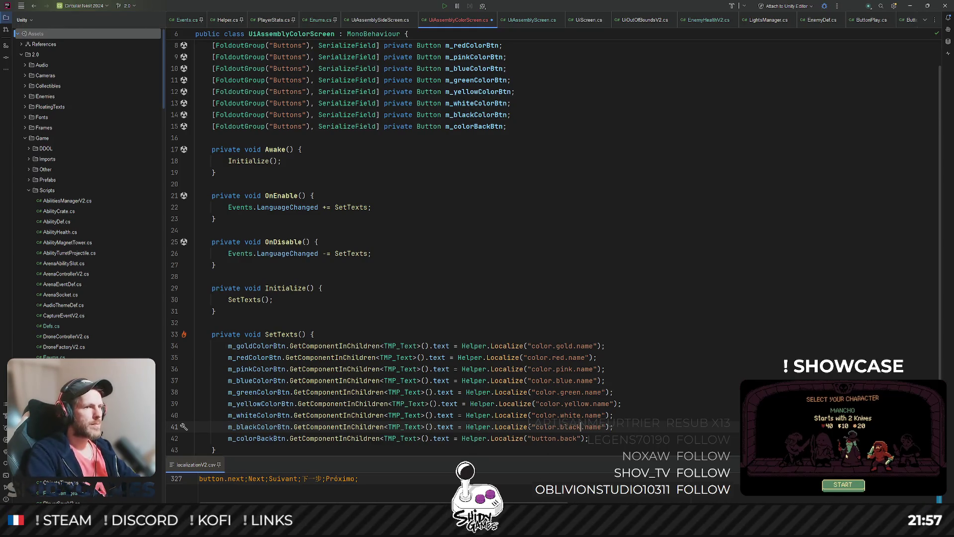
Save UiAssemblyColorScreen.cs and switch back to the Unity editor
click(634, 221)
scroll(621, 226, up, 1)
key(ctrl+s)
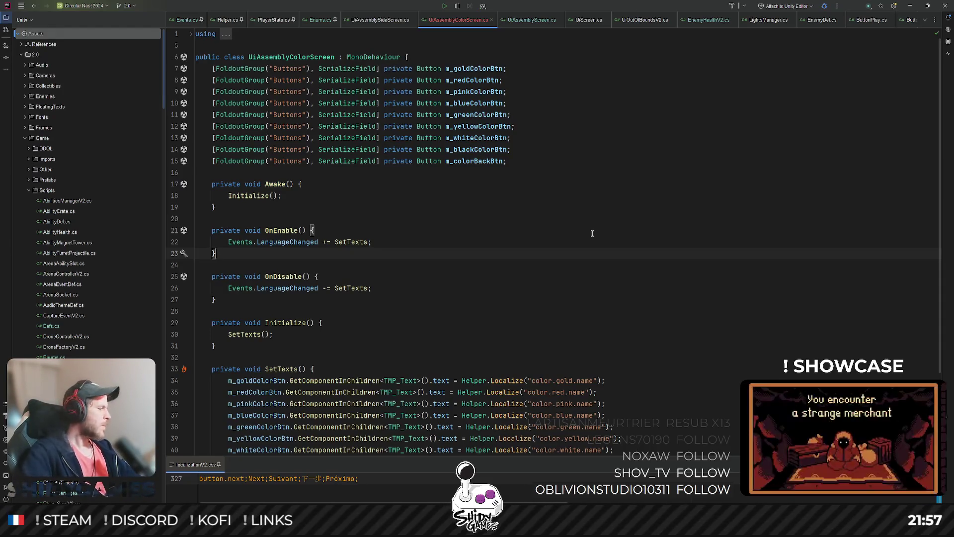
click(527, 194)
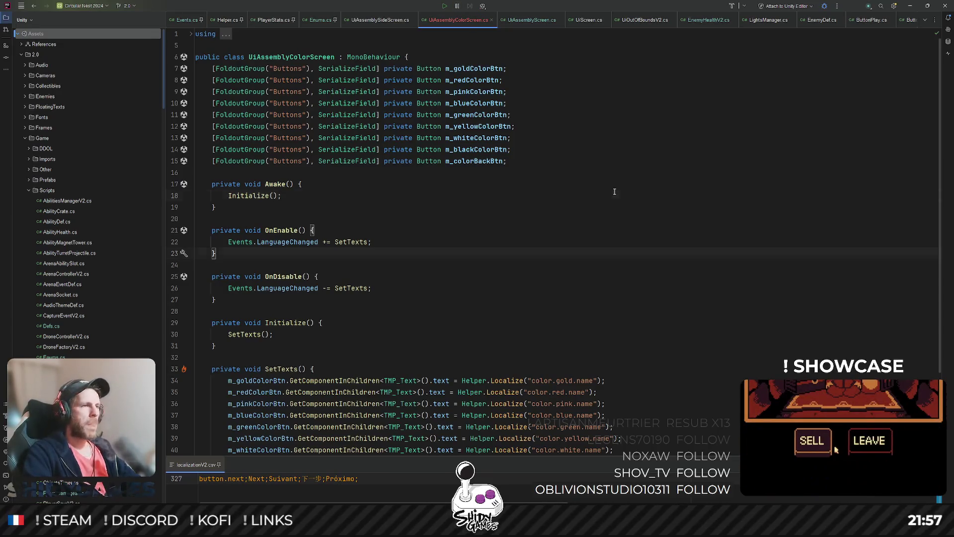
click(588, 227)
scroll(588, 222, down, 3)
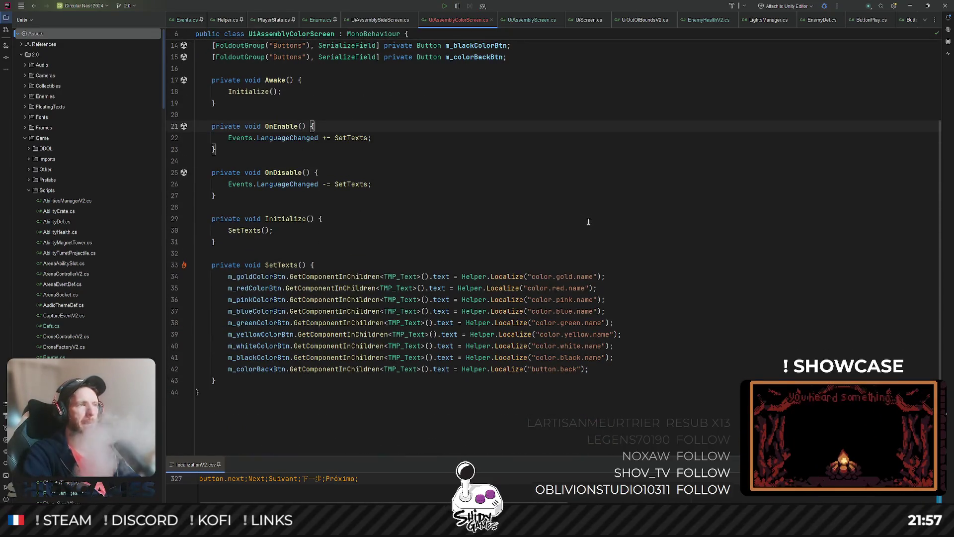
click(588, 222)
key(alt+Tab)
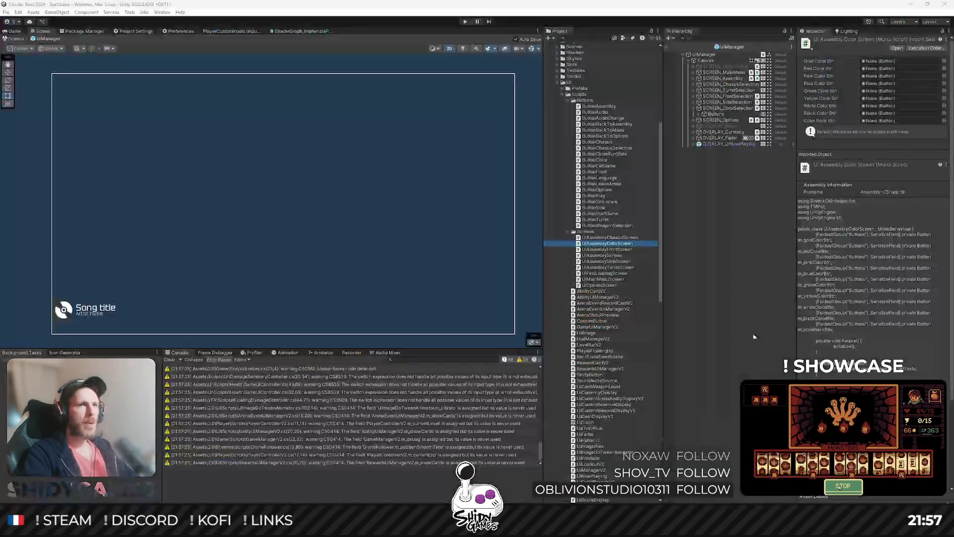
Set SCREEN_ColorSelection's Canvas Group Alpha to 1 to make it visible
click(711, 239)
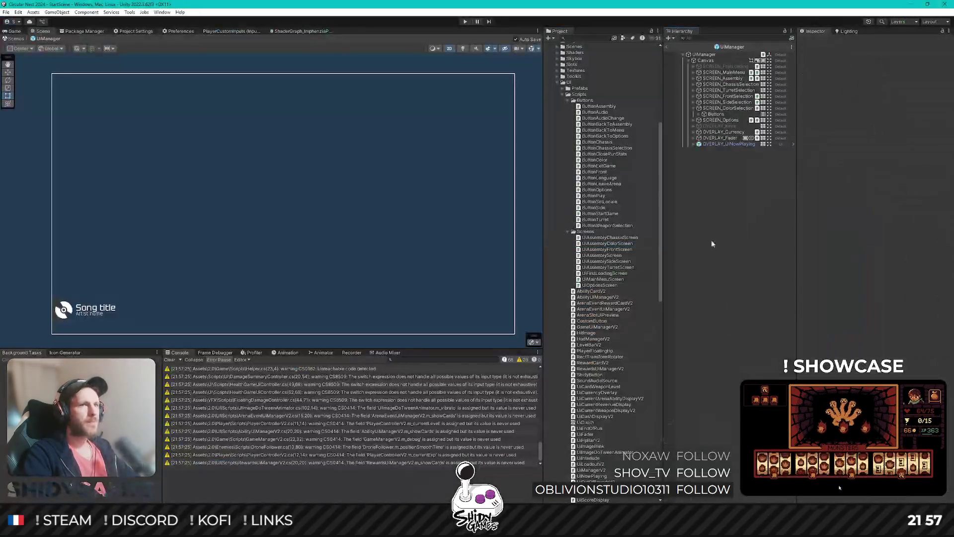
click(736, 108)
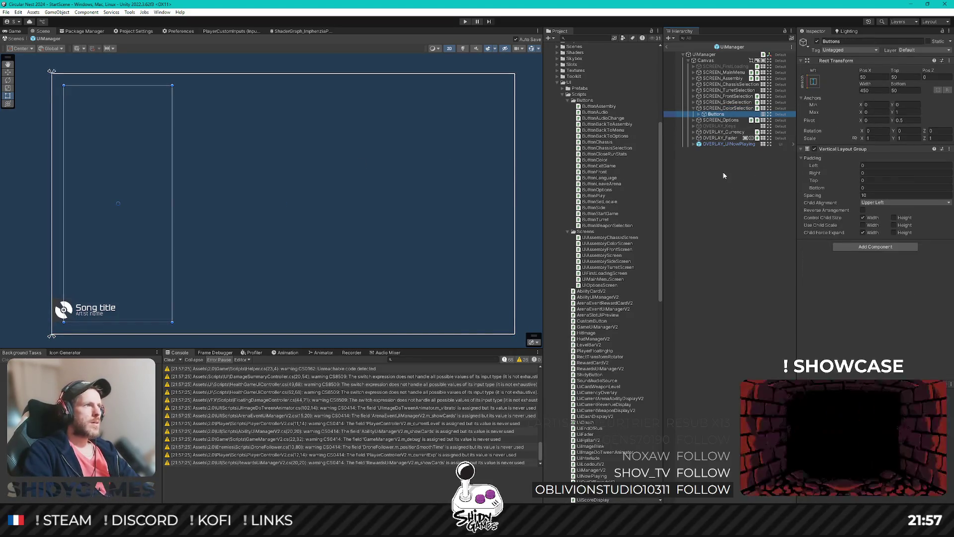
click(886, 157)
text(1)
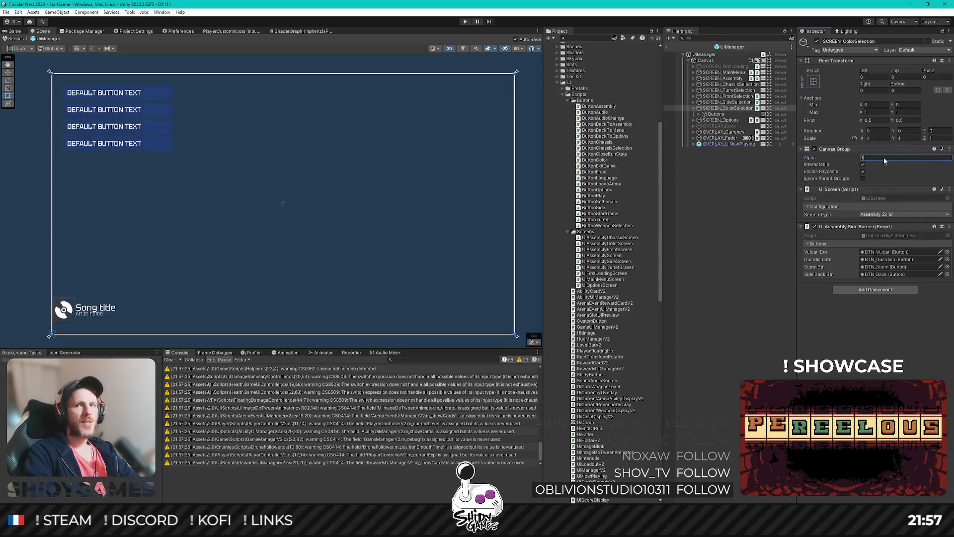
Delete BTN_Guardian and BTN_Storm, and rename BTN_Vulcan to BTN_Gold
click(716, 113)
click(699, 114)
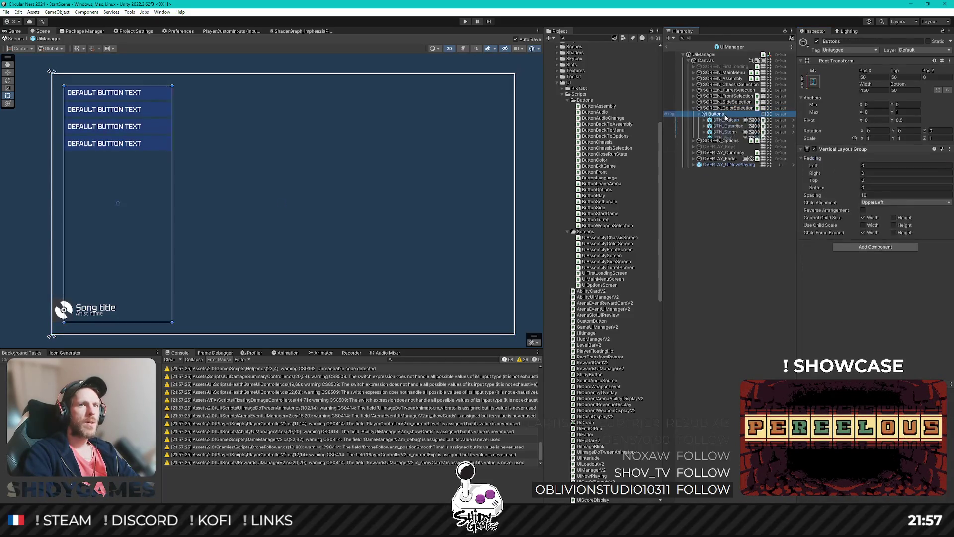
click(730, 132)
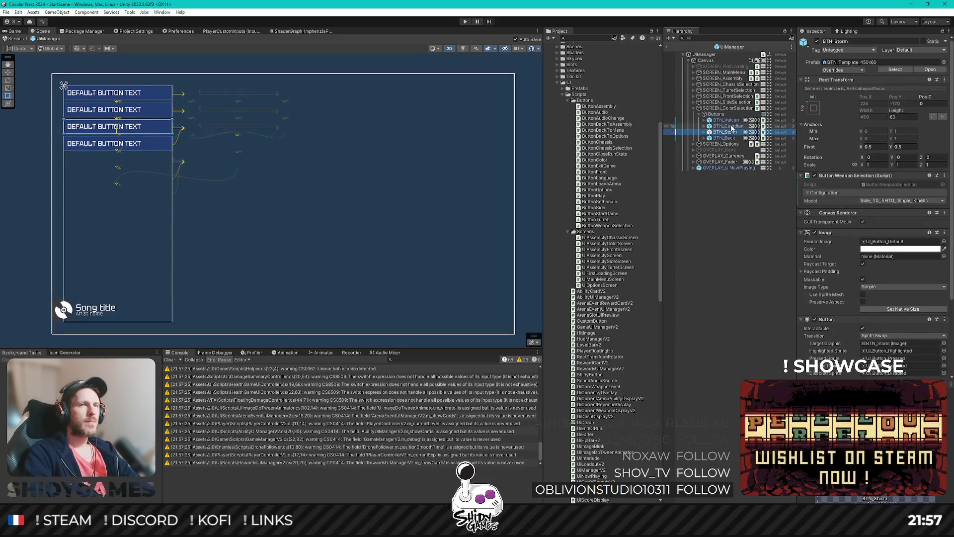
click(731, 127)
key(Delete)
click(730, 127)
key(Delete)
click(726, 119)
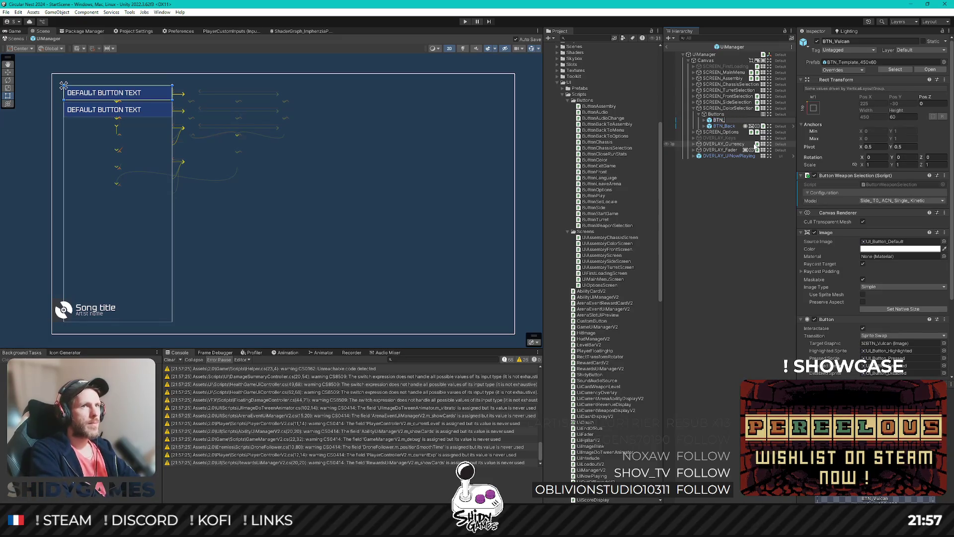
text(Gold)
key(Return)
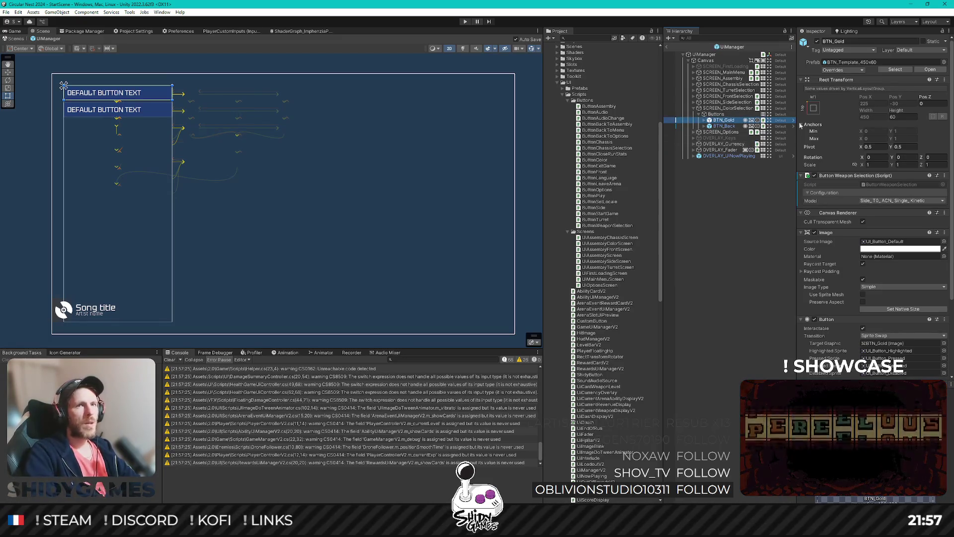
Replace Ui Assembly Side Screen with UiAssemblyColorScreen and assign BTN_Gold to Gold Color Btn
click(785, 108)
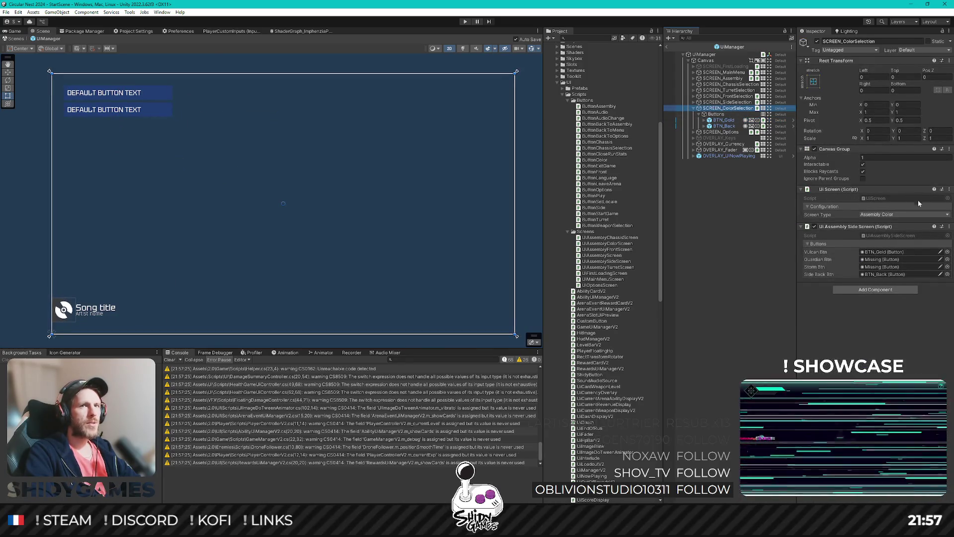
click(949, 226)
click(884, 247)
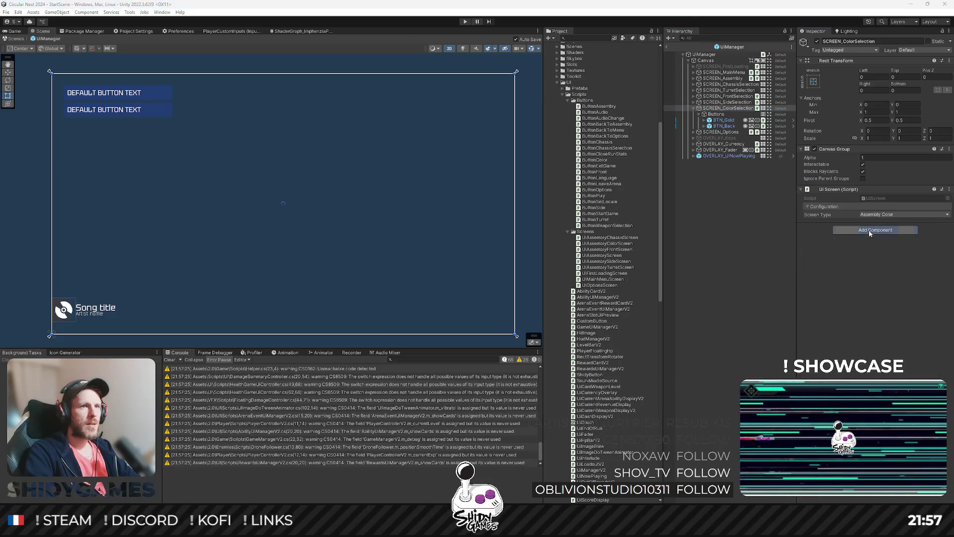
click(869, 230)
drag(607, 243, 884, 264)
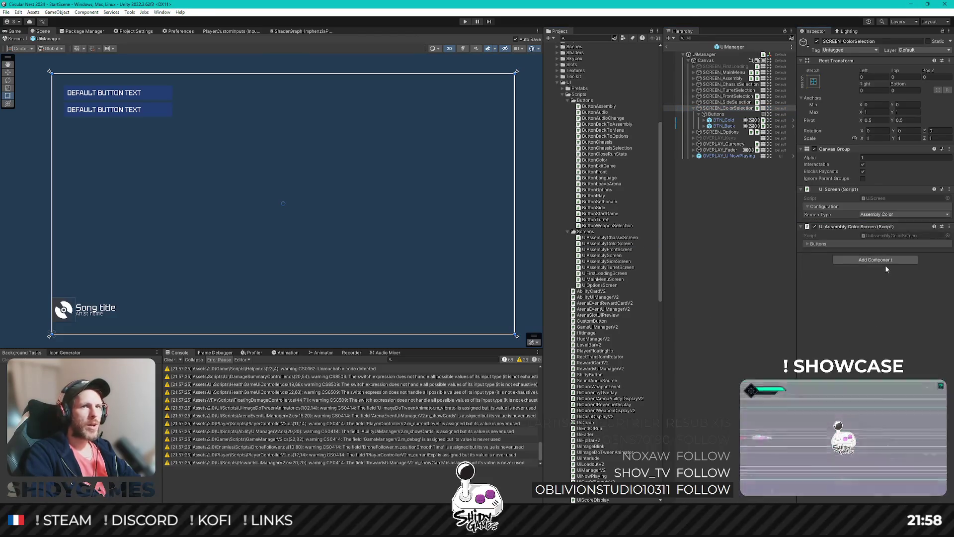
click(812, 243)
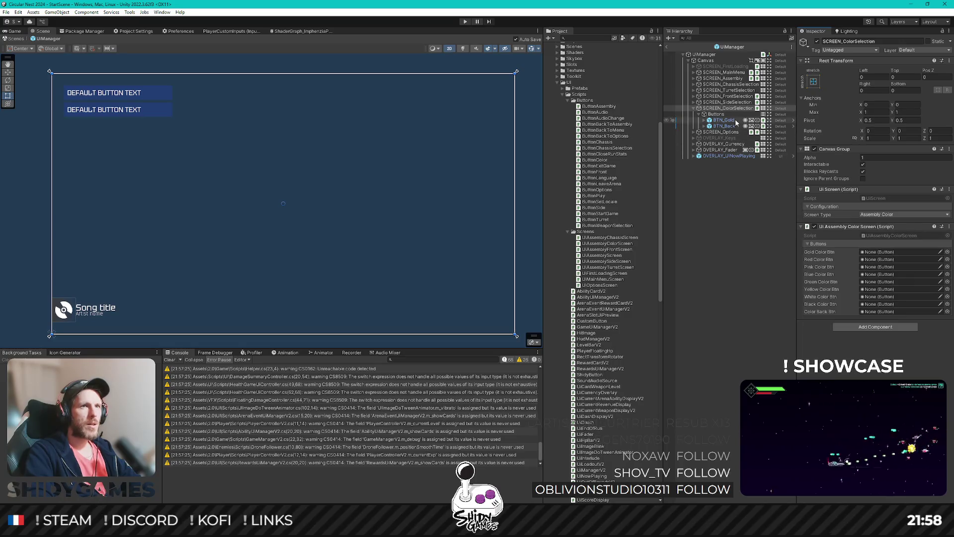
mouse_move(723, 120)
mouse_down()
mouse_move(862, 269)
mouse_move(878, 252)
mouse_up()
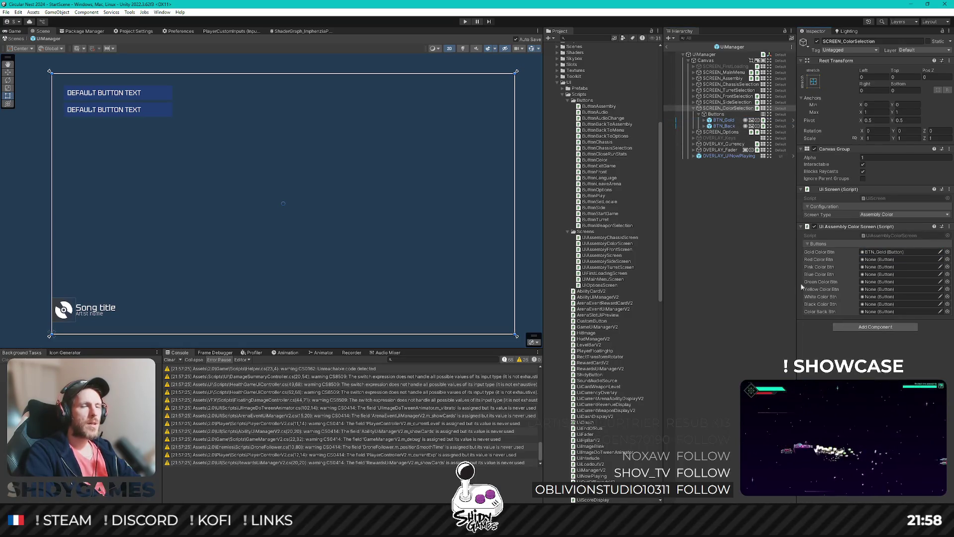
Locate the ButtonWeaponSelection script's Buttons folder in the Project window
click(729, 121)
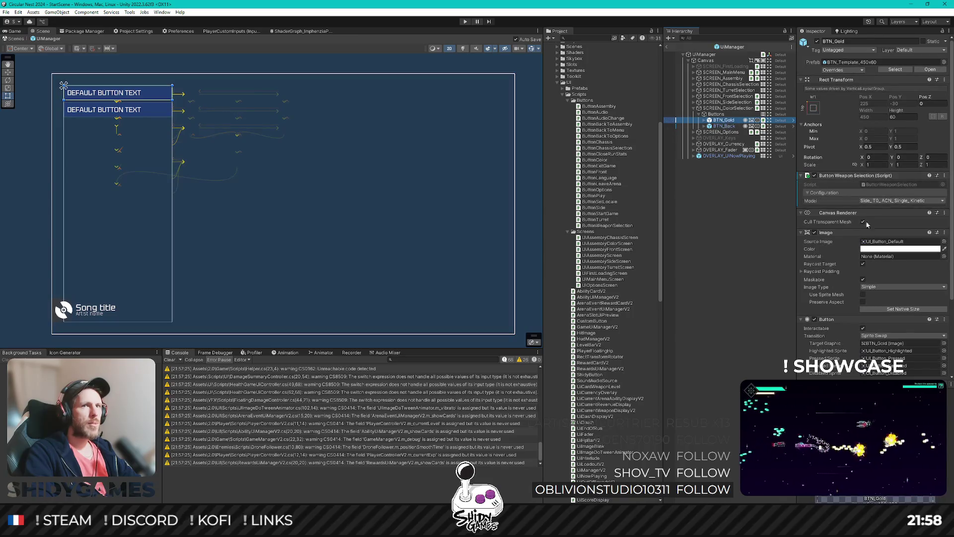
click(863, 184)
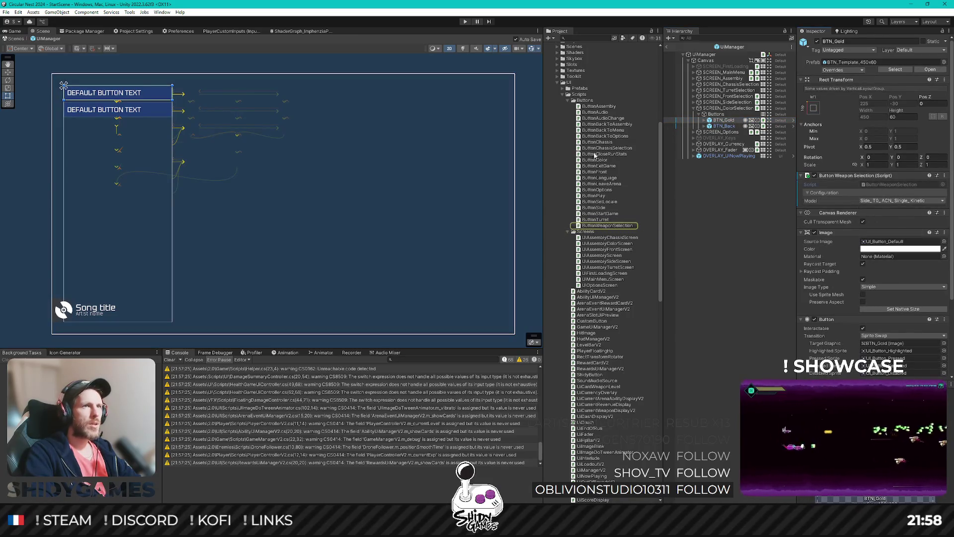
right_click(590, 104)
Create a new C# script in the Buttons folder named ButtonColorSelection
mouse_move(594, 103)
click(762, 130)
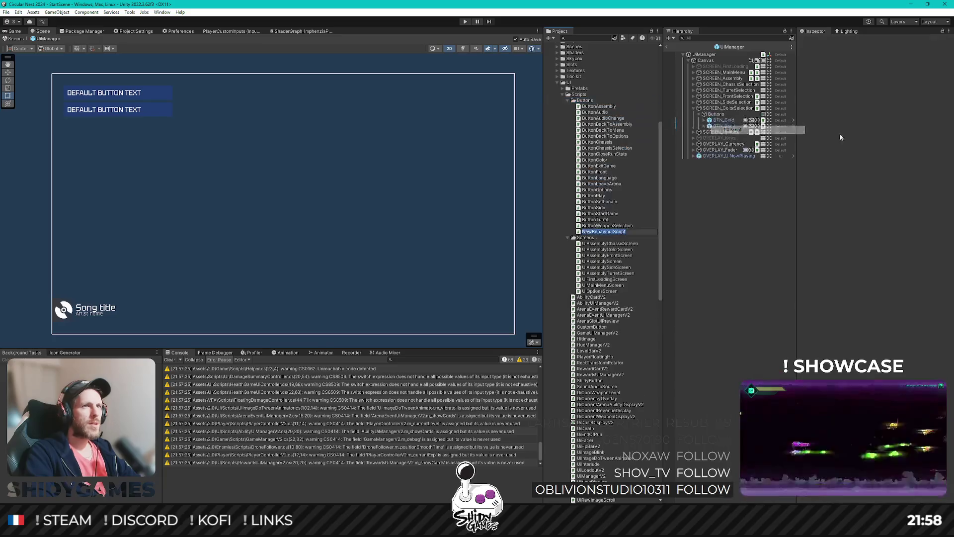
text(ButtonColorSelection)
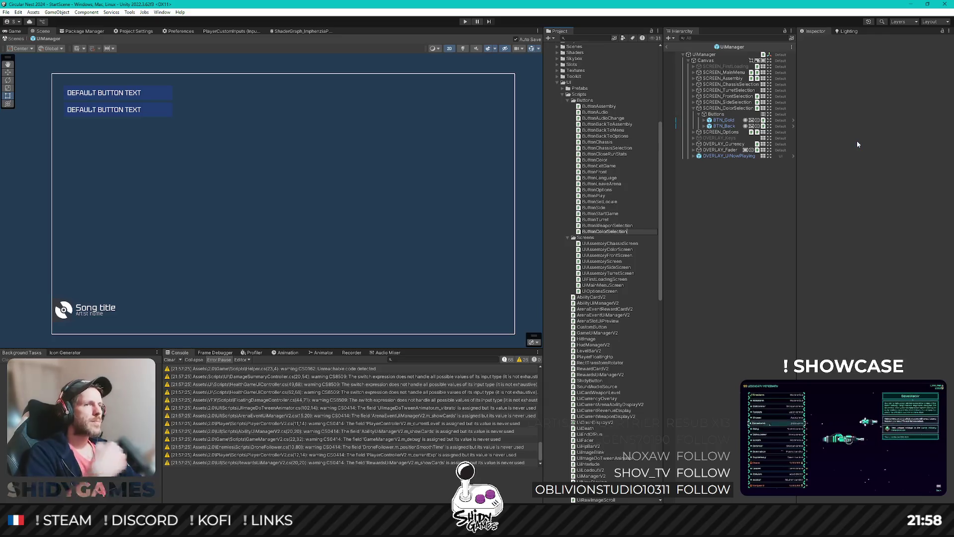
key(Return)
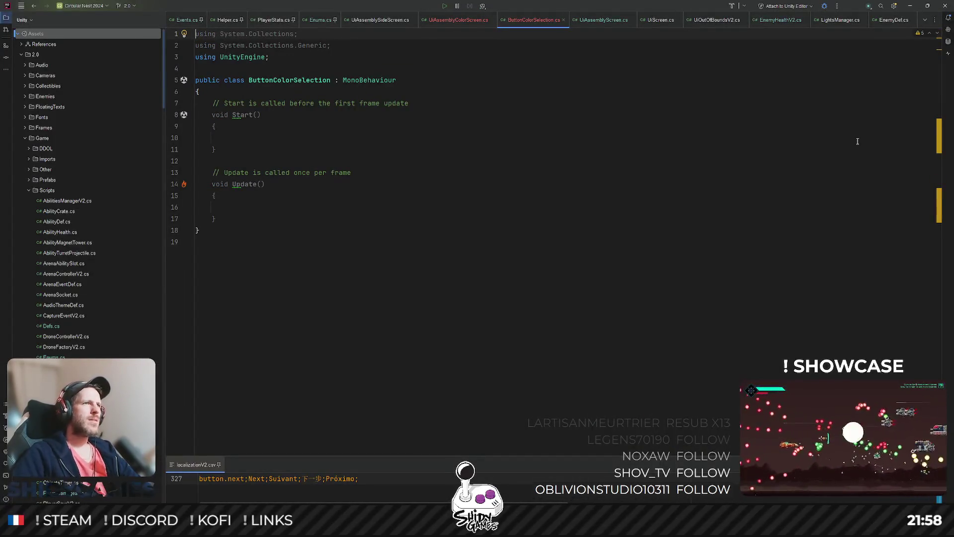
Open ButtonWeaponSelection.cs and copy all of its code
click(575, 206)
key(ctrl+shift+n)
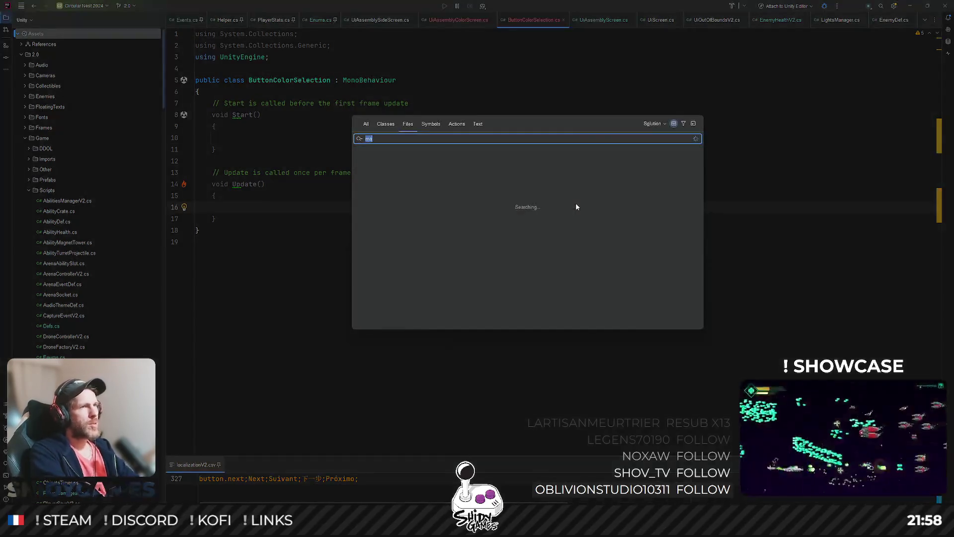
text(mabuttonwe)
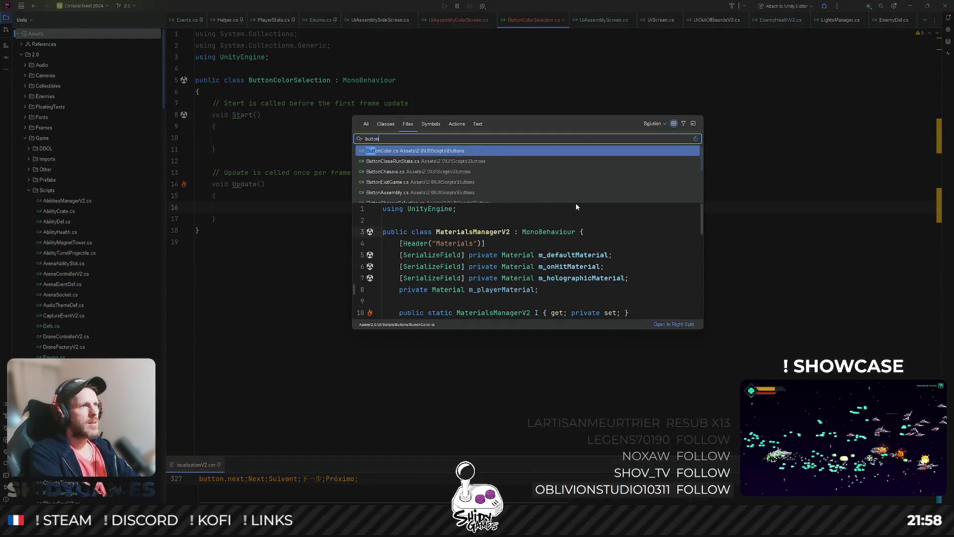
key(Return)
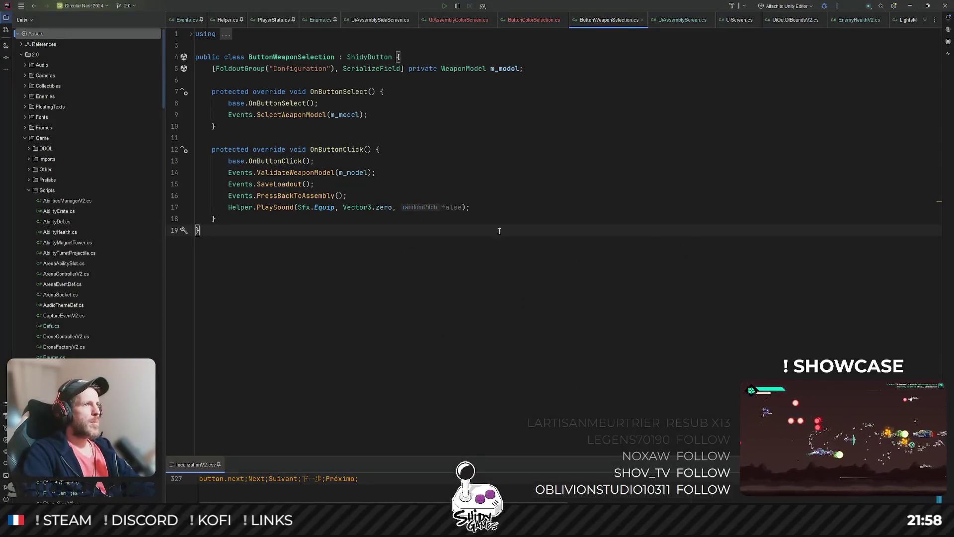
key(ctrl+a)
key(ctrl+c)
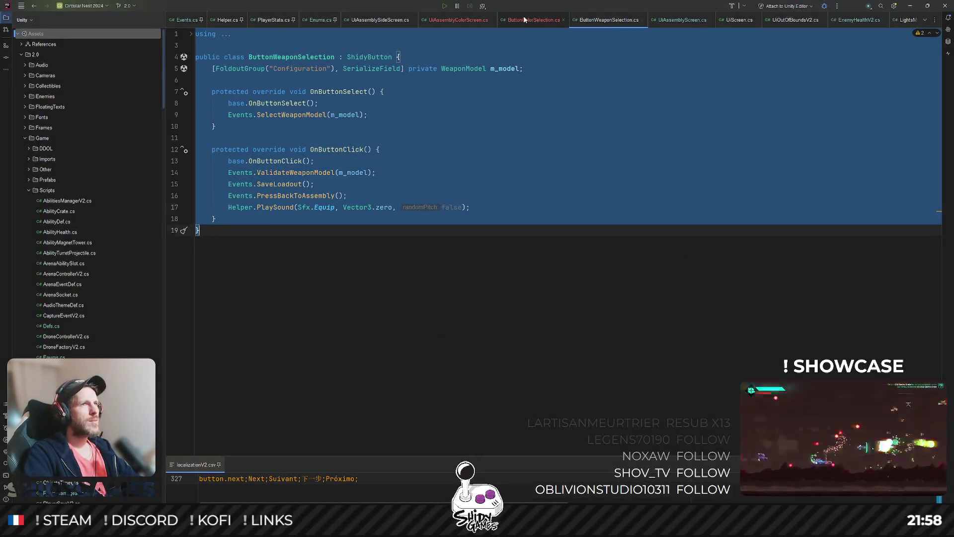
Paste the code into ButtonColorSelection.cs, rename the class ButtonColorSelection, and jump to the WeaponModel enum
click(533, 19)
key(ctrl+a)
key(ctrl+v)
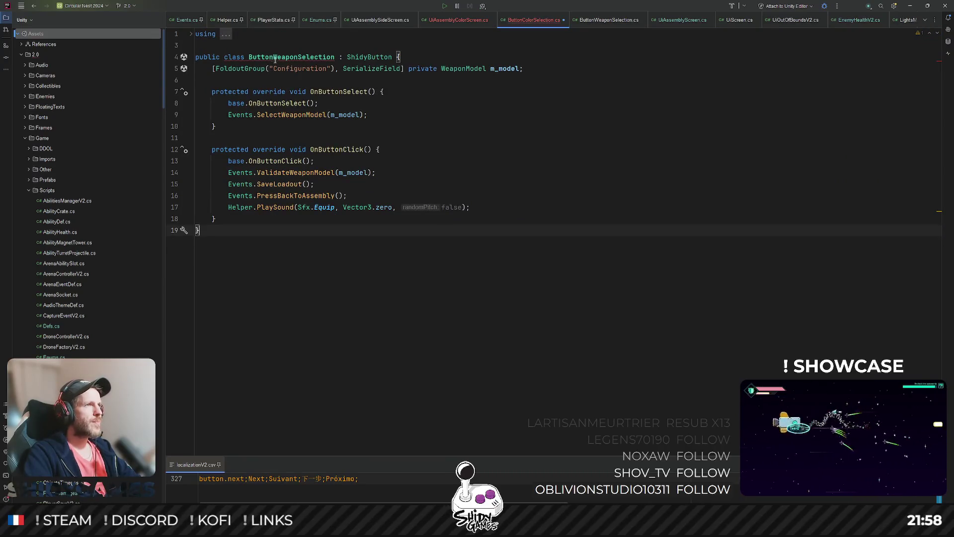
click(272, 56)
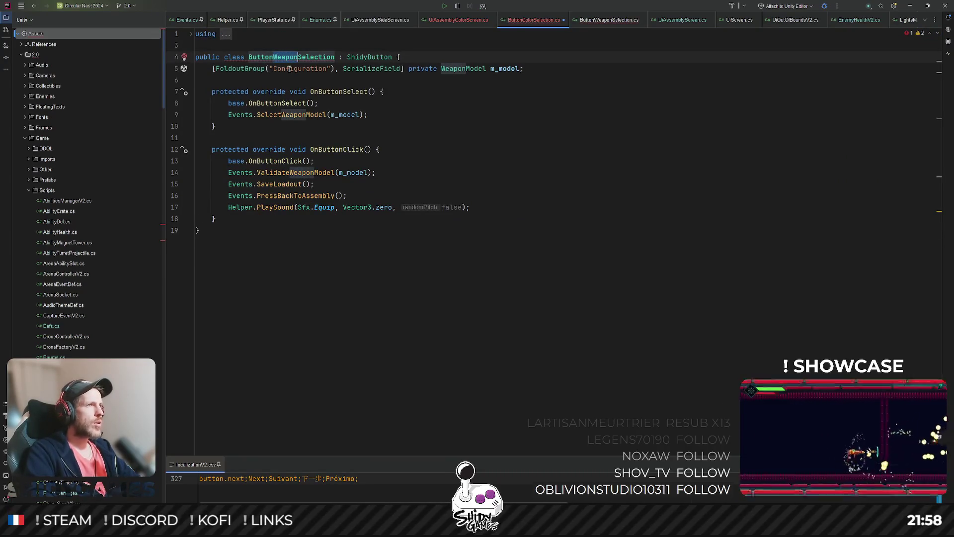
key(ctrl+Delete)
text(Color)
key(Return)
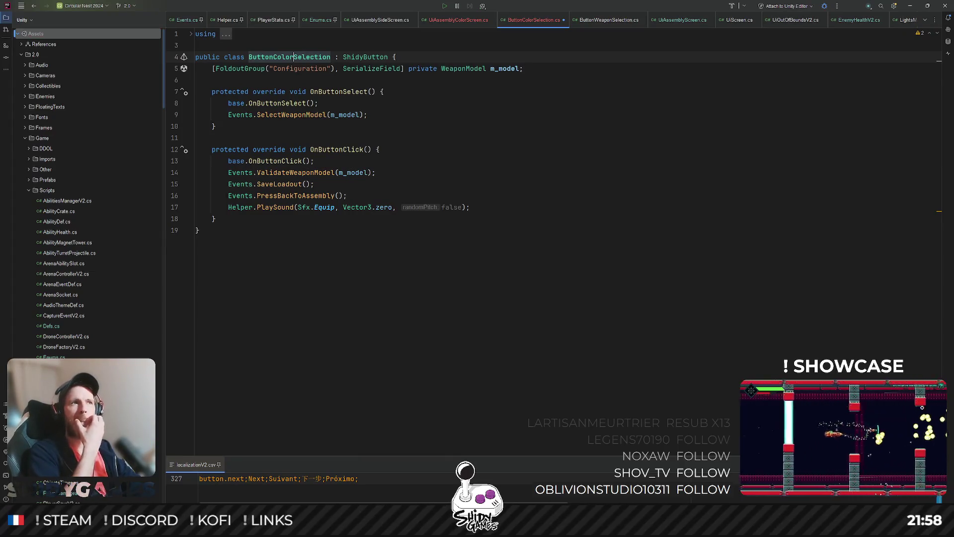
click(465, 68)
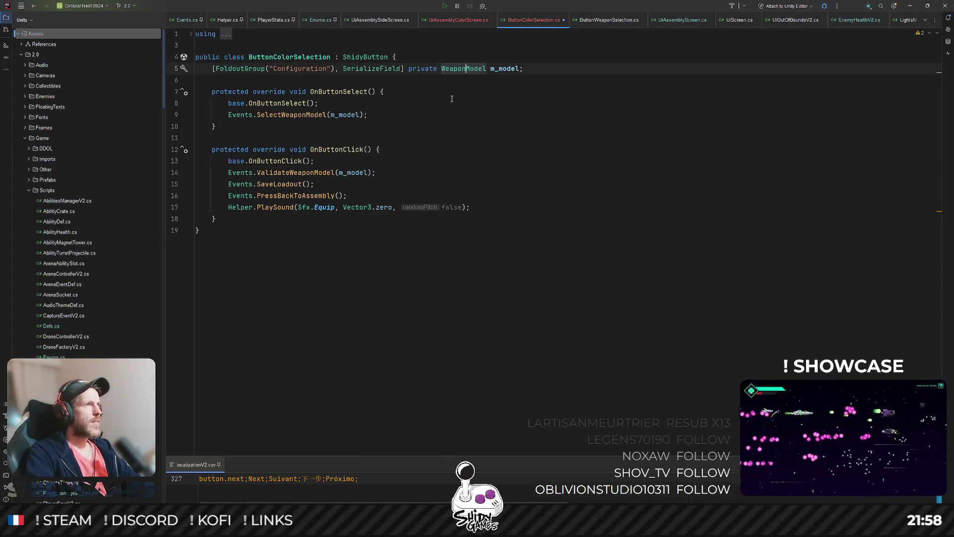
ctrl+click(465, 68)
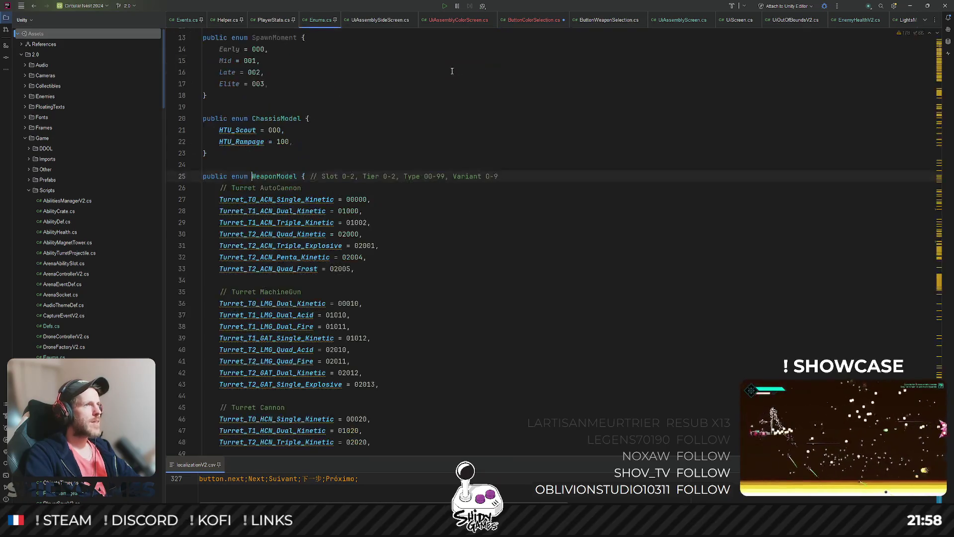
Open a new public enum ColorModel declaration above ChassisModel in Enums.cs
key(Up)
key(Return)
key(Up)
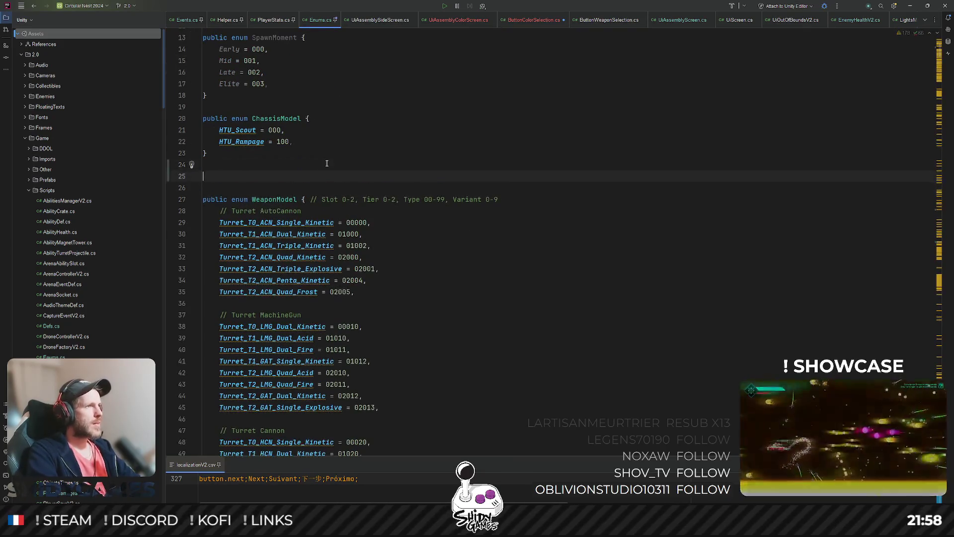
key(BackSpace)
key(Up)
key(Up)
key(Up)
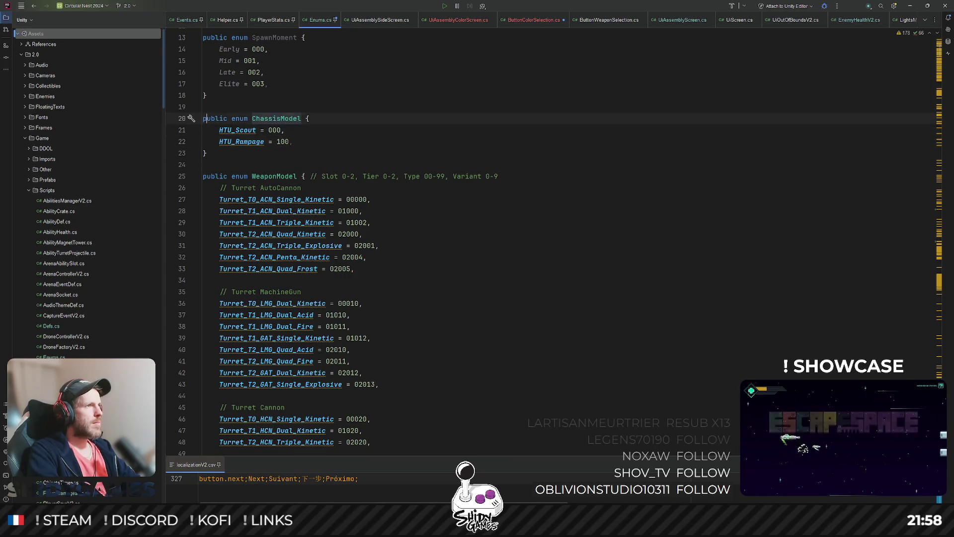
key(ctrl+alt+Return)
key(ctrl+alt+Return)
text(public enum ColorModel {)
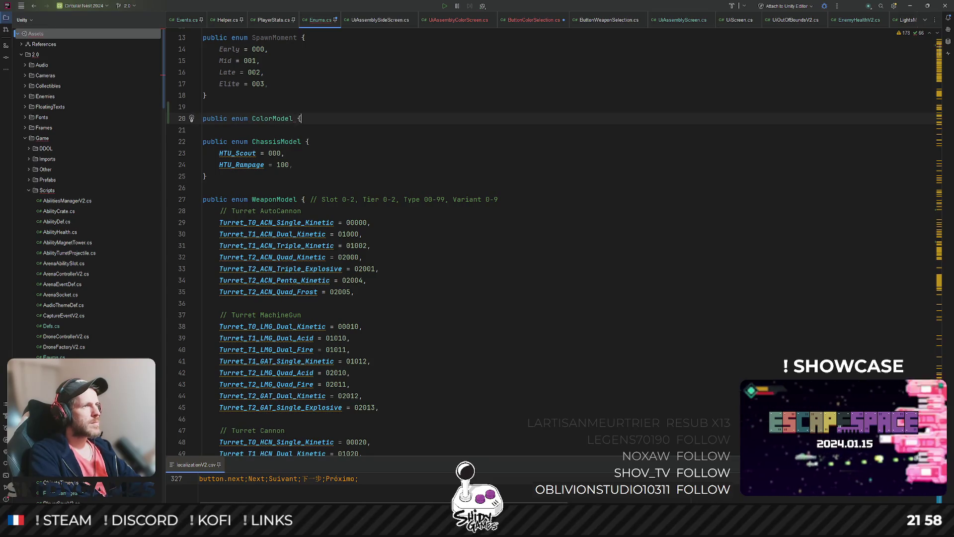
key(Return)
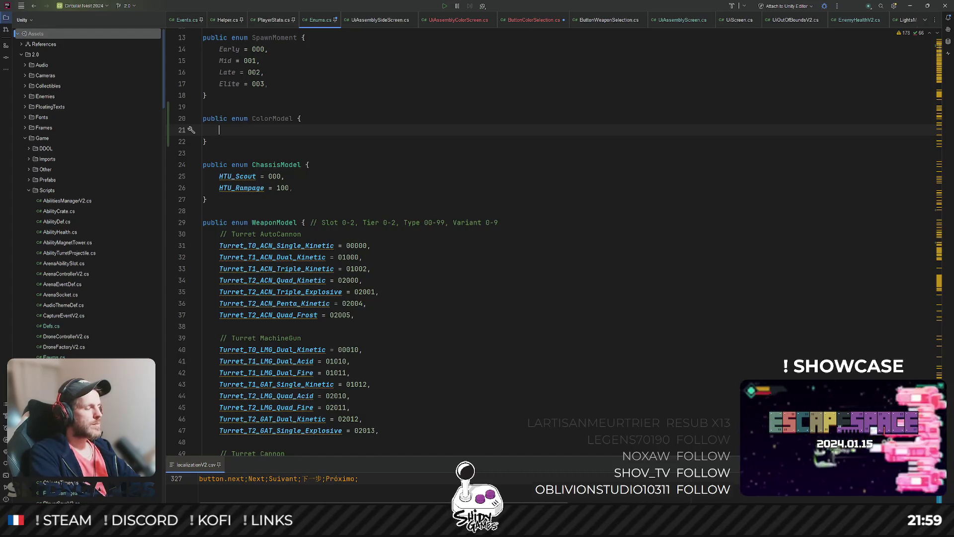
Add the Gold = 000 entry and duplicate it into a Red entry
text(000 =>Gold,)
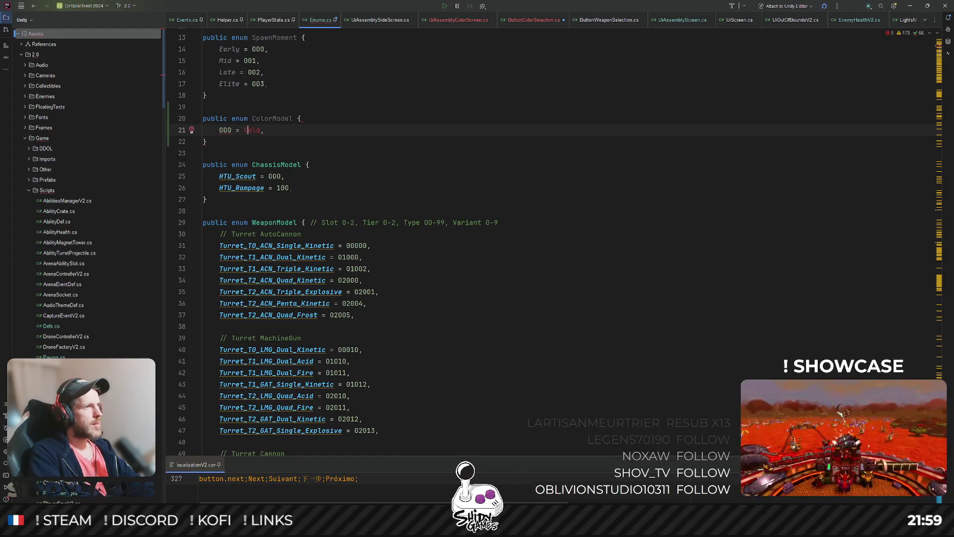
key(ctrl+w)
key(ctrl+w)
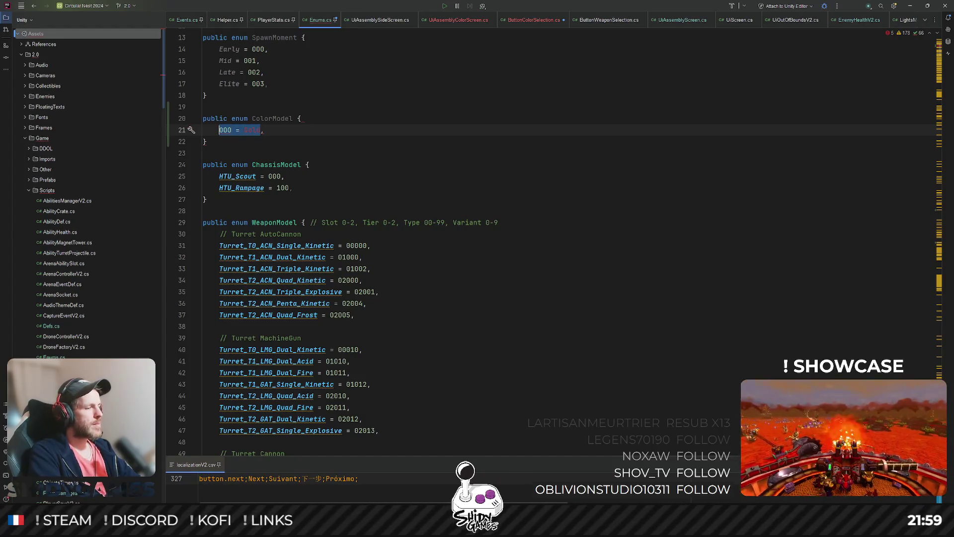
text(Gold =)
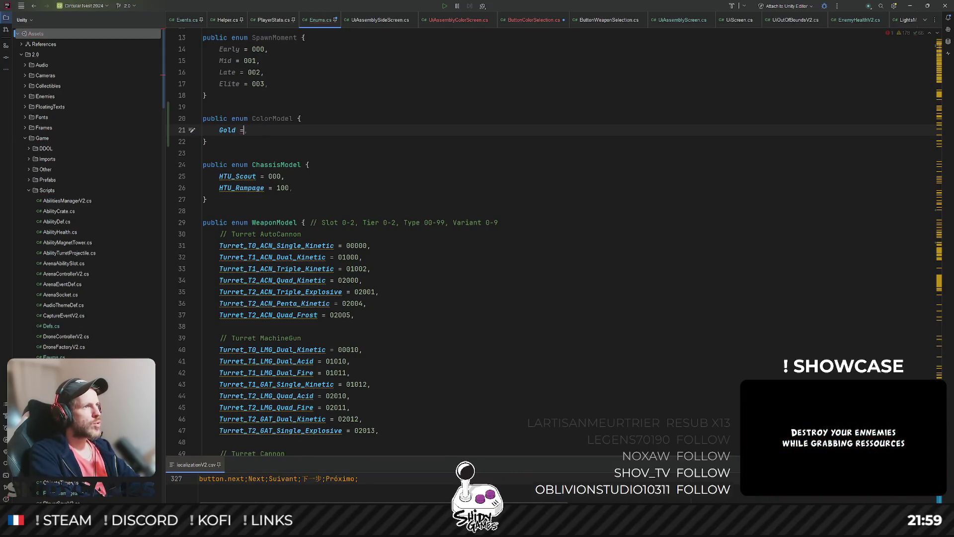
text( 000)
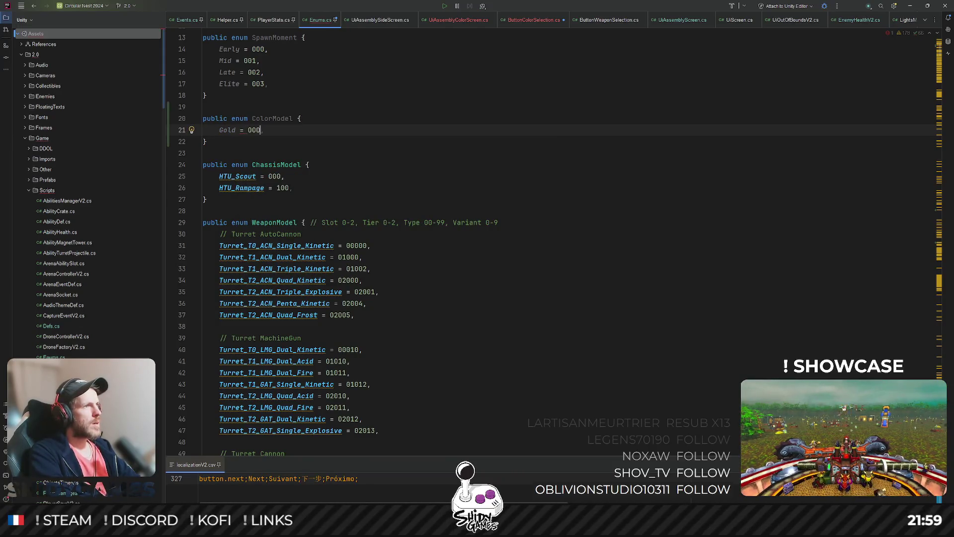
key(ctrl+d)
key(ctrl+w)
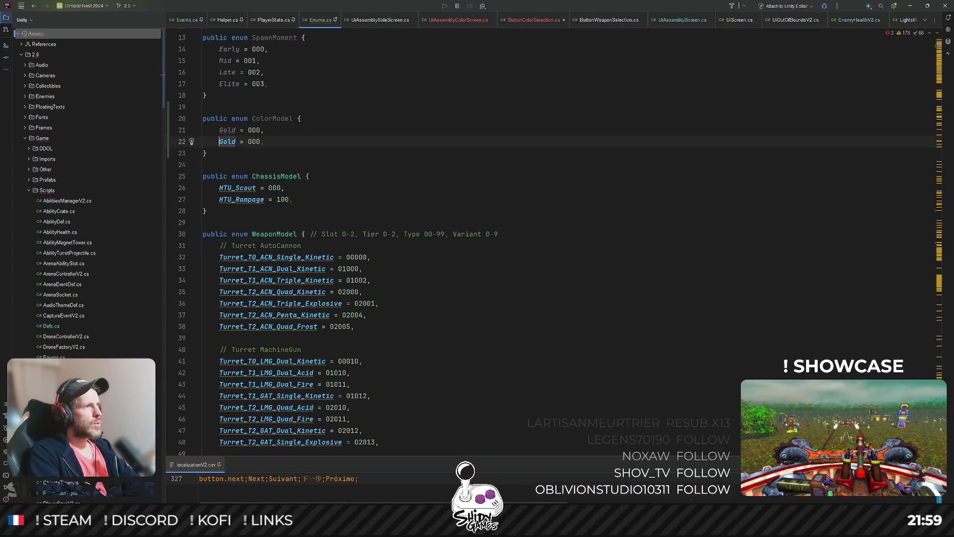
text(Red)
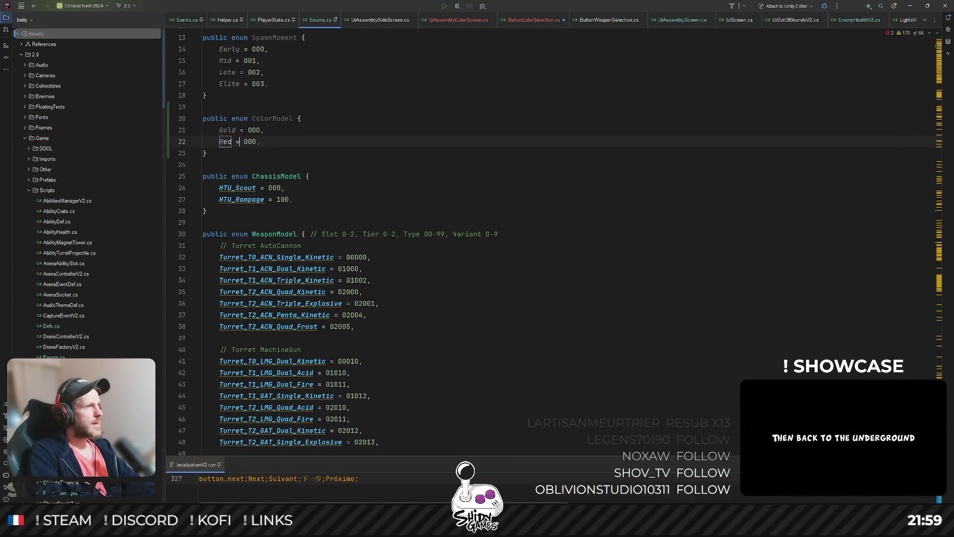
click(255, 141)
key(ctrl+d)
key(Home)
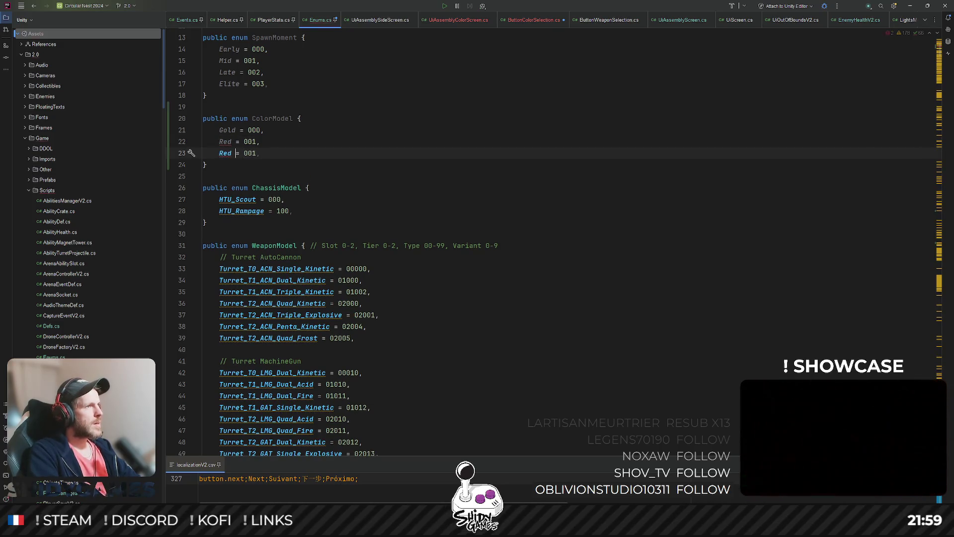
key(ctrl+w)
Duplicate entries to add Pink = 002, Blue and Green to ColorModel
text(B)
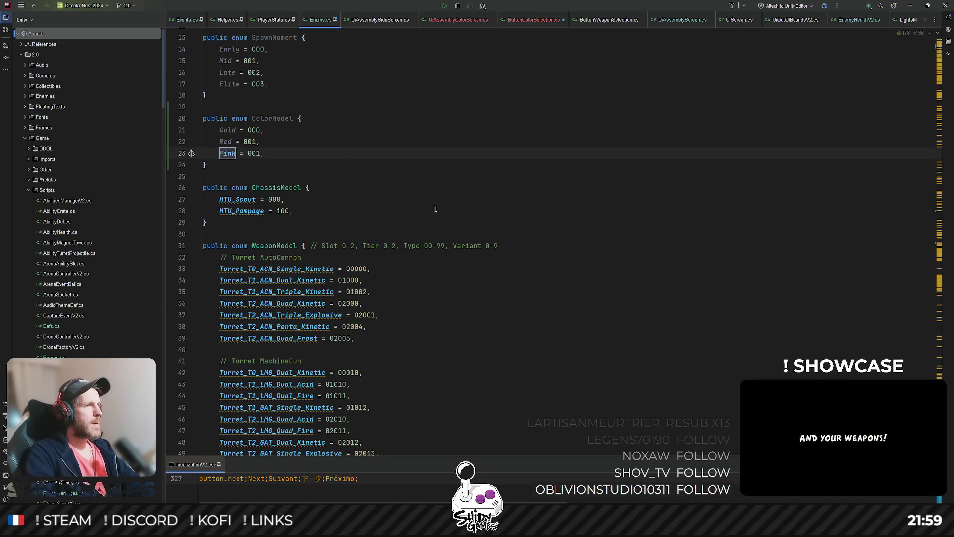
click(255, 156)
key(Delete)
text(2)
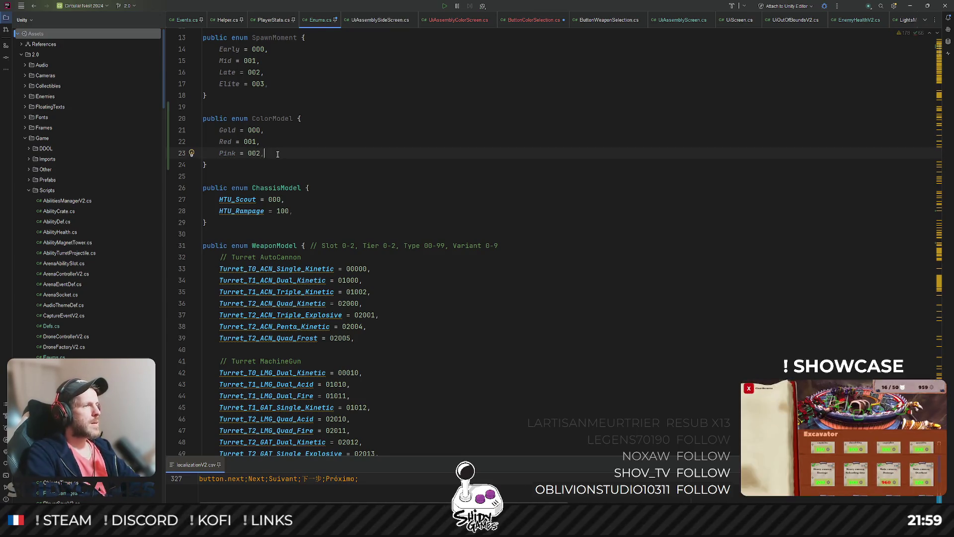
key(ctrl+d)
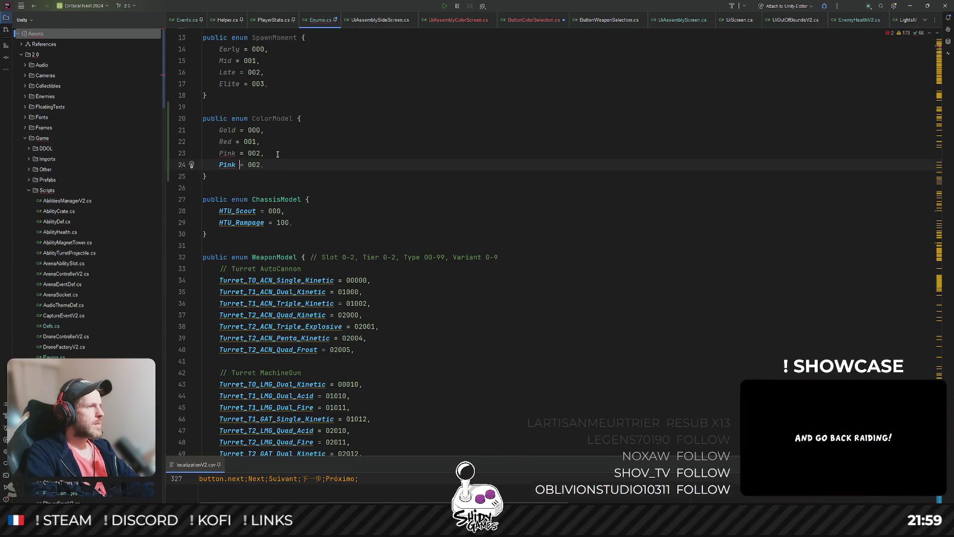
key(ctrl+w)
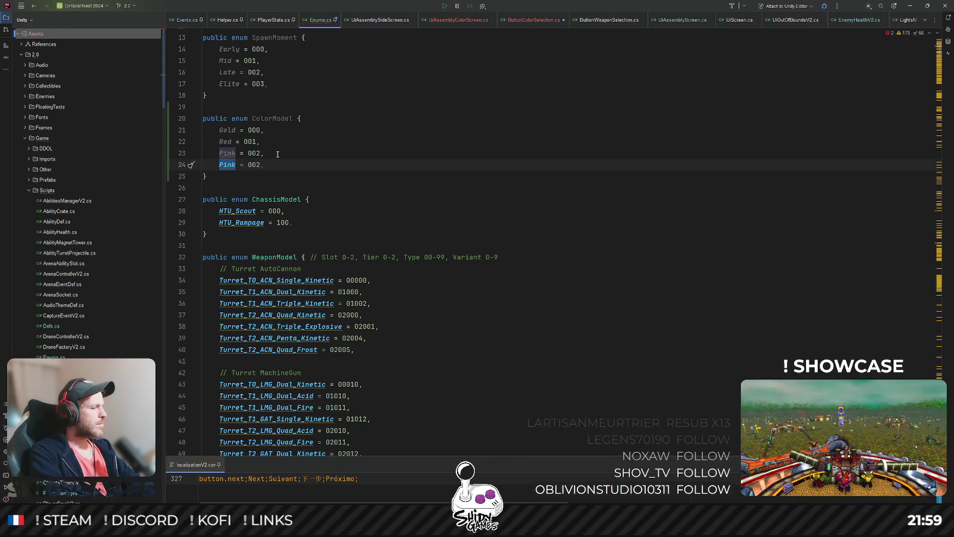
text(Blue)
key(ctrl+d)
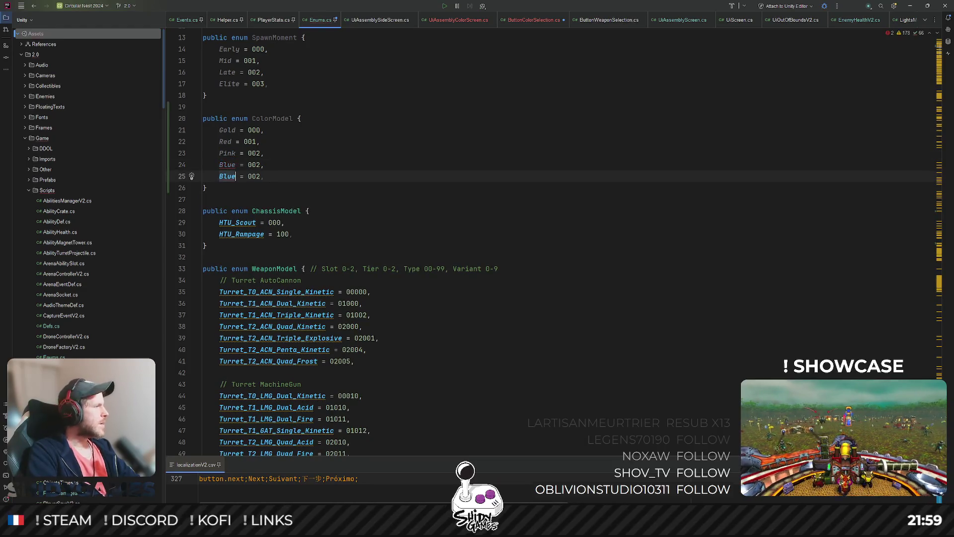
key(ctrl+w)
text(Green)
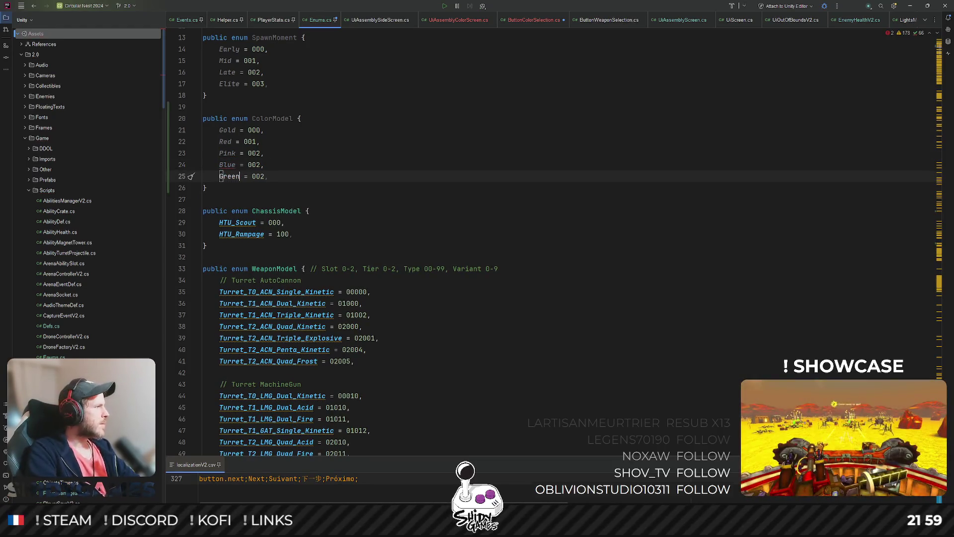
Duplicate entries for the remaining colors Yellow, White and Black
key(ctrl+d)
text(Yello)
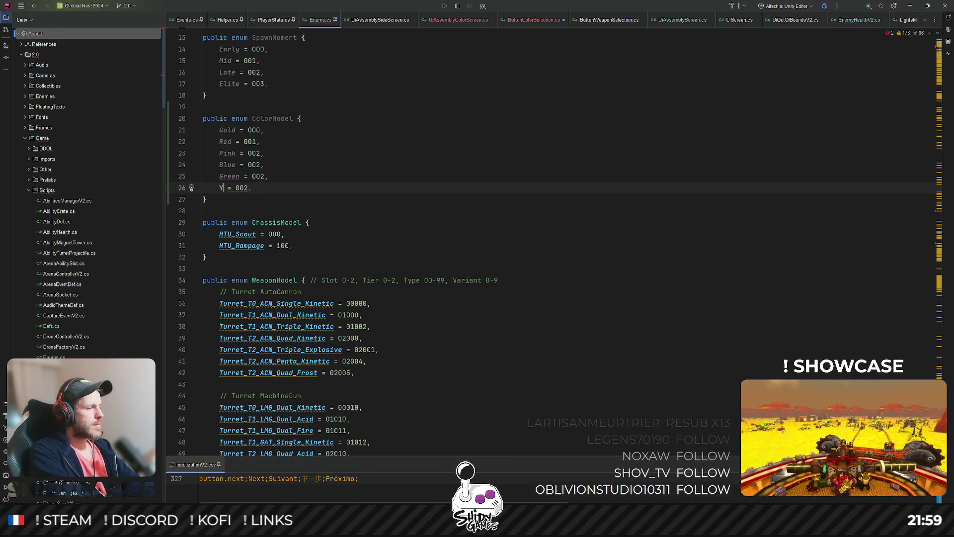
text(w)
key(ctrl+d)
key(ctrl+w)
key(BackSpace)
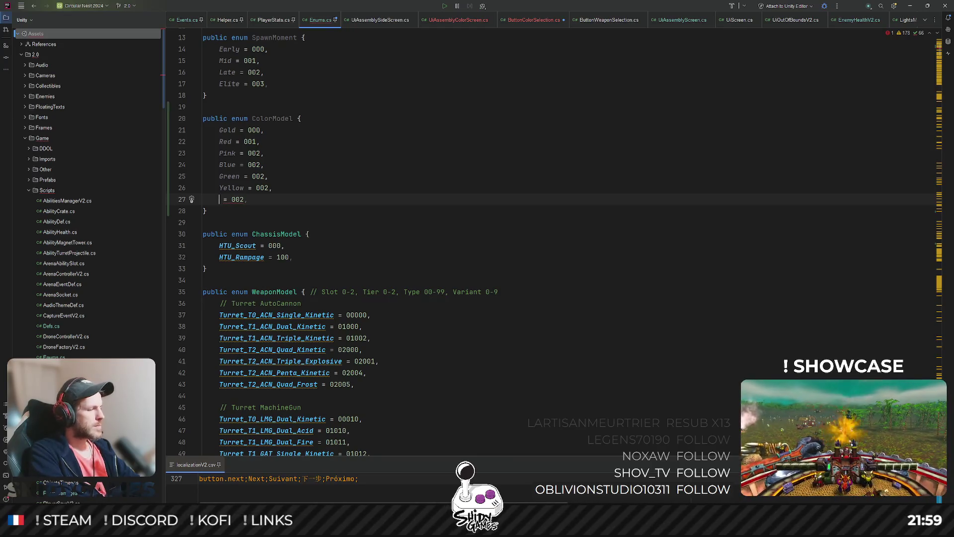
text(White)
key(ctrl+d)
key(ctrl+w)
key(BackSpace)
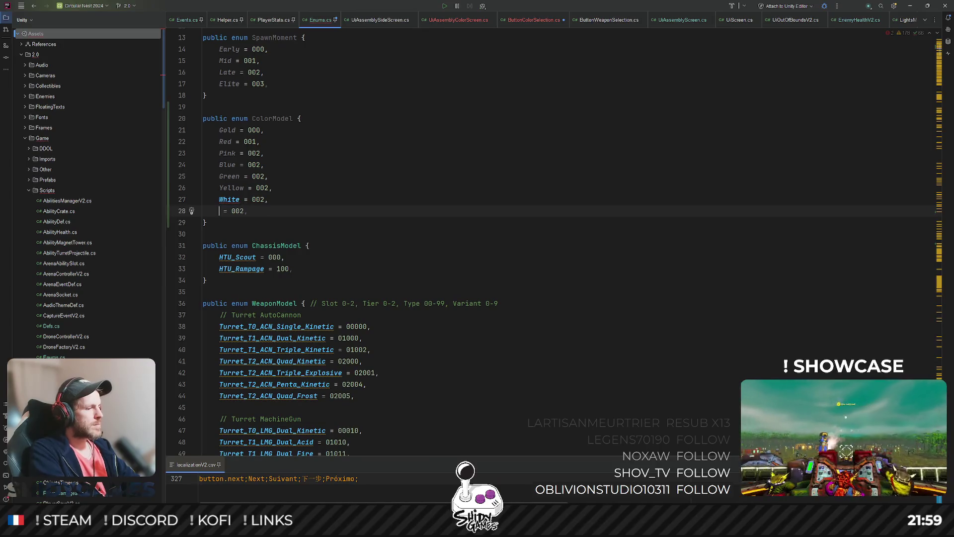
text(Black)
Renumber the later entries, e.g. Yellow to 005, and return to UiAssemblyColorScreen.cs
click(273, 166)
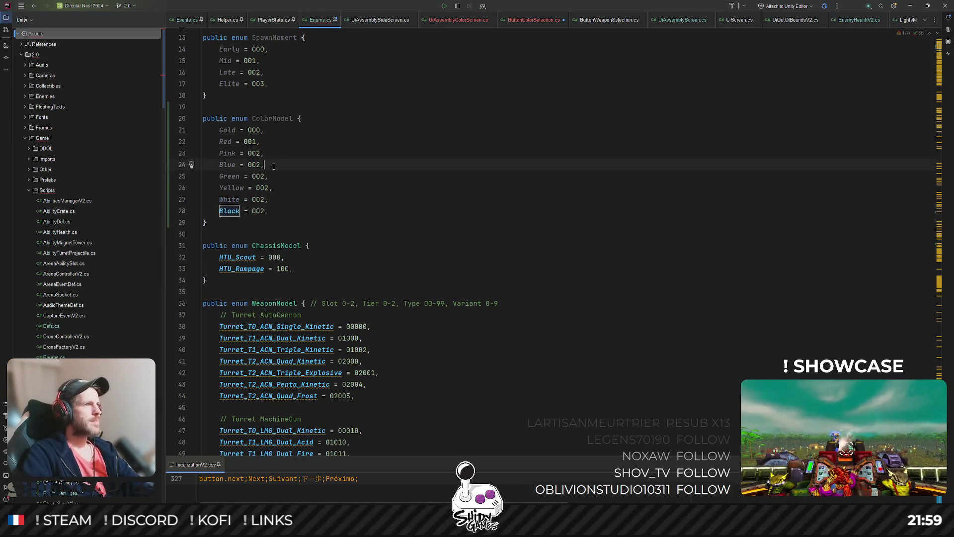
key(Down)
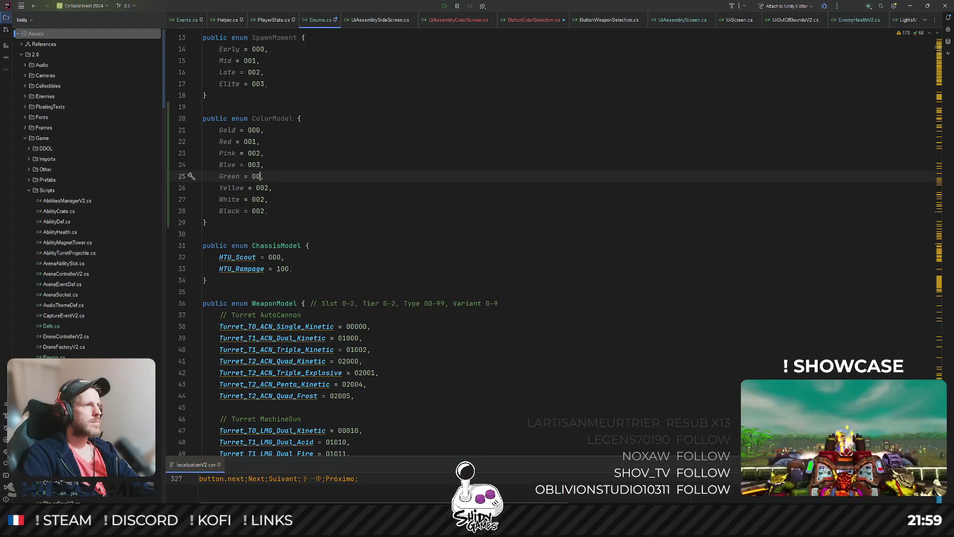
key(Down)
key(Delete)
text(5)
key(Down)
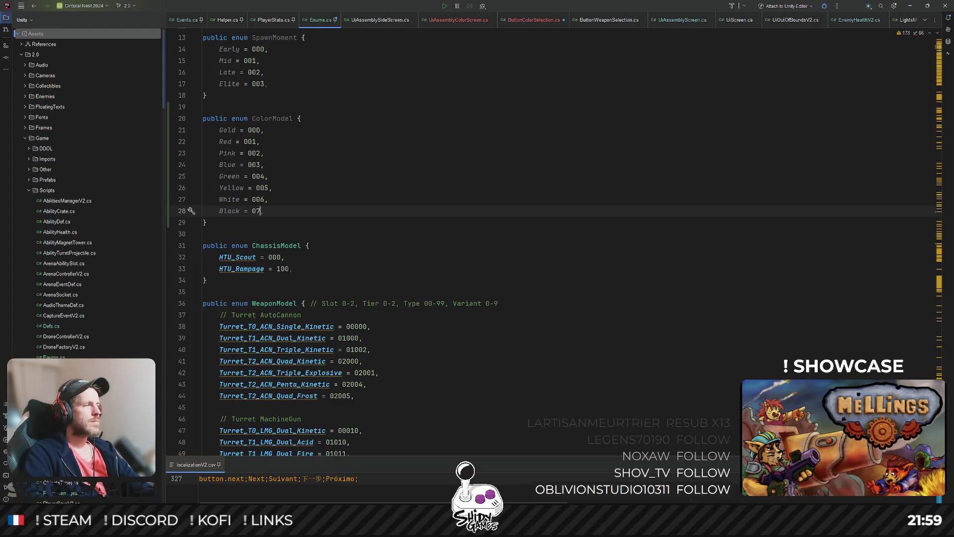
click(430, 130)
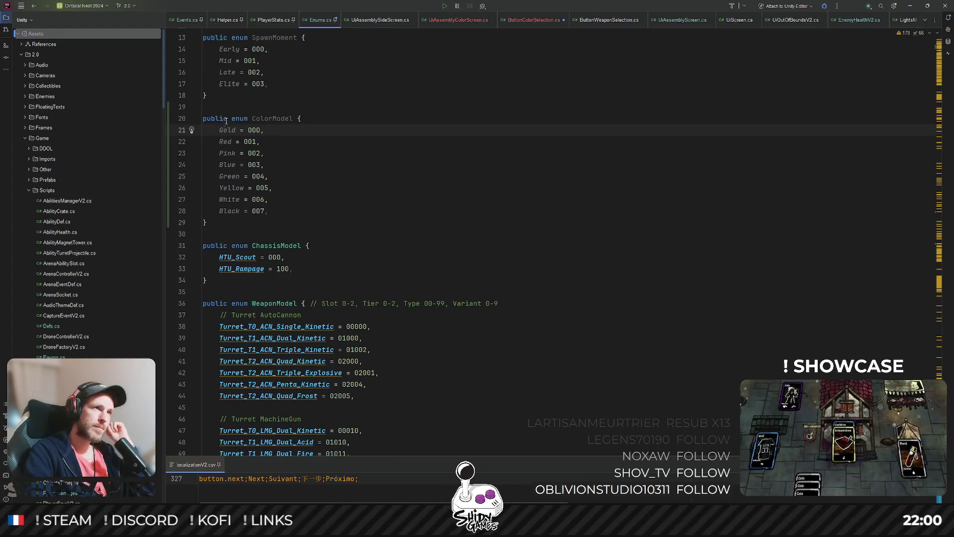
click(458, 20)
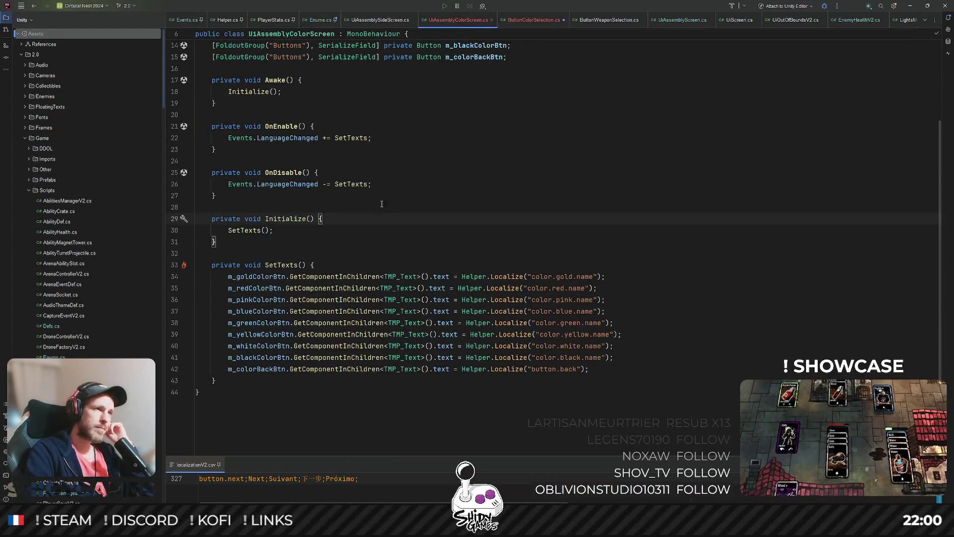
In ButtonColorSelection.cs, change the m_model field's type to ColorModel
scroll(468, 195, up, 3)
drag(473, 68, 475, 150)
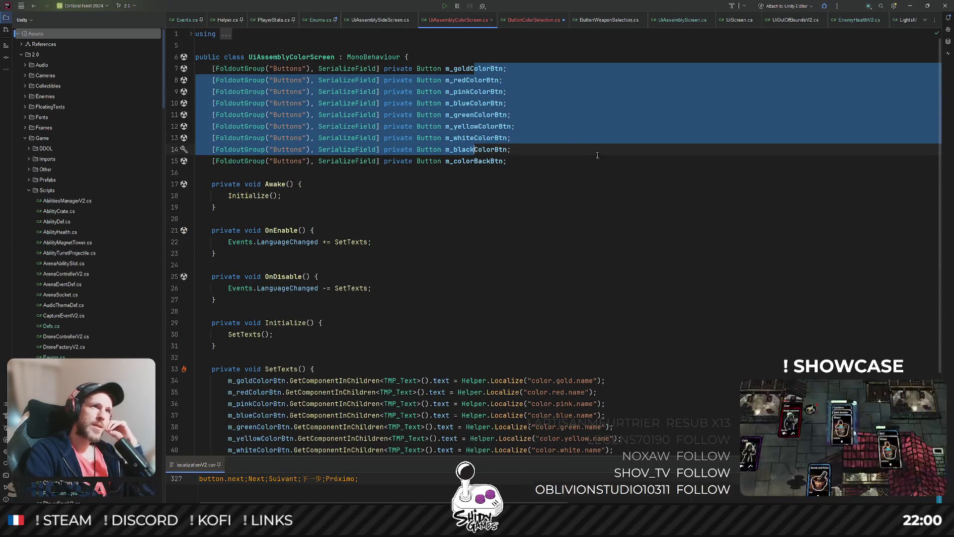
click(545, 20)
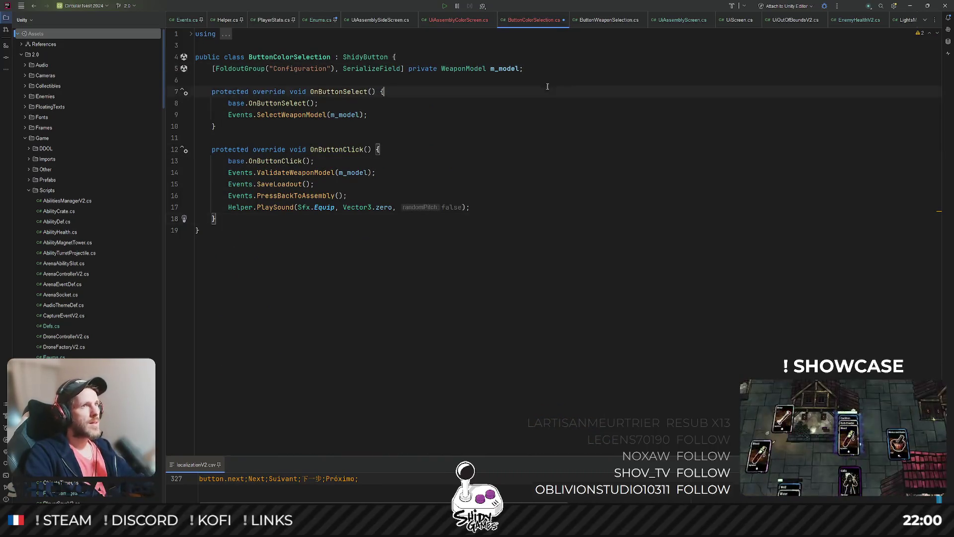
click(531, 149)
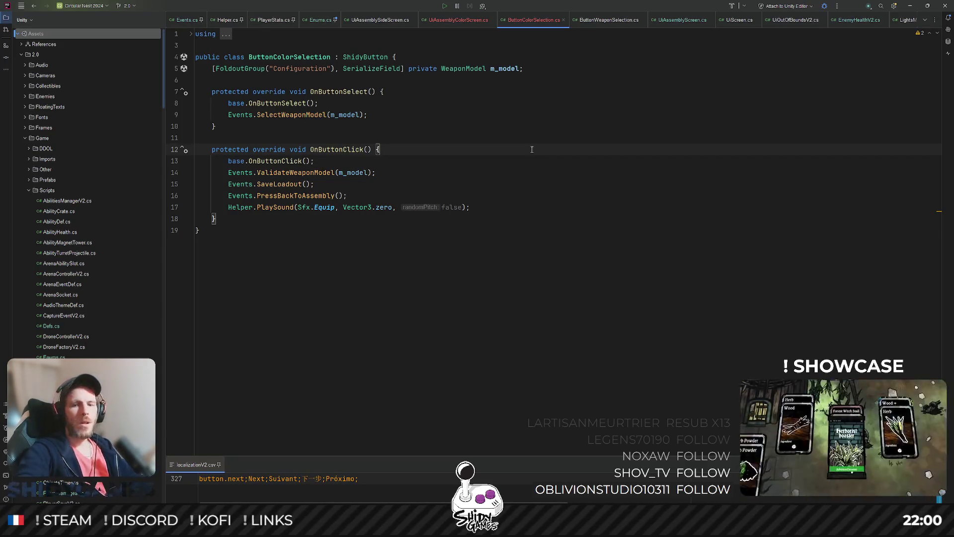
click(616, 213)
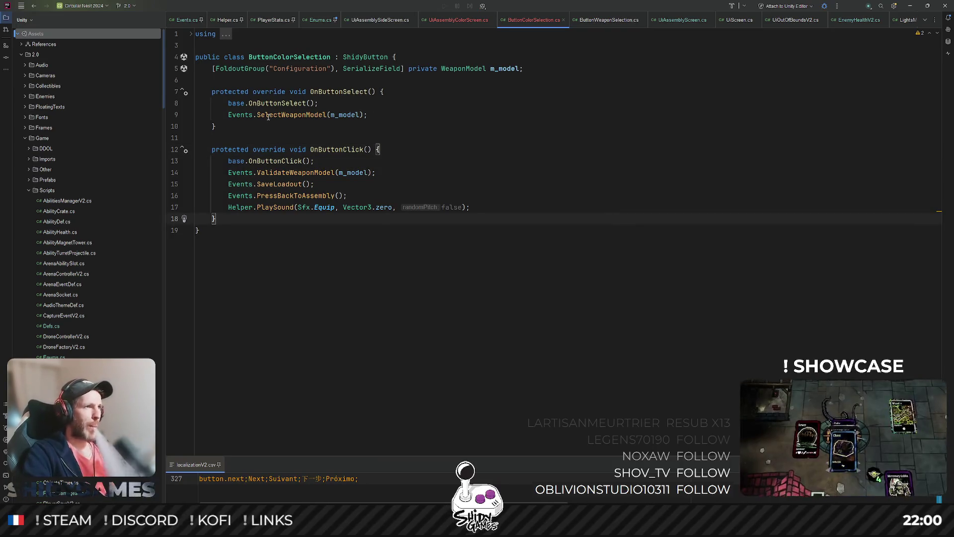
double_click(324, 115)
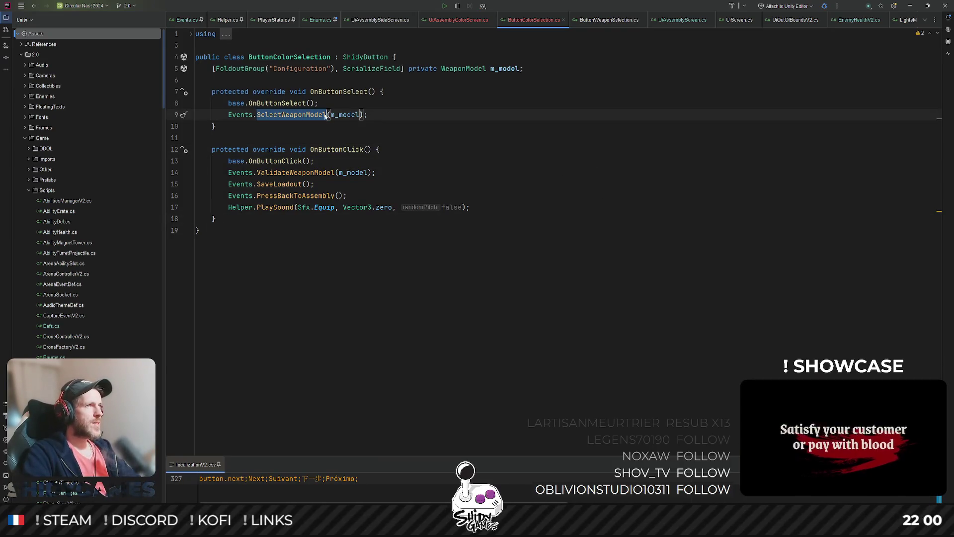
double_click(464, 70)
text(Color)
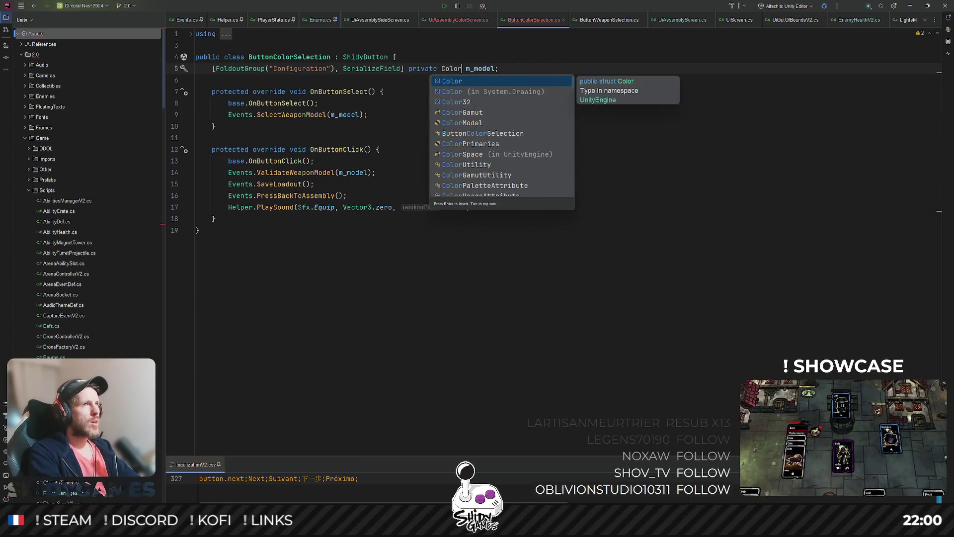
text(M)
key(Return)
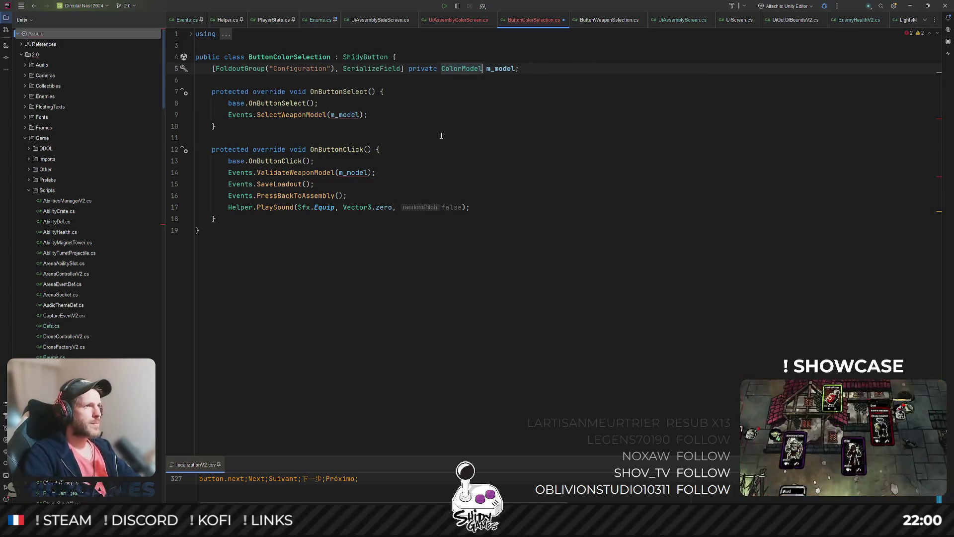
Replace the weapon-model calls with Events.SelectColorModel and Events.ValidateColorModel
click(341, 138)
double_click(293, 115)
key(BackSpace)
text(Select)
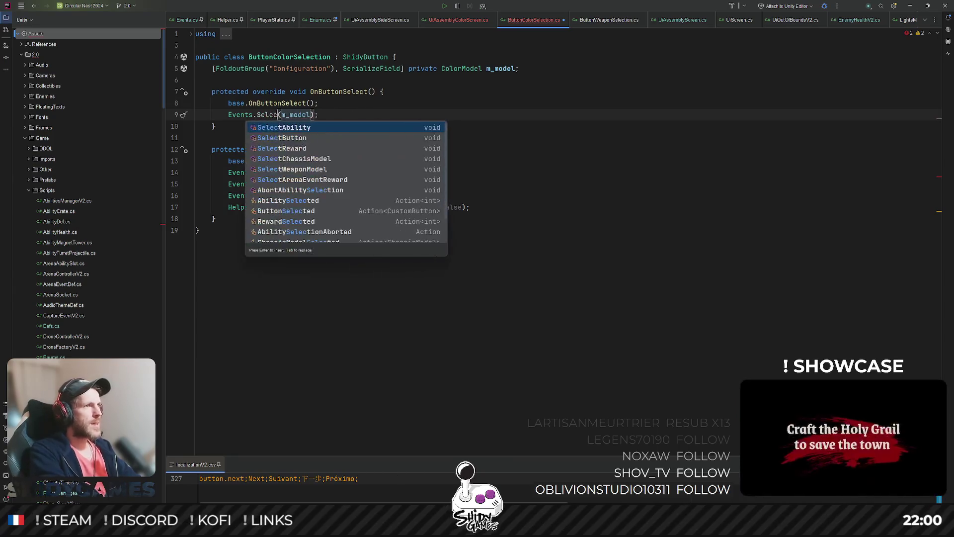
text(Color)
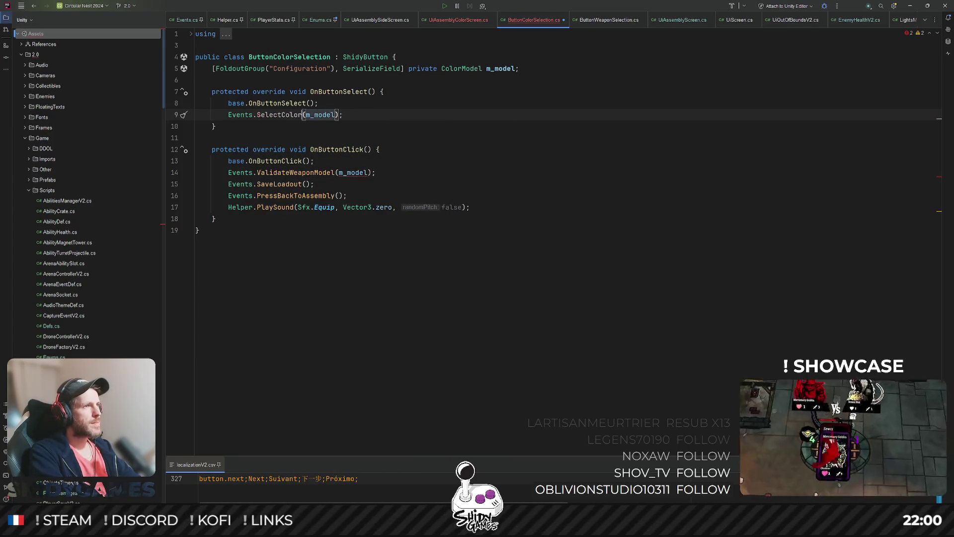
text(Model)
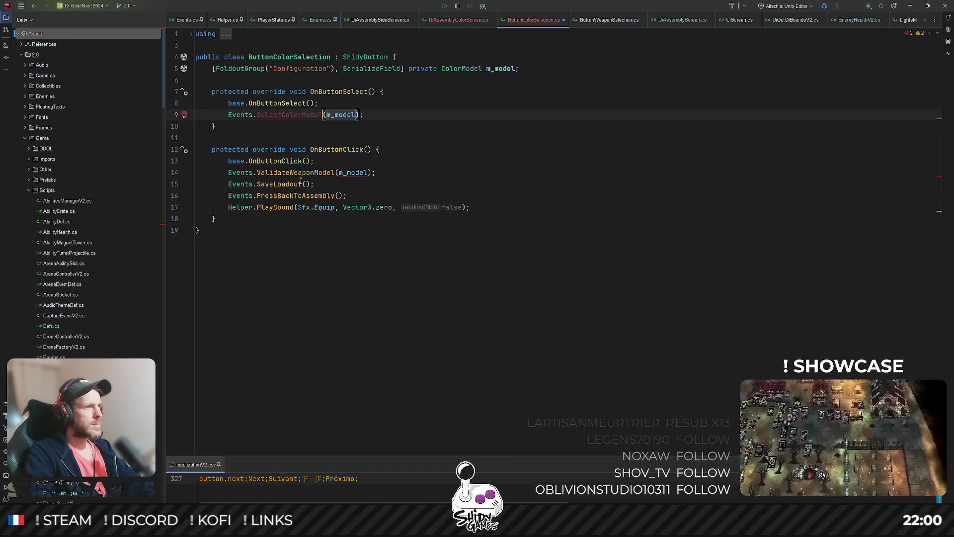
double_click(292, 173)
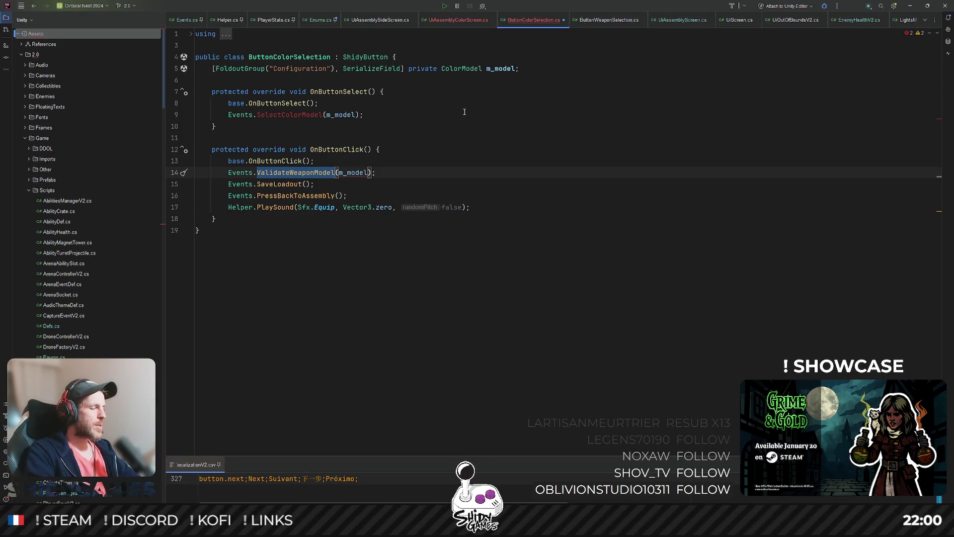
text(Validat)
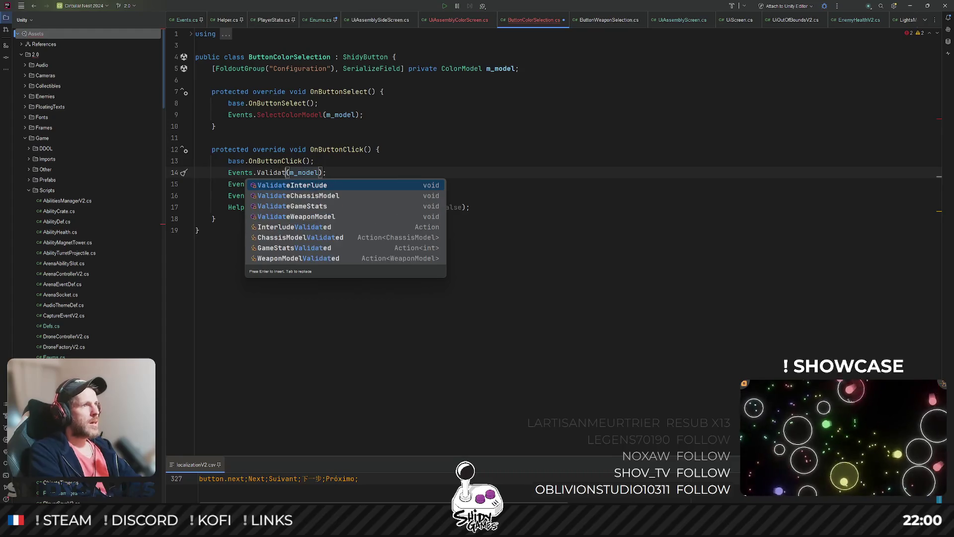
text(eColorModel)
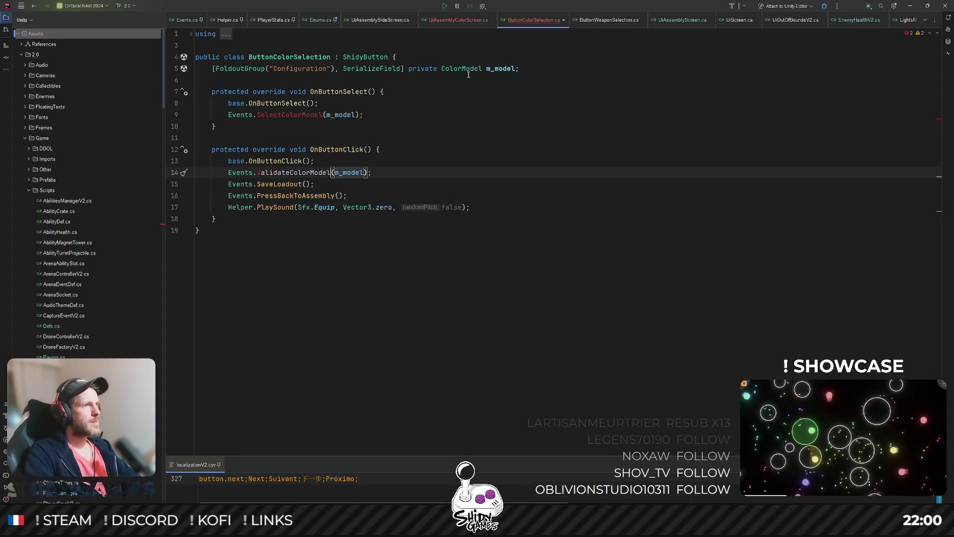
click(424, 274)
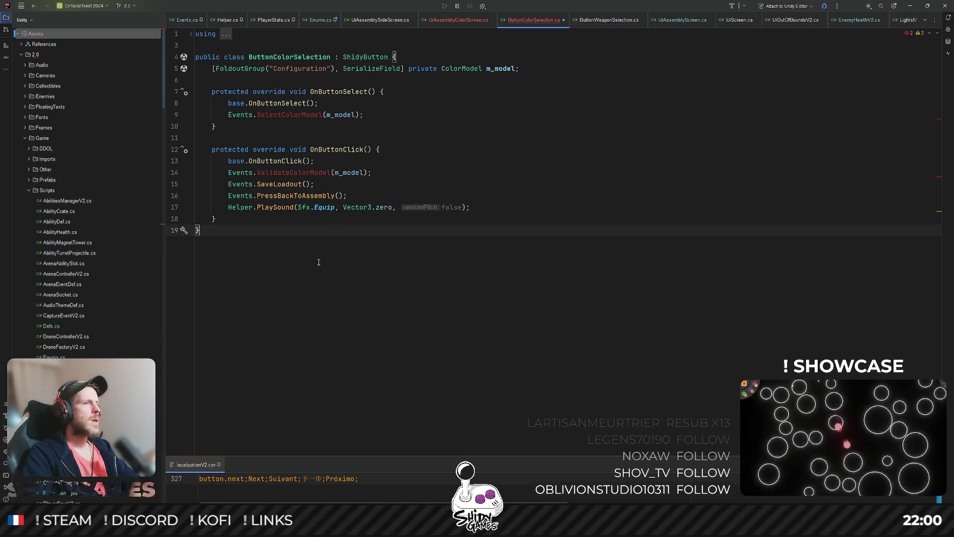
key(Up)
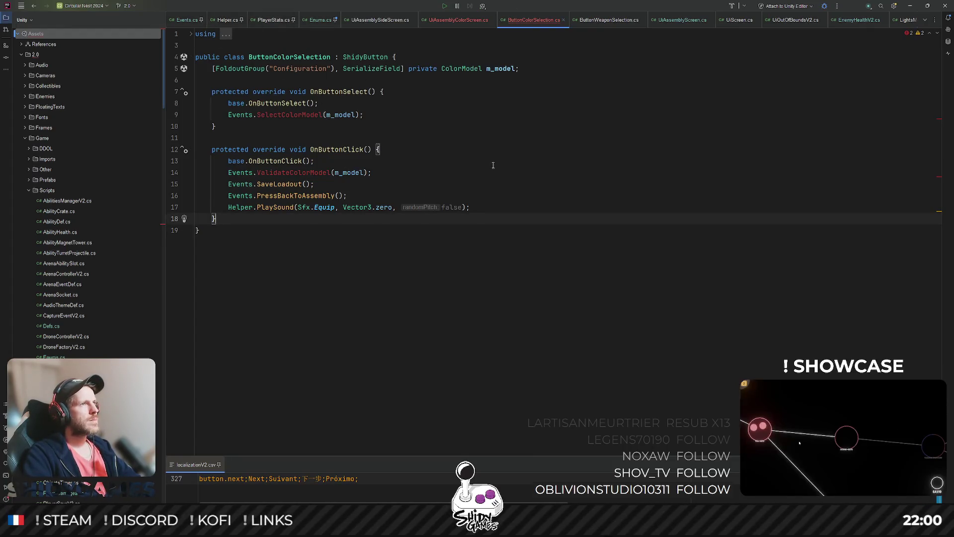
click(538, 159)
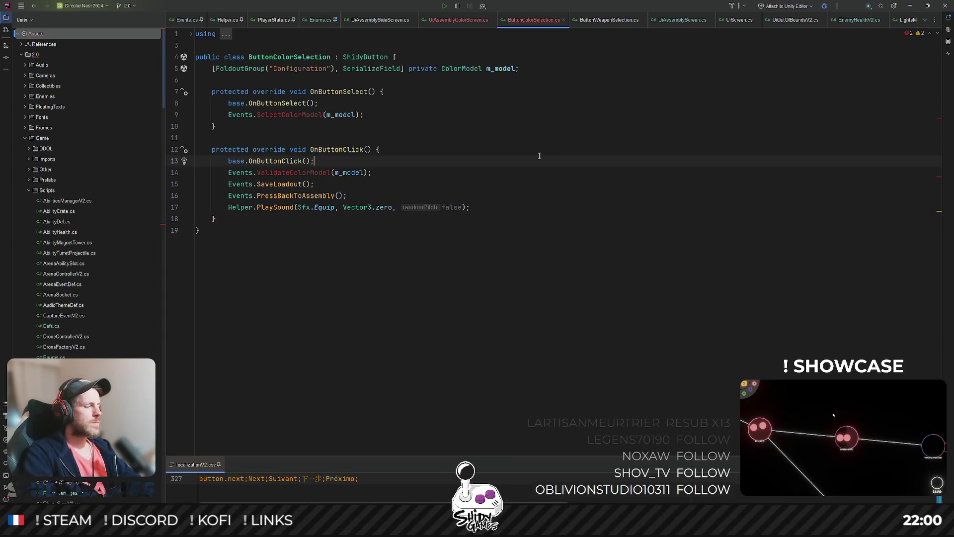
key(ctrl+shift+n)
Open Events.cs and find the WeaponModelValidated event declaration
text(events)
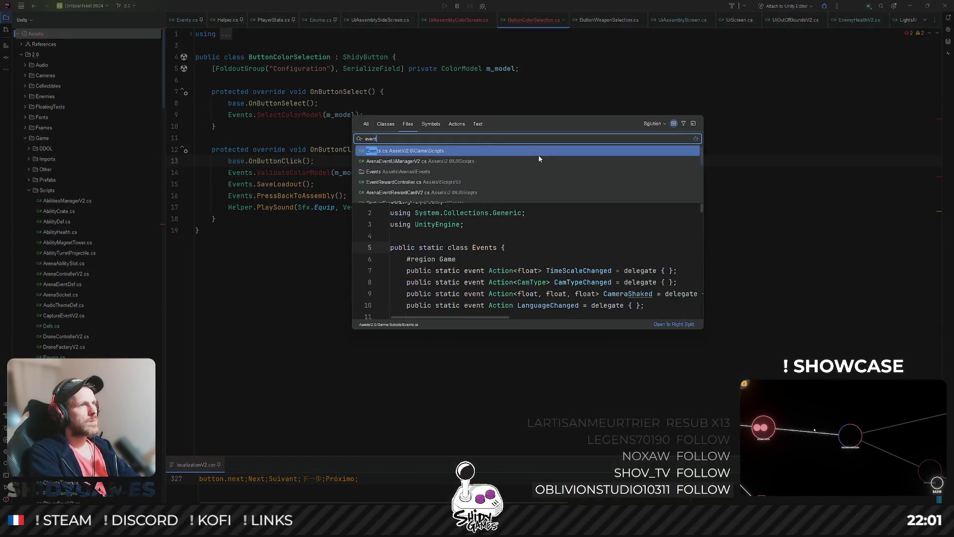
key(Return)
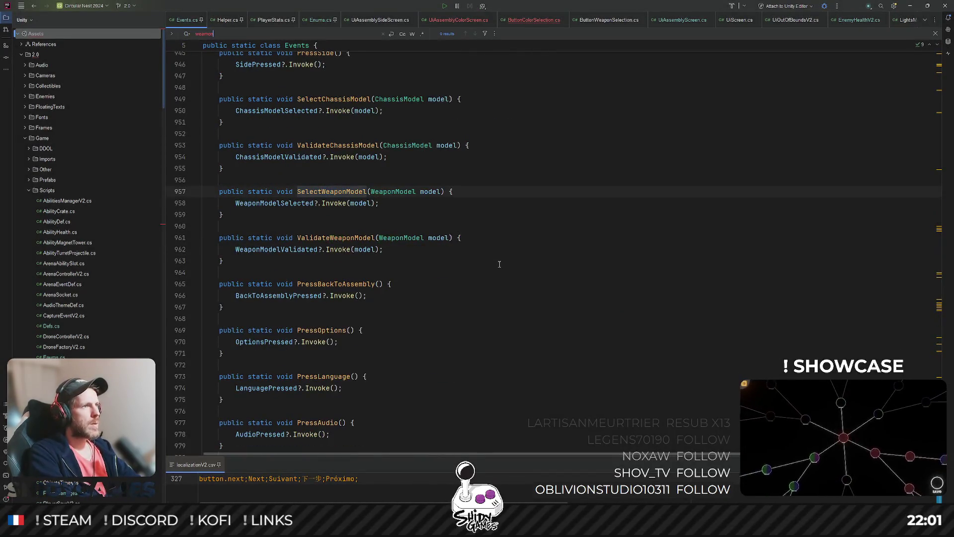
click(309, 192)
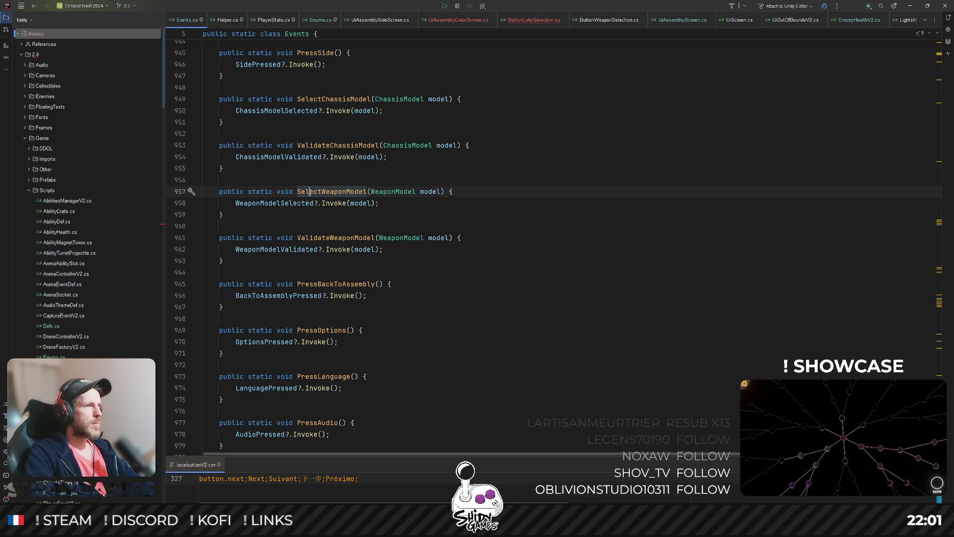
ctrl+click(268, 204)
click(550, 197)
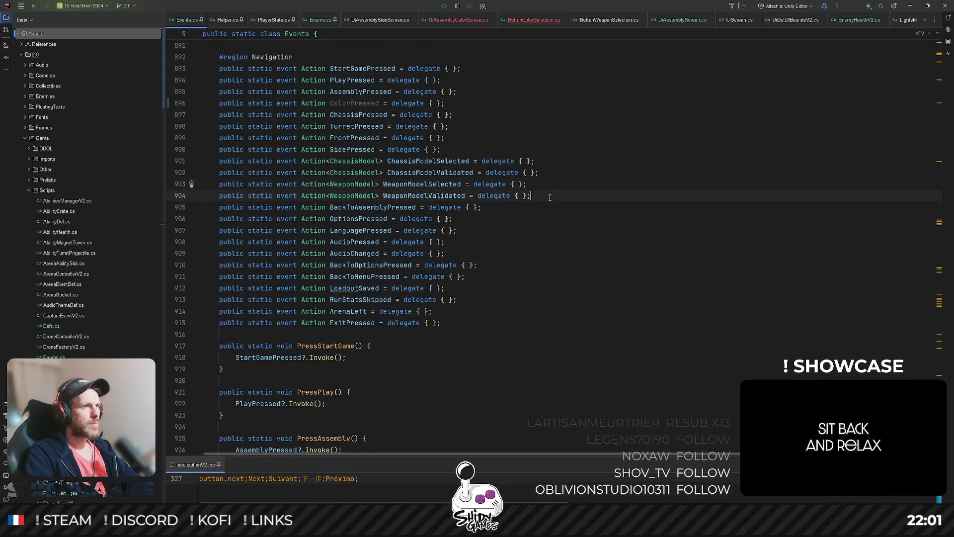
Declare a public static event Action<ColorModel> ColorModelSelected below WeaponModelValidated
key(Return)
text(publicst)
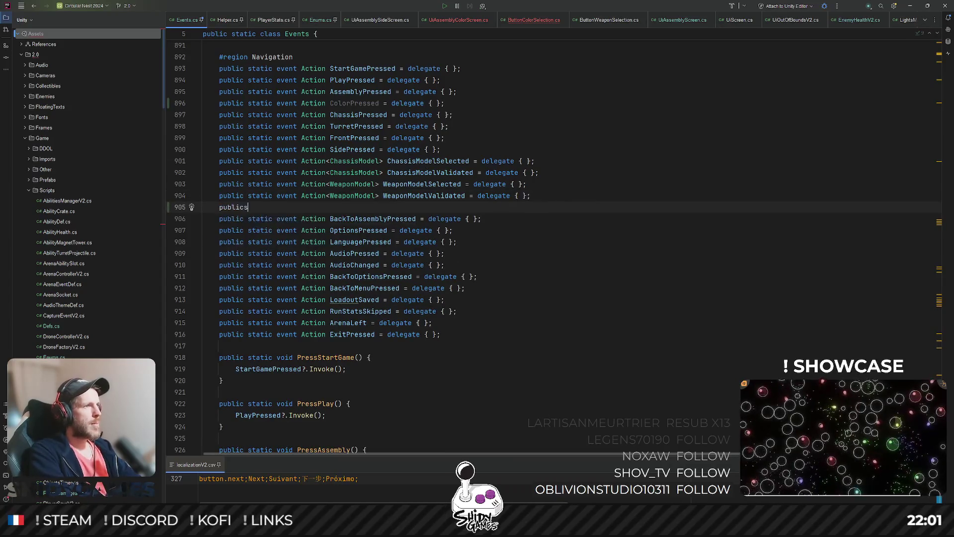
key(BackSpace)
key(BackSpace)
text(st)
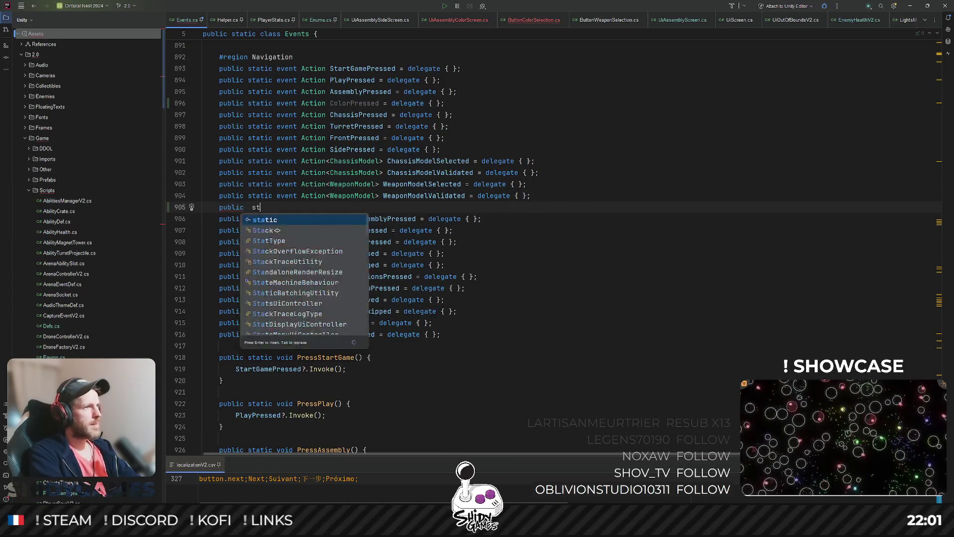
key(BackSpace)
key(BackSpace)
key(BackSpace)
text(static event ActionC)
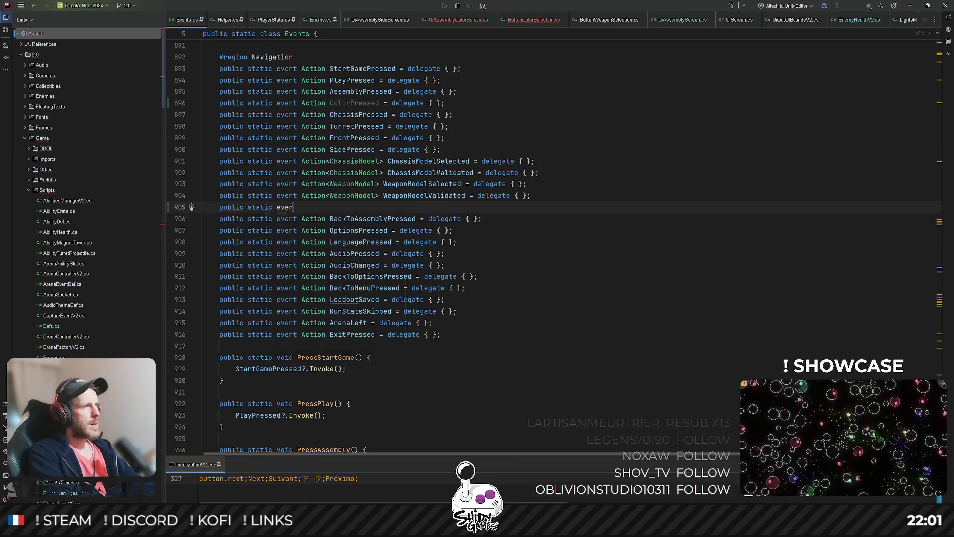
key(BackSpace)
text(<ColorM)
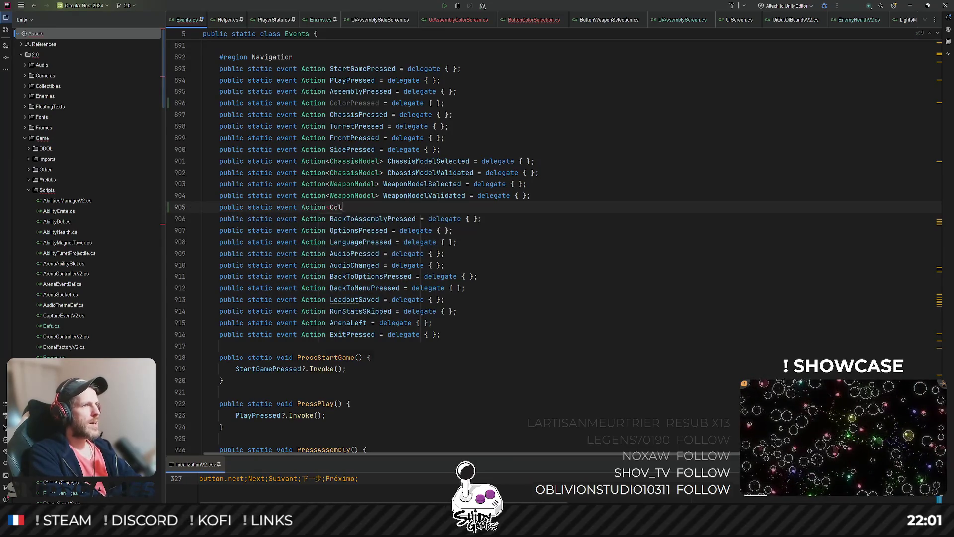
key(Return)
text(>)
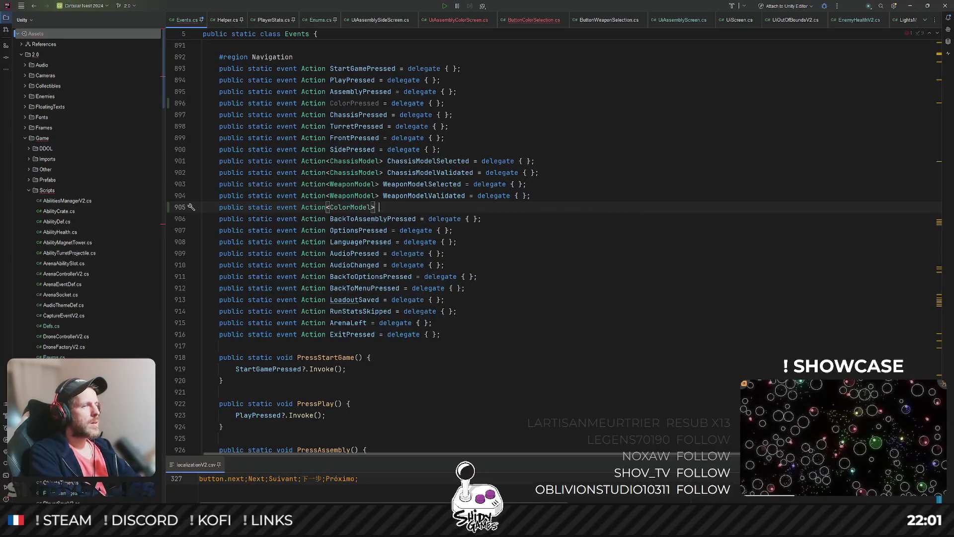
key(Tab)
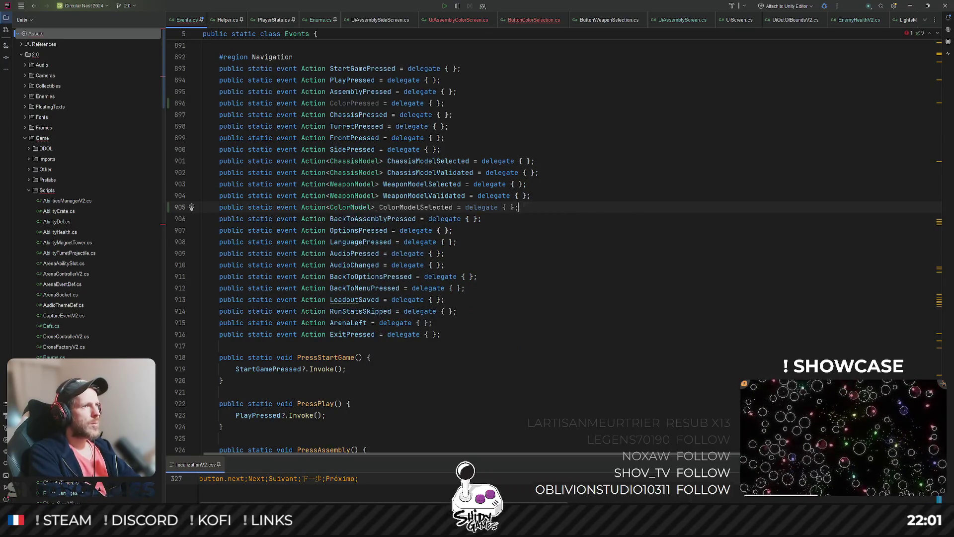
Declare a matching public static event Action<ColorModel> ColorModelValidated
key(Return)
text(pub)
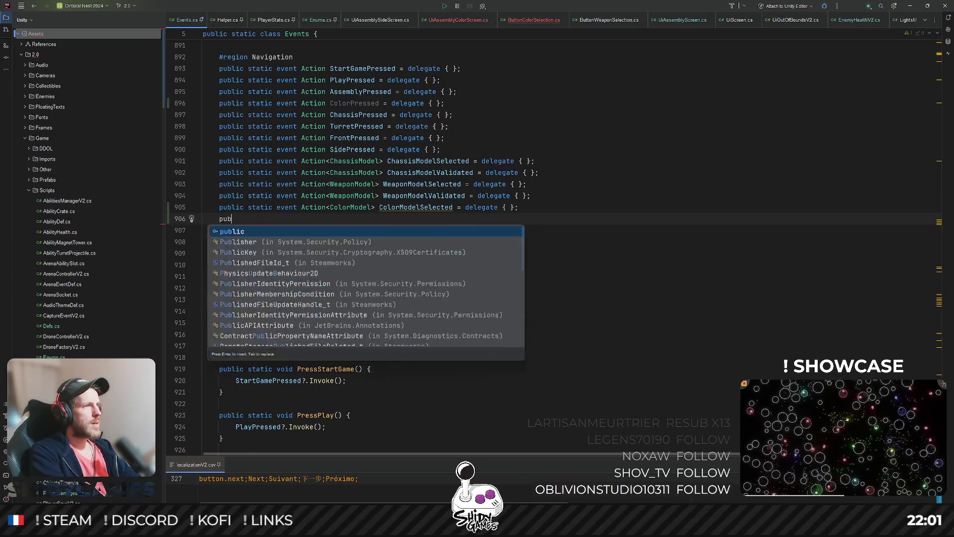
text(lic static even)
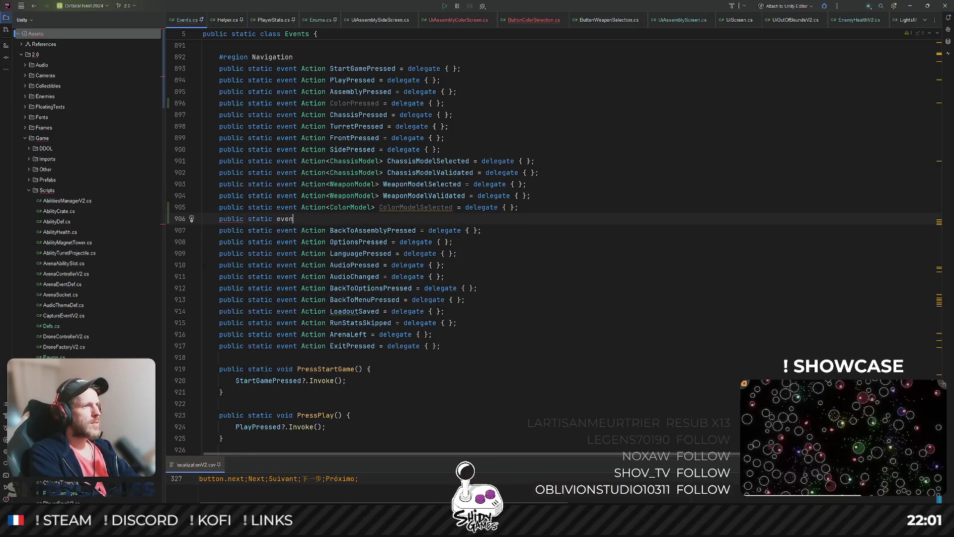
text(t Action<Color)
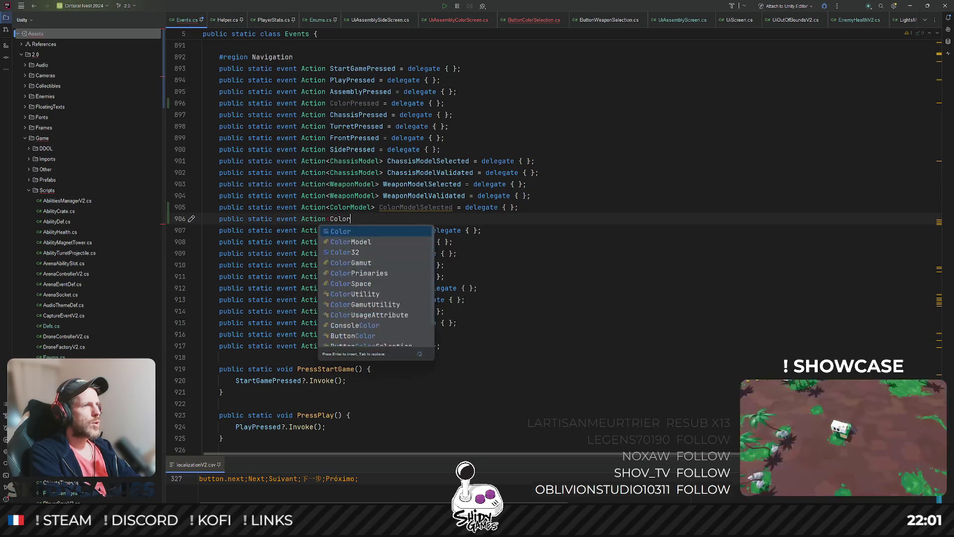
text(Model> ColorModel> C)
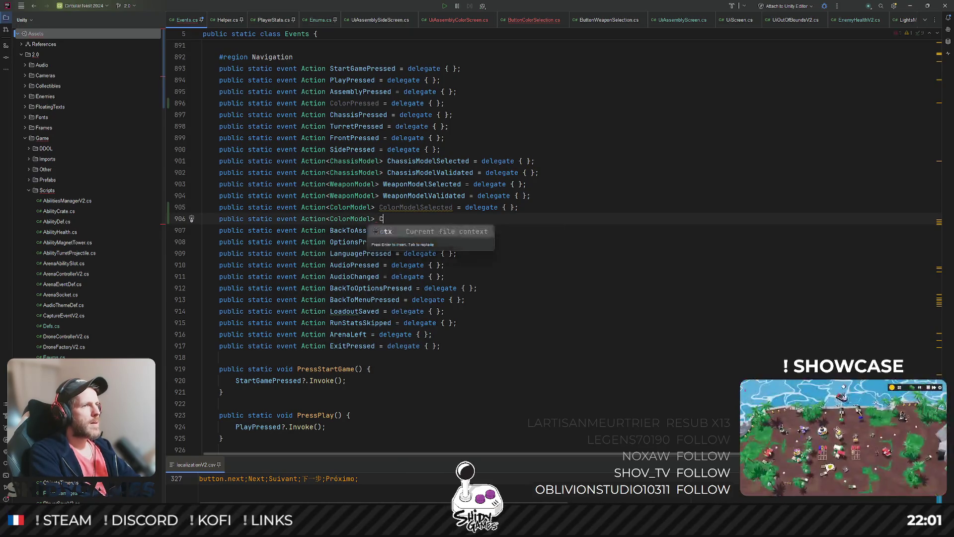
text(del)
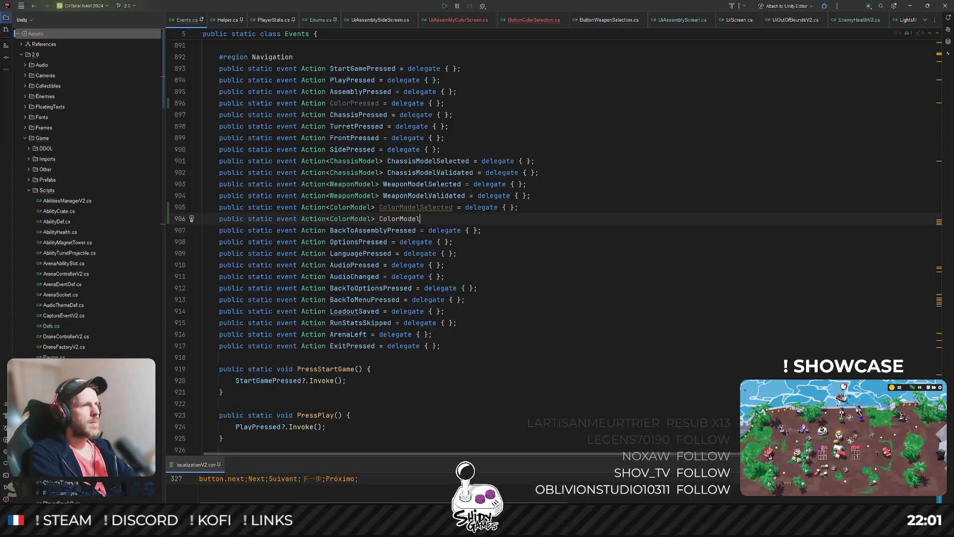
key(Tab)
scroll(371, 246, down, 6)
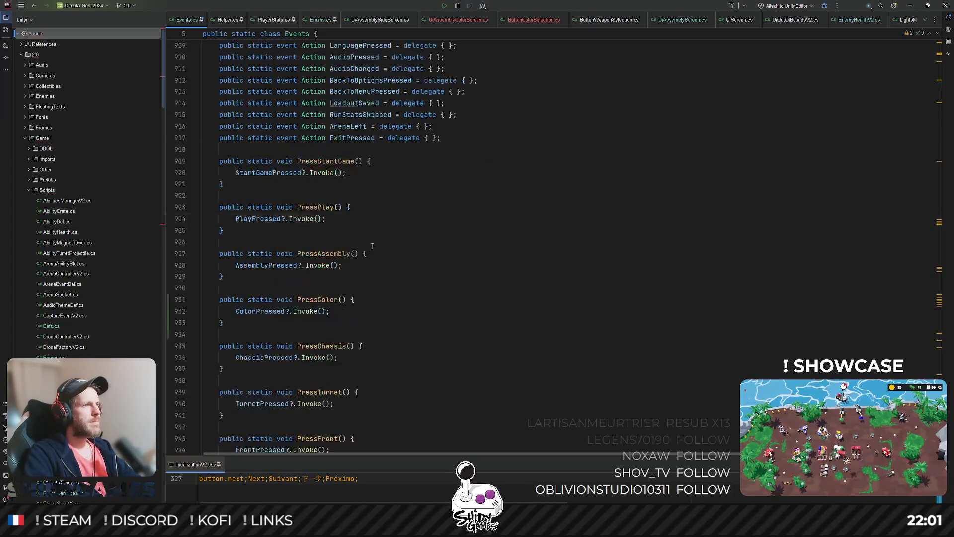
Add a public static SelectColorModel(ColorModel model) method invoking ColorModelSelected
scroll(371, 246, down, 10)
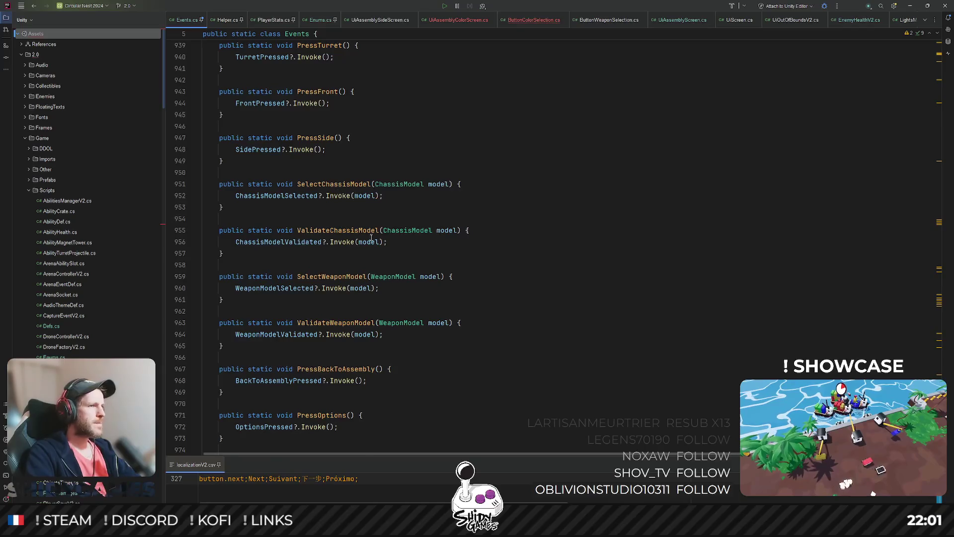
scroll(377, 264, down, 3)
click(272, 252)
key(Return)
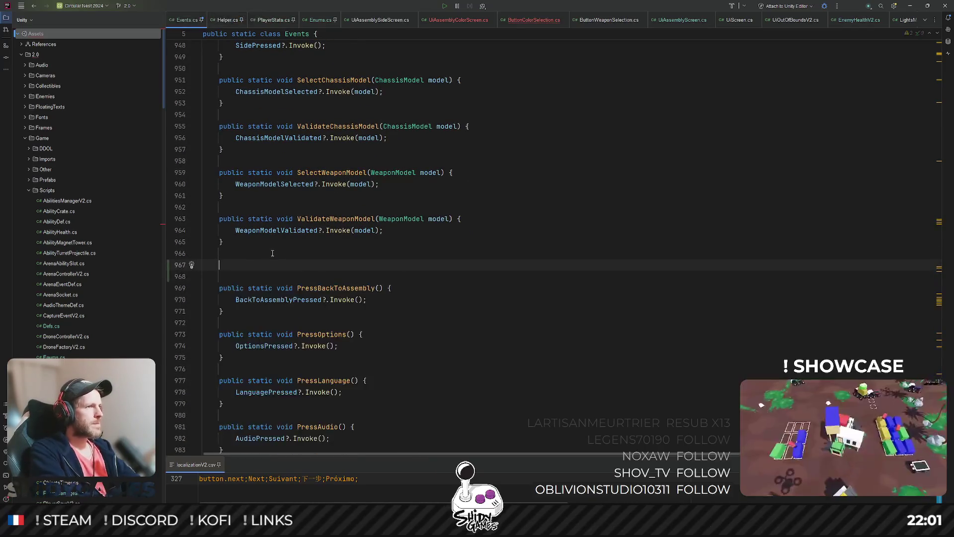
text(public st)
key(Return)
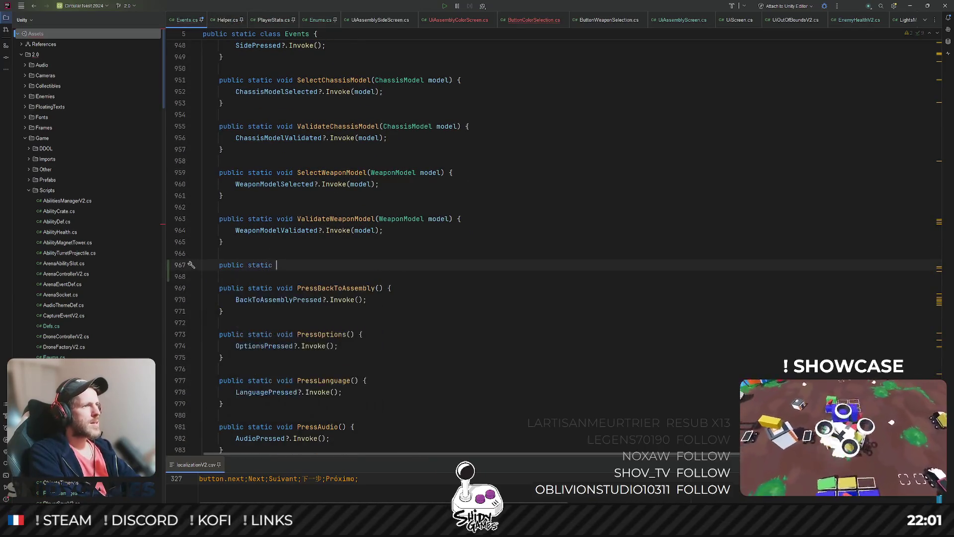
text(void SelectColorMode)
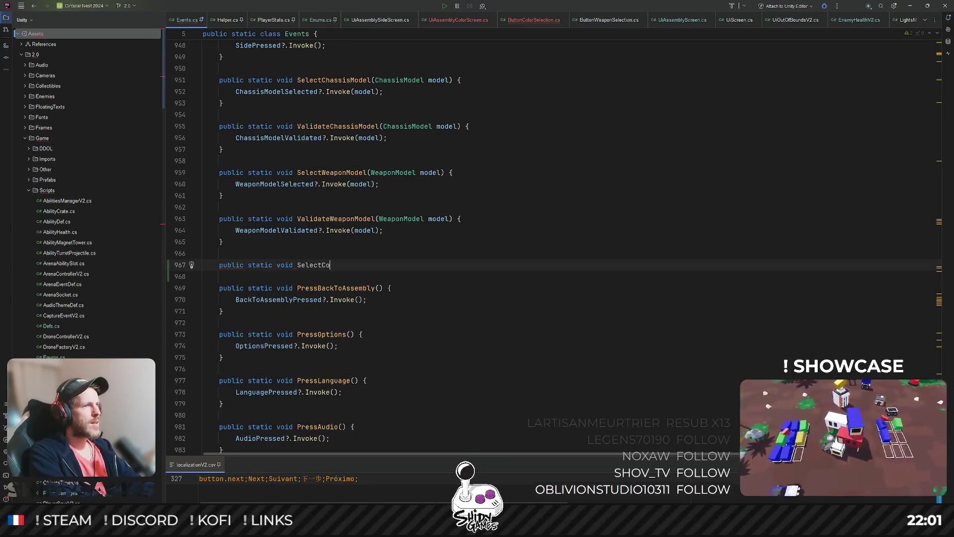
text(l(Col)
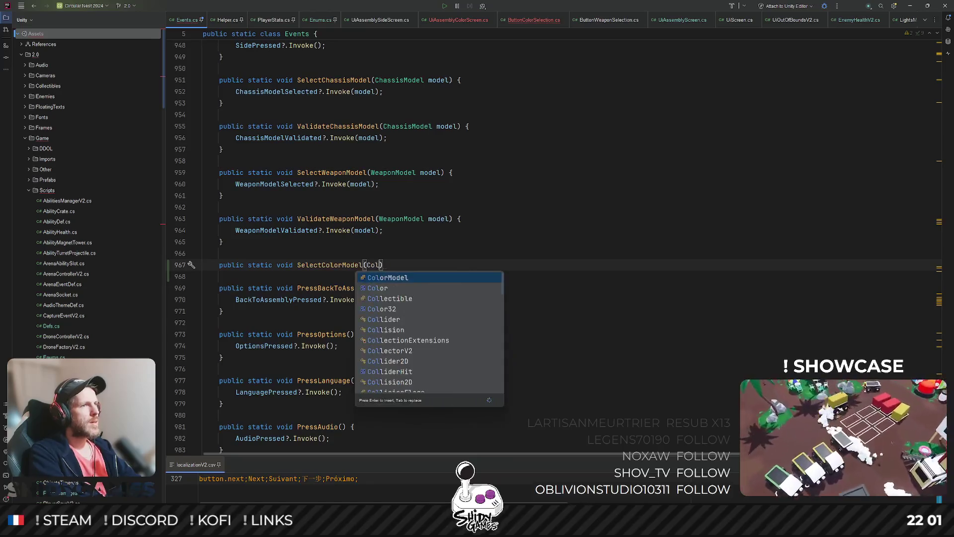
key(Return)
text(model) {)
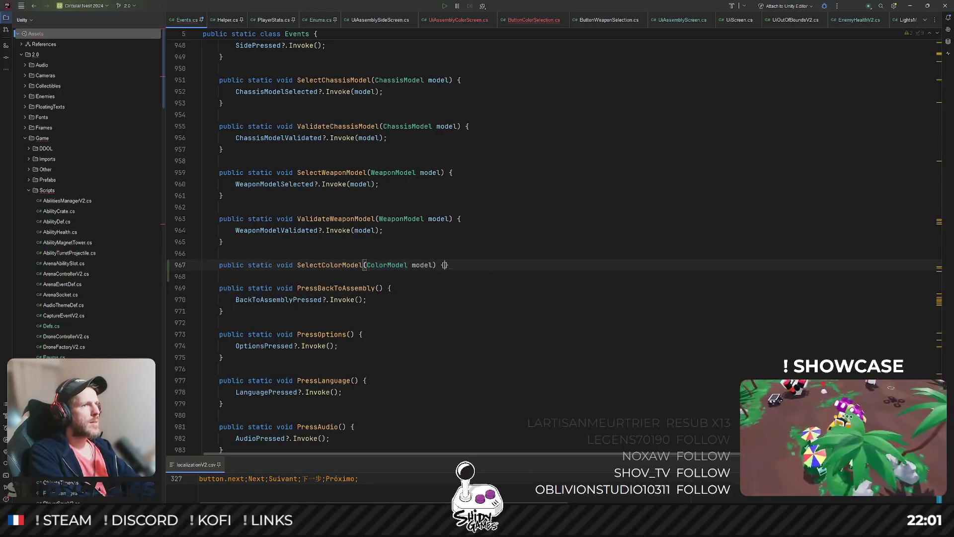
key(Return)
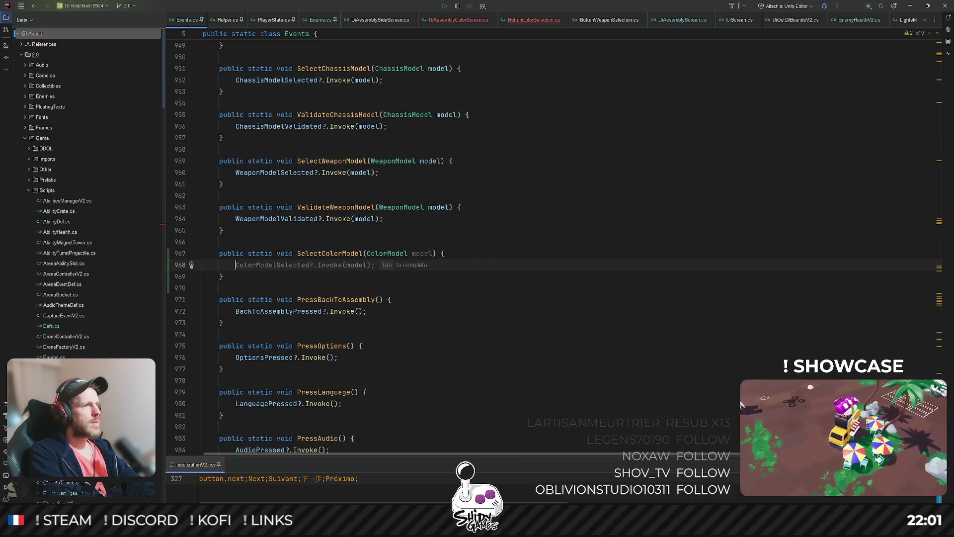
key(Tab)
Add a public static ValidateColorModel method invoking ColorModelValidated
key(Down)
key(Return)
key(Return)
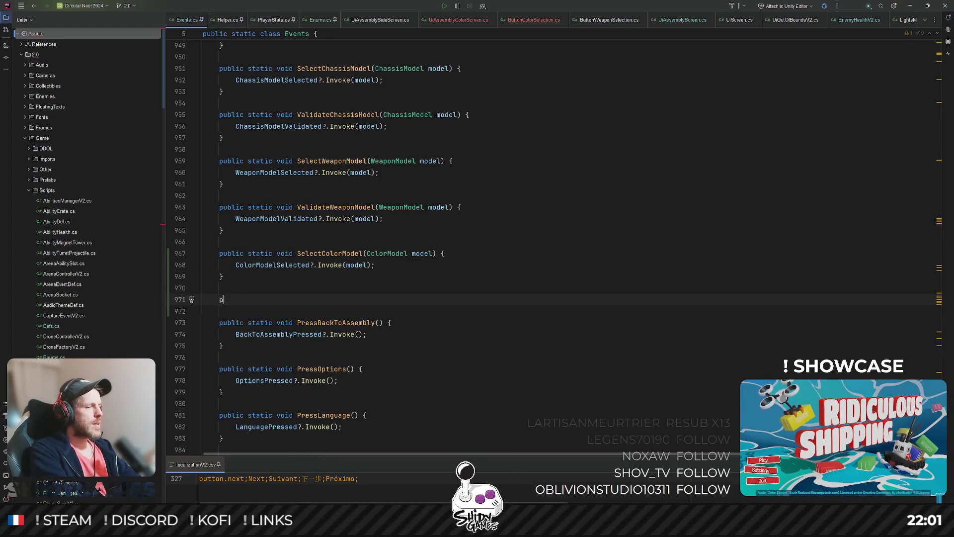
text(public static void Validate)
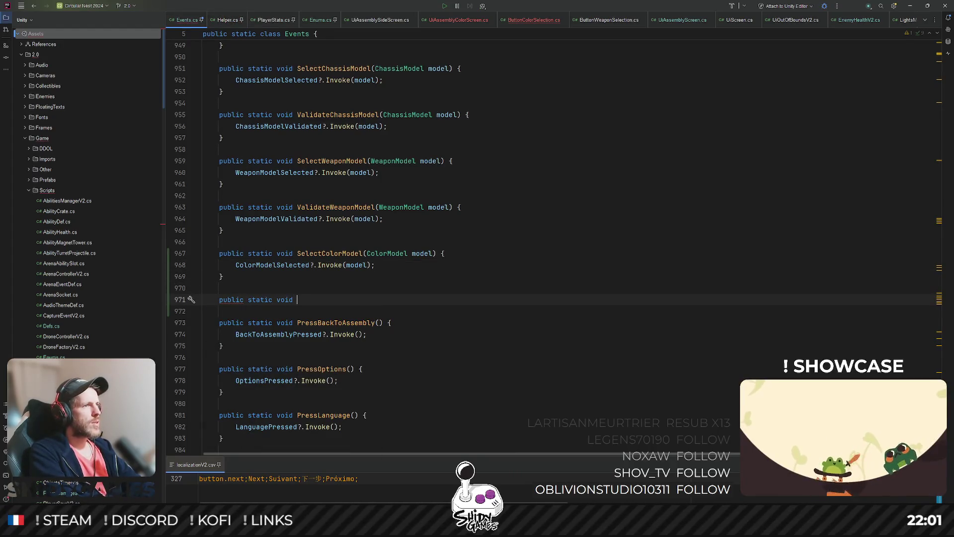
key(Tab)
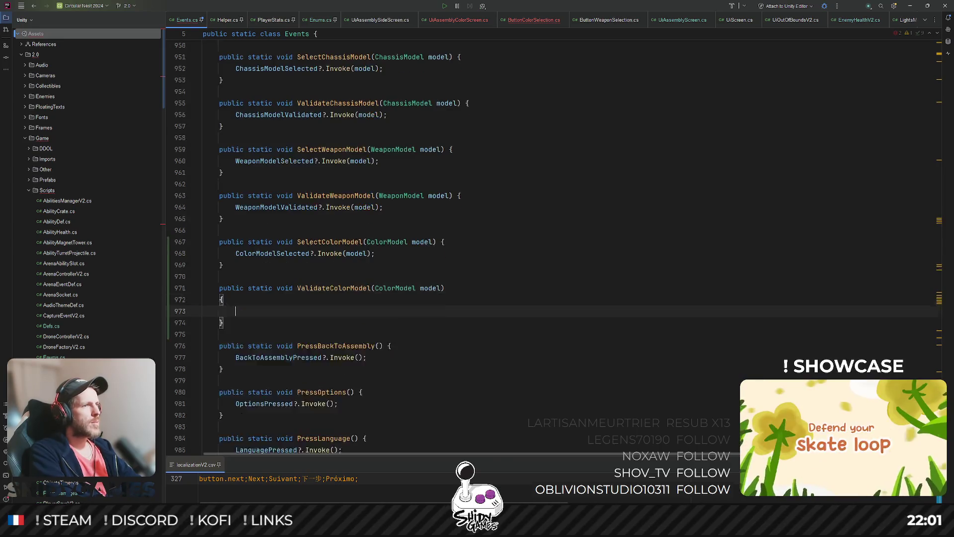
key(Tab)
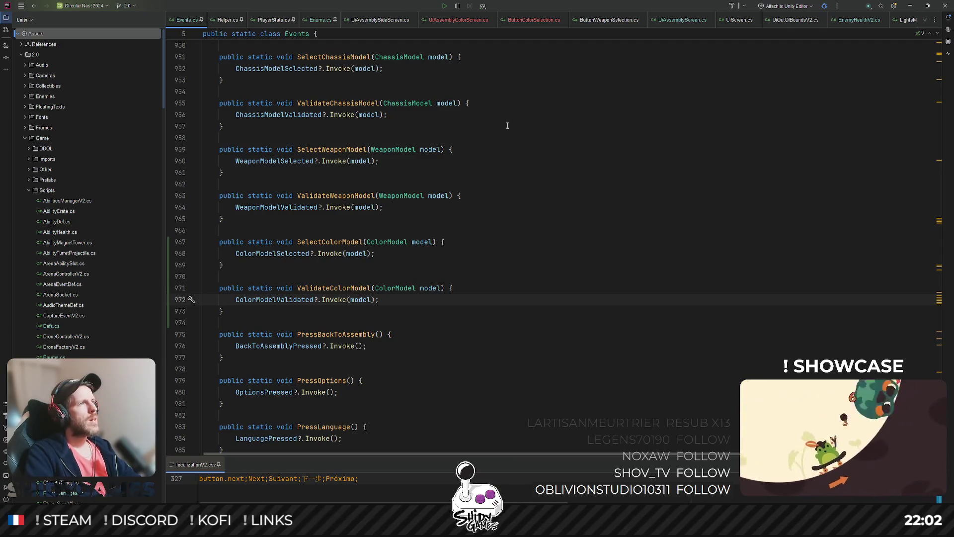
click(574, 161)
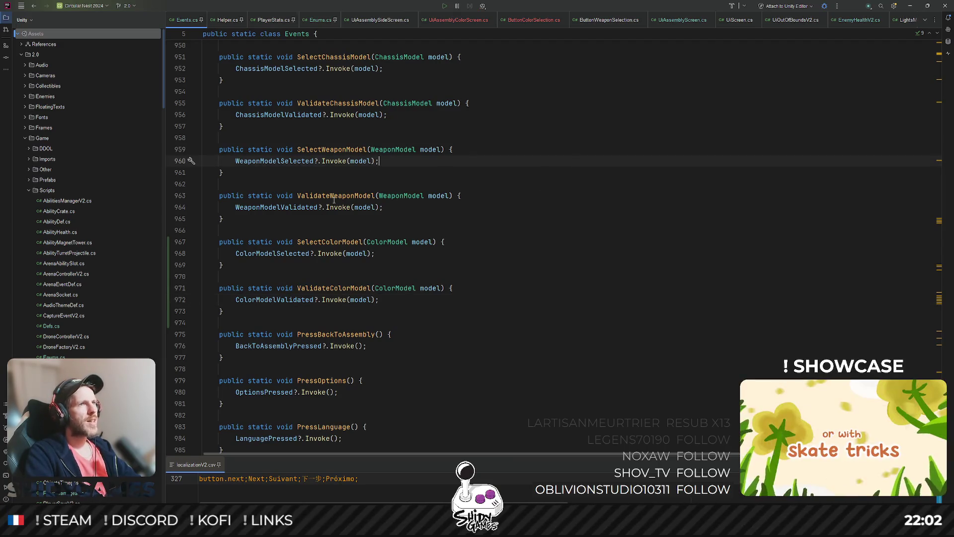
Bring UiAssemblyColorScreen.cs back to front and switch to Unity to compile
click(450, 20)
click(535, 119)
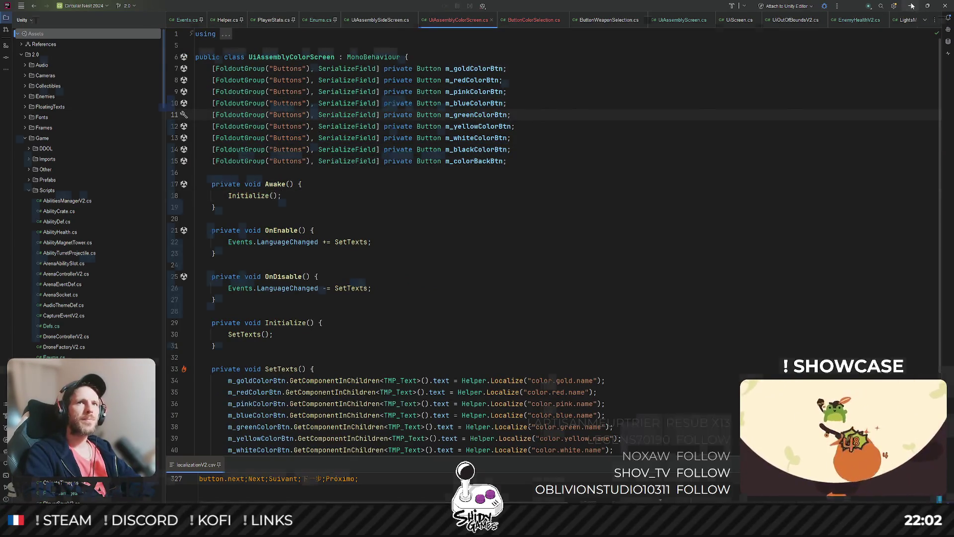
key(alt+Tab)
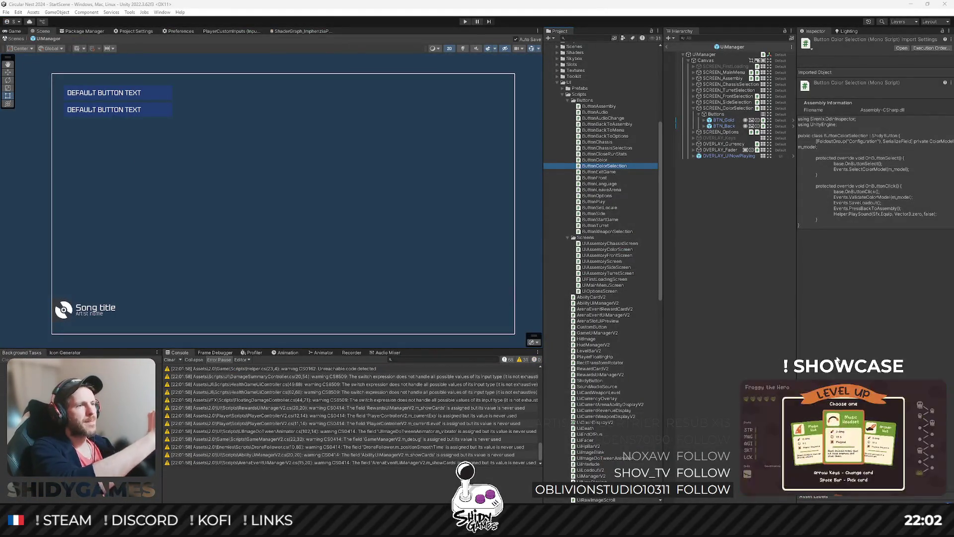
On BTN_Gold, replace Button Weapon Selection with the ButtonColorSelection script set to Gold
click(725, 122)
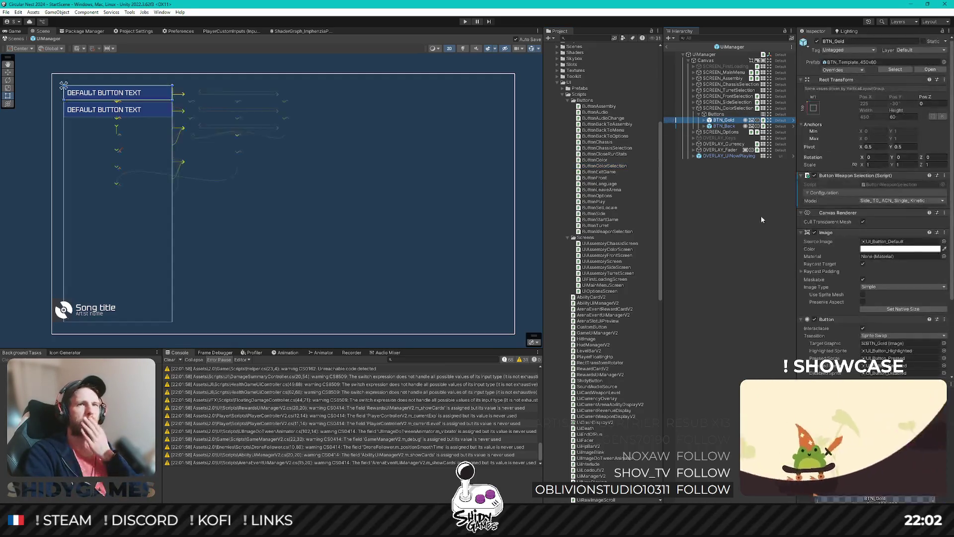
click(944, 178)
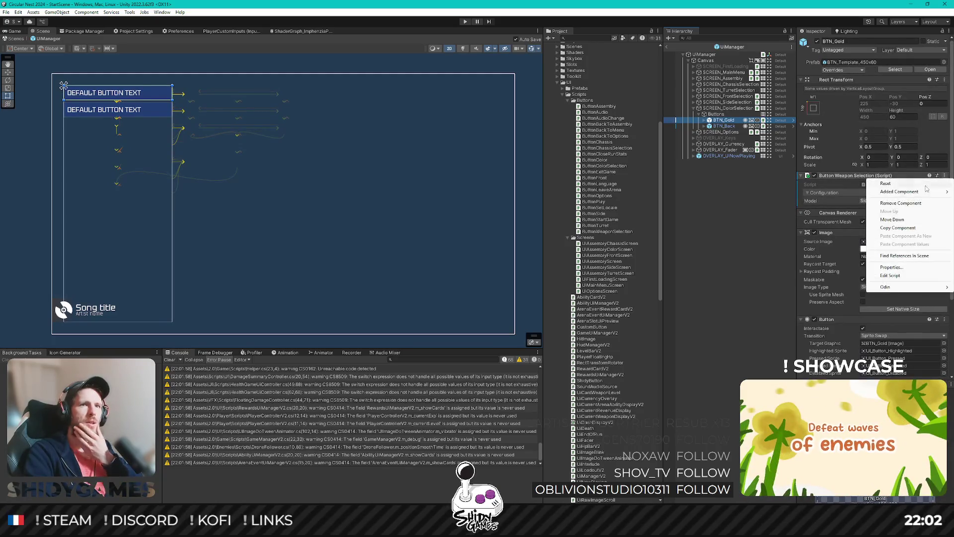
click(835, 193)
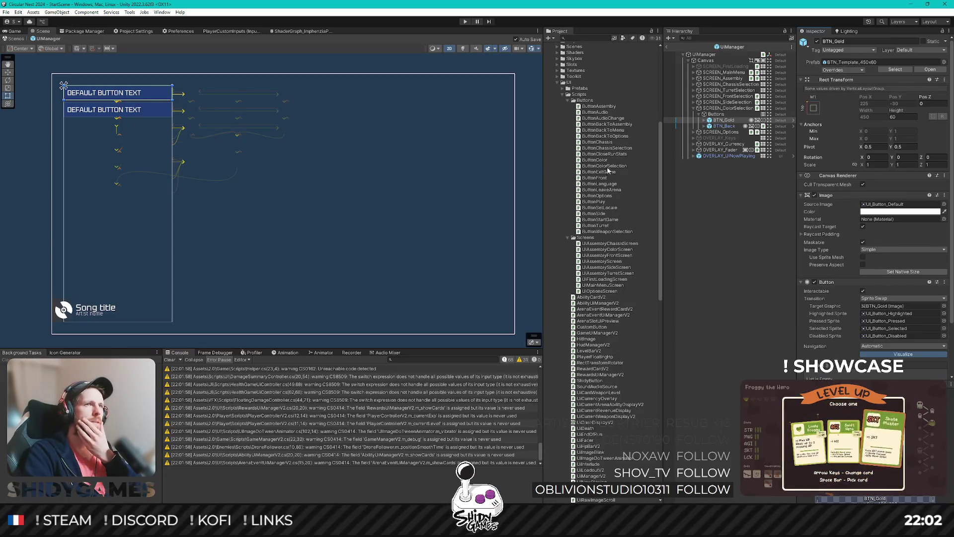
mouse_move(608, 170)
mouse_down()
mouse_move(728, 122)
mouse_move(870, 175)
mouse_up()
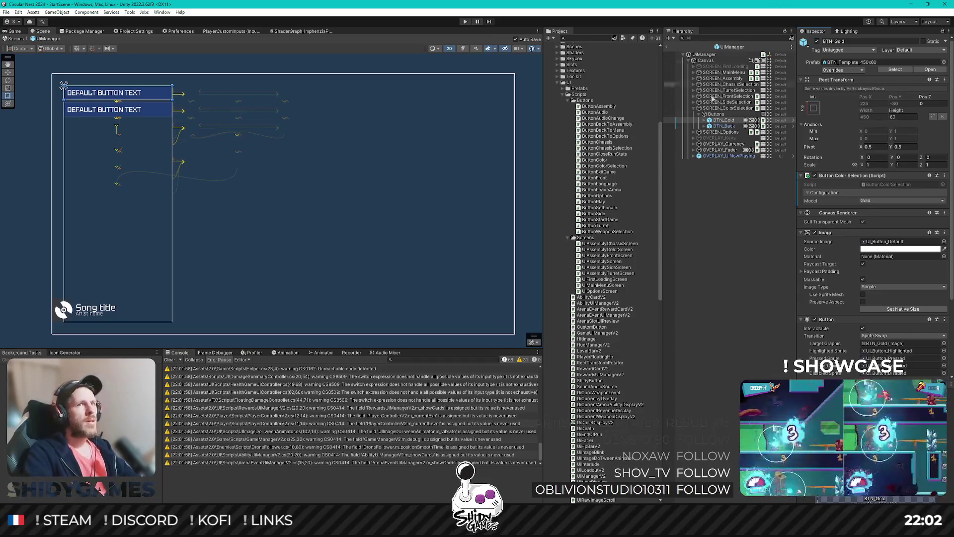
click(722, 126)
Duplicate BTN_Gold into buttons renamed BTN_Red, BTN_Pink and BTN_Blue
click(723, 120)
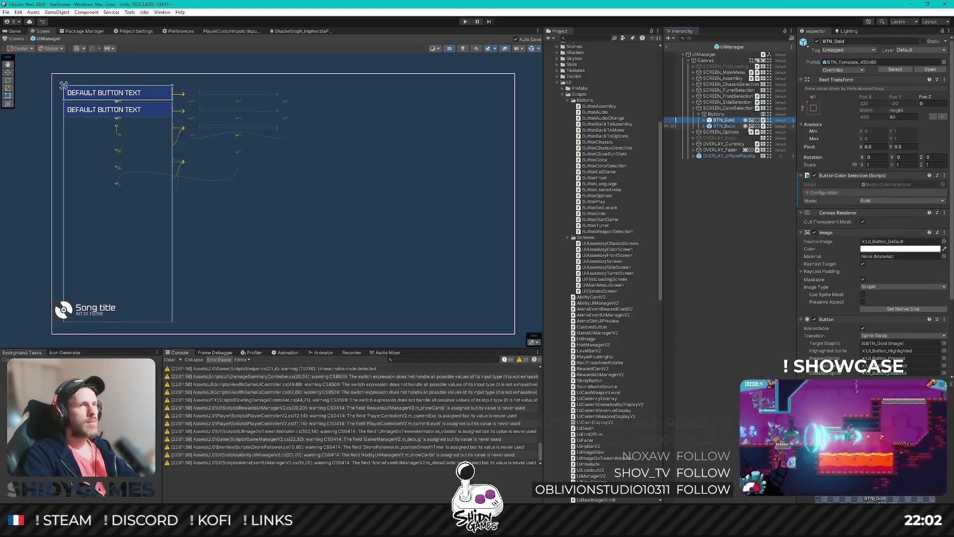
key(ctrl+d)
key(F2)
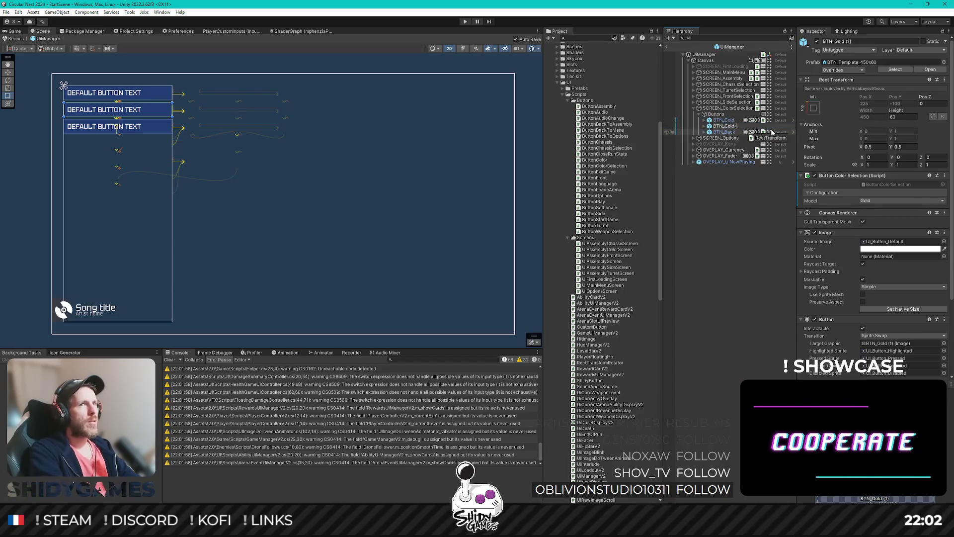
text(BTN_Red)
key(Return)
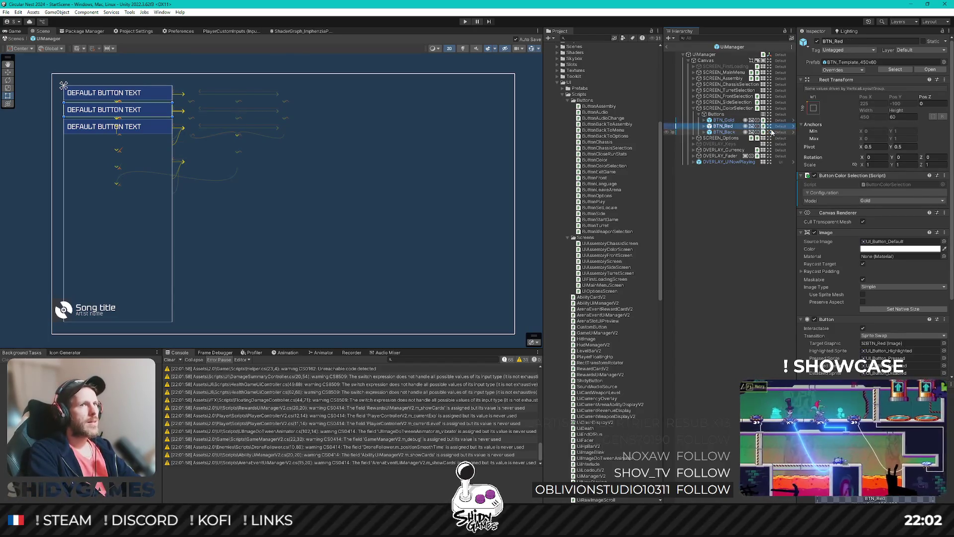
key(ctrl+d)
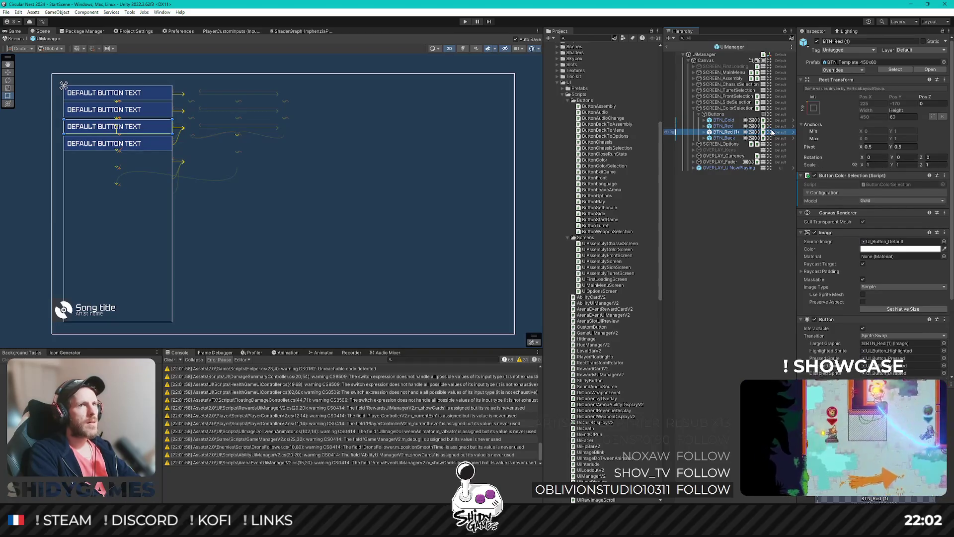
key(F2)
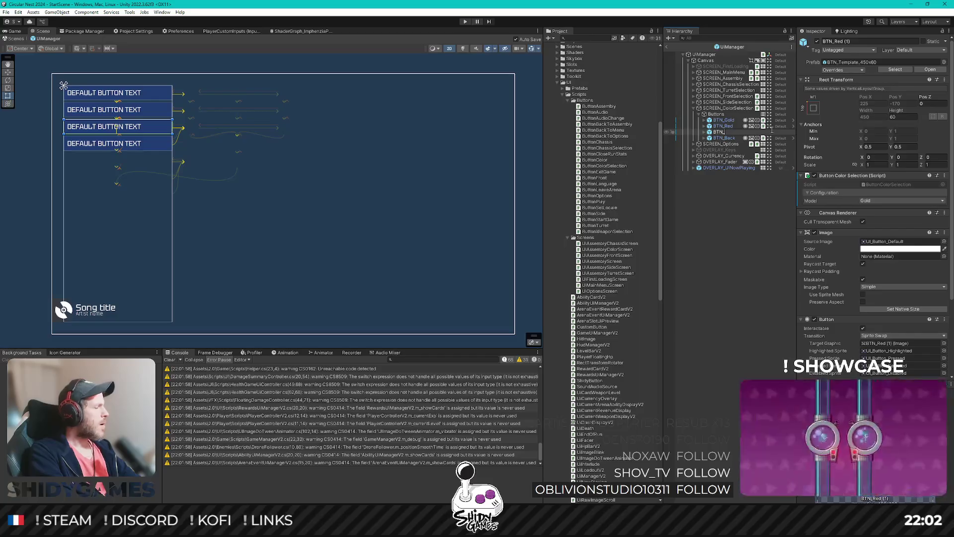
text(Pink)
key(Return)
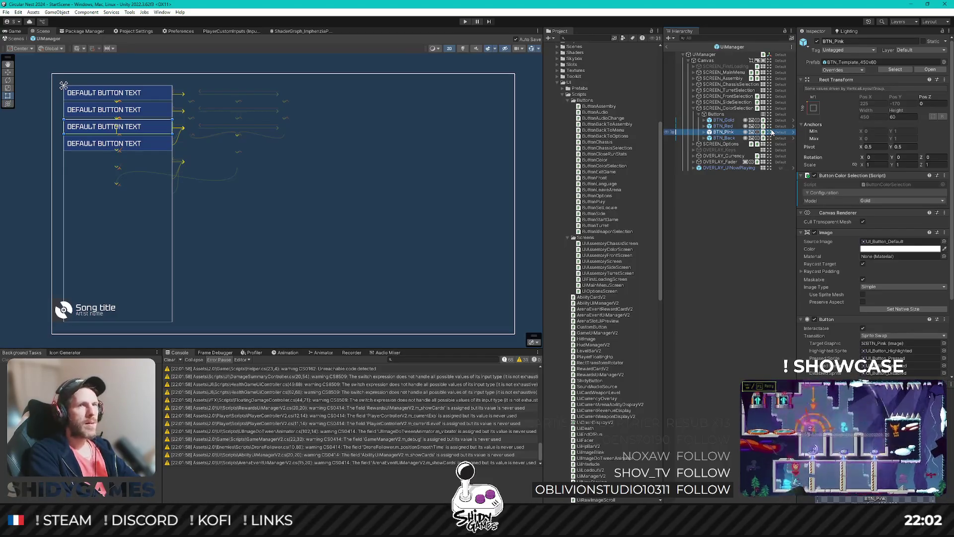
key(ctrl+d)
key(F2)
text(BTN_Pink)
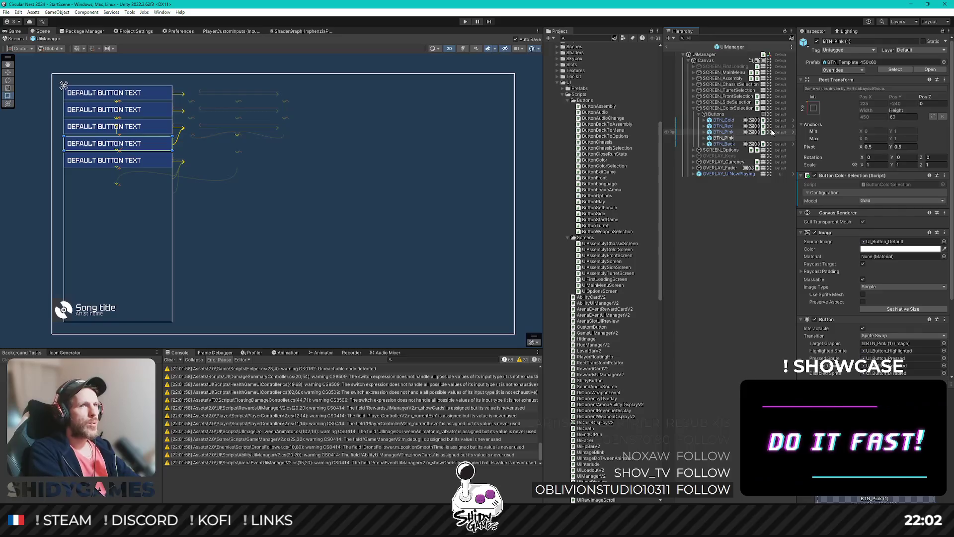
text(ue)
key(Return)
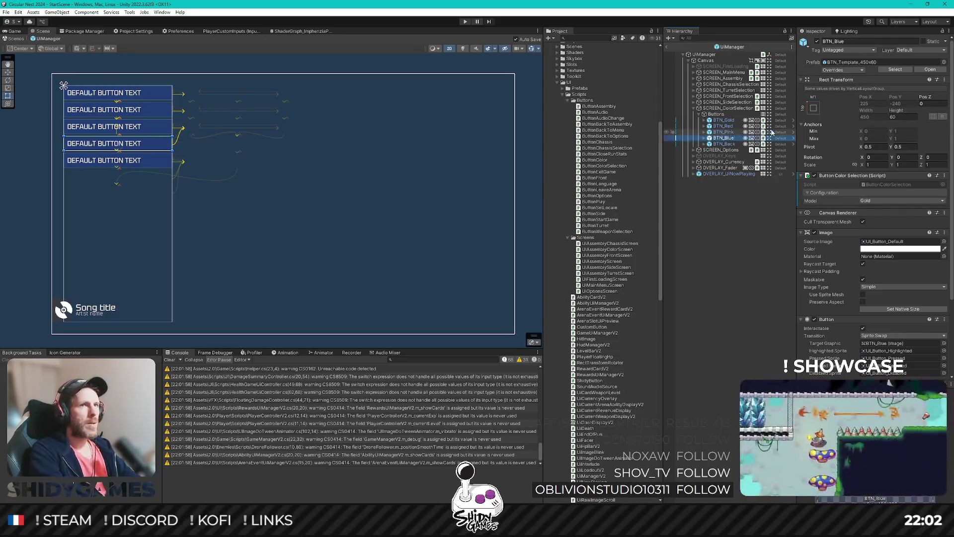
Continue duplicating to create BTN_Yellow, BTN_White and BTN_Black
key(ctrl+d)
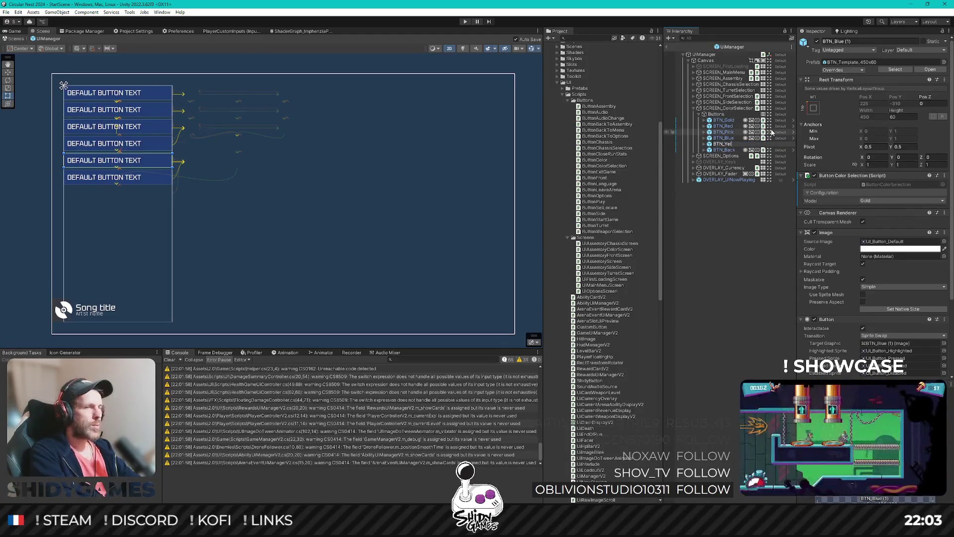
text(low)
key(Return)
key(ctrl+d)
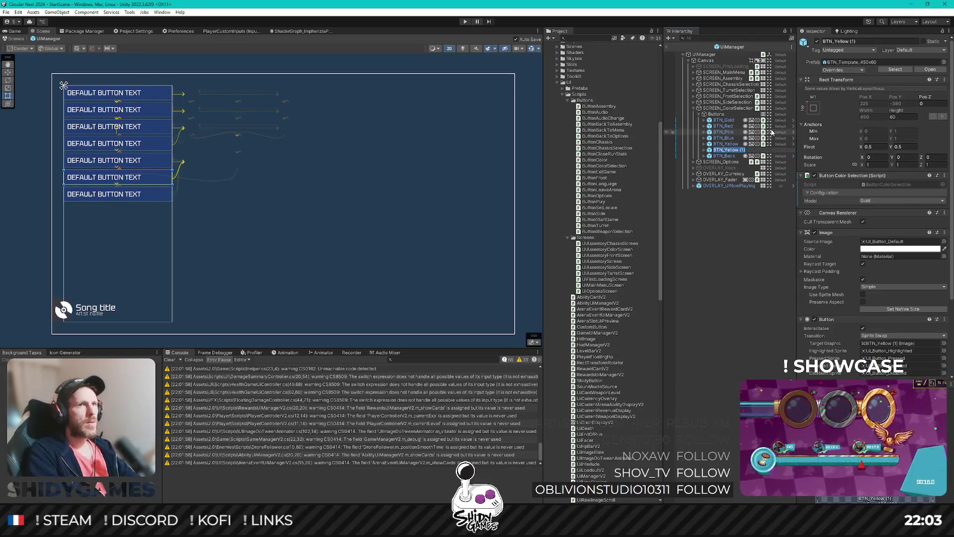
key(F2)
text(BTN_Wh)
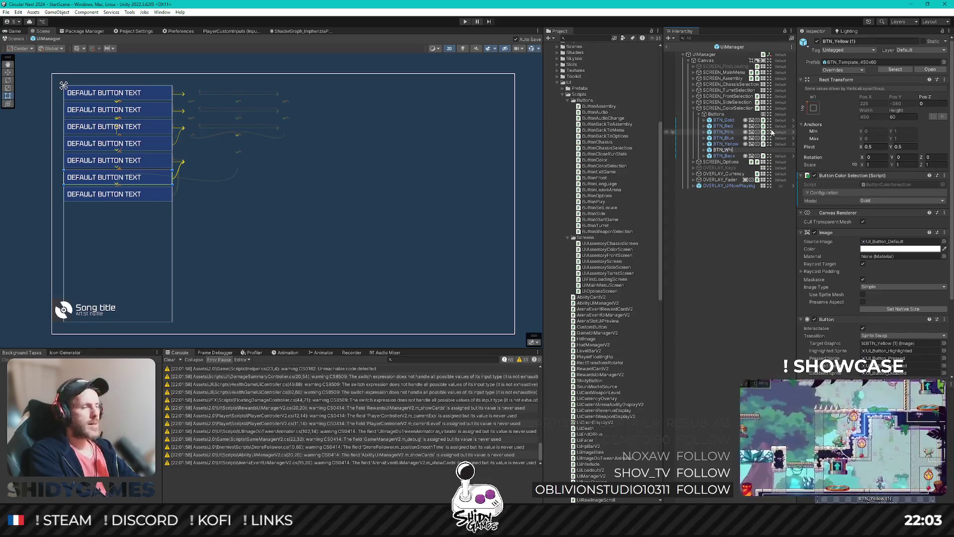
text(te)
key(Return)
key(ctrl+d)
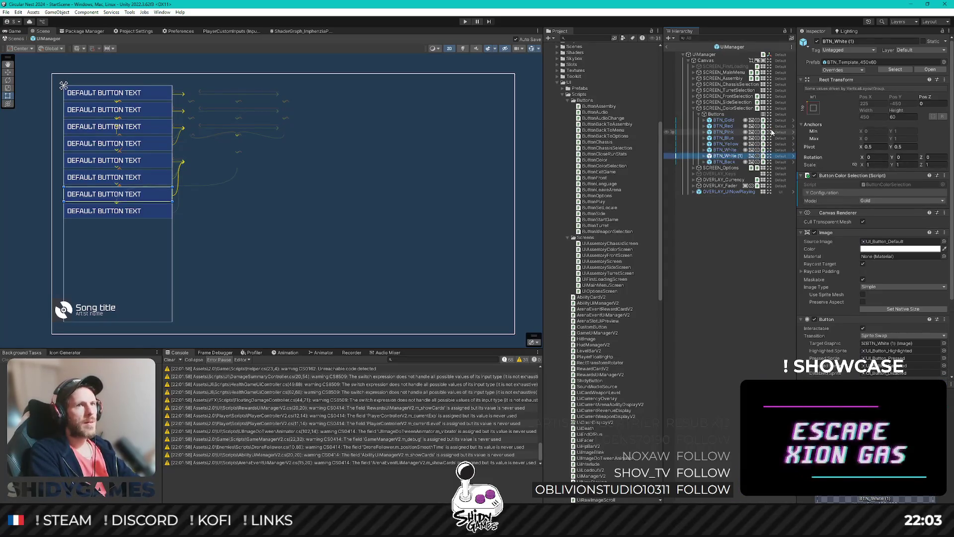
key(F2)
text(BTN_Black)
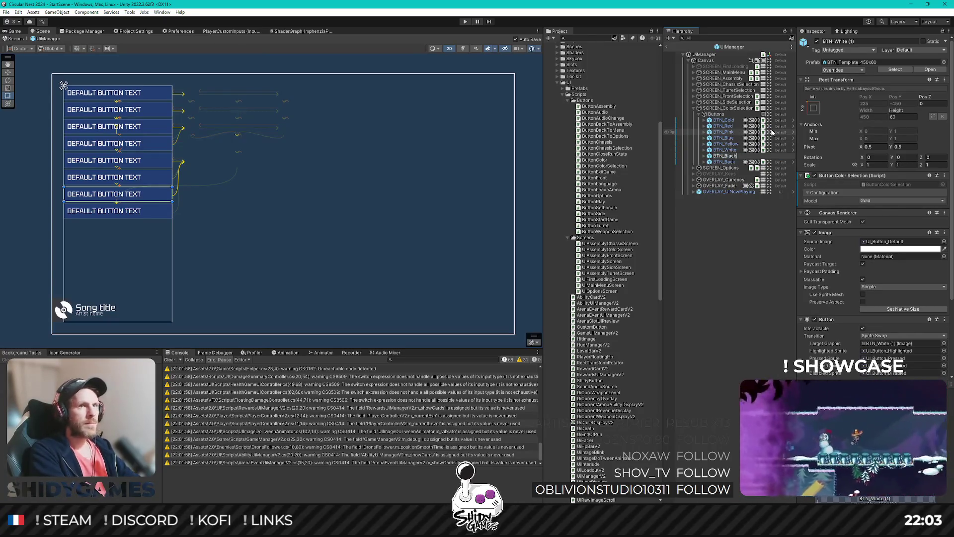
key(Return)
click(740, 126)
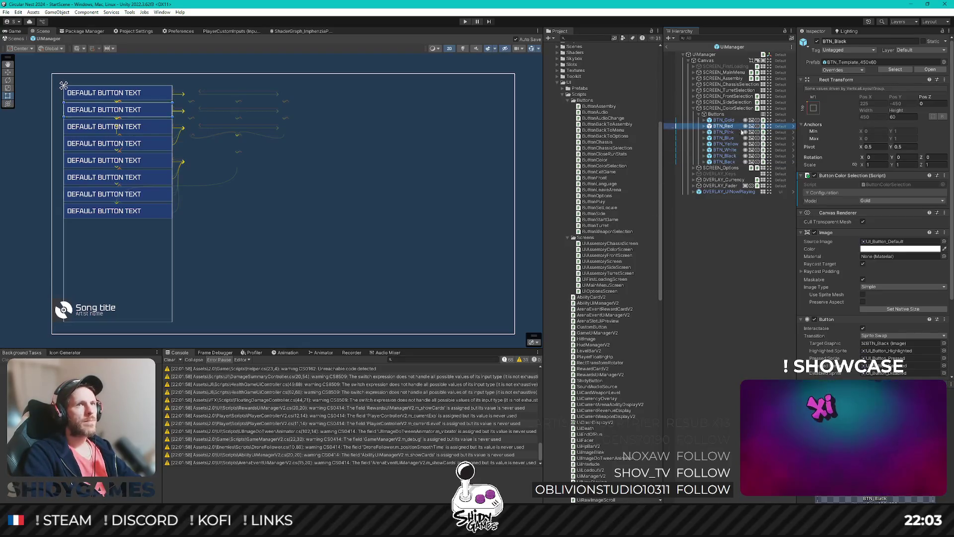
Set the Button Color Selection model of BTN_Red, BTN_Pink and BTN_Blue to Red, Pink and Blue
click(902, 200)
click(875, 219)
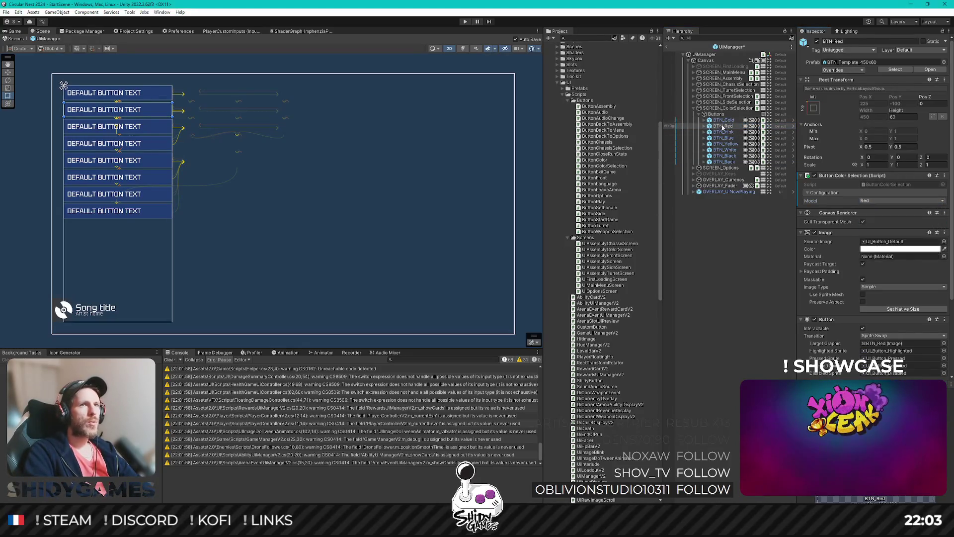
click(724, 132)
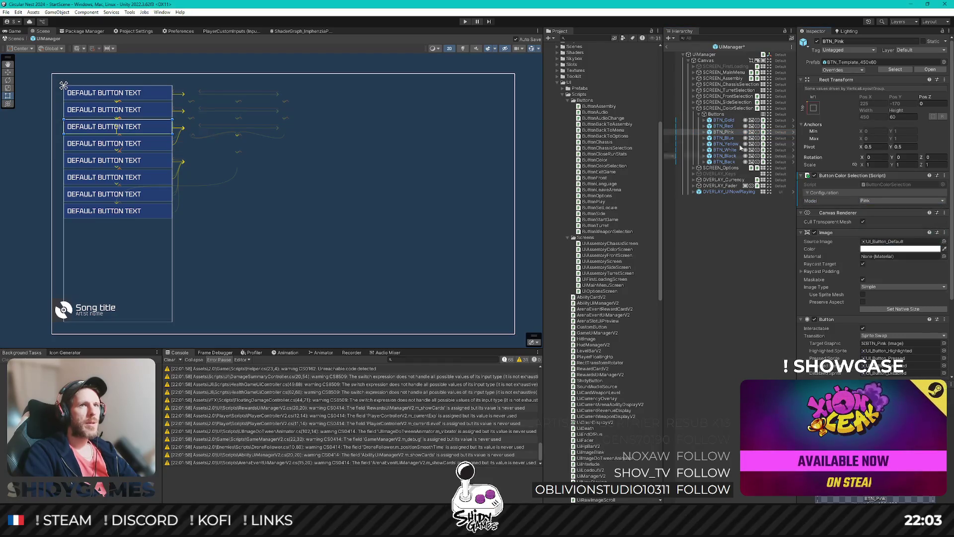
click(722, 138)
click(902, 200)
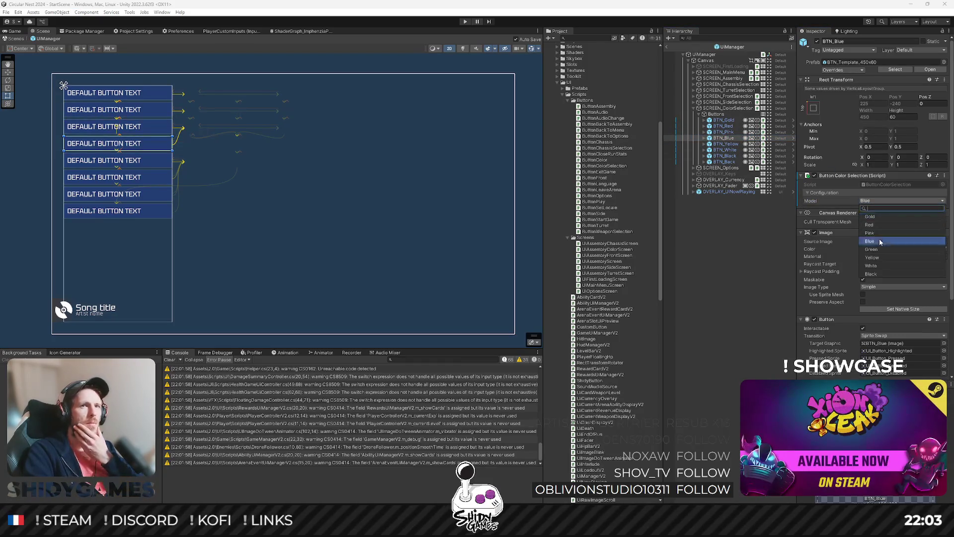
click(881, 241)
Set the model of BTN_Yellow, BTN_White and BTN_Black to Yellow, White and Black
key(Down)
click(882, 200)
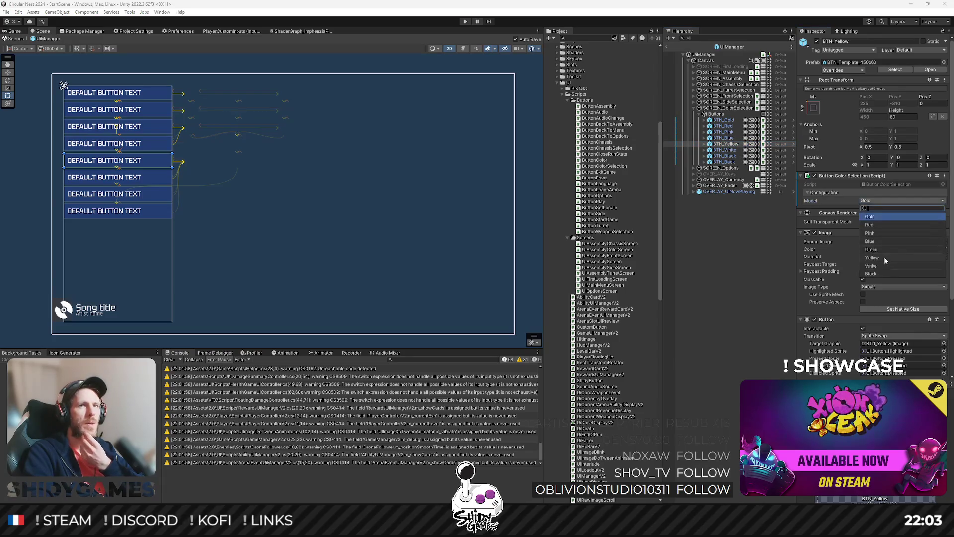
click(878, 215)
key(Down)
click(878, 201)
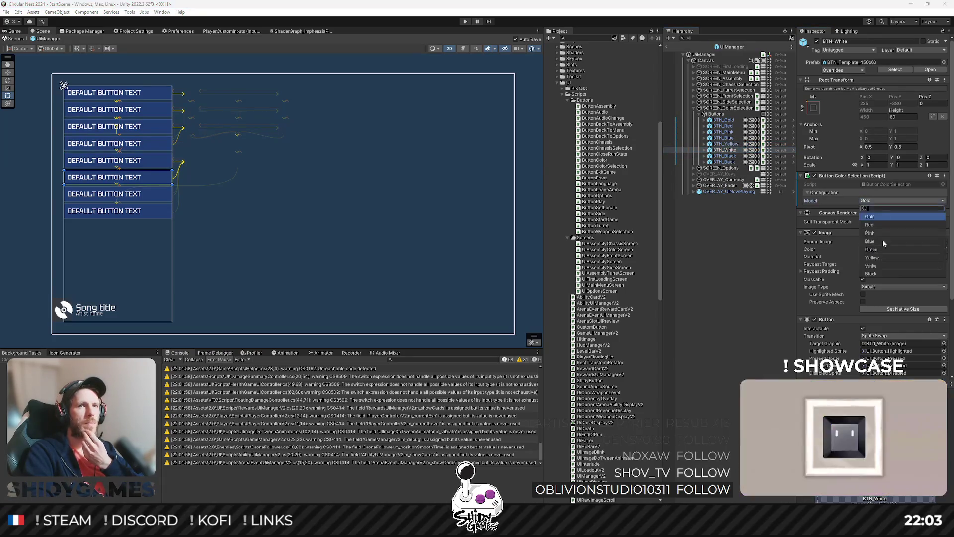
click(884, 268)
key(Down)
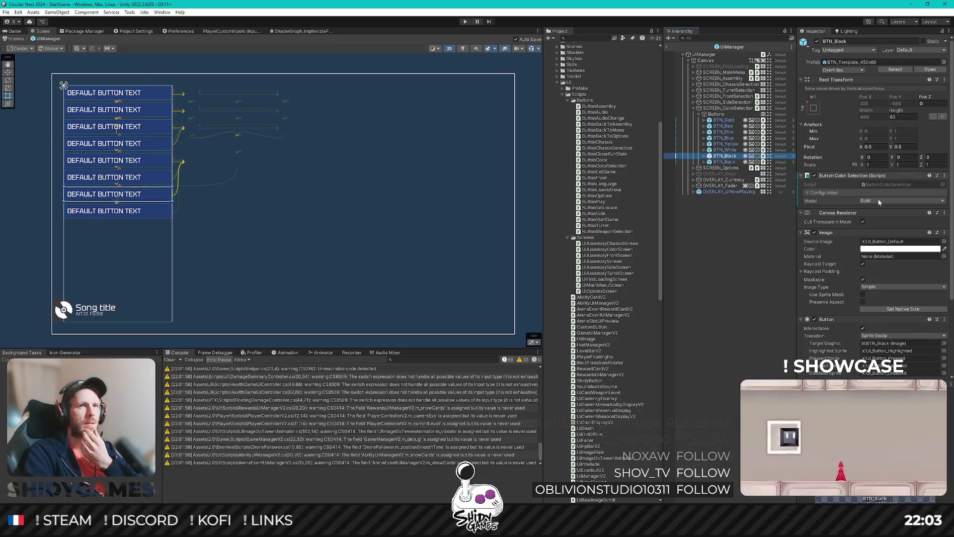
click(882, 200)
click(883, 274)
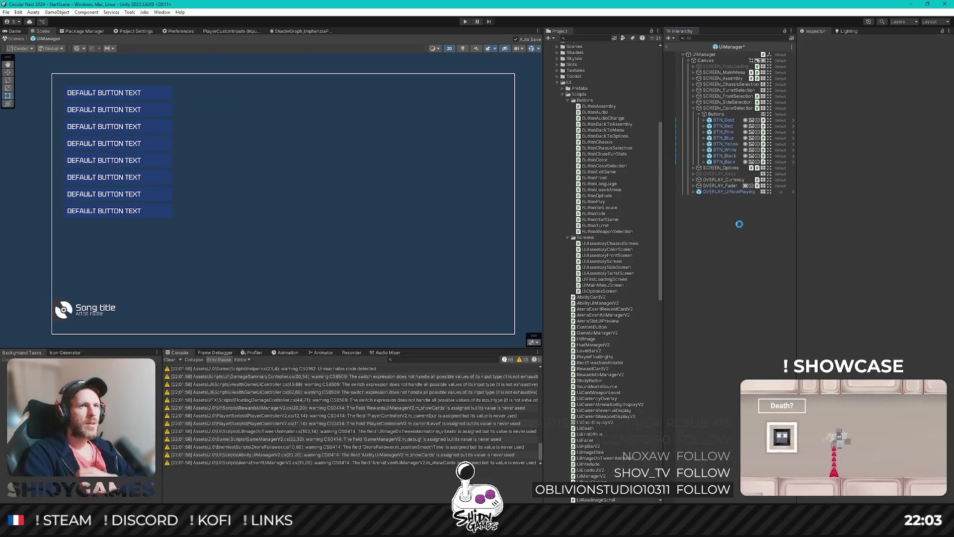
Add SCREEN_ColorSelection to UiManager's Screens list above SCREEN_Options, then open UiManagerV2.cs for editing
click(723, 120)
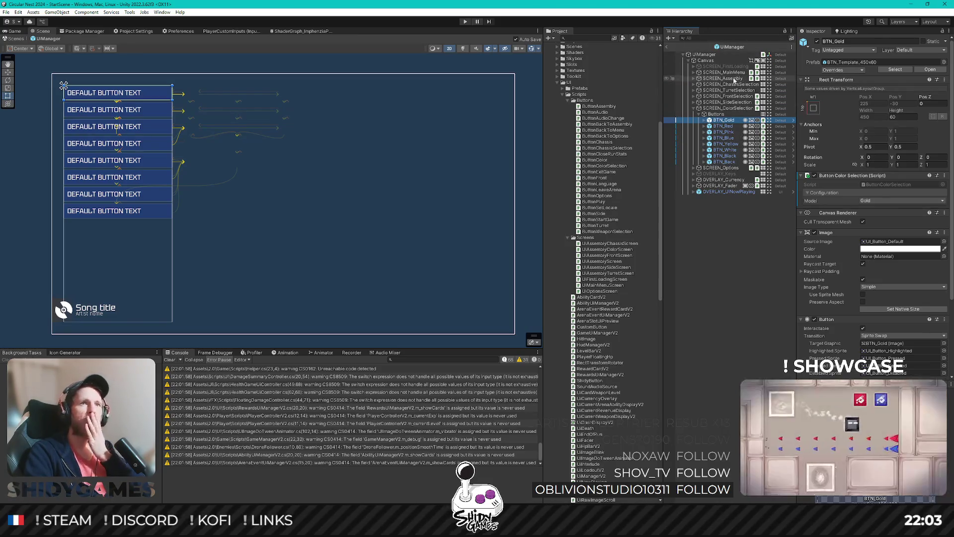
click(716, 54)
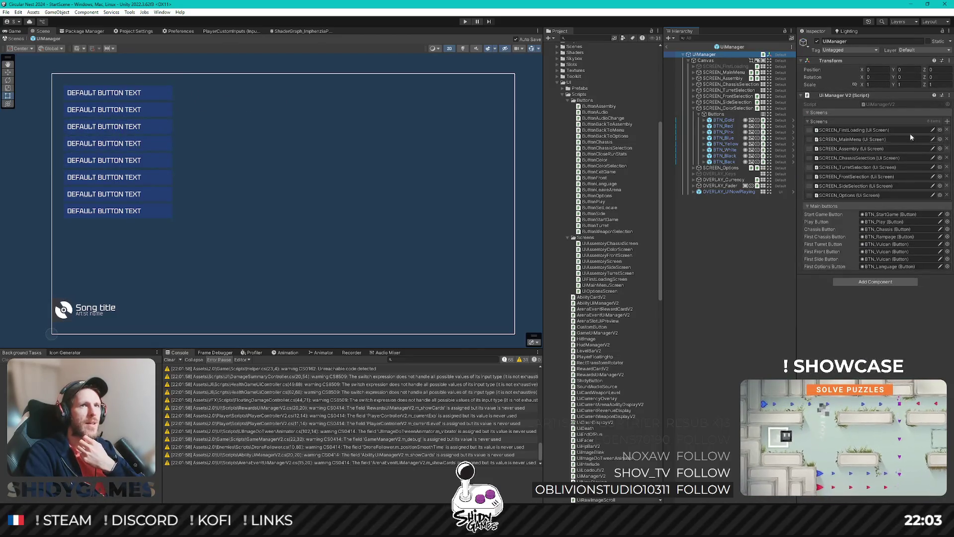
click(946, 123)
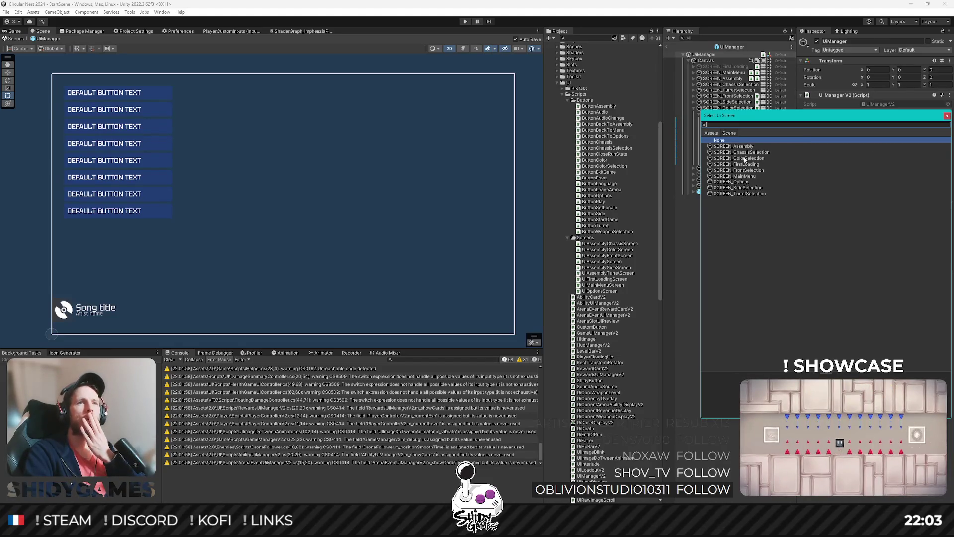
double_click(744, 158)
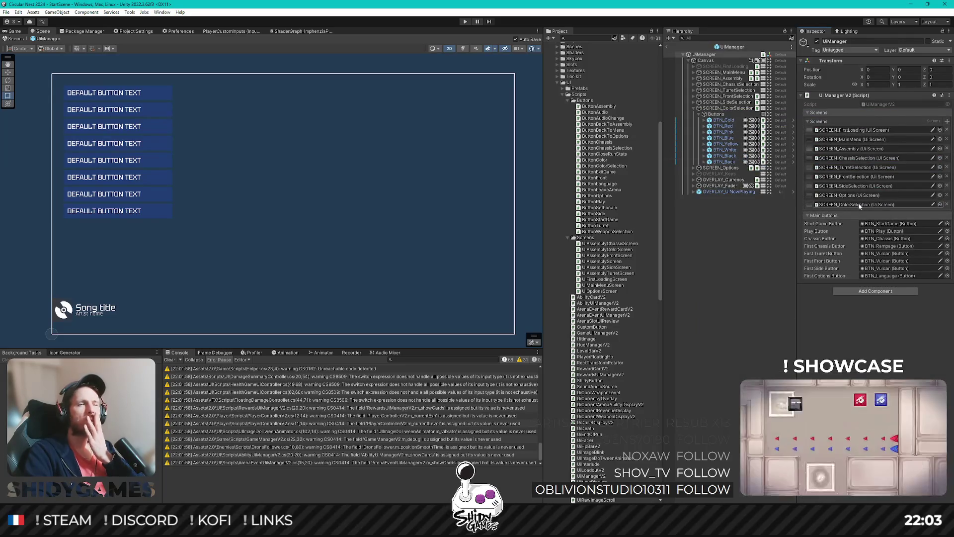
drag(809, 204, 818, 195)
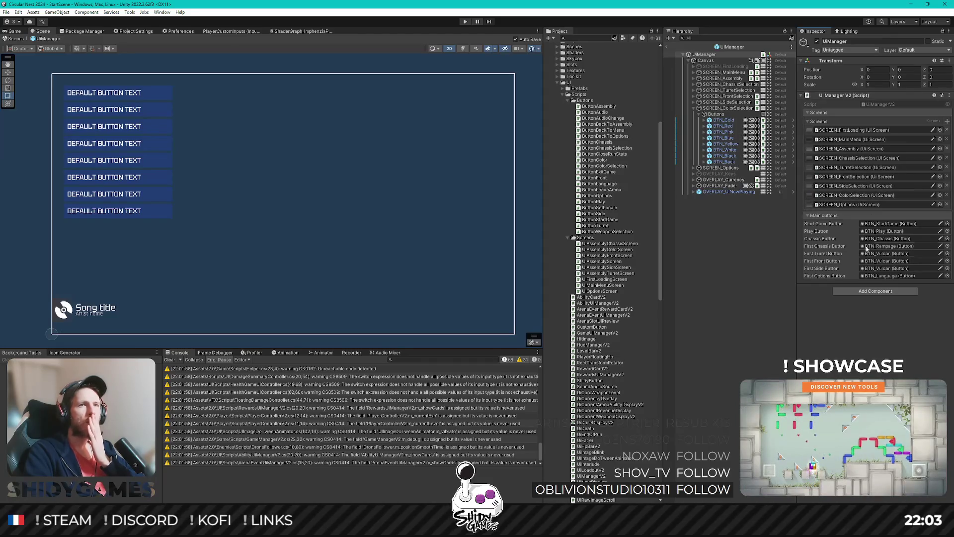
double_click(884, 103)
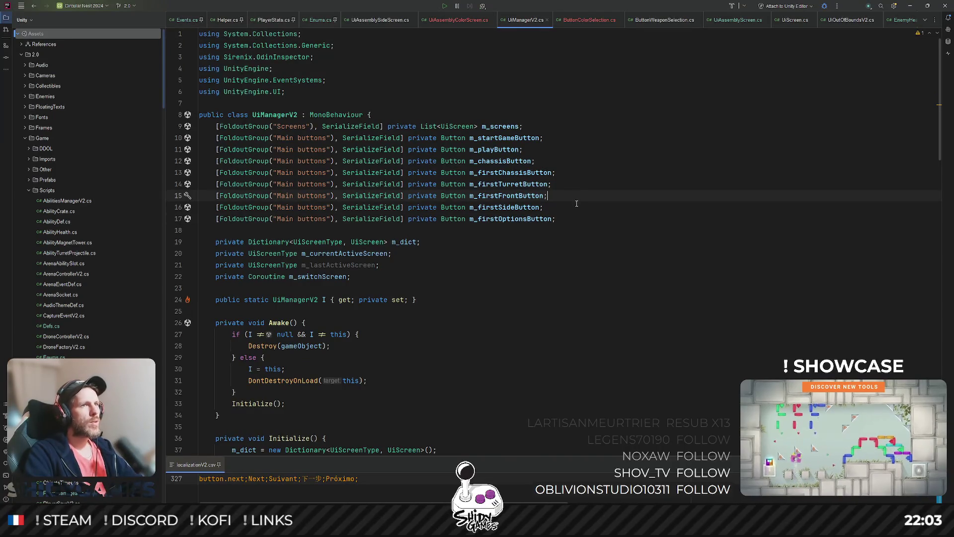
Duplicate the m_firstSideButton field and rename the copy m_firstColorButton
key(Down)
key(ctrl+d)
key(ctrl+Left)
key(ctrl+Left)
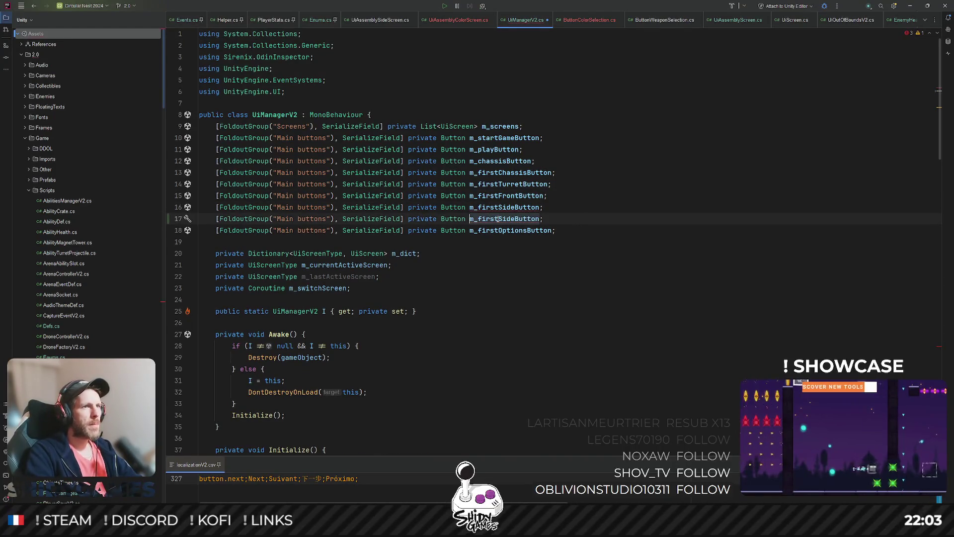
shift+click(516, 219)
text(m_firstColor)
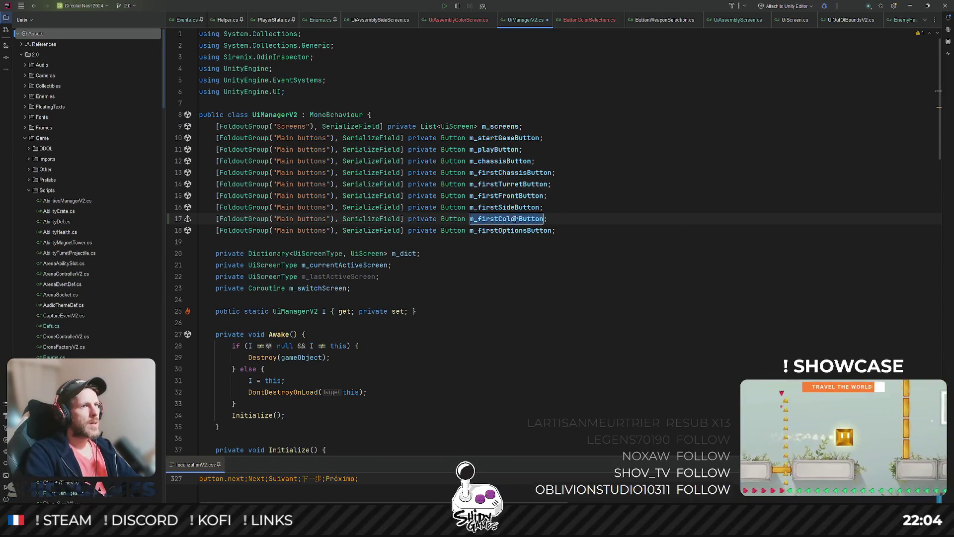
Add a 'case UiScreenType.AssemblyColor:' after the AssemblySide case
scroll(562, 196, down, 8)
scroll(562, 197, down, 15)
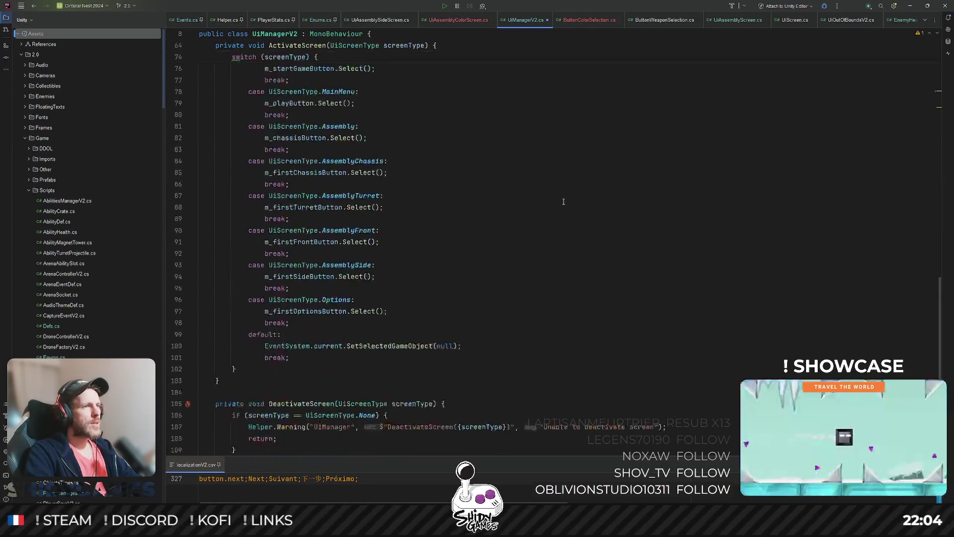
click(349, 296)
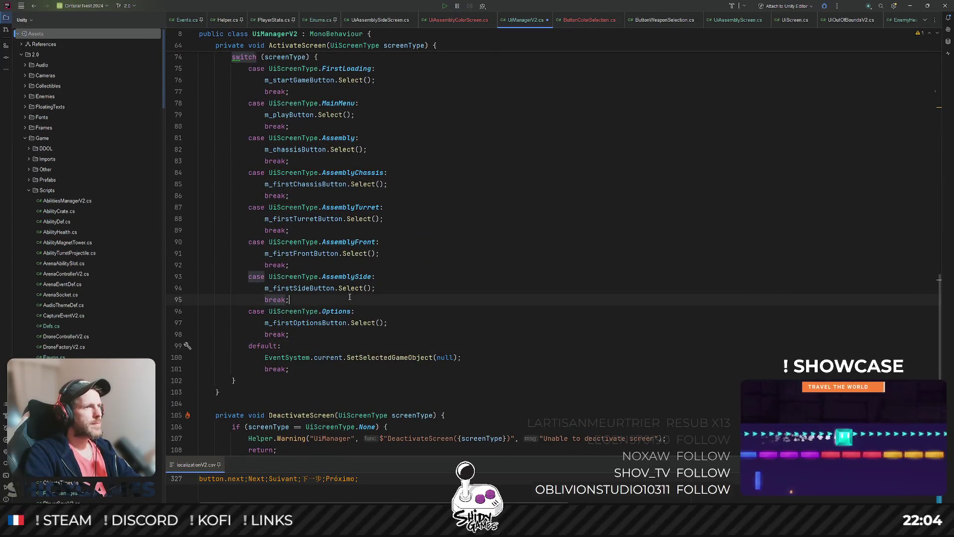
key(Return)
text(case Ui)
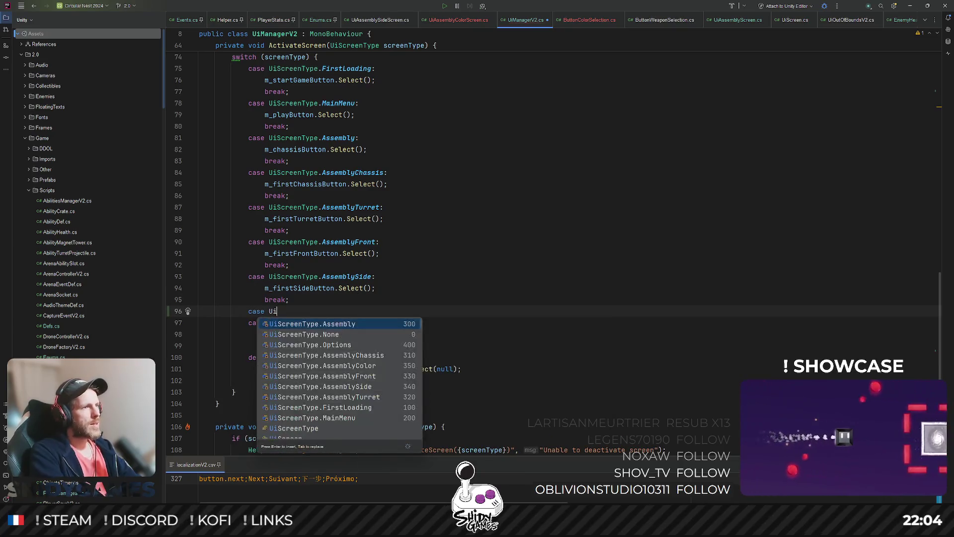
key(Down)
key(Down)
key(Return)
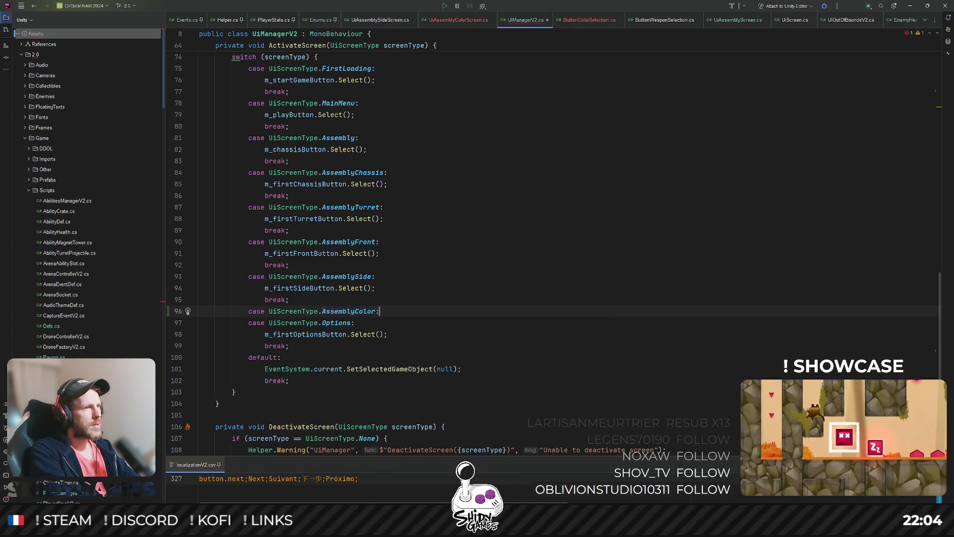
text(:)
key(Return)
Make the AssemblyColor case call m_firstColorButton.Select(); and break, then return to Unity
text(m_firstColorButton?)
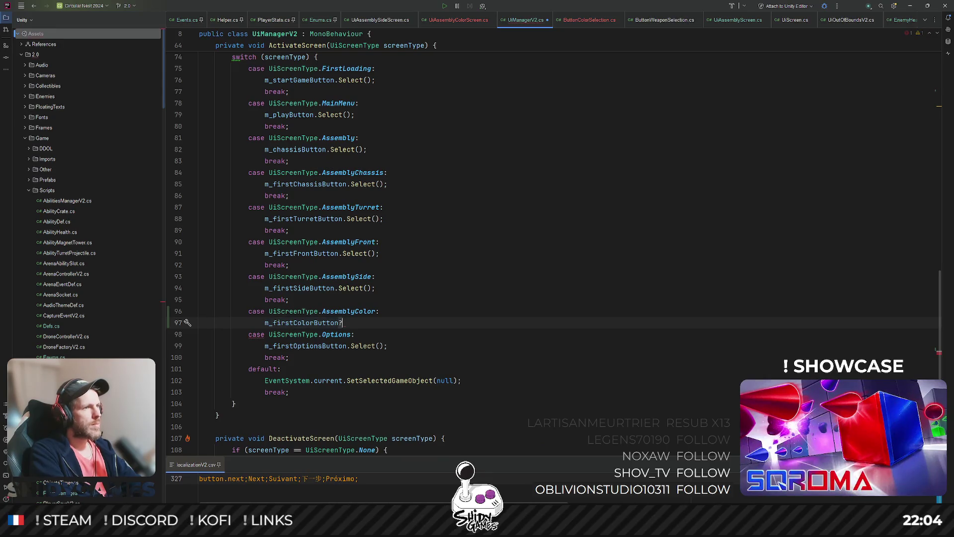
key(BackSpace)
text(.Select();)
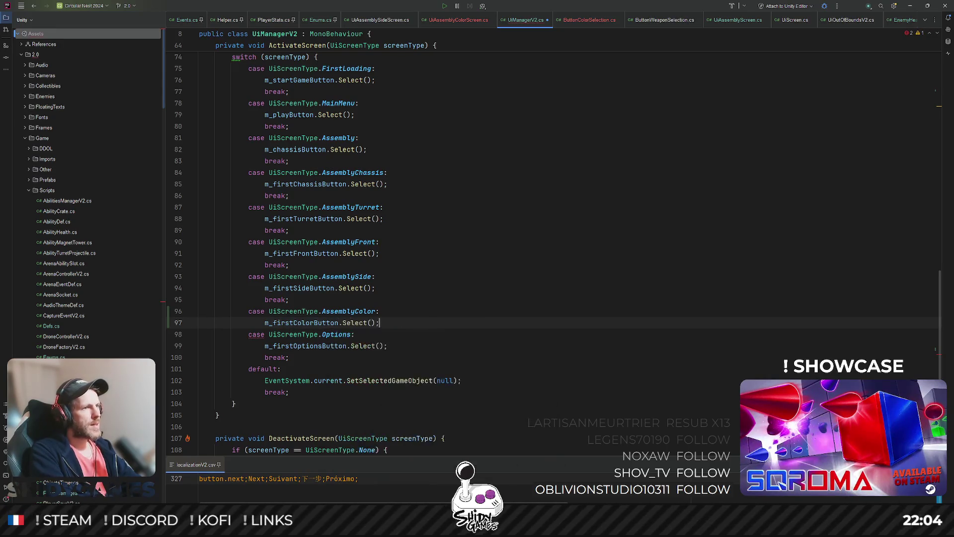
key(Return)
text(break;)
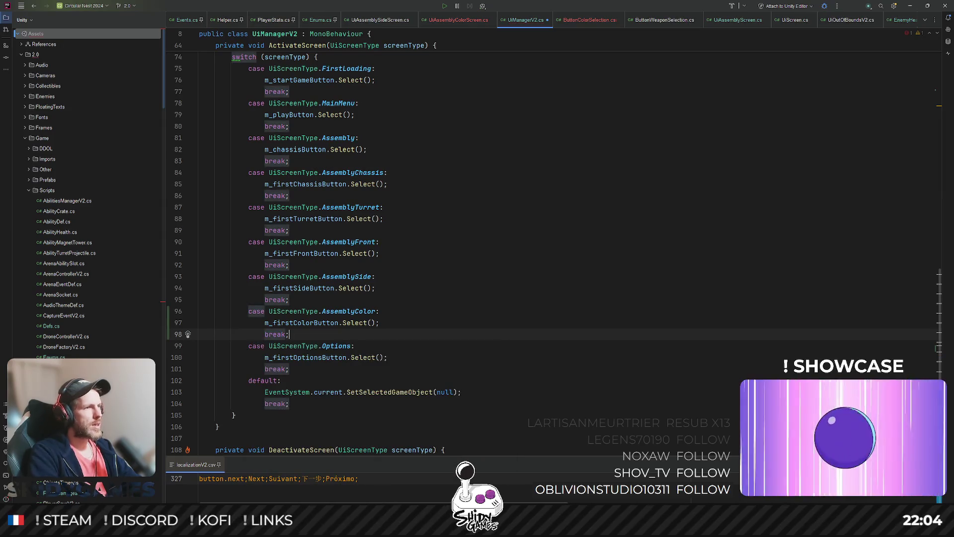
click(507, 230)
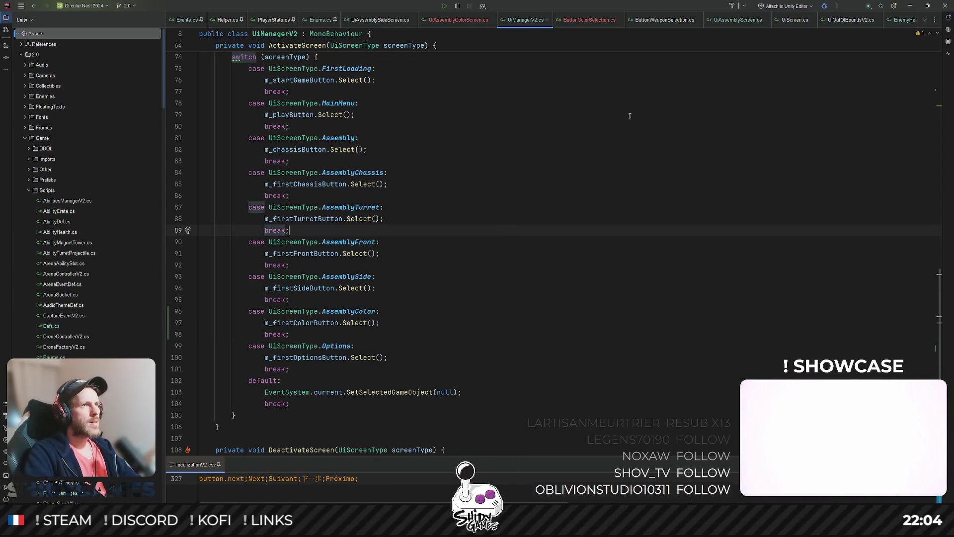
click(909, 6)
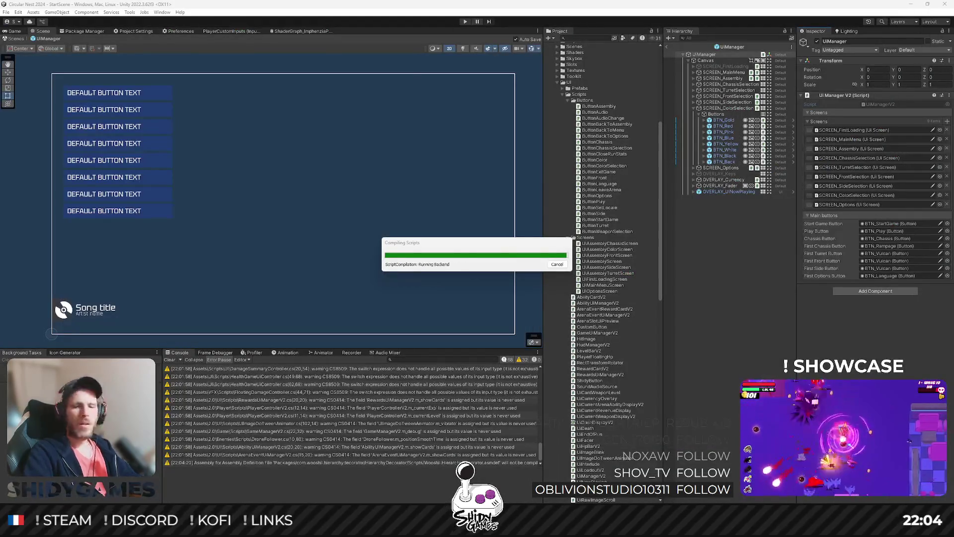
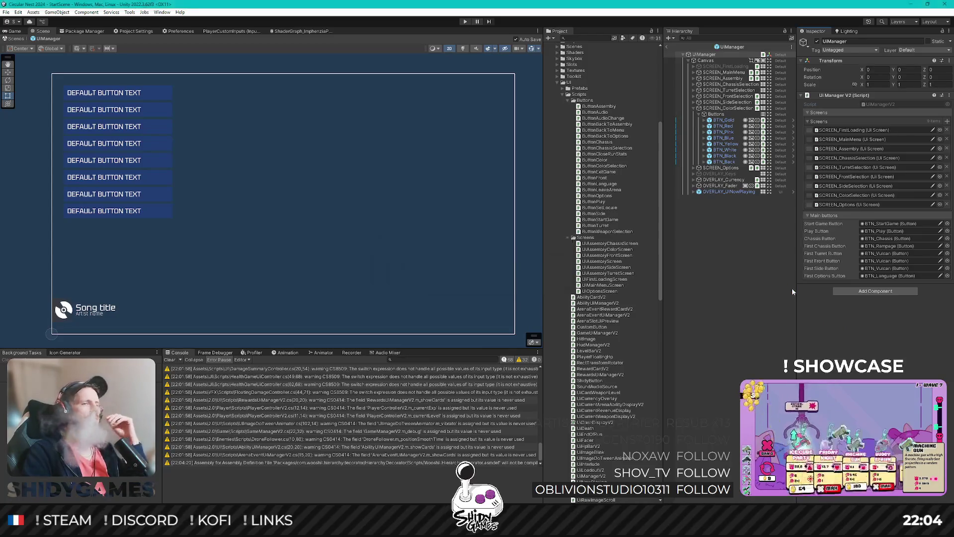
On SCREEN_ColorSelection, assign BTN_Red, BTN_Pink and BTN_Blue to the Red, Pink and Blue Color Btn slots
click(722, 109)
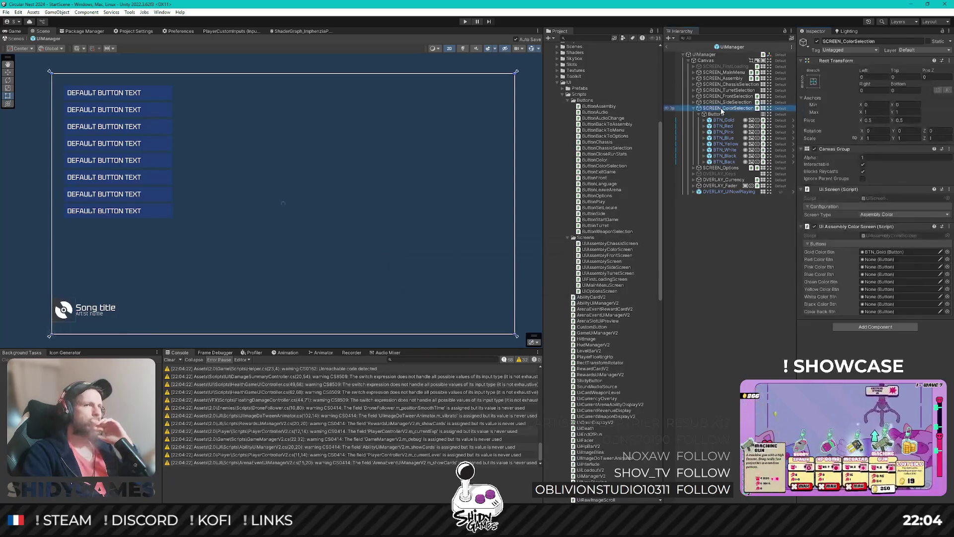
drag(723, 125, 888, 265)
mouse_move(723, 132)
mouse_down()
mouse_move(755, 149)
mouse_move(880, 267)
mouse_up()
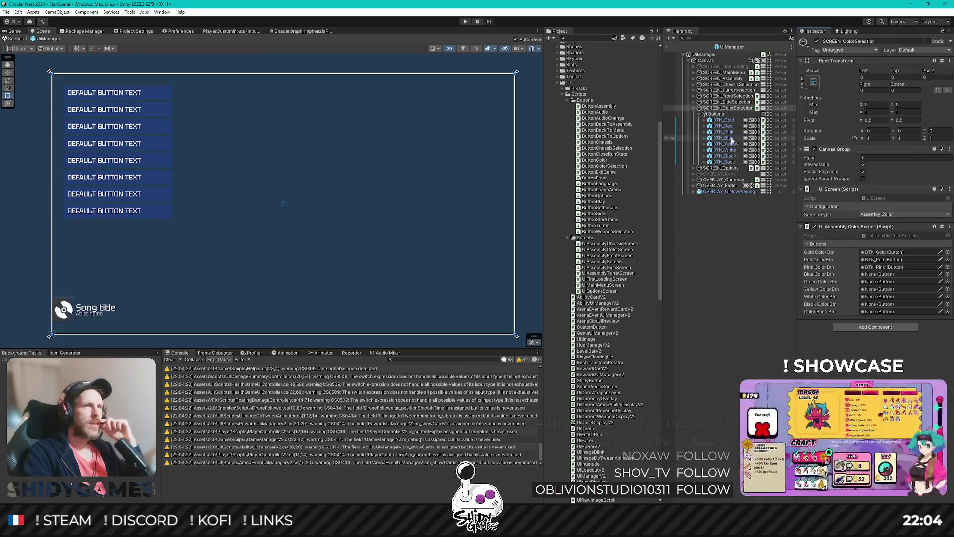
drag(724, 138, 867, 279)
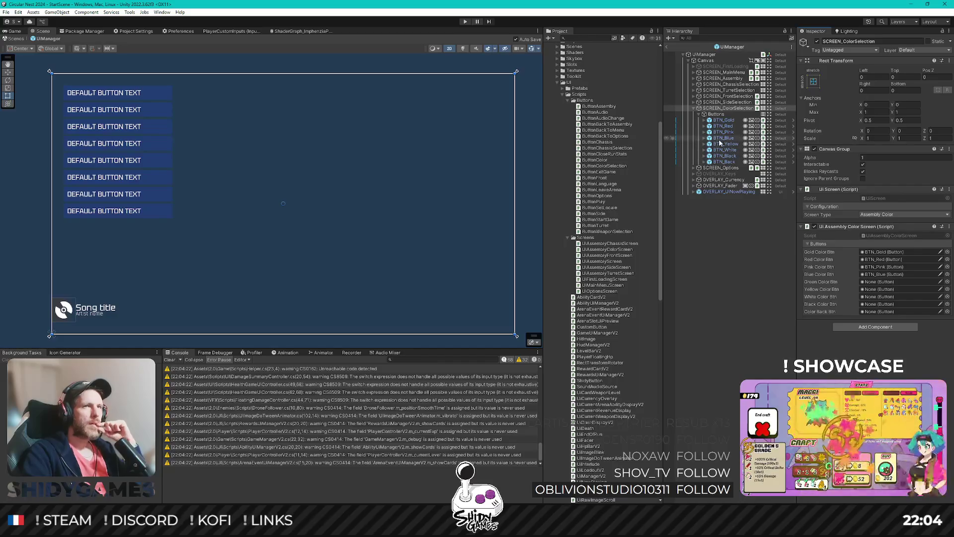
mouse_move(724, 144)
mouse_down()
mouse_move(746, 149)
mouse_move(878, 284)
mouse_up()
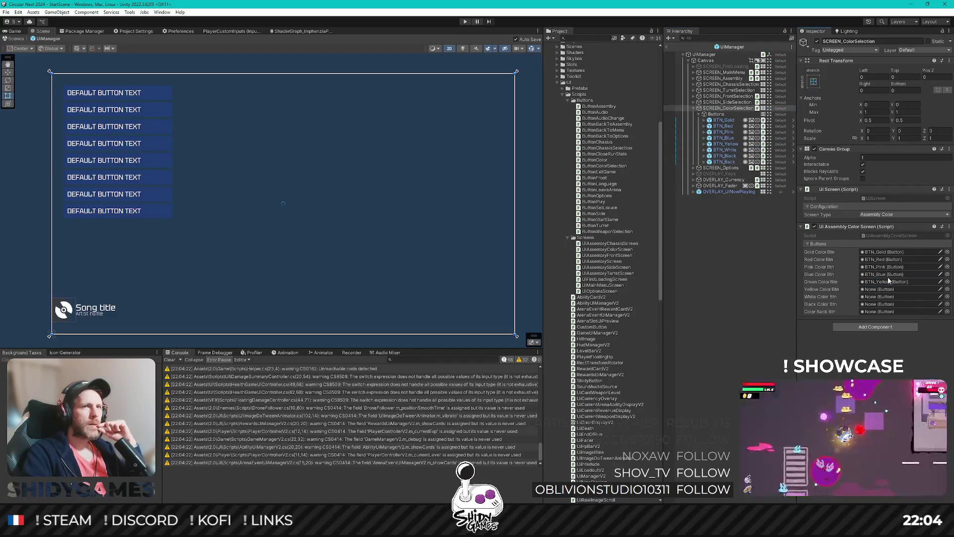
click(731, 139)
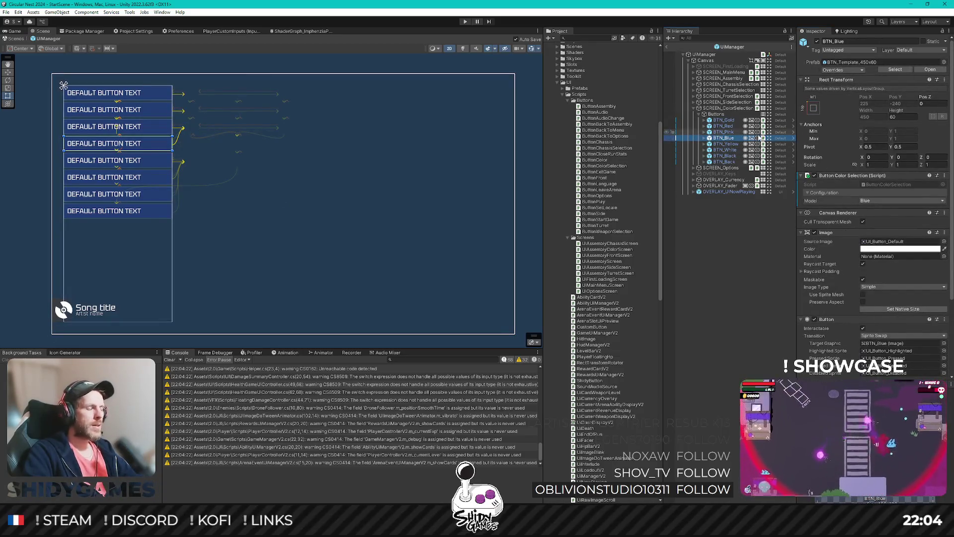
Duplicate BTN_Blue as BTN_Green and set its colour model to Green
key(ctrl+d)
text(BTN_Green)
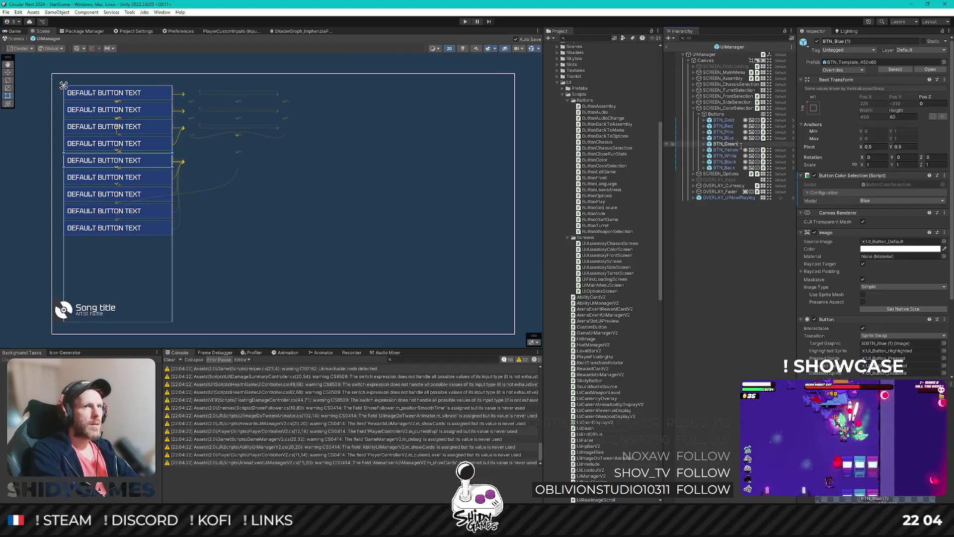
key(Return)
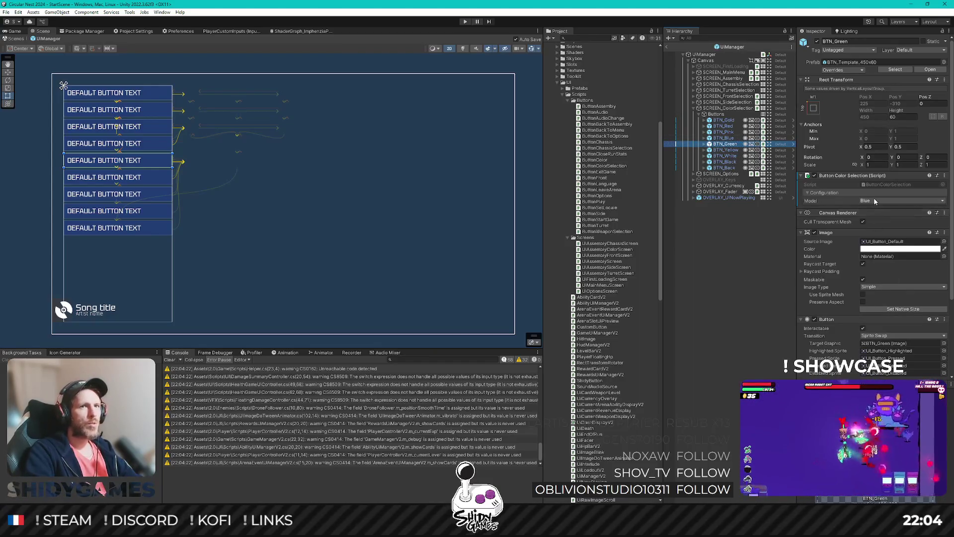
click(875, 202)
click(872, 250)
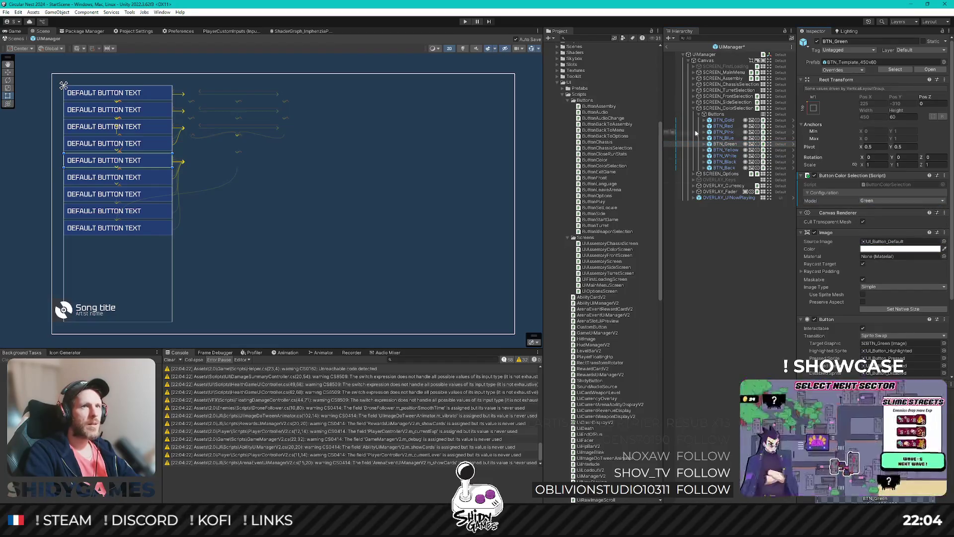
Fill the Green, Yellow, White, Black and Color Back slots, then open UiAssemblyColorScreen.cs
click(726, 108)
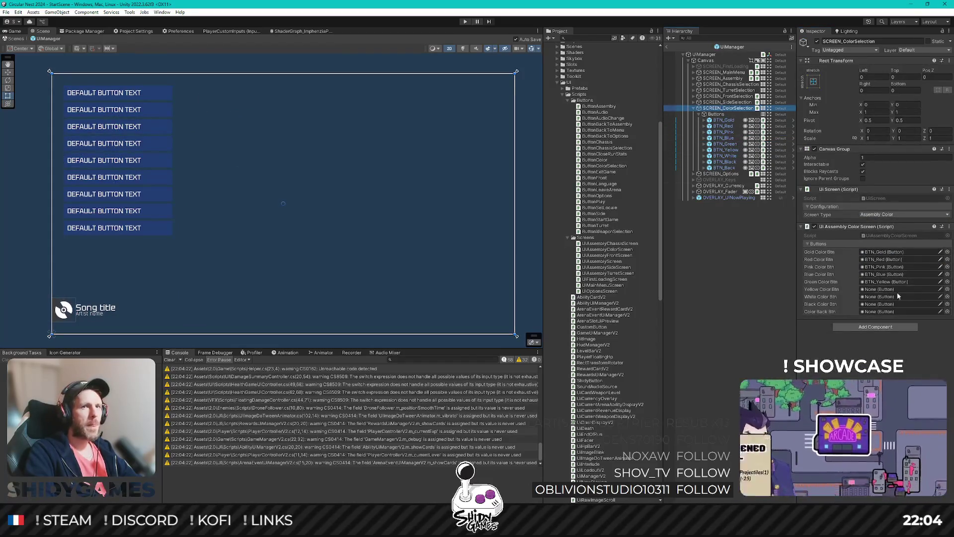
mouse_move(726, 150)
mouse_down()
mouse_move(887, 305)
mouse_move(882, 291)
mouse_up()
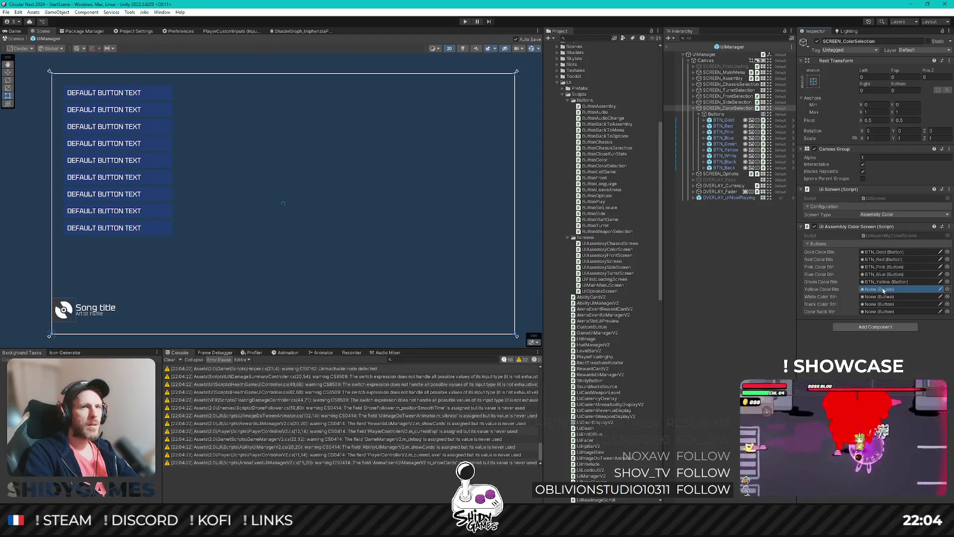
key(ctrl+z)
drag(725, 149, 885, 293)
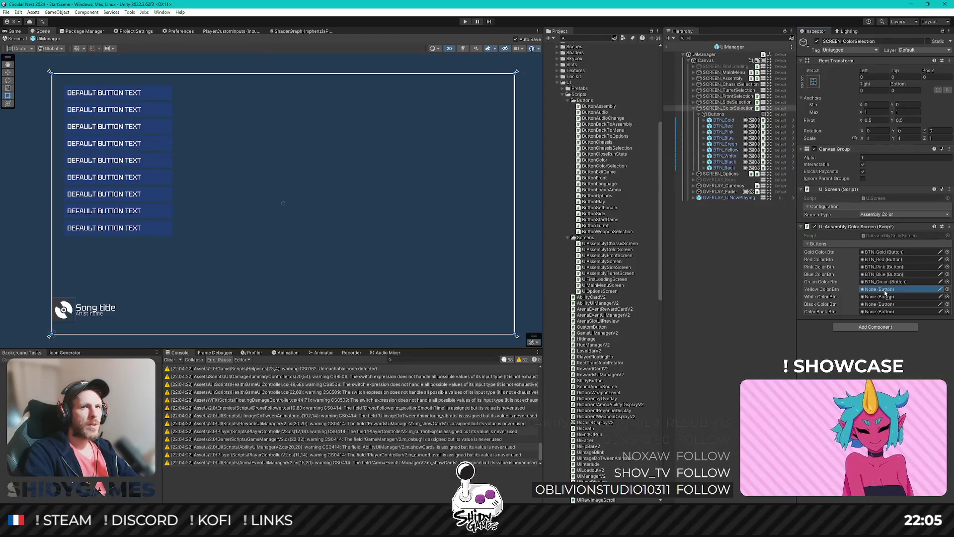
drag(725, 156, 884, 296)
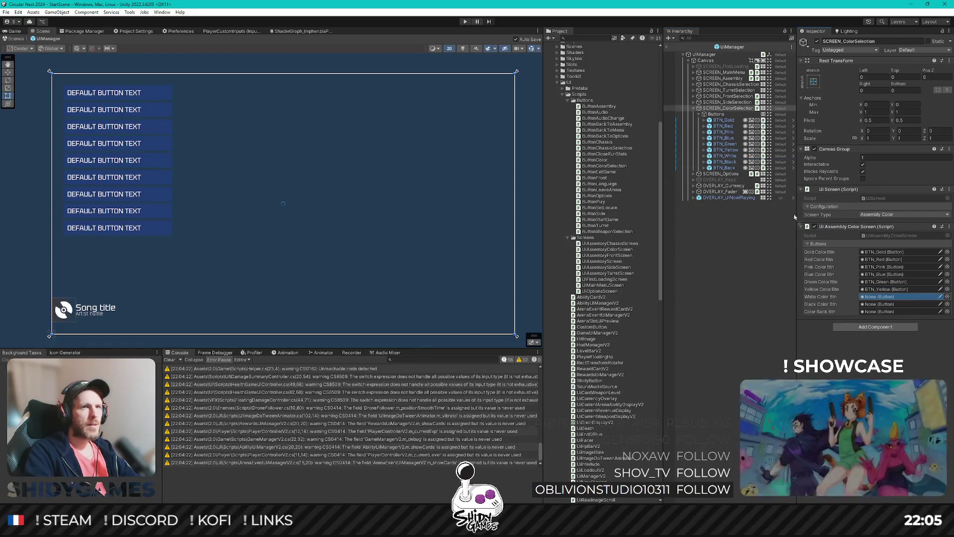
drag(731, 162, 890, 307)
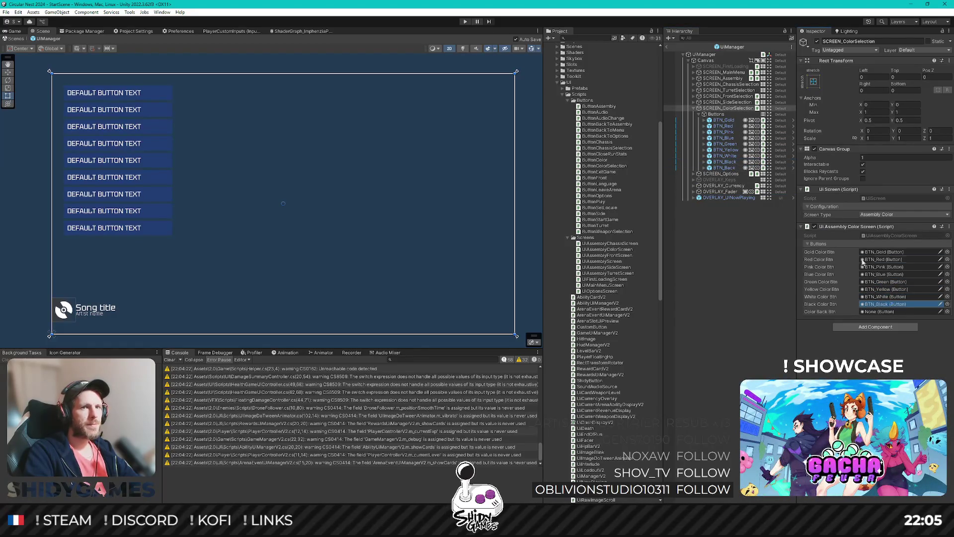
mouse_move(724, 167)
mouse_down()
mouse_move(756, 171)
mouse_move(887, 311)
mouse_up()
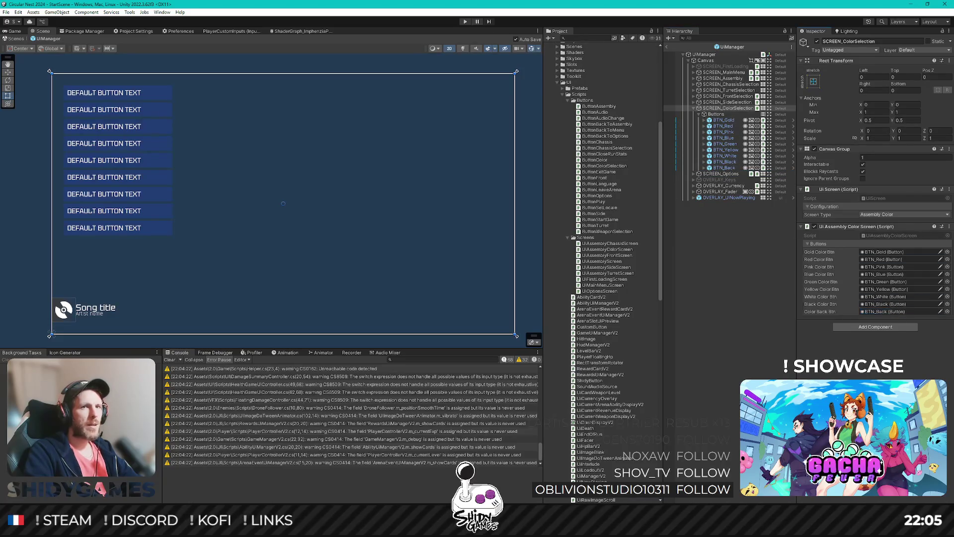
double_click(892, 236)
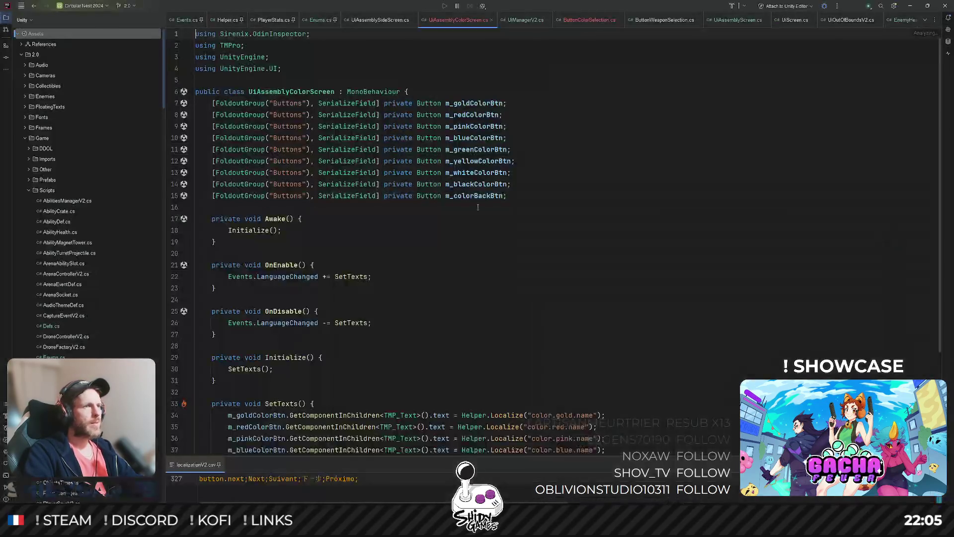
Review UiAssemblyColorScreen.cs, placing the caret in its Awake method
scroll(338, 214, down, 1)
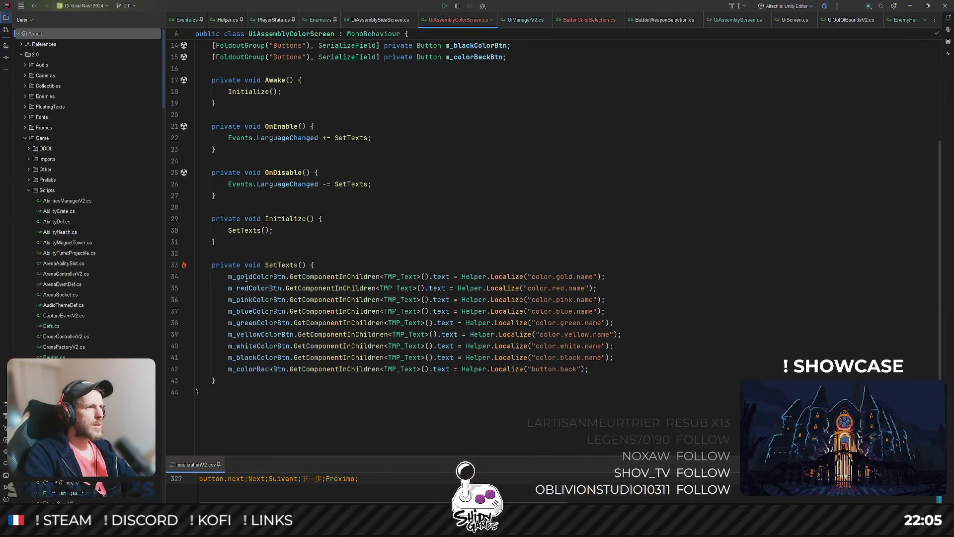
scroll(523, 230, up, 4)
click(523, 230)
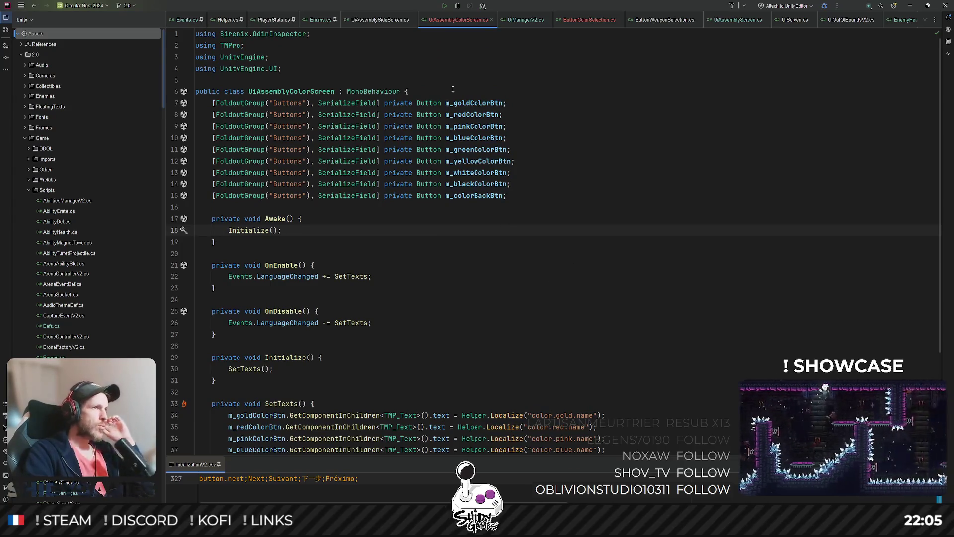
Open MainMenuSceneController.cs via file search for 'ma' and view its top
key(ctrl+shift+n)
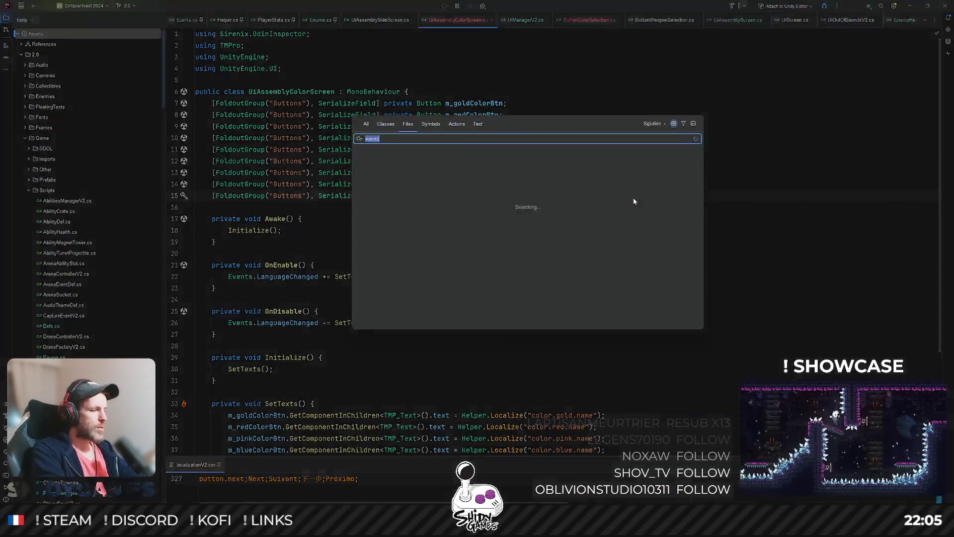
text(mainm)
key(Return)
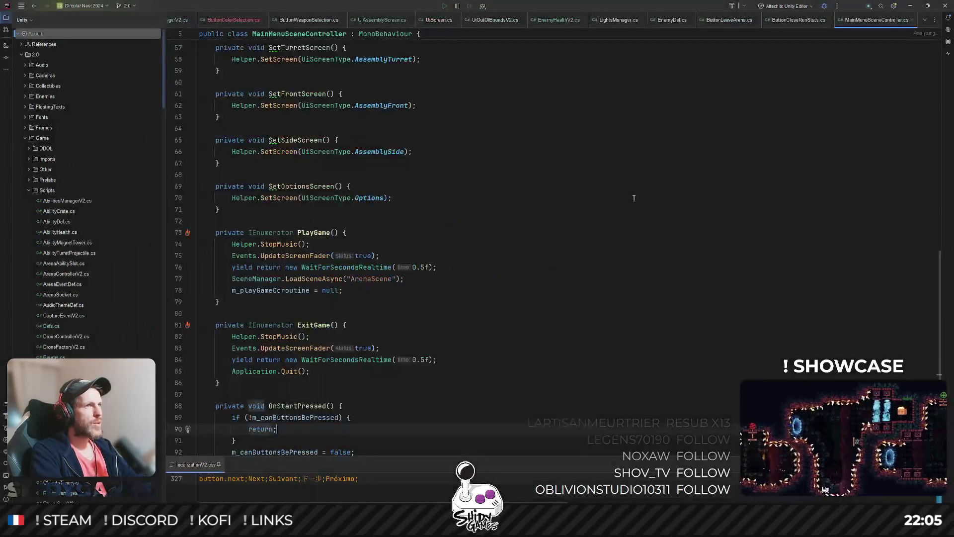
scroll(361, 224, up, 7)
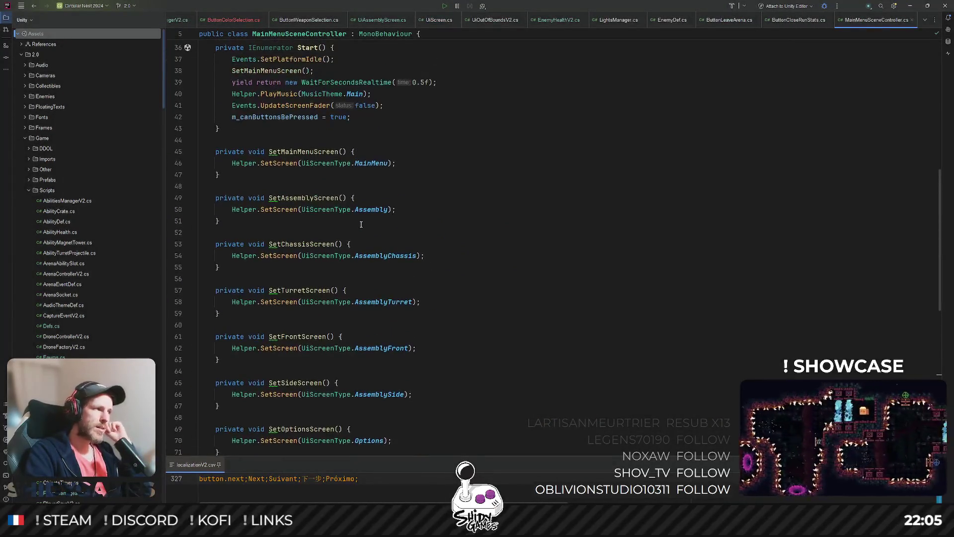
scroll(362, 224, up, 12)
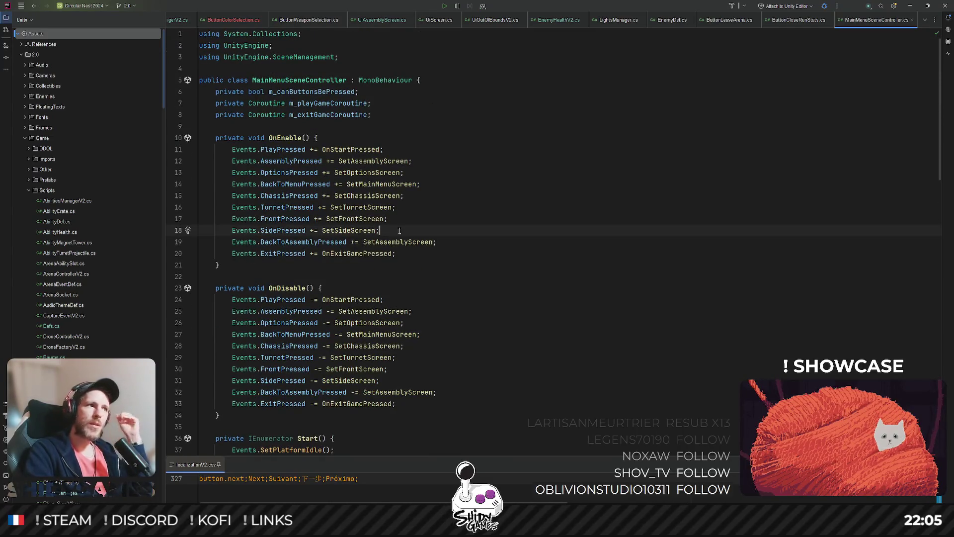
Add an 'Events.ColorPressed += SetColor' subscription line in OnEnable
key(Return)
text(E)
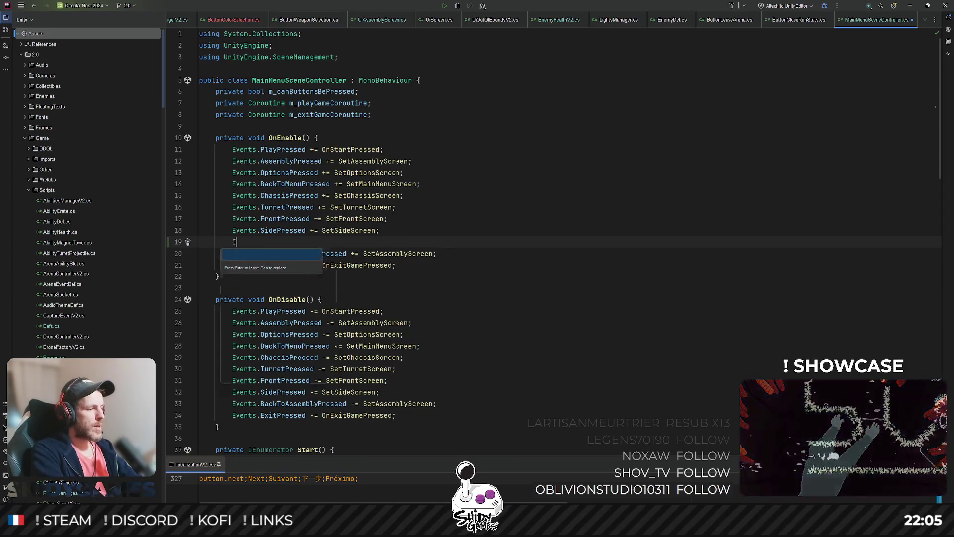
text(vents.Col)
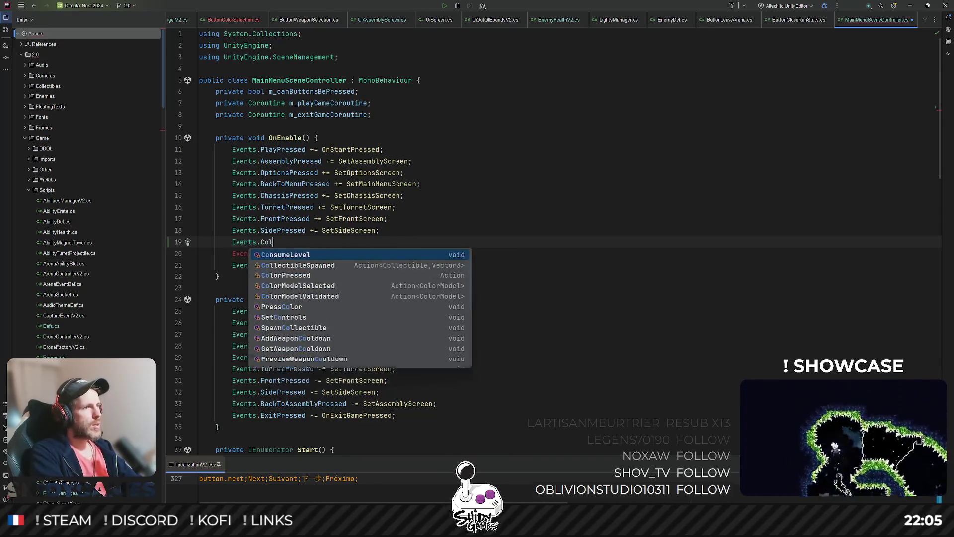
text(orPressed += )
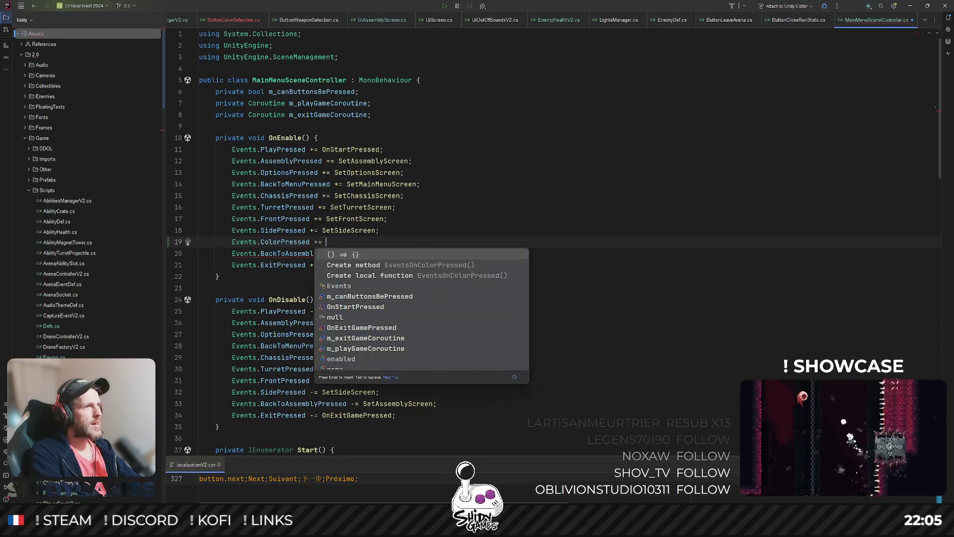
text(SetColor)
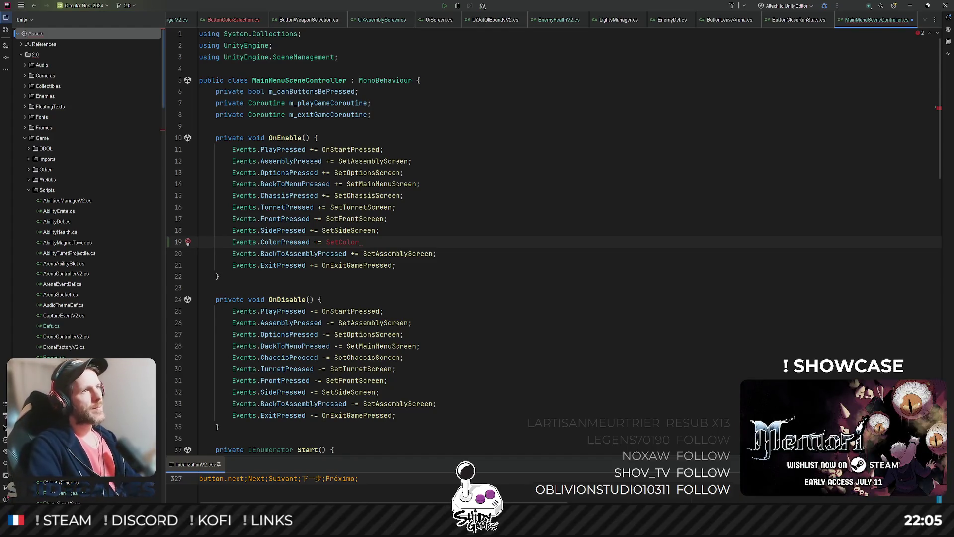
ctrl+click(358, 230)
click(278, 194)
scroll(278, 194, up, 2)
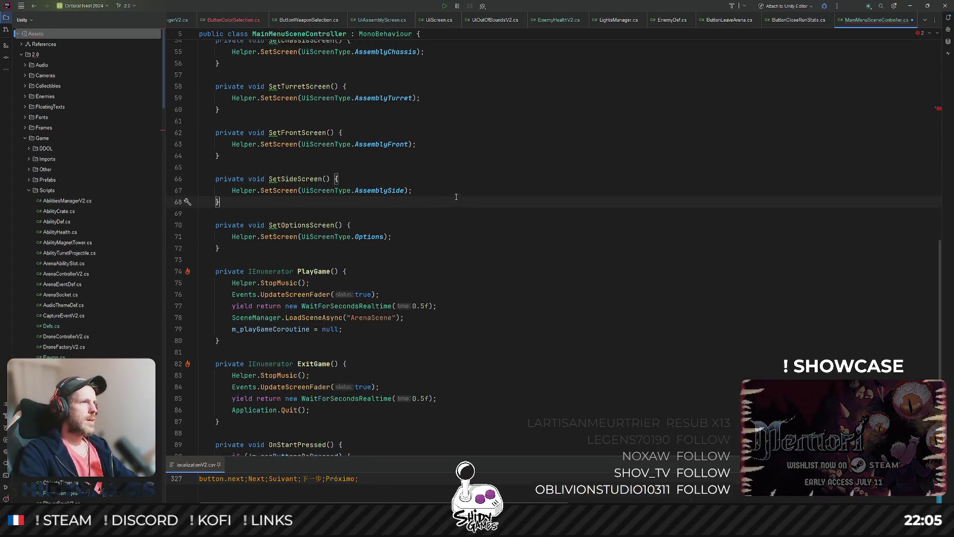
Declare a new private void SetColorScreen() method after SetSideScreen
key(Return)
key(Return)
text(private )
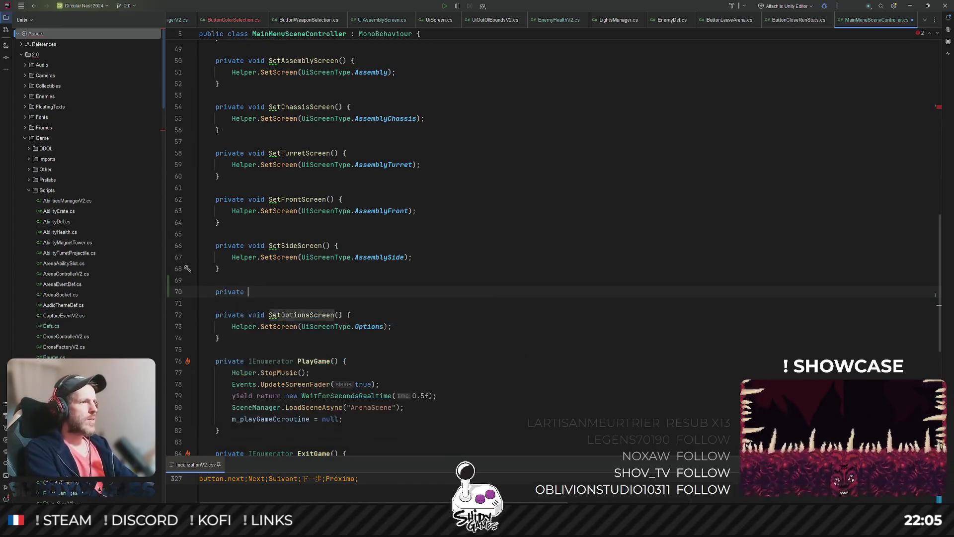
text(void SetCol)
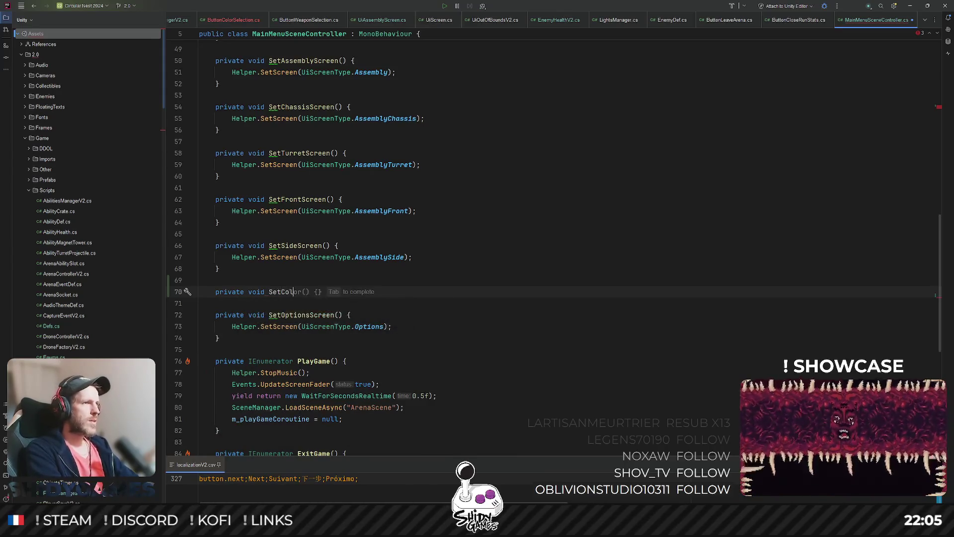
text(orScreen()
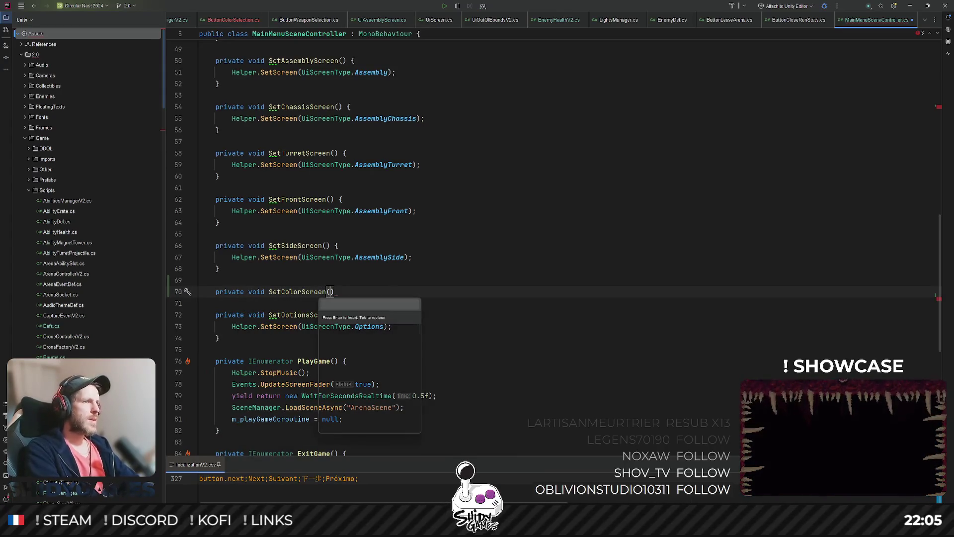
text() {)
key(Return)
Make SetColorScreen call Helper.SetScreen(UiScreenType.AssemblyColor)
text(Hel)
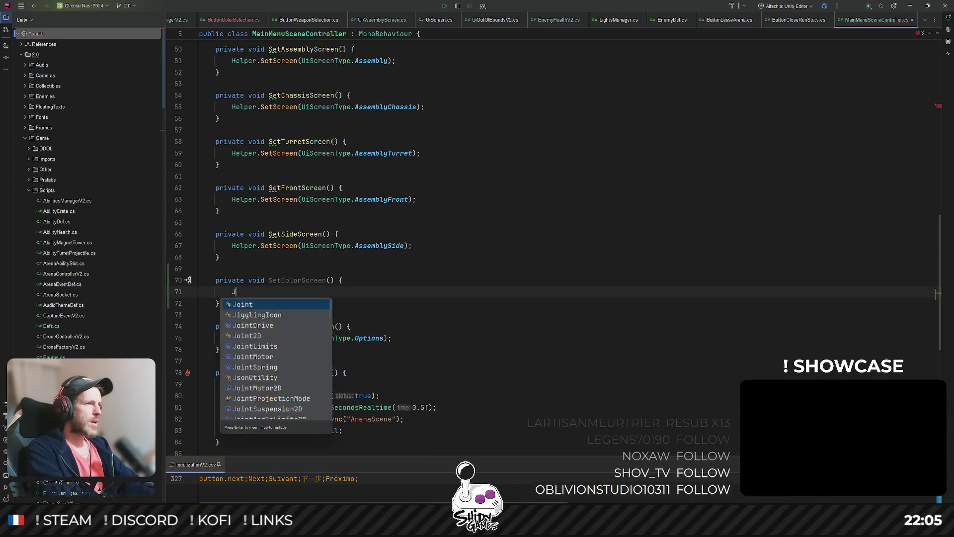
text(eper)
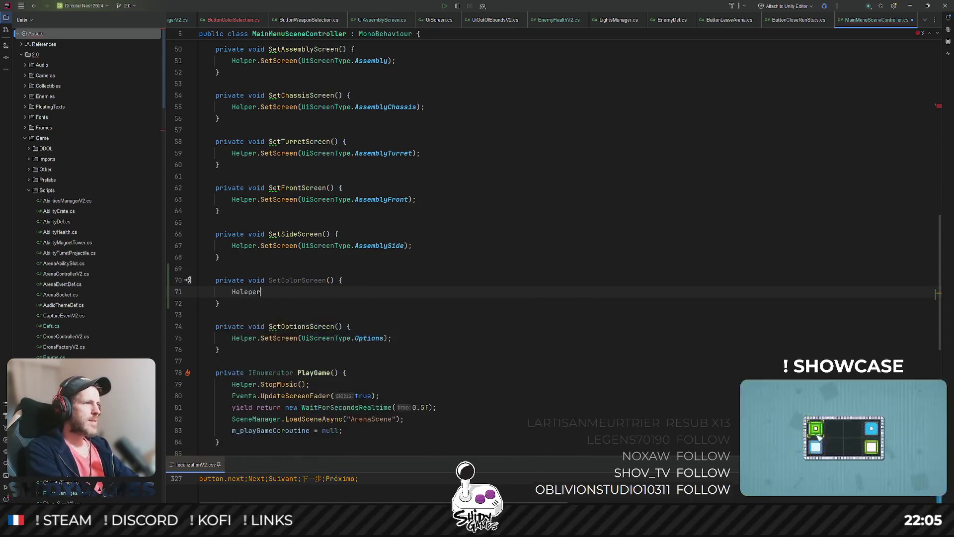
key(BackSpace)
key(BackSpace)
key(Return)
text(.Set)
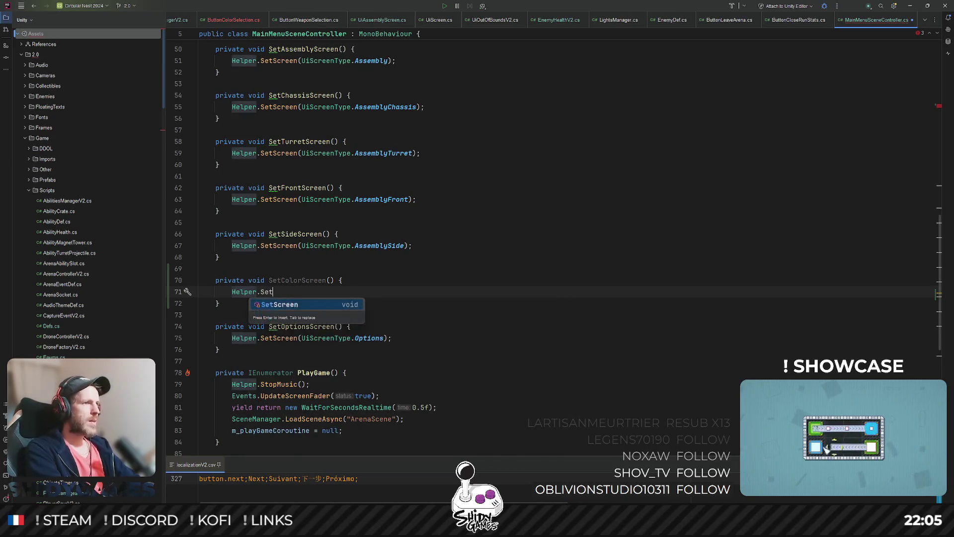
key(BackSpace)
key(BackSpace)
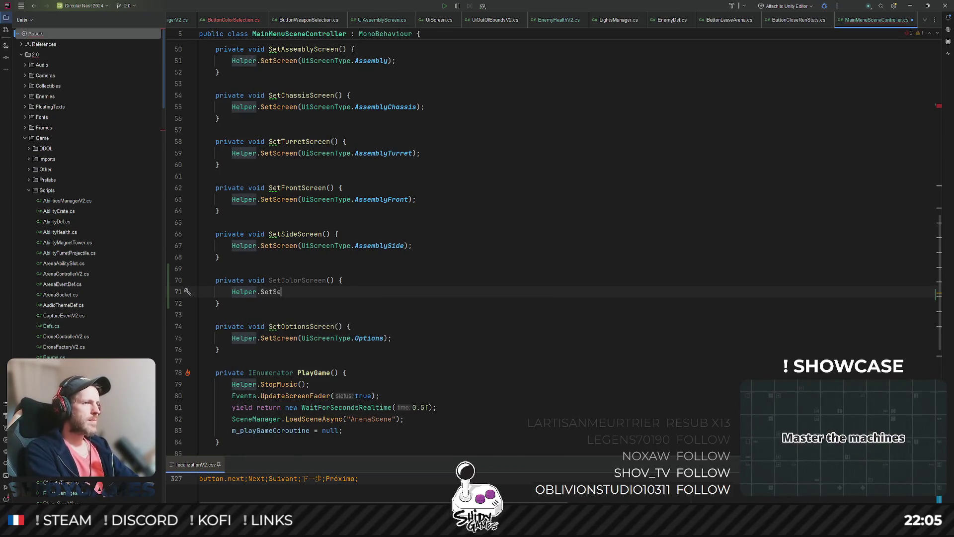
key(BackSpace)
key(BackSpace)
text(S)
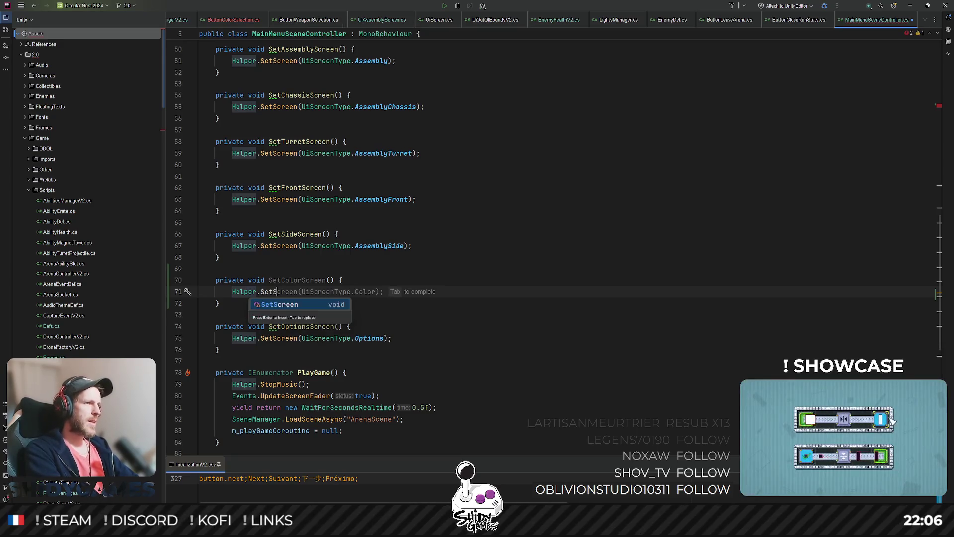
key(Return)
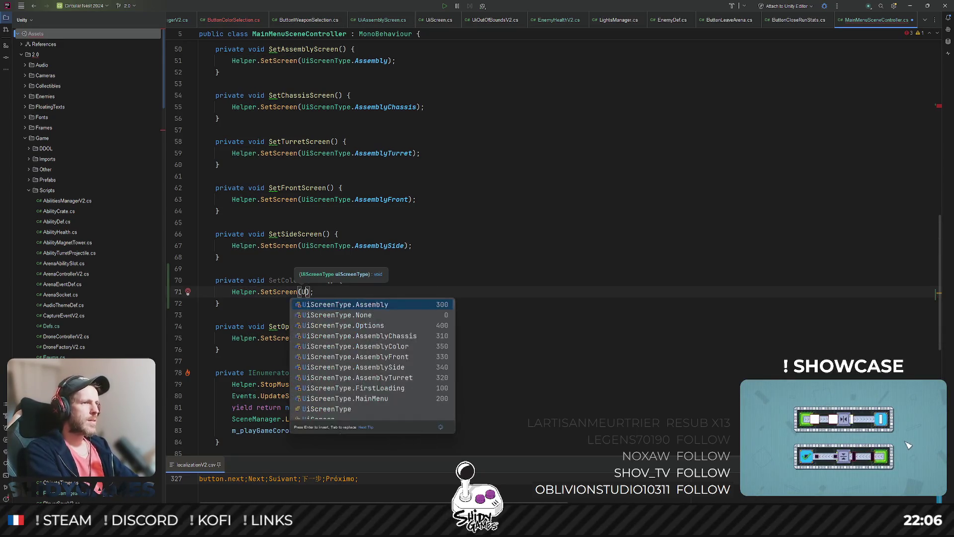
key(Down)
key(Down)
key(Down)
key(Down)
key(Return)
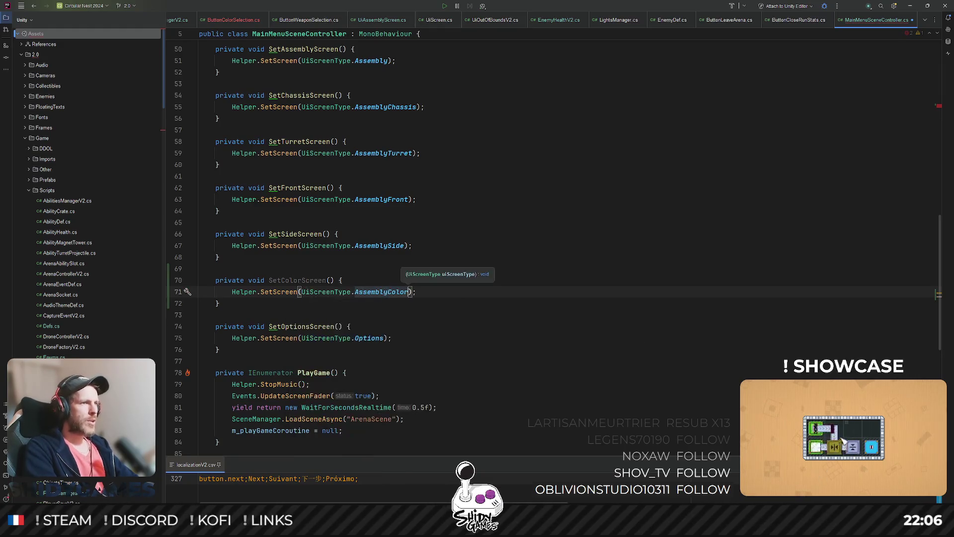
scroll(351, 243, up, 15)
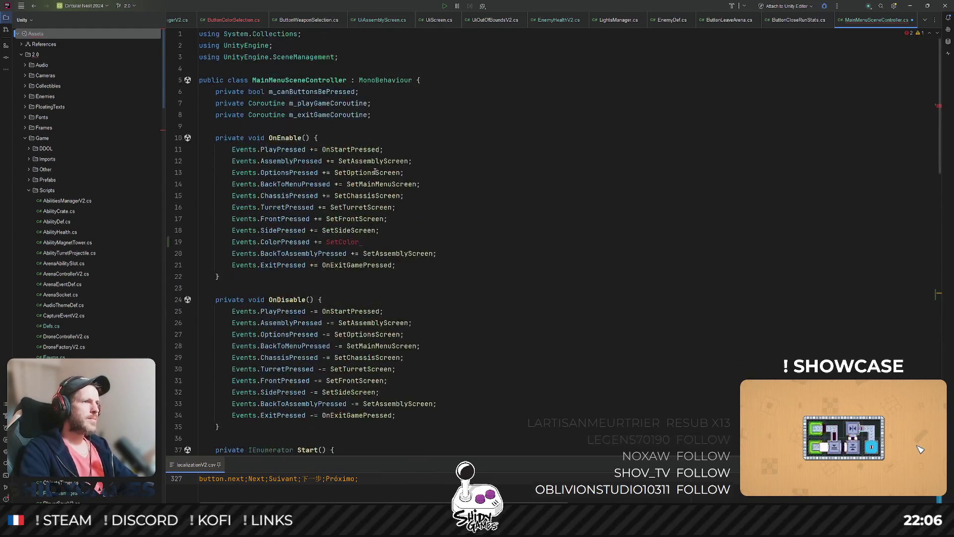
Change the ColorPressed handler on line 19 to SetColorScreen
double_click(352, 242)
text(SetC)
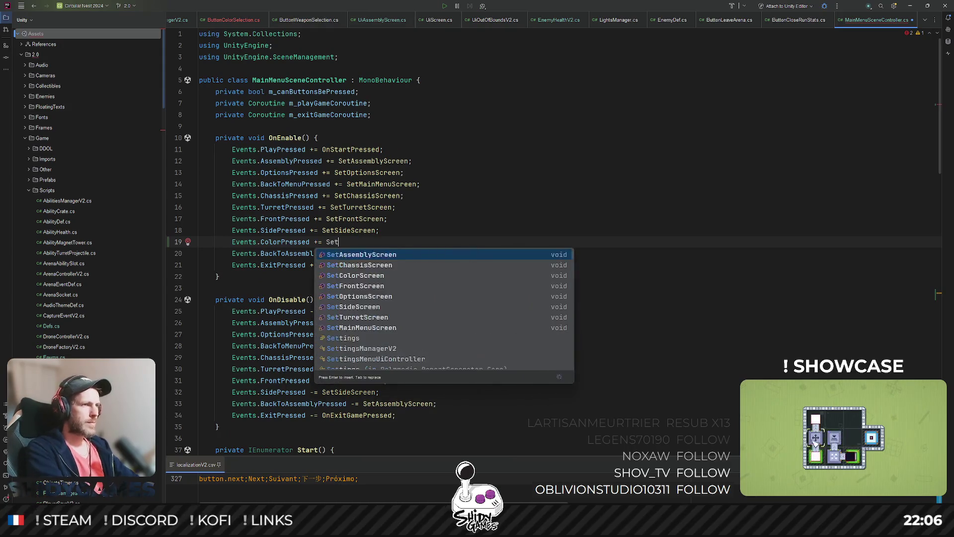
key(Down)
key(Return)
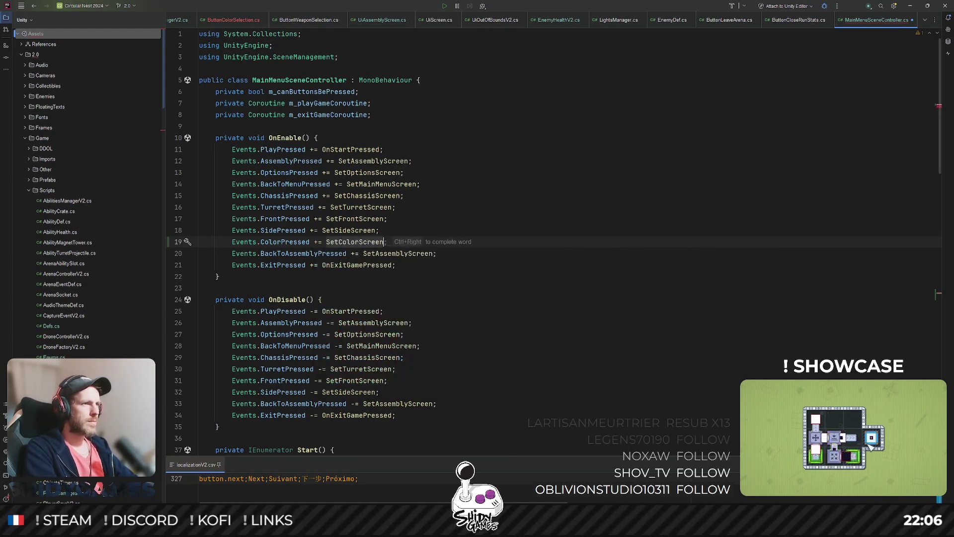
text(;)
Copy the subscription into OnDisable as 'Events.ColorPressed -= SetColorScreen'
key(ctrl+d)
key(alt+shift+Down)
key(alt+shift+Down)
key(alt+shift+Down)
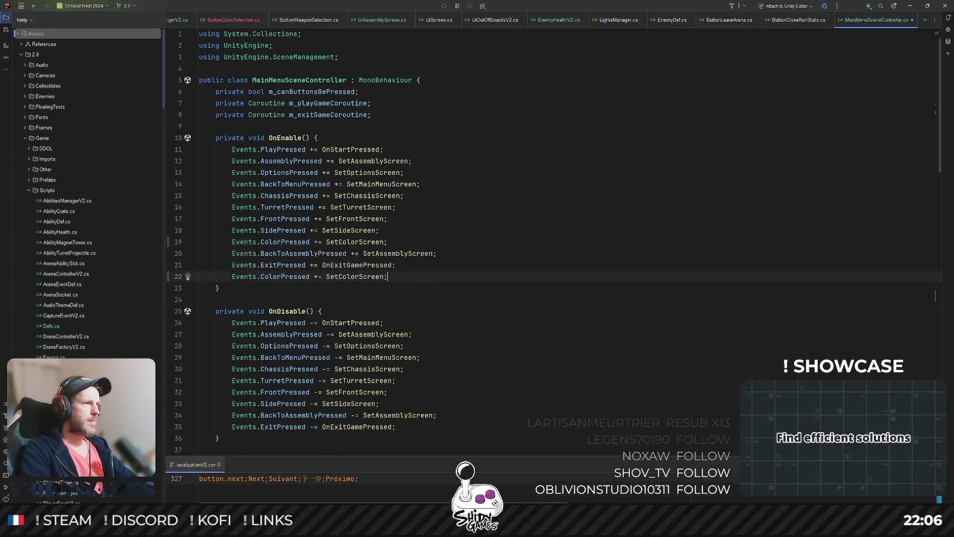
key(alt+shift+Down)
key(alt+shift+Down)
key(alt+shift+Down)
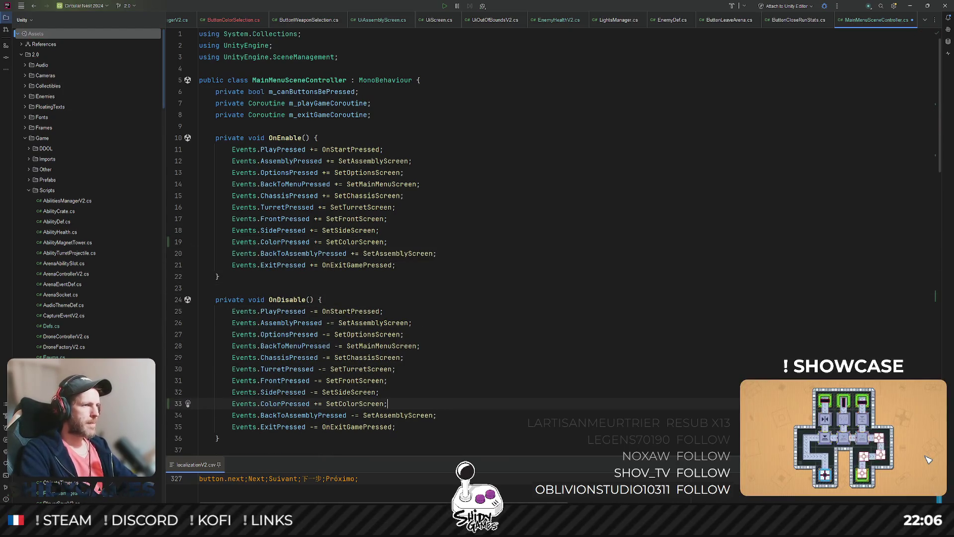
key(Delete)
text(-)
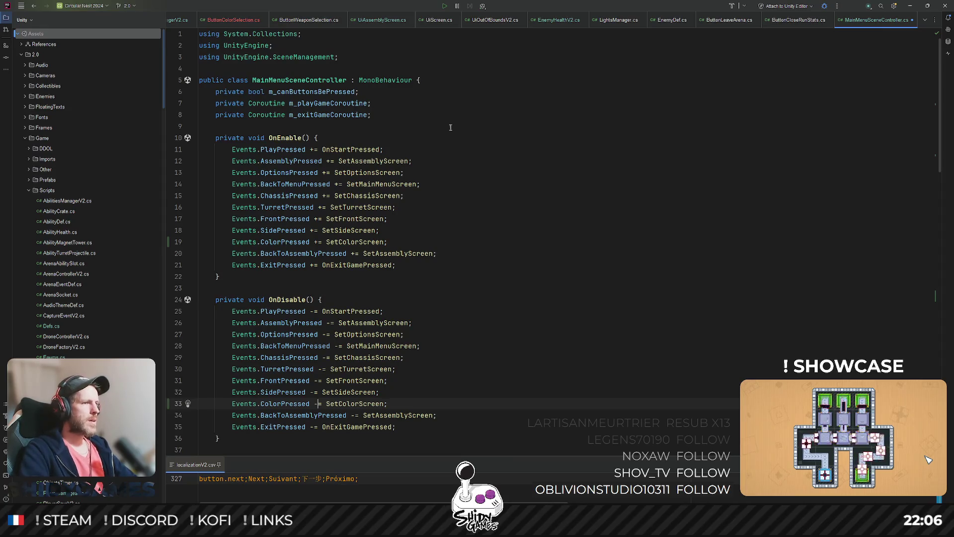
scroll(451, 127, down, 20)
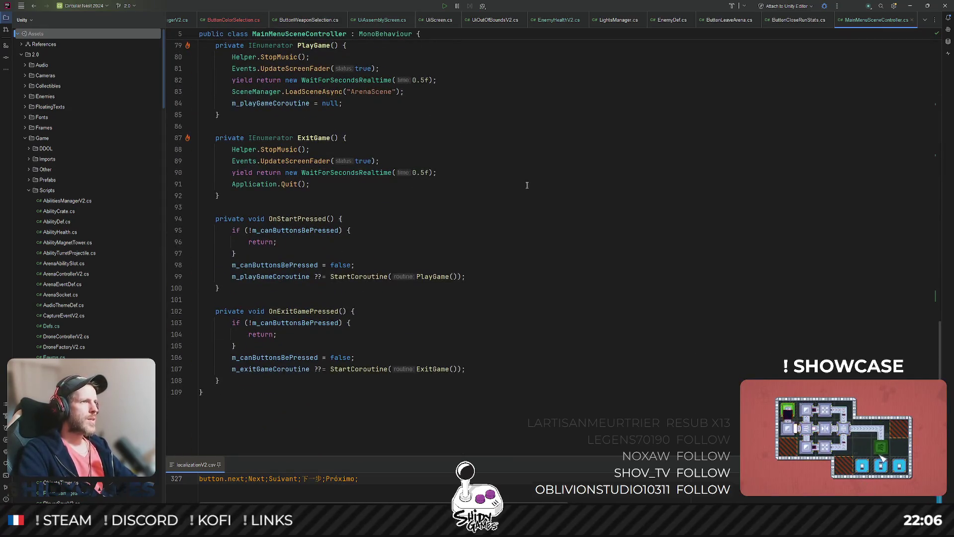
scroll(526, 185, up, 6)
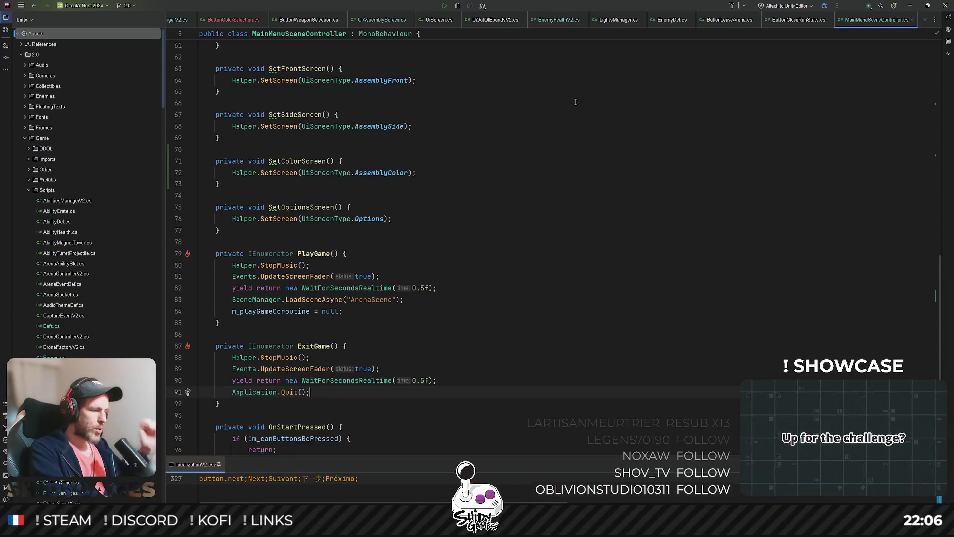
Inspect TankDisplay.cs's SetWeaponActive, SetDefaultMaterials and SetChassisActive handlers for reference
key(ctrl+shift+f)
key(Return)
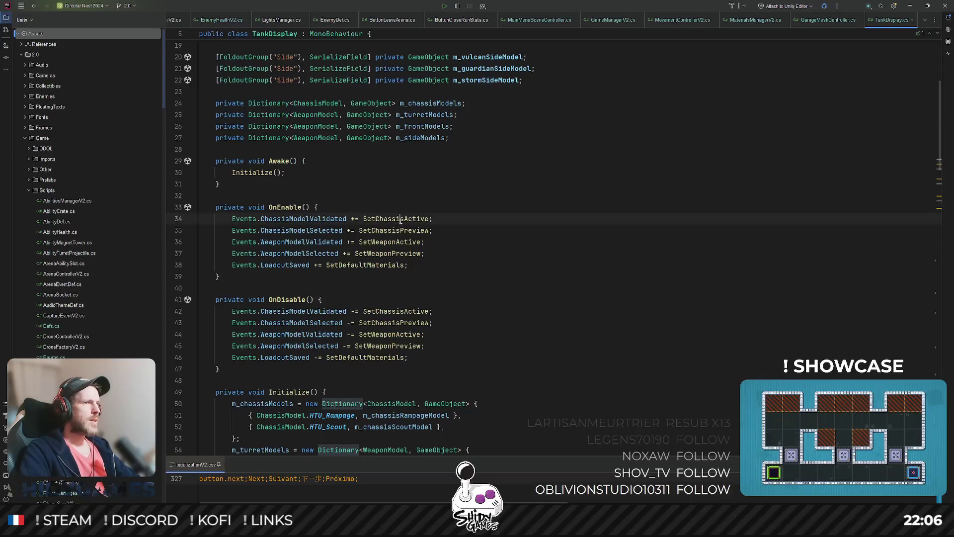
key(ctrl+alt+Down)
scroll(445, 209, down, 2)
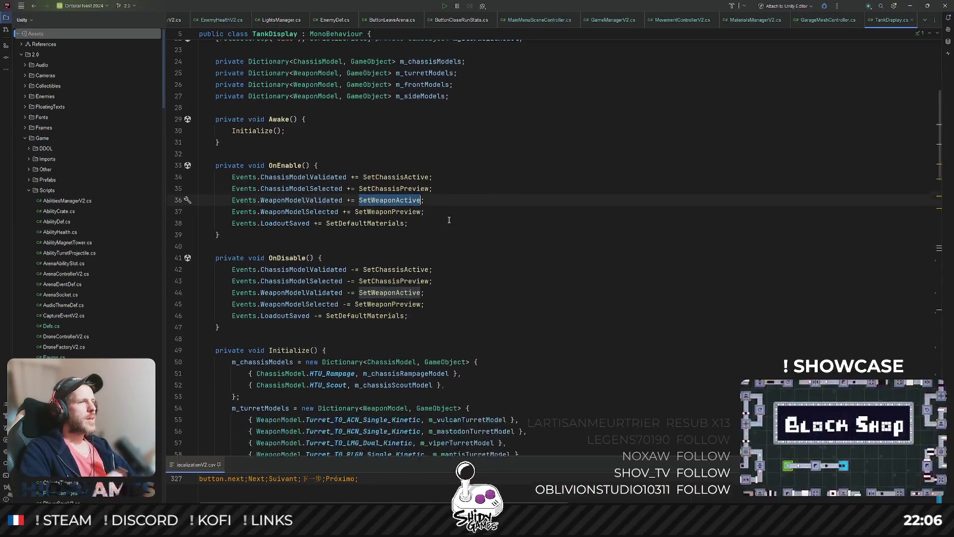
key(ctrl+alt+Down)
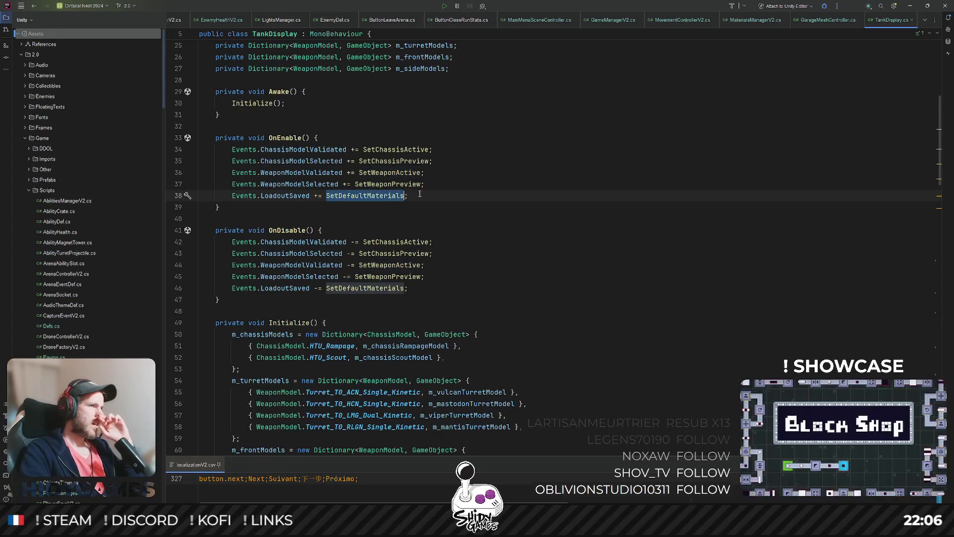
scroll(457, 189, down, 2)
scroll(459, 187, down, 5)
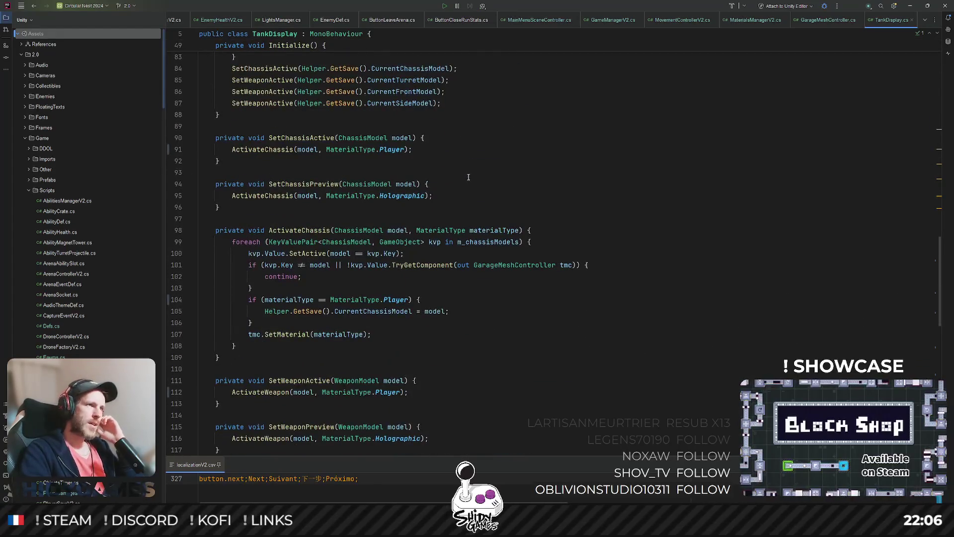
scroll(467, 178, down, 15)
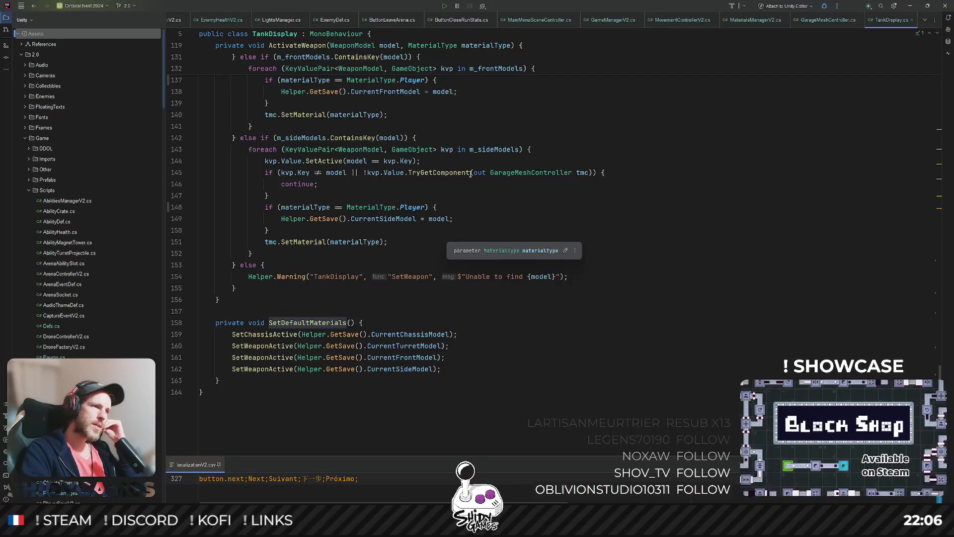
click(271, 335)
scroll(298, 328, up, 3)
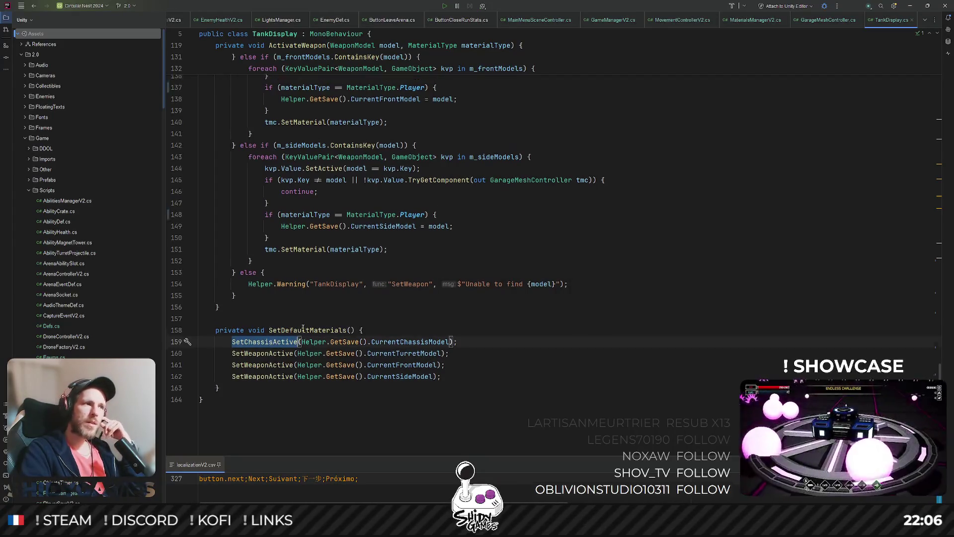
scroll(306, 325, up, 8)
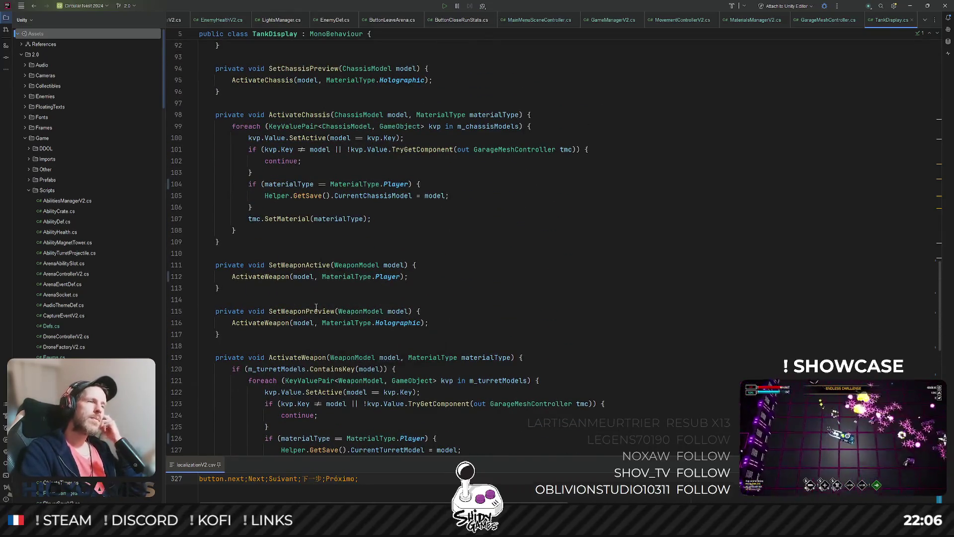
scroll(346, 281, up, 2)
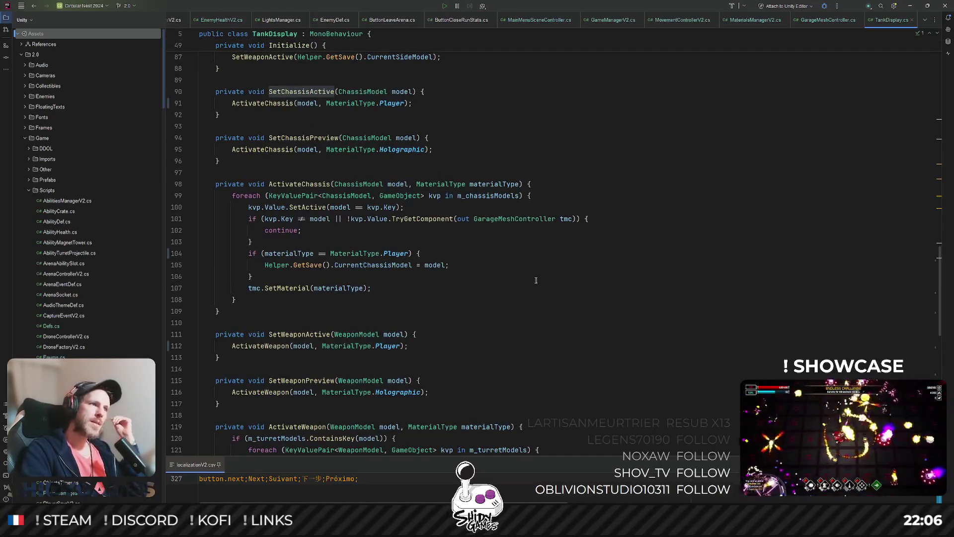
scroll(548, 270, up, 5)
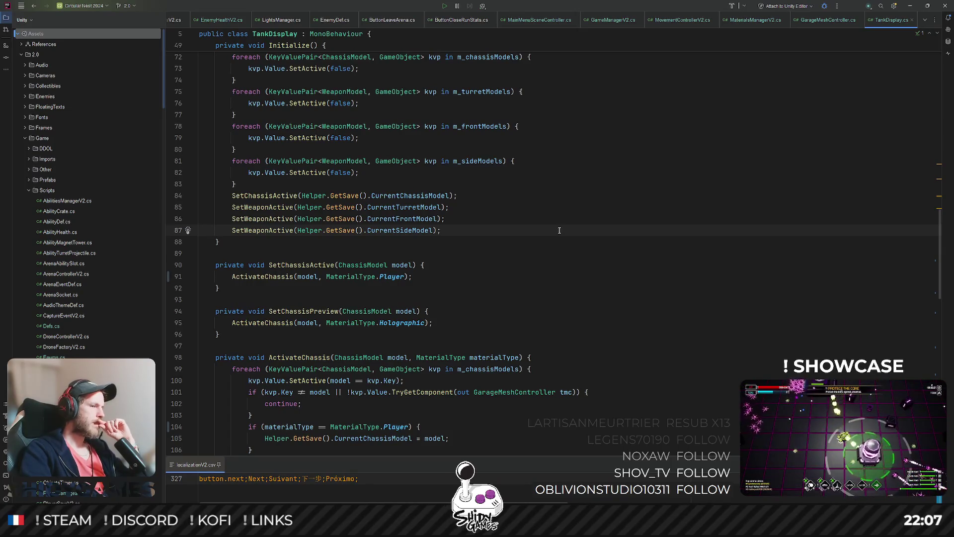
In Unity, select BTN_Back and open its ButtonBackToAssembly script in Rider
click(910, 5)
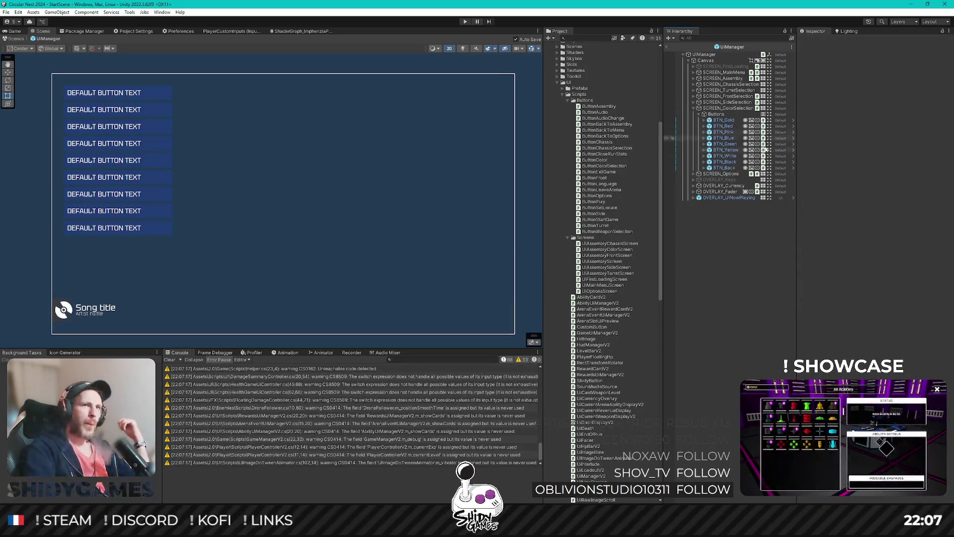
click(735, 168)
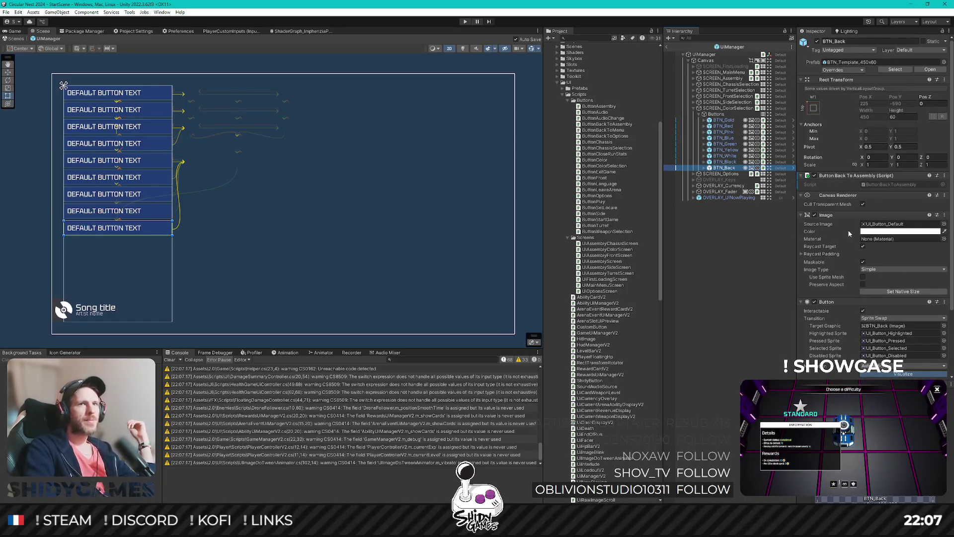
double_click(905, 184)
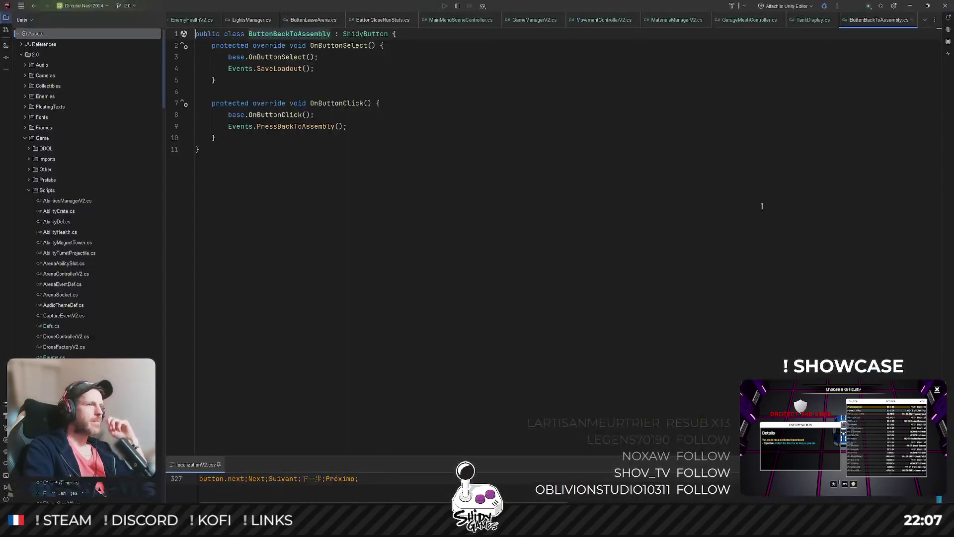
Add 'Events.SetDefaultColors();' below the base OnButtonSelect call in ButtonBackToAssembly
click(465, 180)
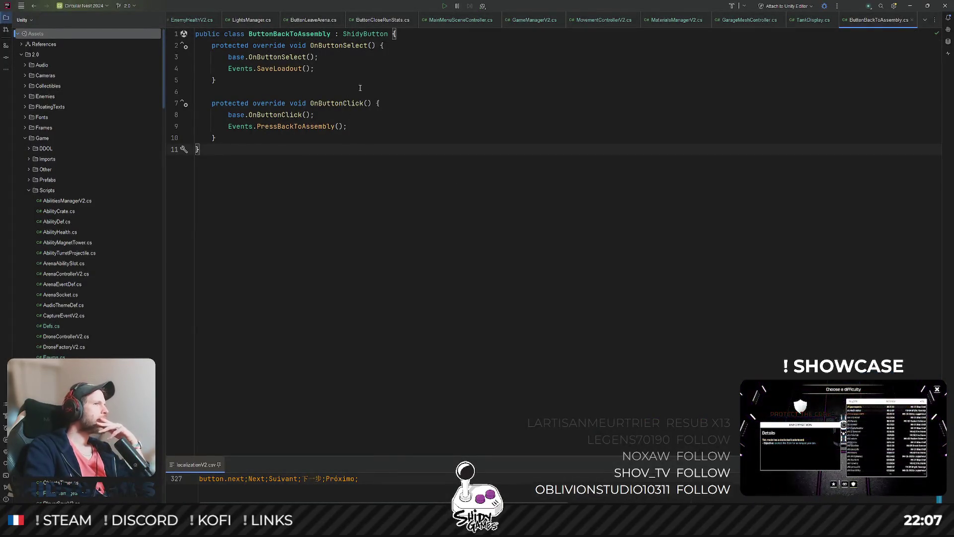
click(354, 47)
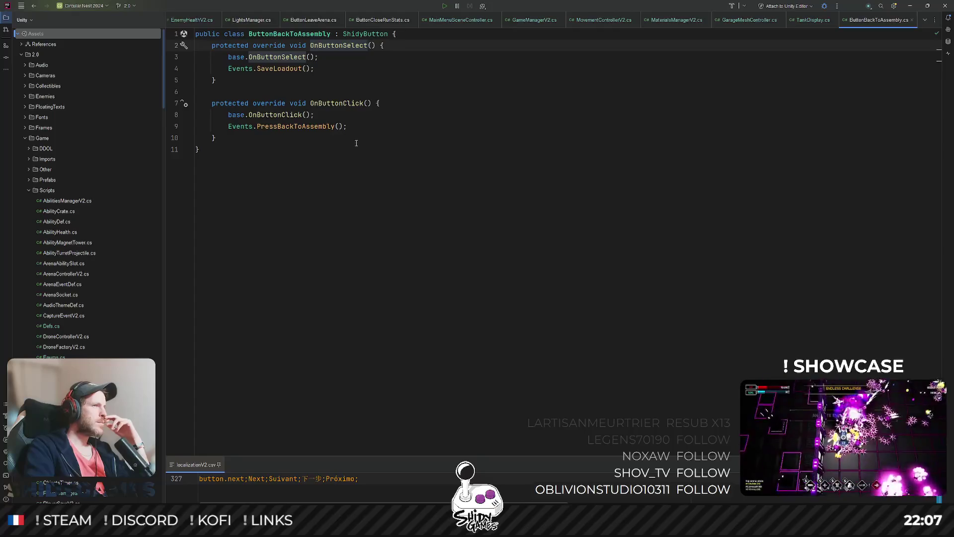
click(336, 69)
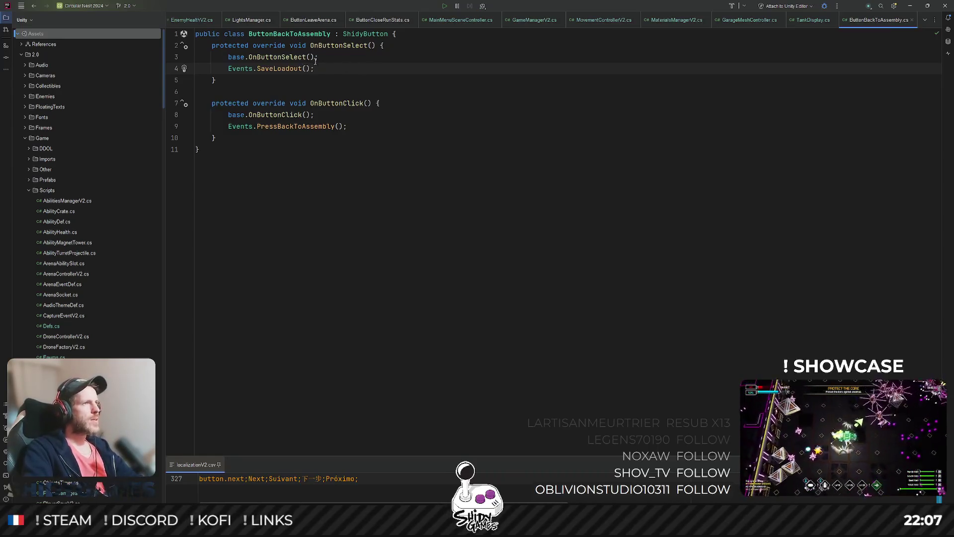
click(405, 61)
key(Return)
text(Event)
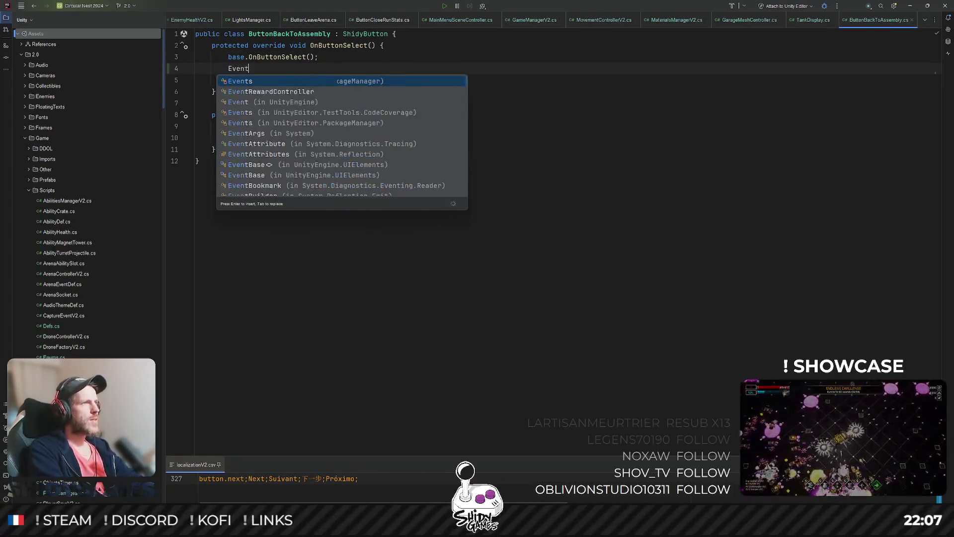
text(s.SetD)
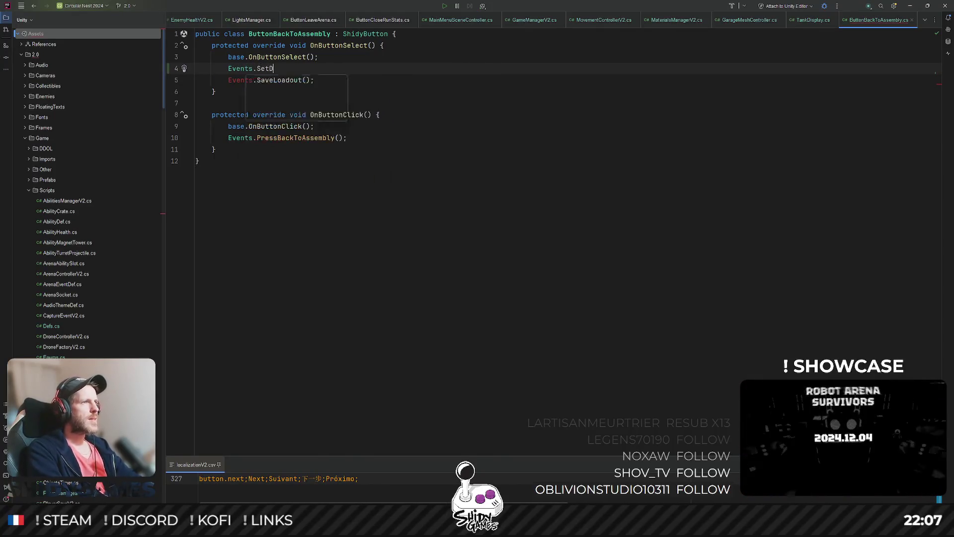
text(efault)
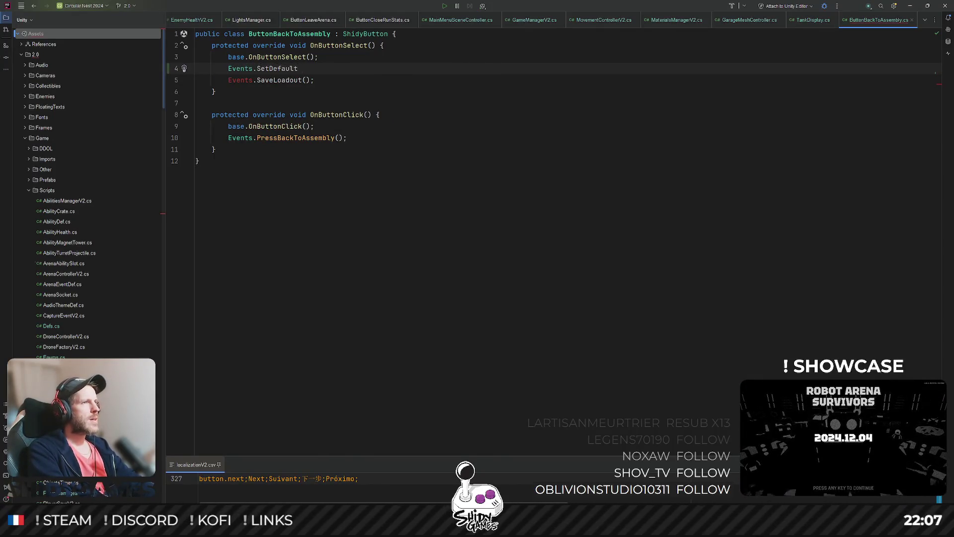
text(Colors();)
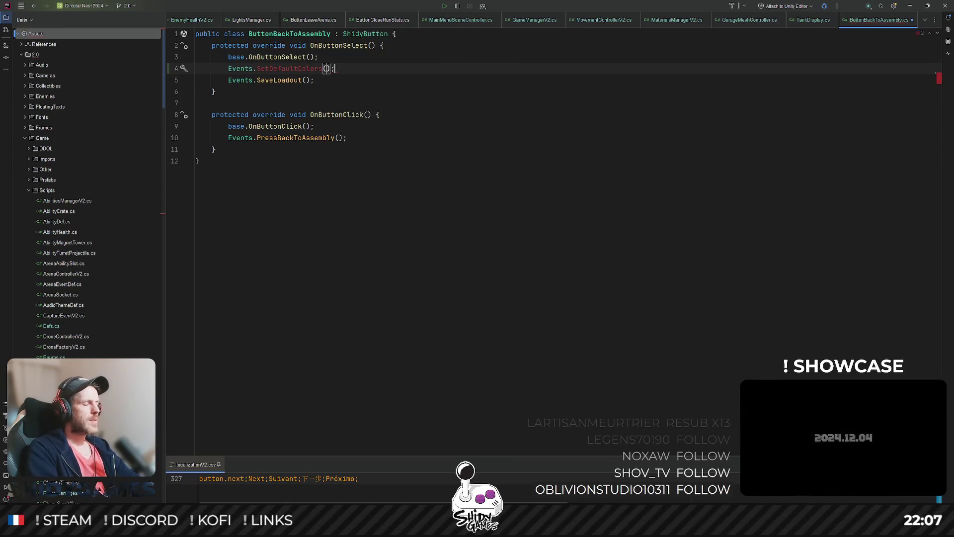
double_click(306, 70)
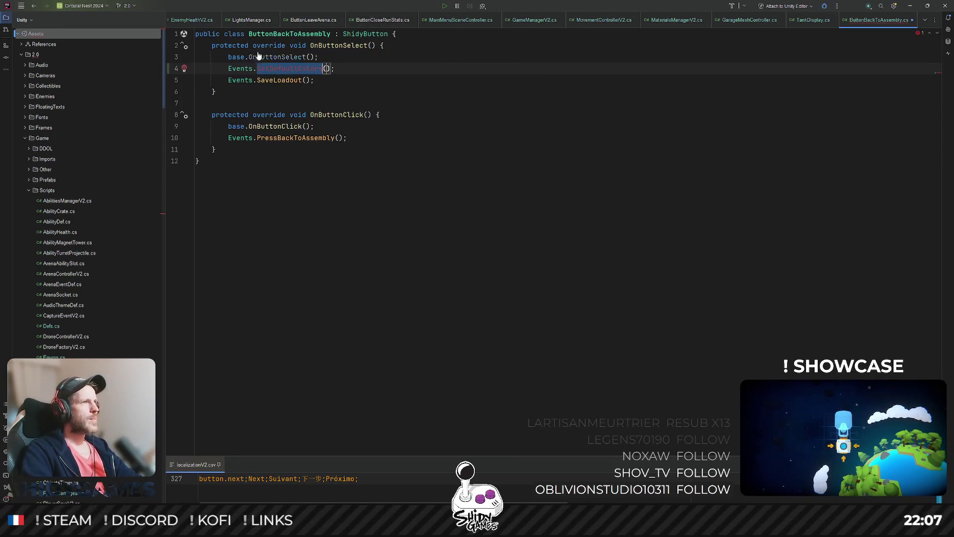
key(ctrl+shift+n)
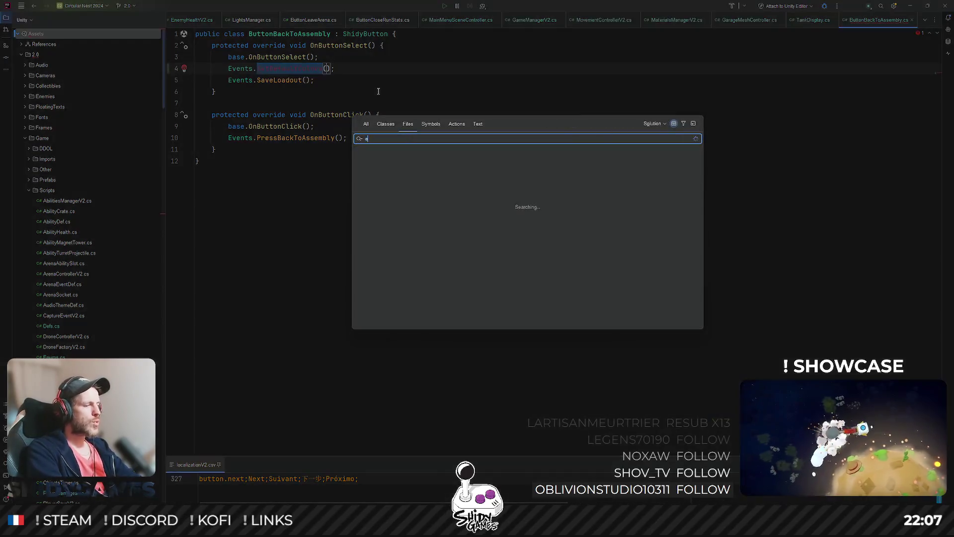
Open Events.cs and add a public static void SetDefaultColors() method after ValidateWeaponModel
text(events)
key(Return)
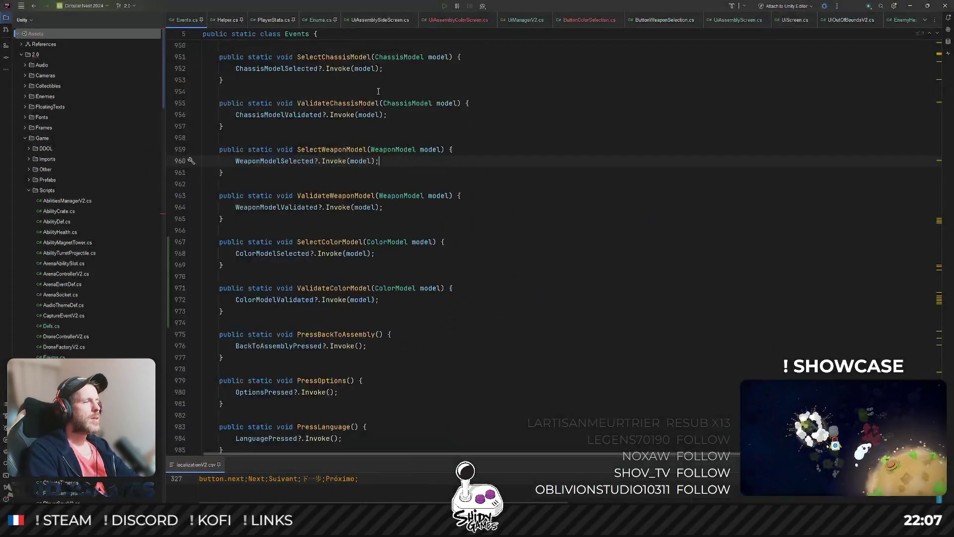
scroll(259, 297, up, 5)
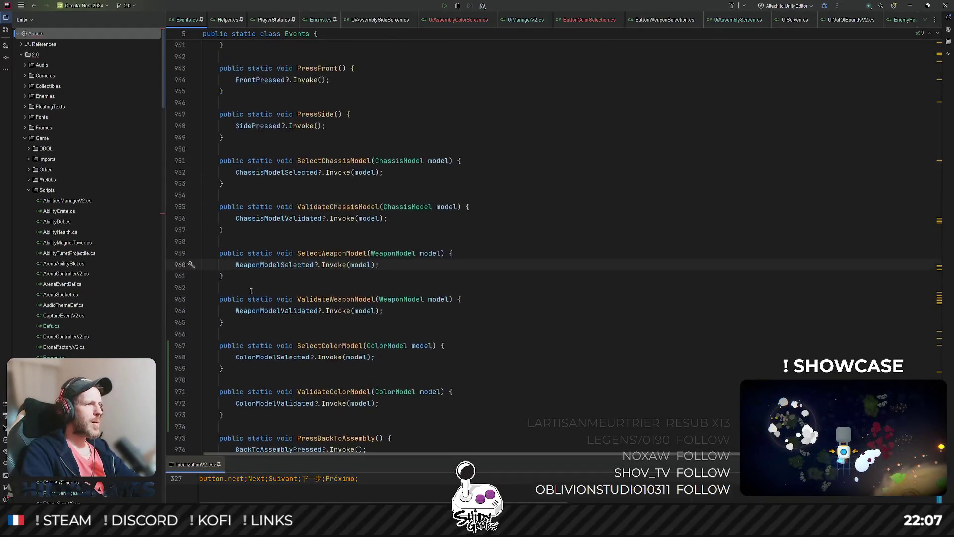
scroll(258, 297, down, 3)
click(250, 263)
key(Return)
key(Return)
key(Up)
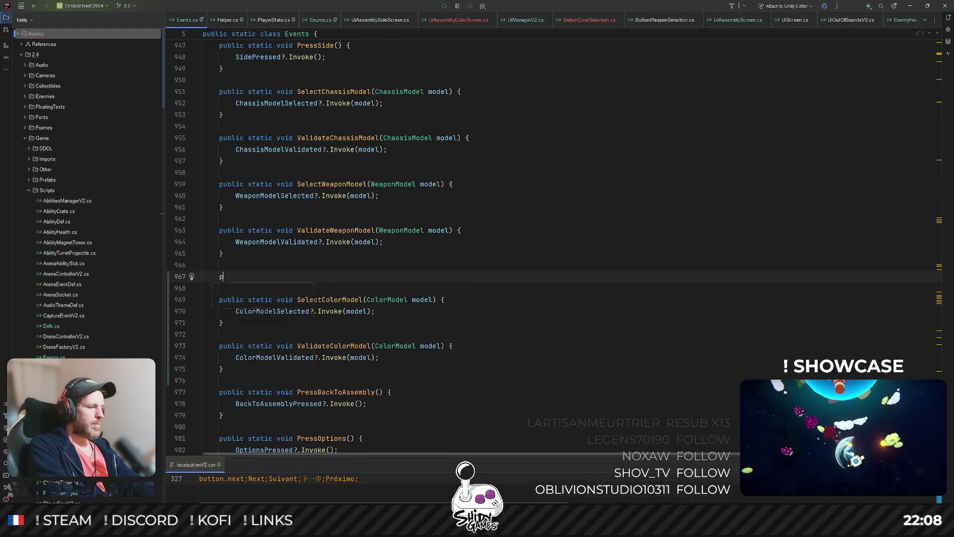
text(public static void SetDefaultColors)
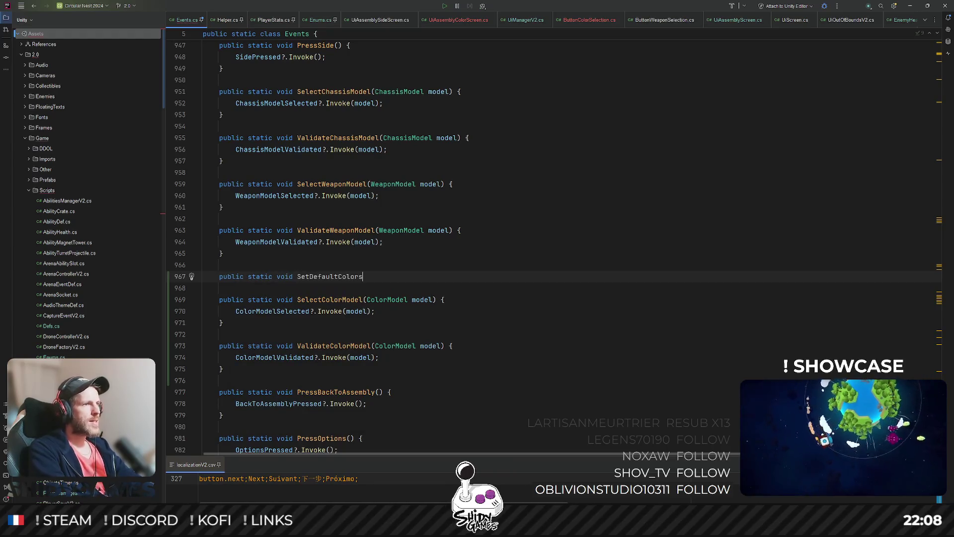
text(() {)
key(Return)
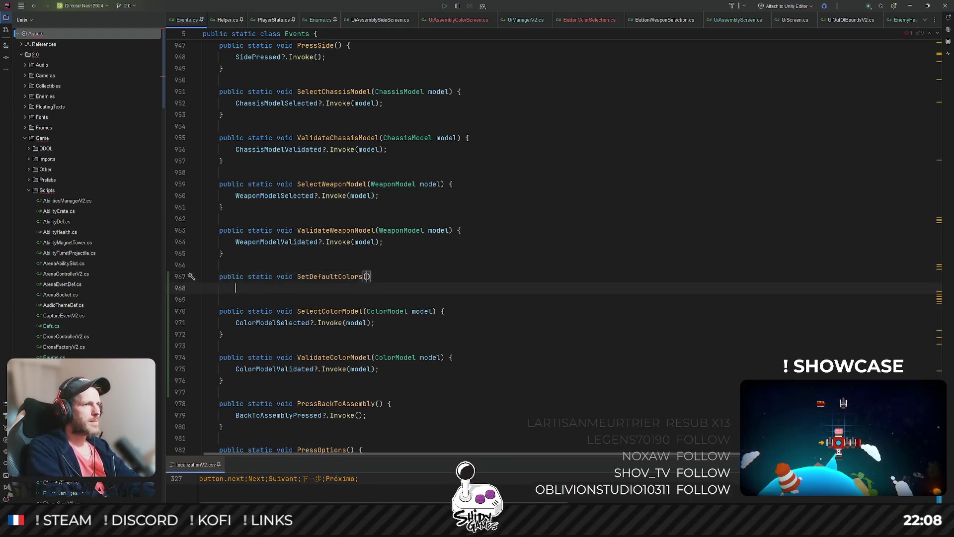
Make SetDefaultColors call DefaultColorsSet?.Invoke();
text(C)
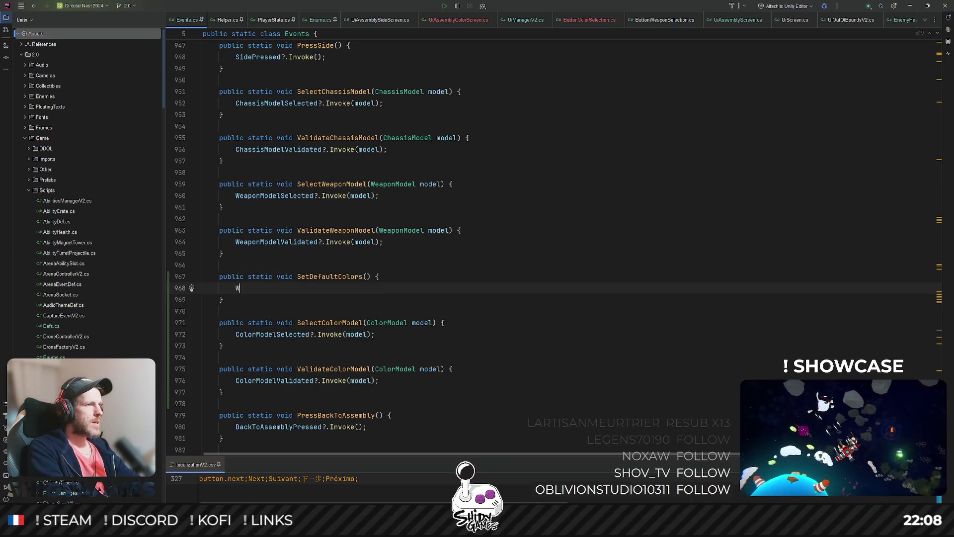
key(BackSpace)
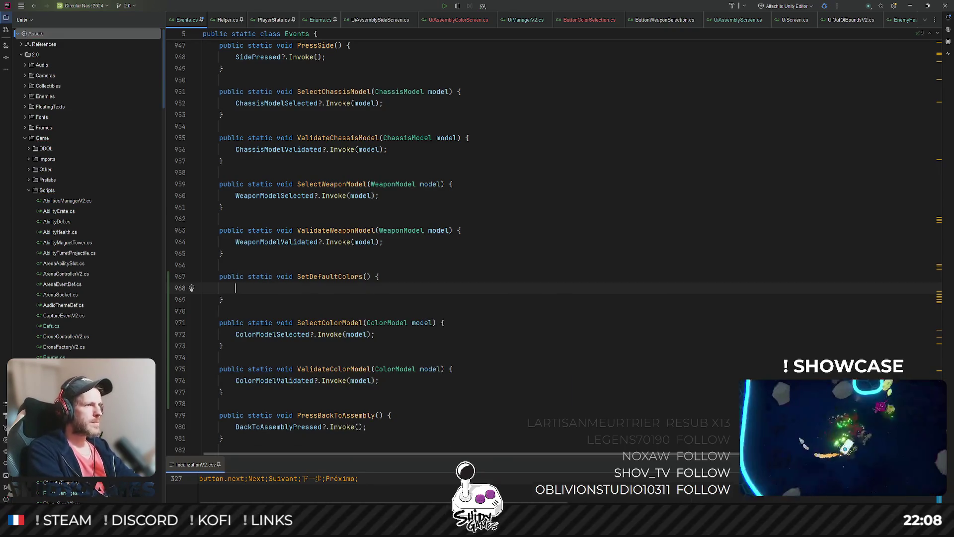
text(Defaultc)
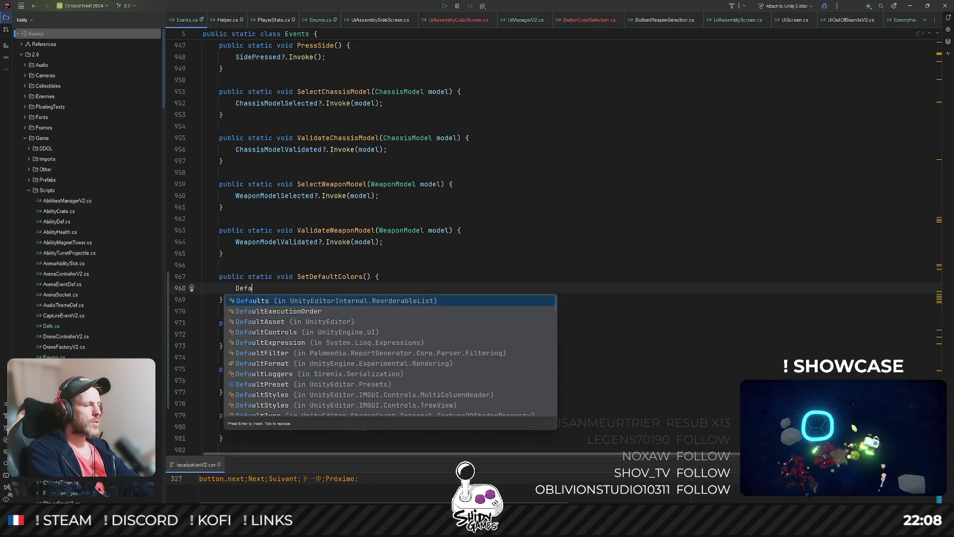
key(BackSpace)
text(Color)
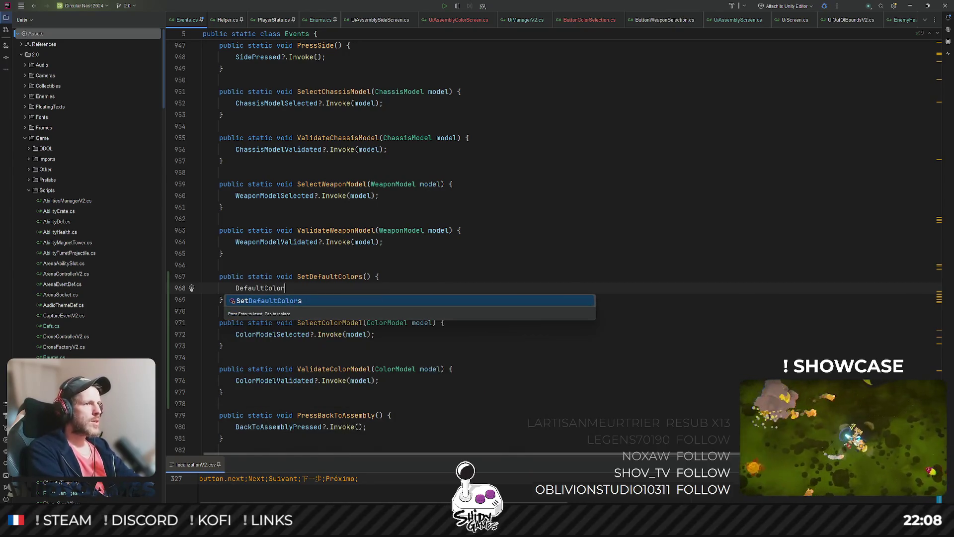
text(sSet)
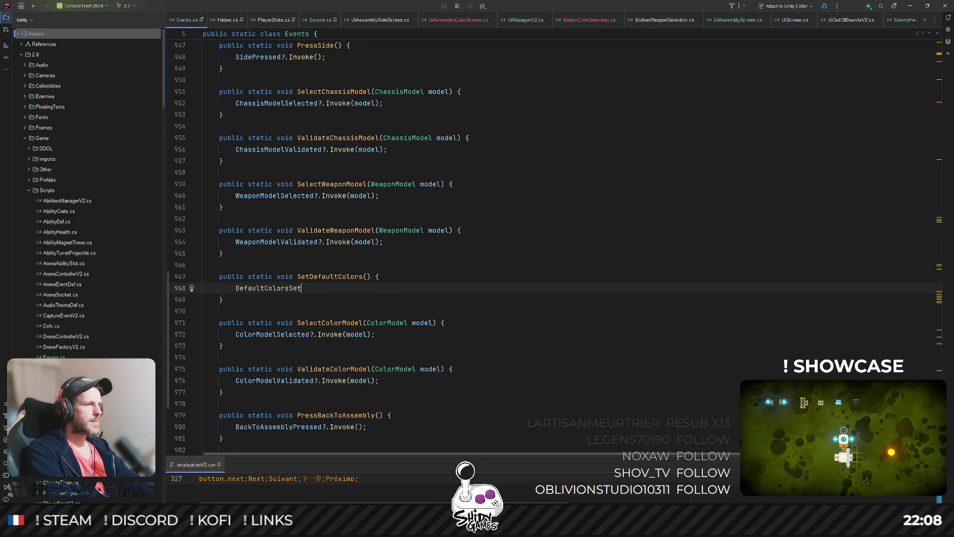
text(?.INv)
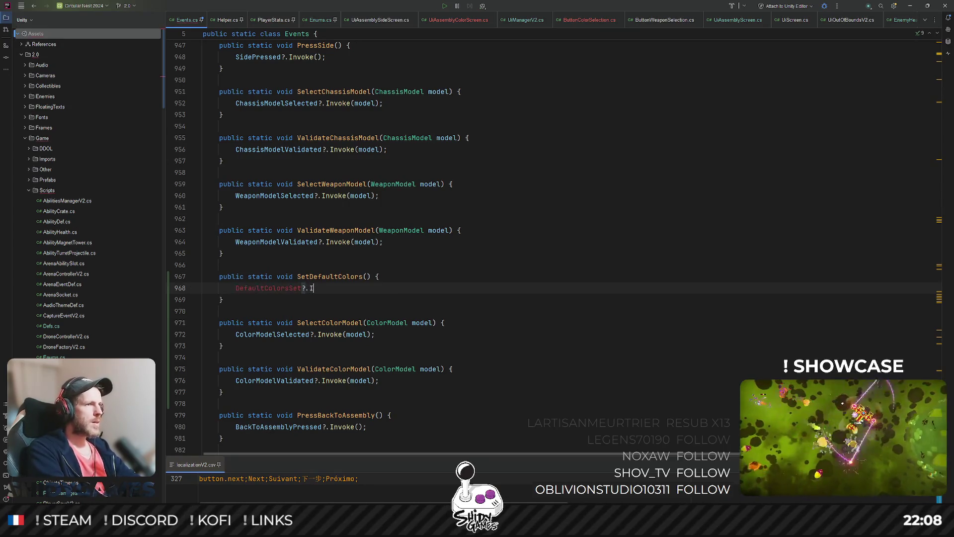
key(Return)
key(BackSpace)
key(BackSpace)
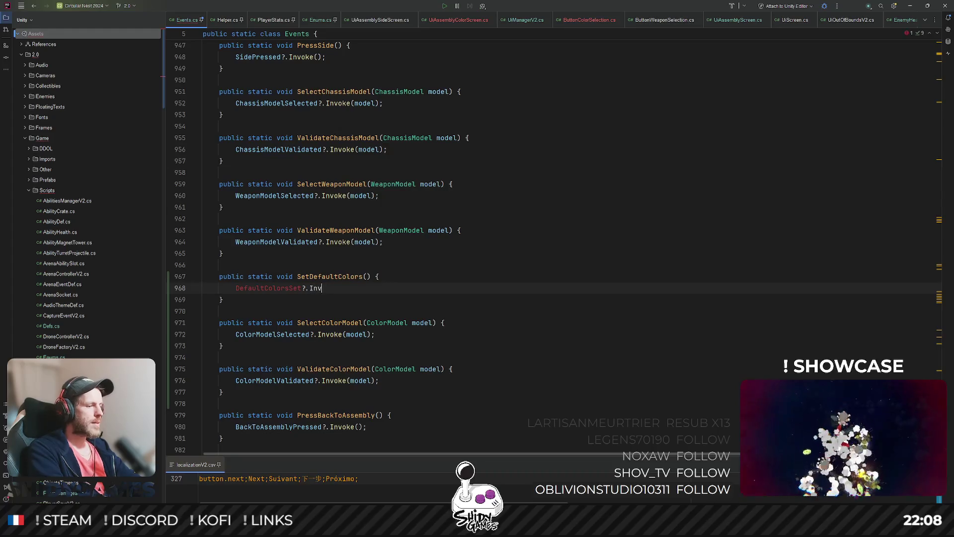
text(oke();)
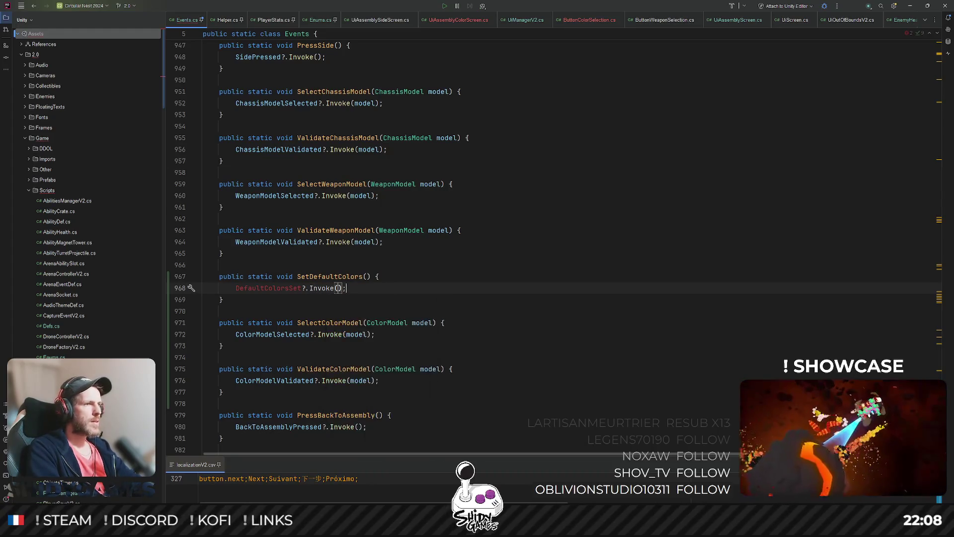
Declare 'public static event Action DefaultColorsSet = delegate { };' below WeaponModelValidated
scroll(392, 249, up, 15)
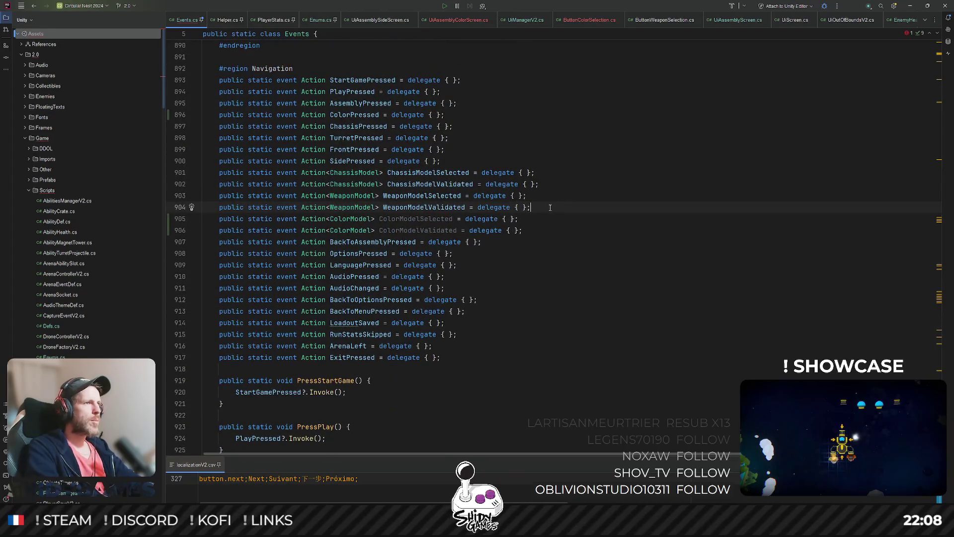
key(Return)
text(public statuc)
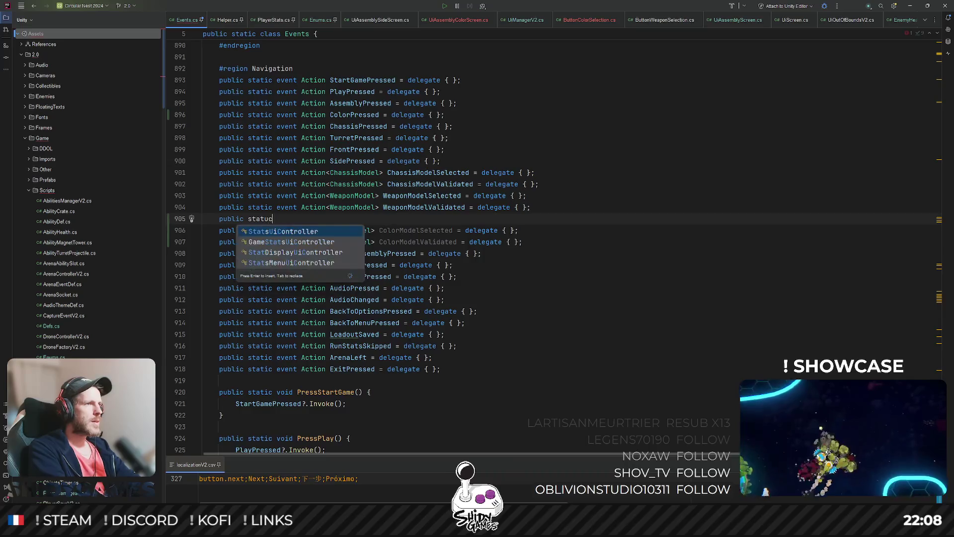
key(BackSpace)
key(BackSpace)
text(ic event Ac)
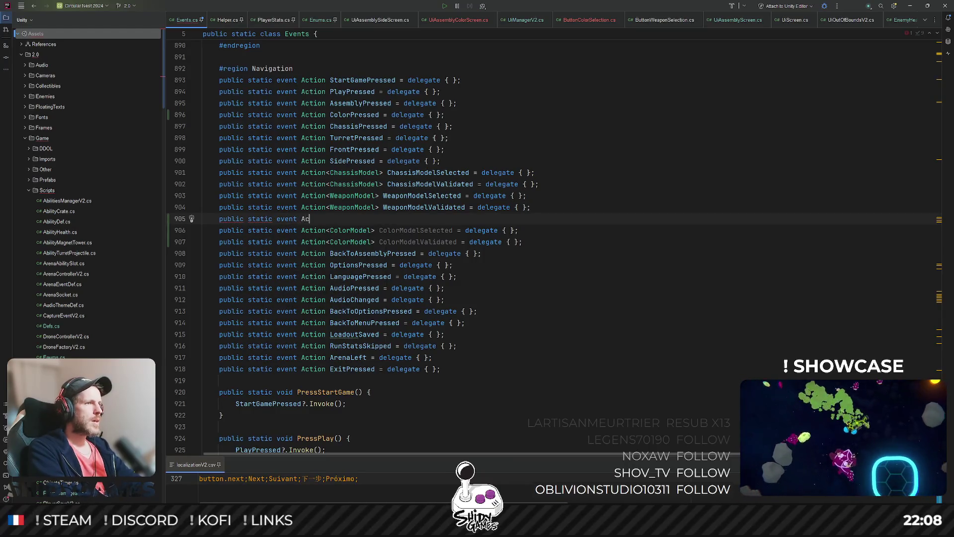
text(t)
key(Return)
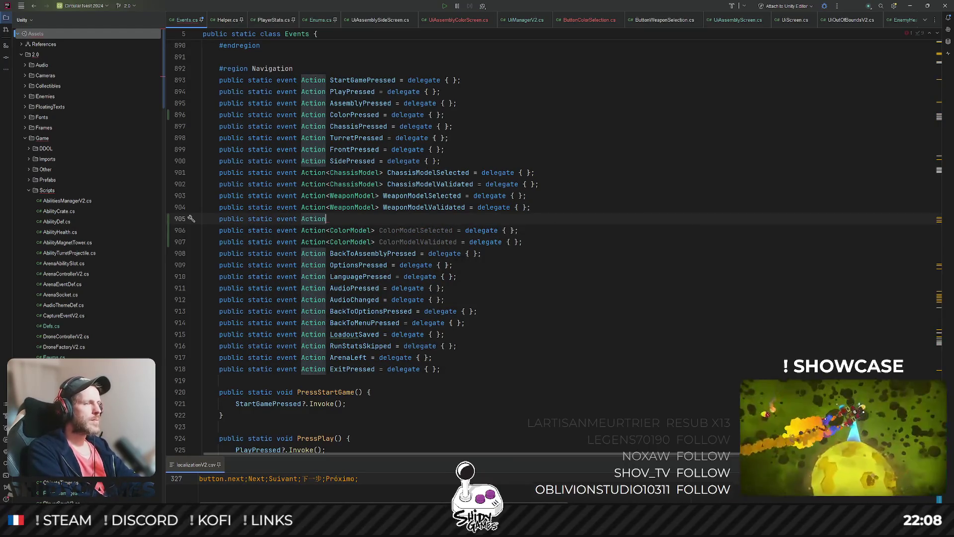
text(DefaultColorsSet =del)
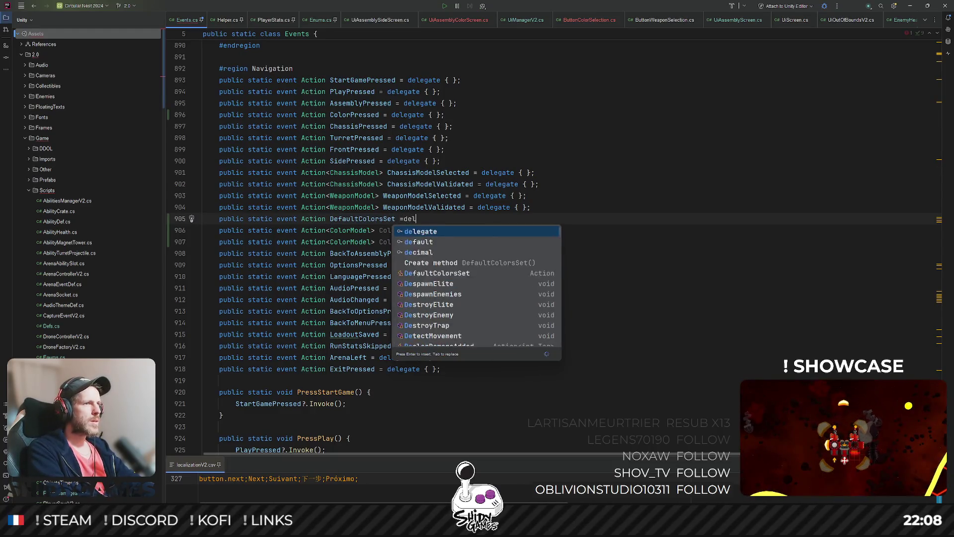
key(Return)
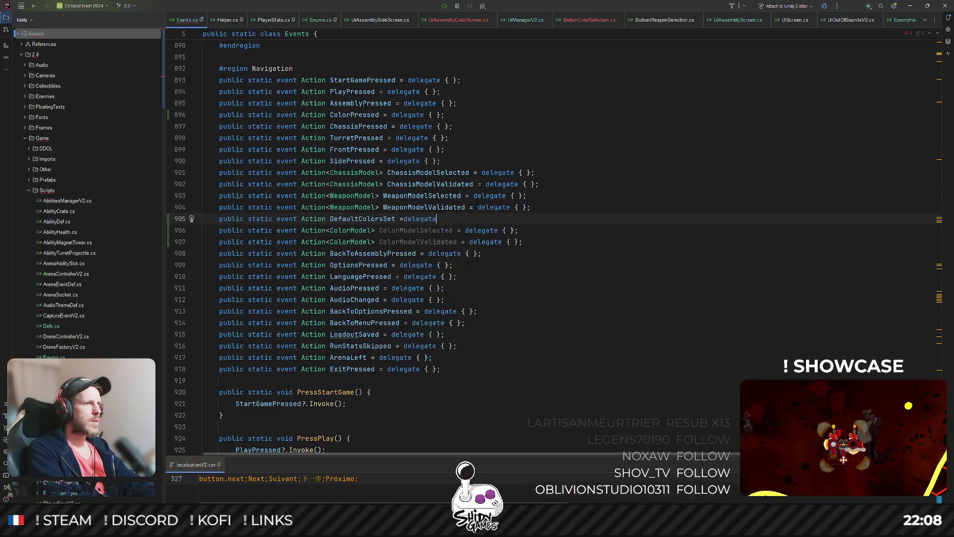
text(};)
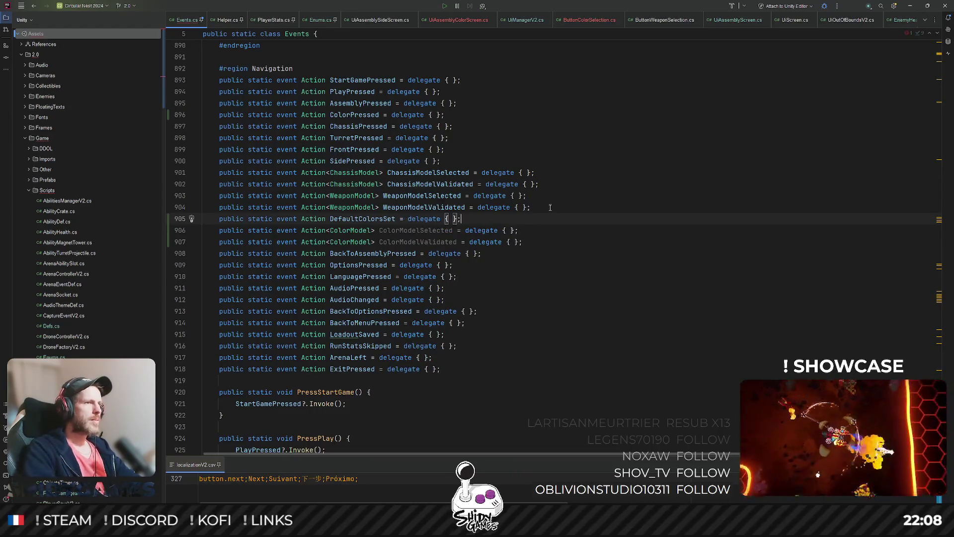
click(587, 193)
key(ctrl+shift+t)
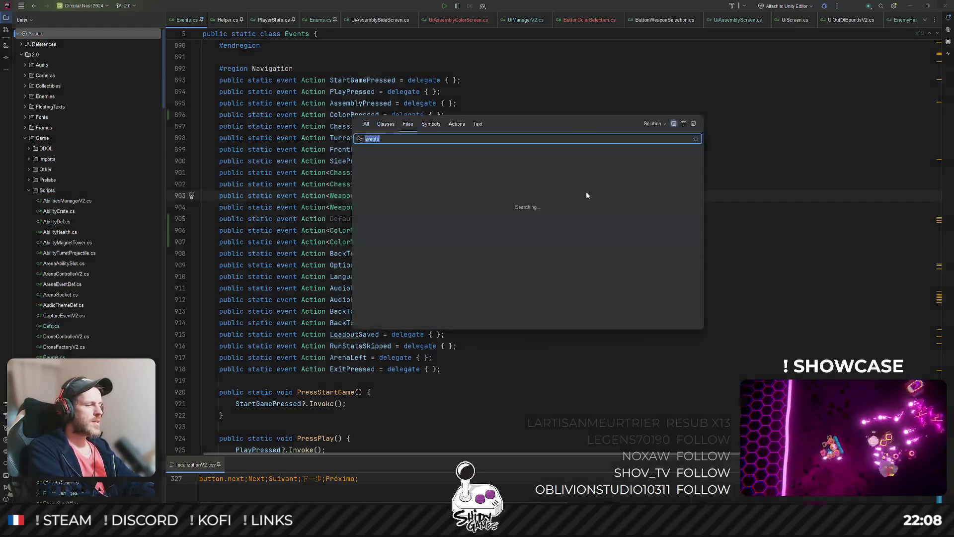
Open PlayerSaveV2.cs and add 'private int m_currentColorModel;' after CurrentSideModel in the Tank region
text(players)
key(Return)
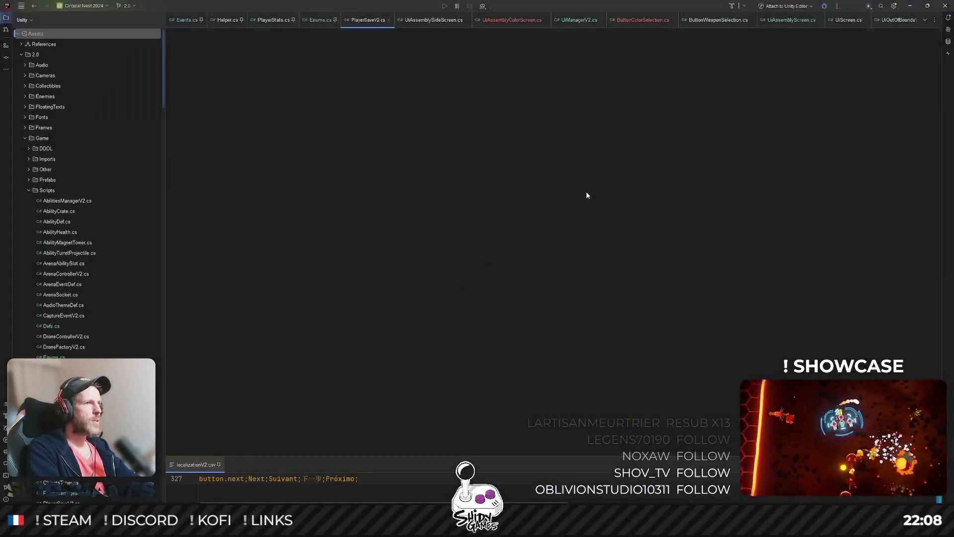
click(191, 81)
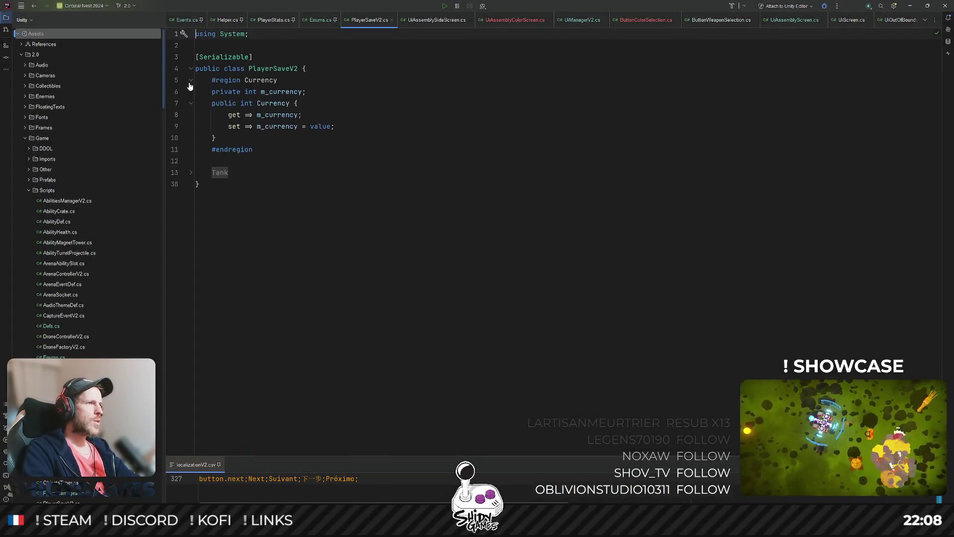
click(190, 172)
click(498, 184)
scroll(471, 174, down, 3)
scroll(441, 152, up, 3)
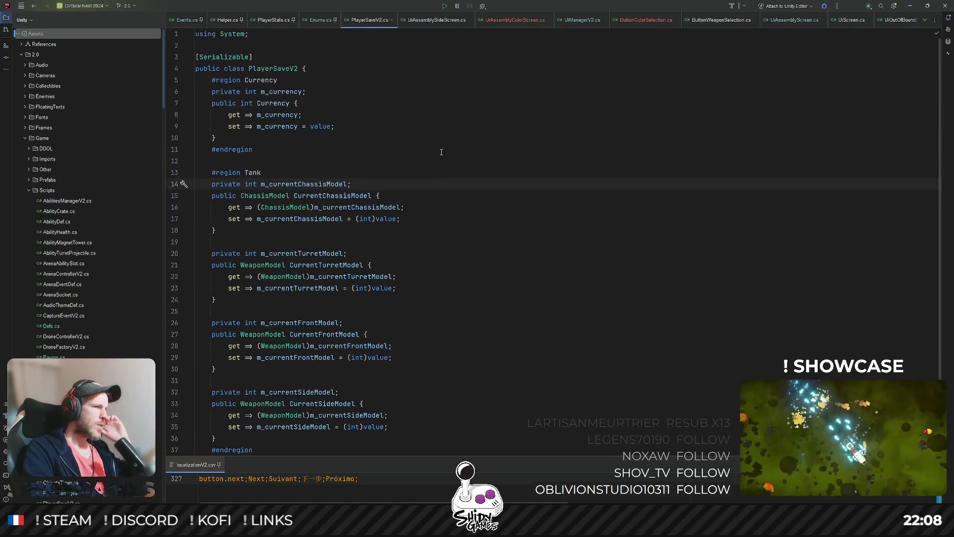
scroll(442, 167, down, 3)
click(353, 369)
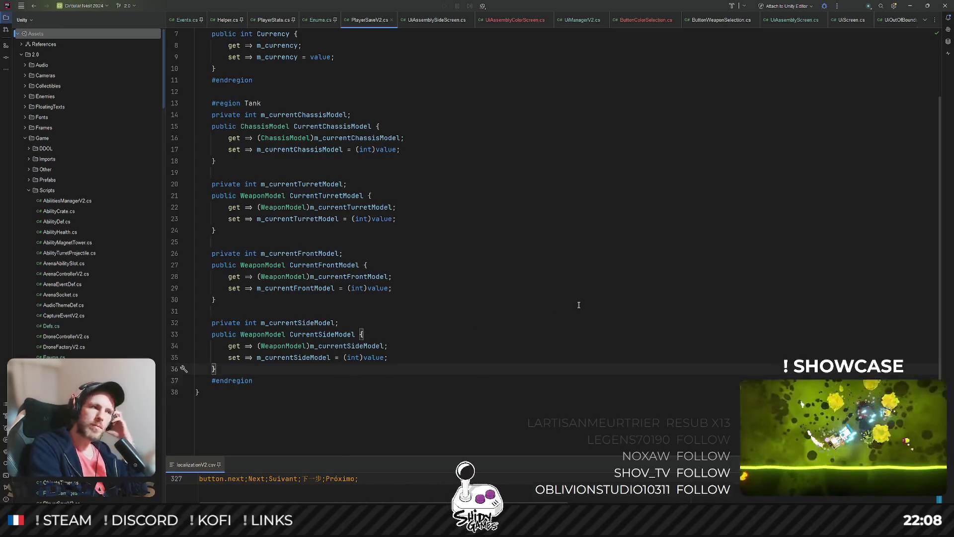
key(Return)
key(Return)
text(private )
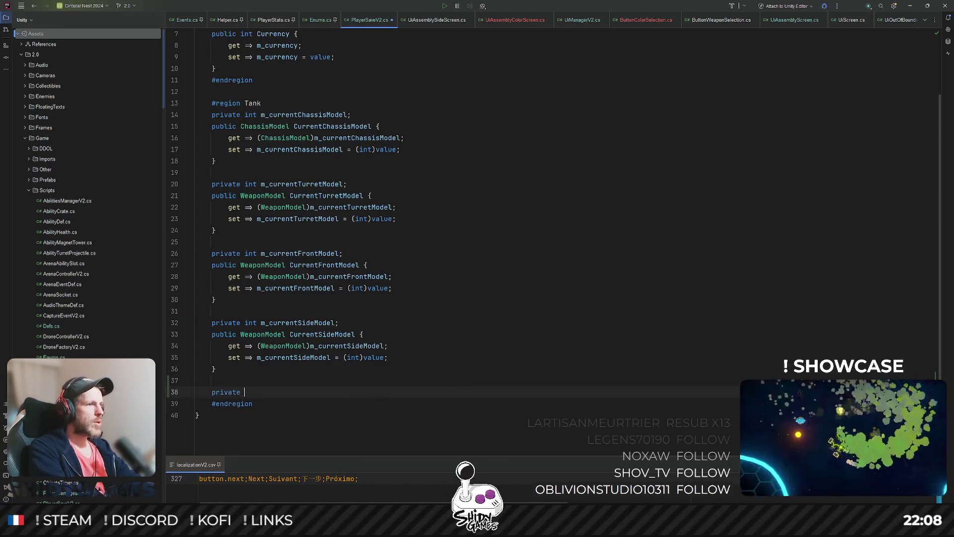
text(int )
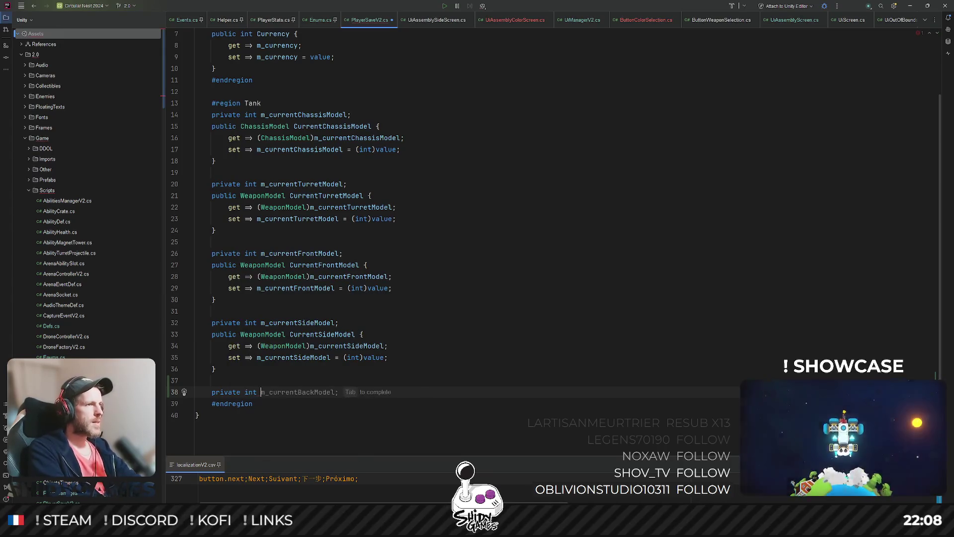
text(m_curr)
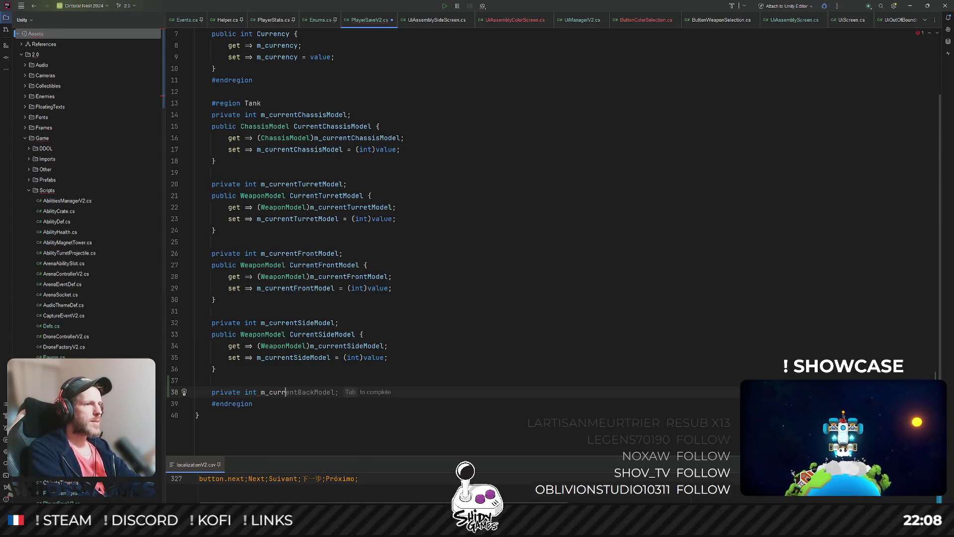
text(entColor)
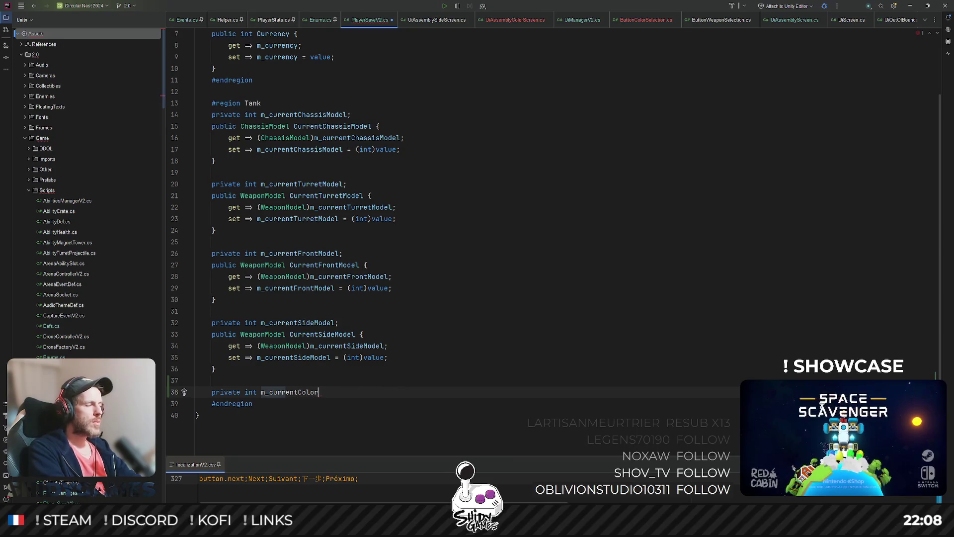
text(Model;)
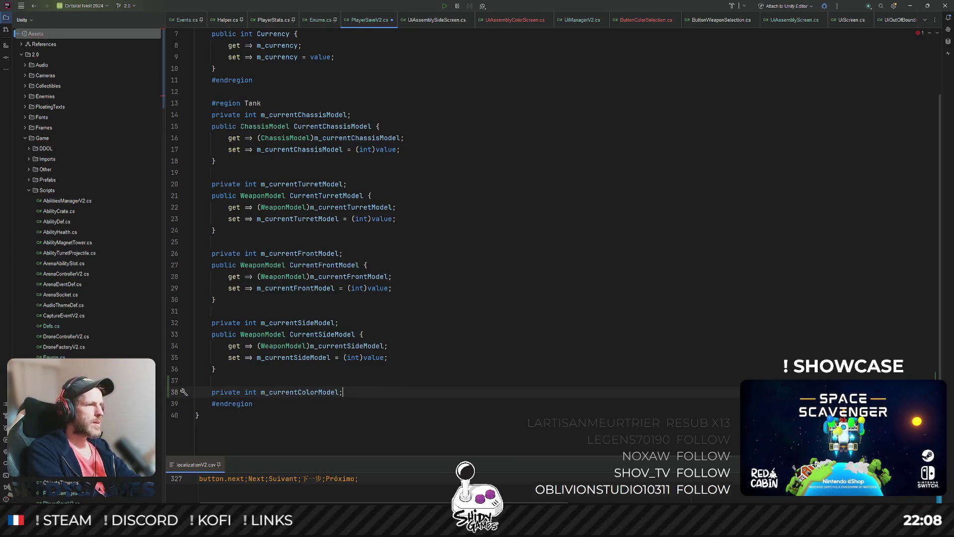
Add a ColorModel CurrentColorModel property whose getter and setter cast m_currentColorModel
key(Return)
text(public Wea)
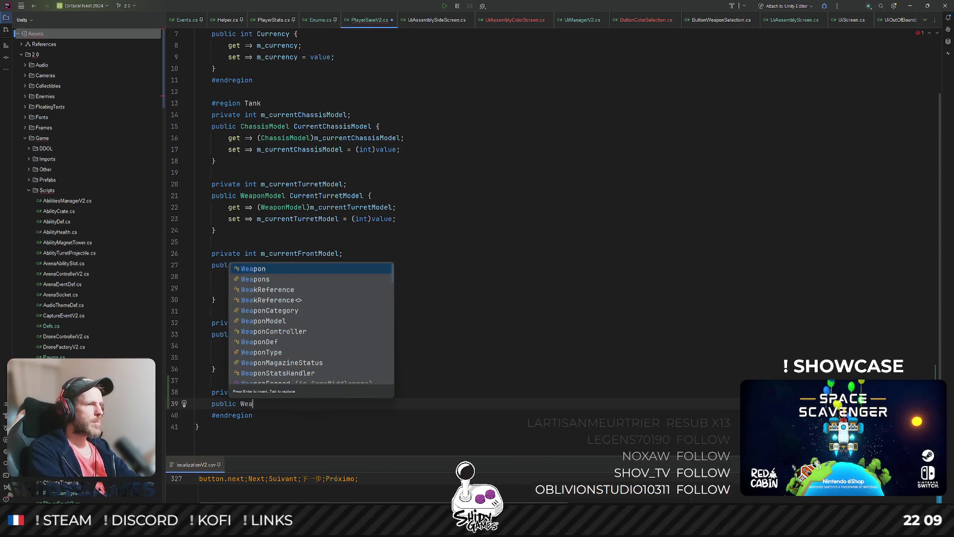
key(BackSpace)
text(Colormo)
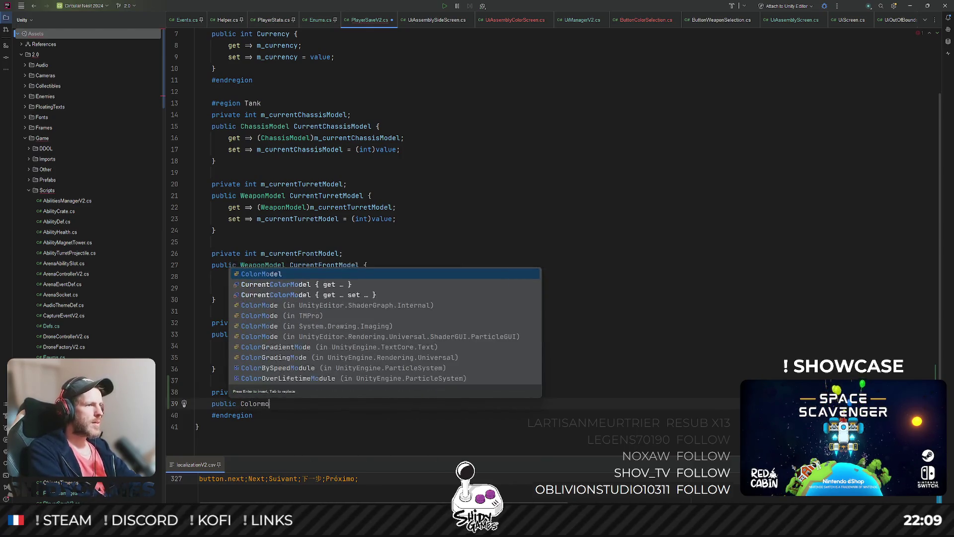
key(Return)
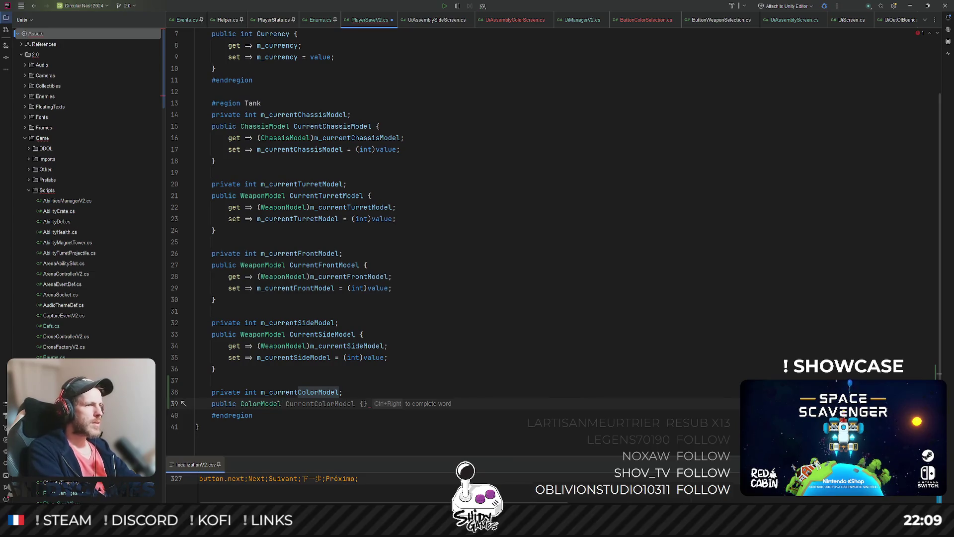
key(Tab)
key(Return)
key(Tab)
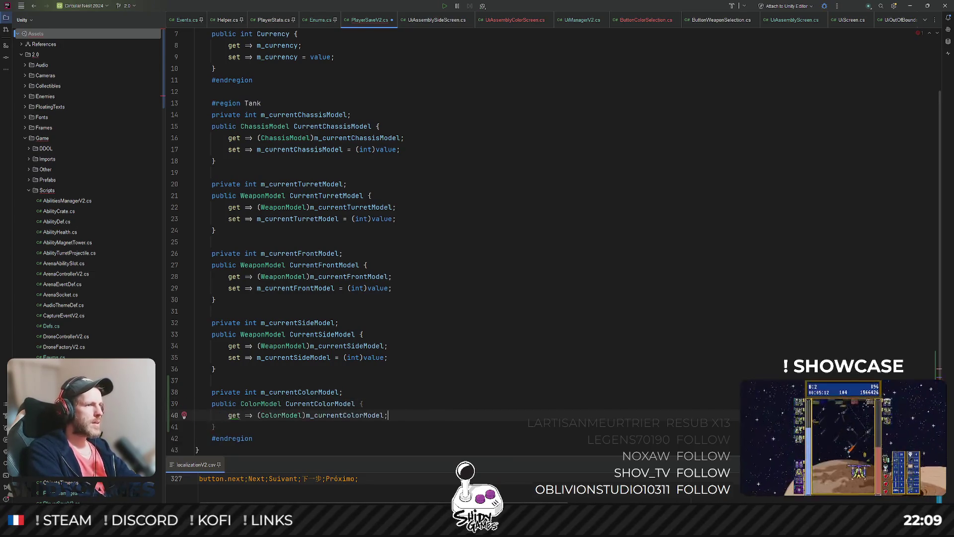
key(Return)
key(Tab)
click(585, 216)
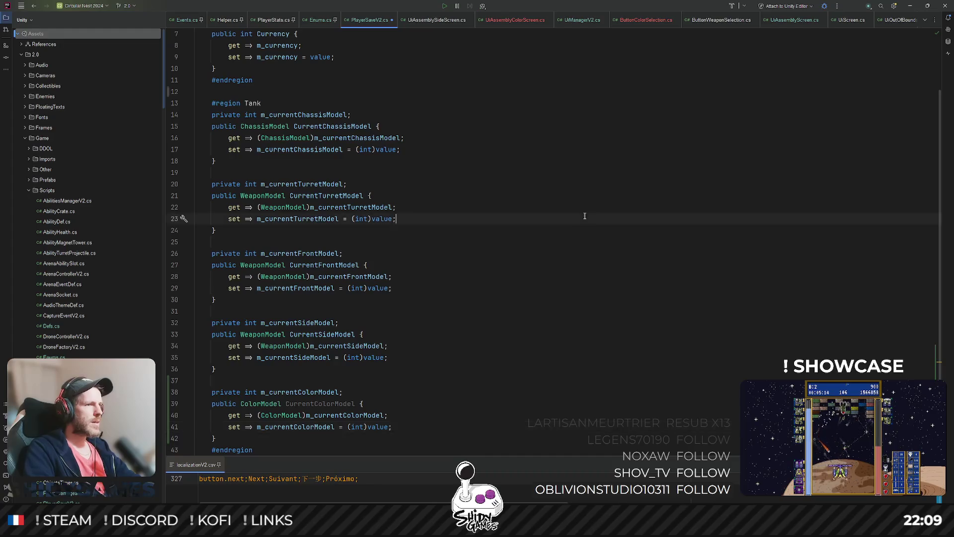
scroll(584, 216, down, 2)
key(ctrl+shift+n)
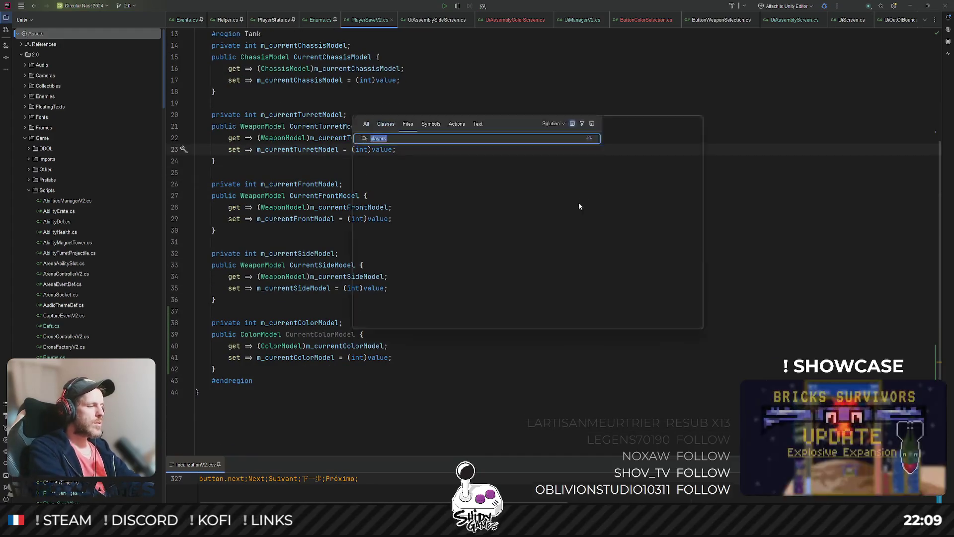
Open SaveManagerV2.cs and add 'CurrentColorModel = ColorModel.Blue,' to Create()'s initializer
text(savemam)
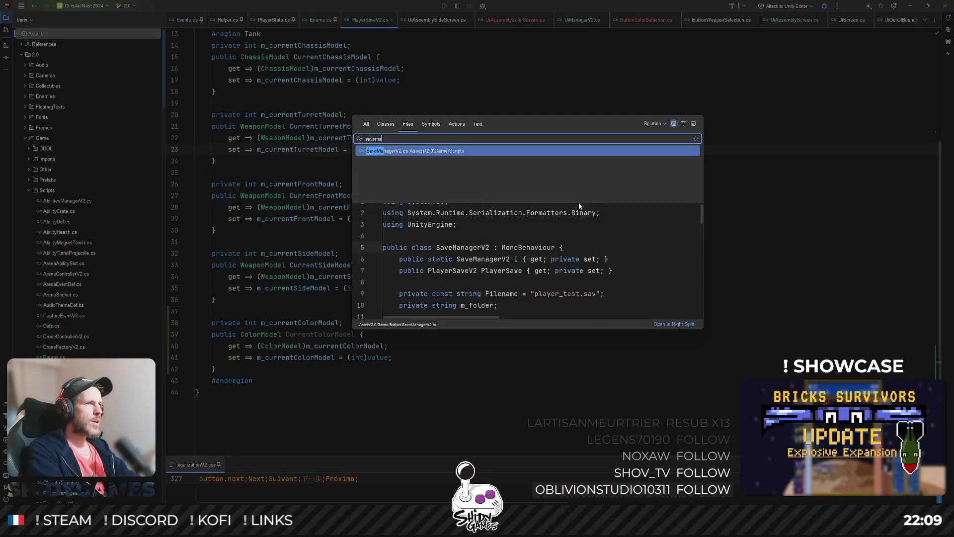
key(Return)
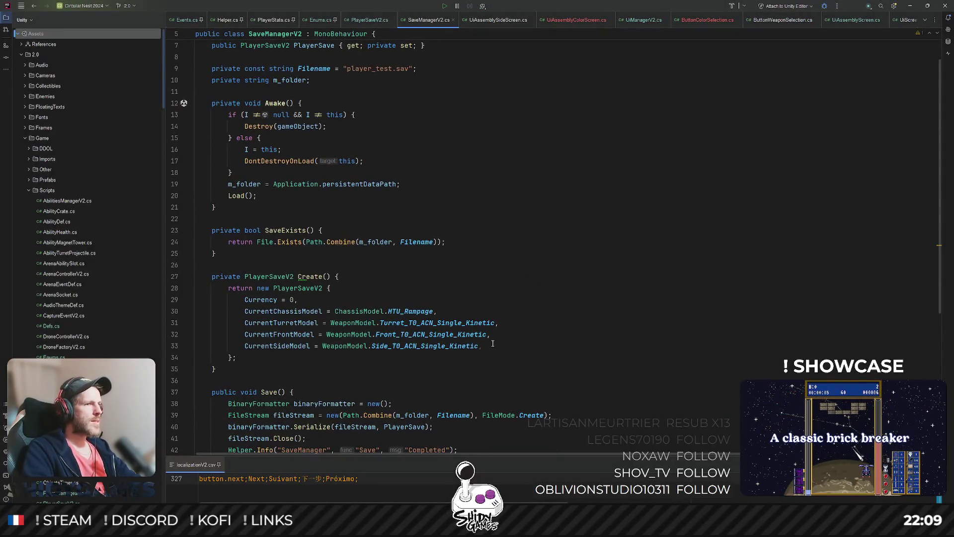
click(493, 343)
key(Return)
text(Curren)
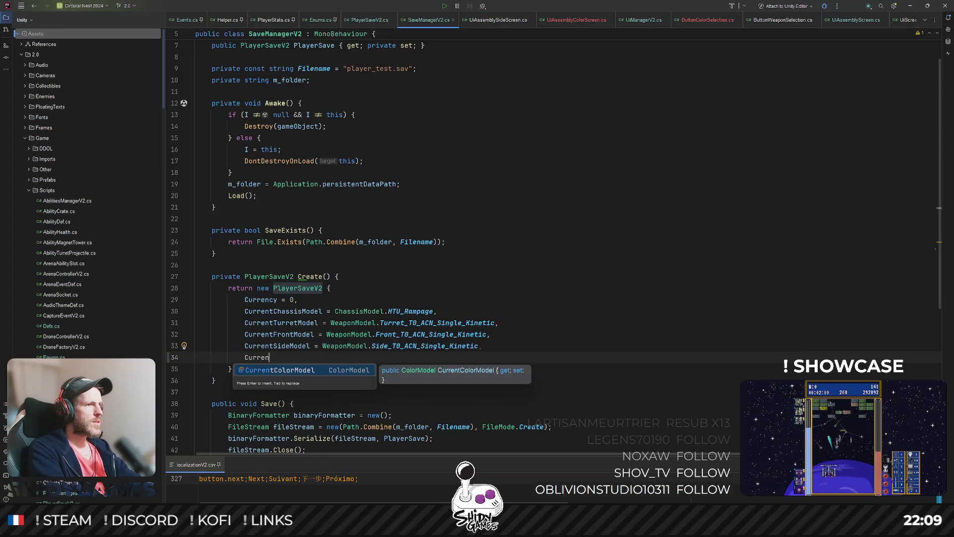
key(Return)
text(= ColorModel =)
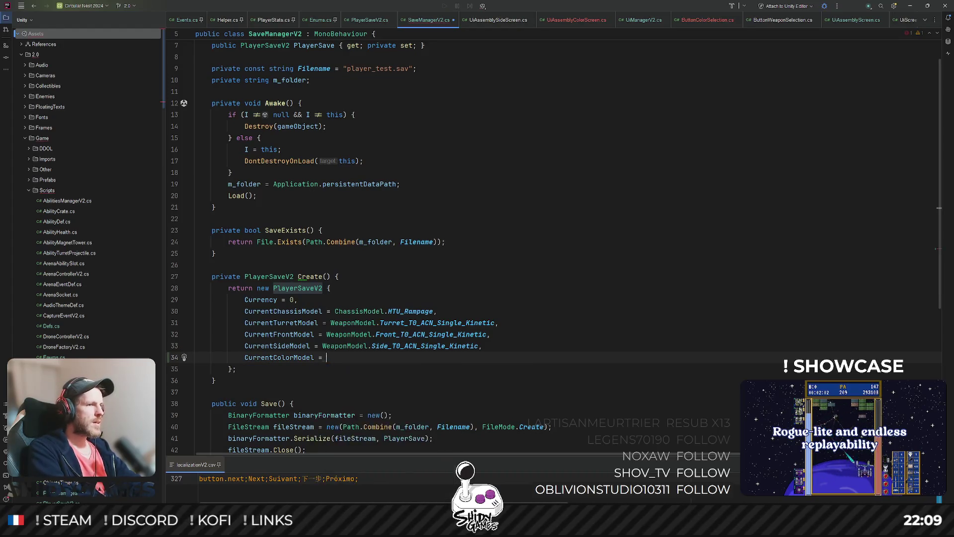
key(Down)
key(Down)
key(Down)
key(Escape)
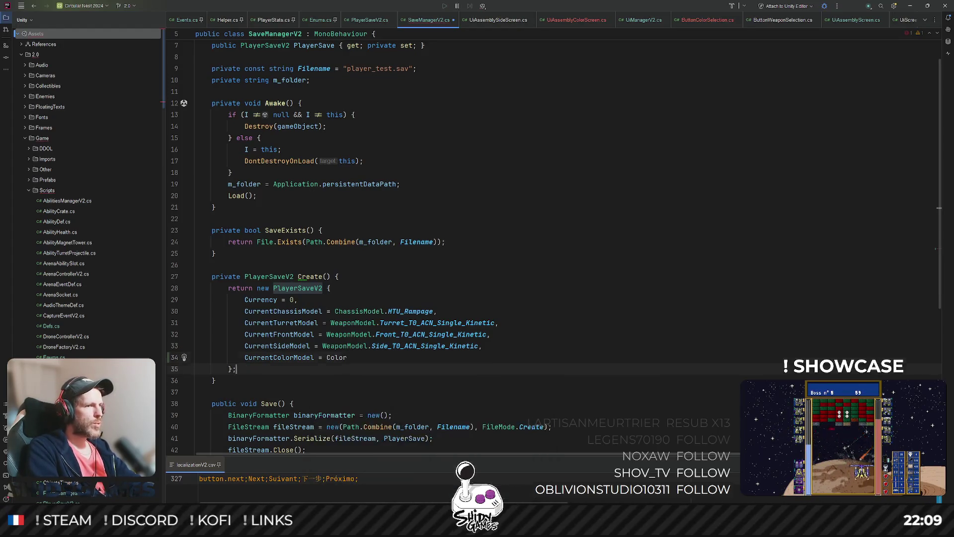
key(End)
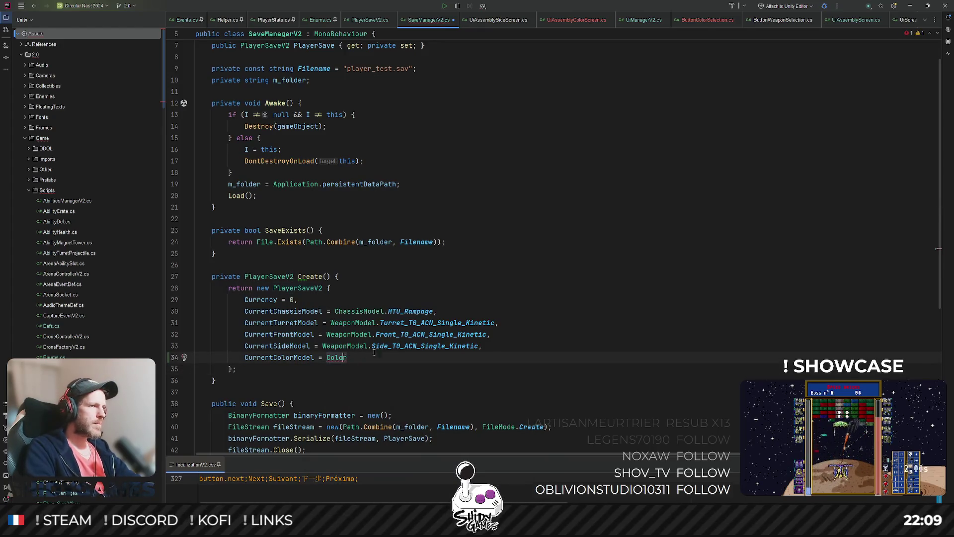
text(M)
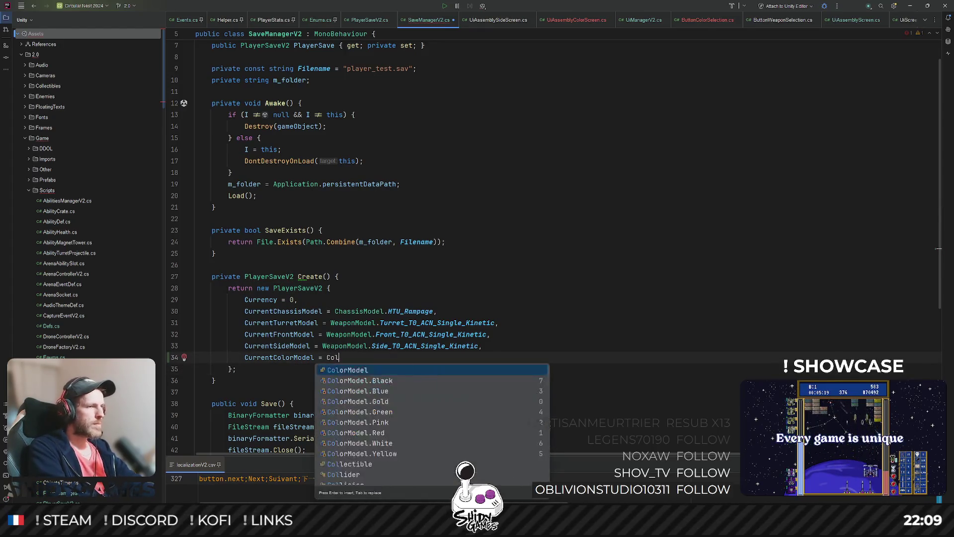
key(Down)
key(Return)
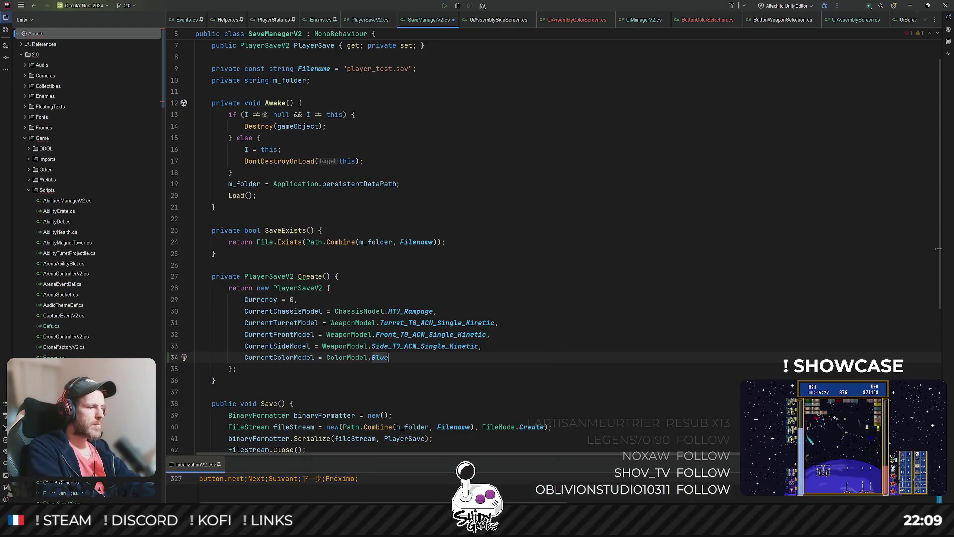
text(,)
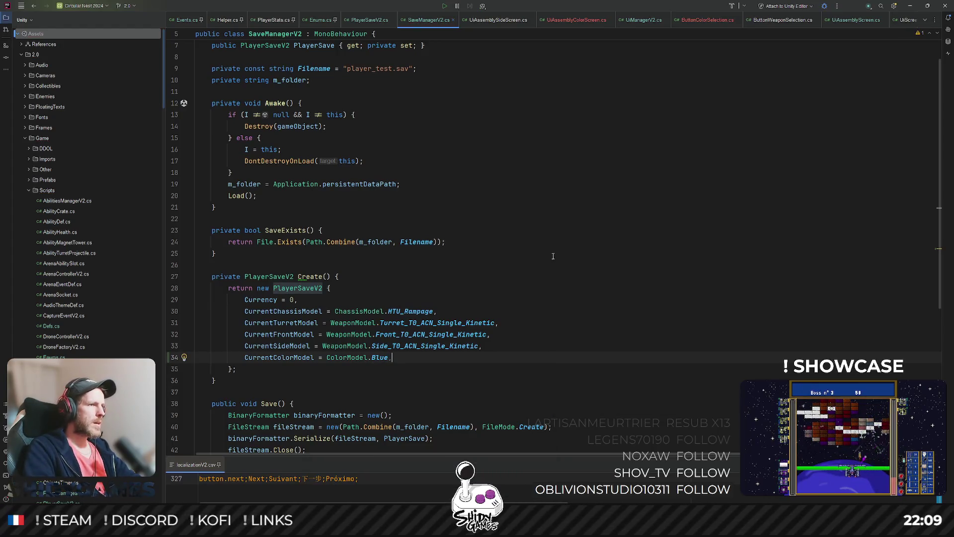
Look over the model default values in Create(), then go back to Events.cs
click(552, 256)
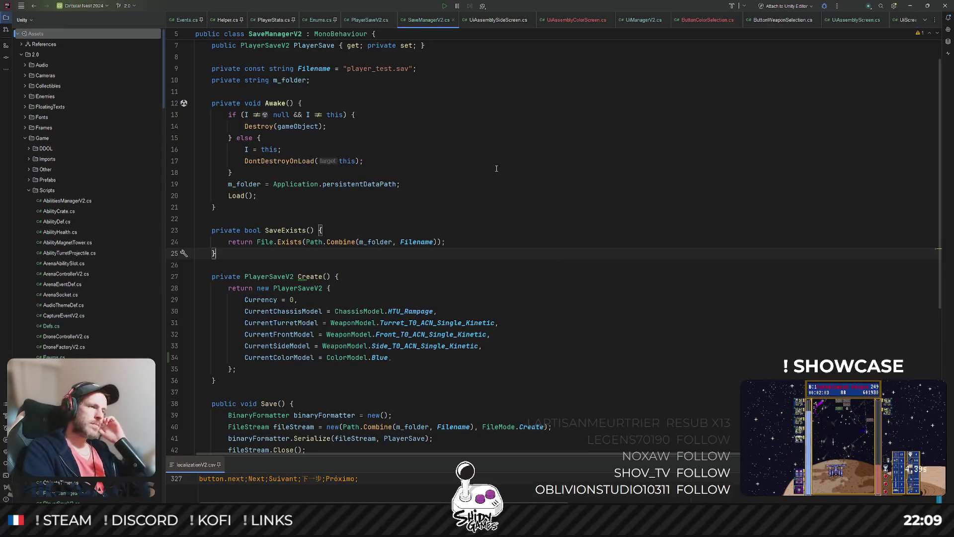
click(477, 292)
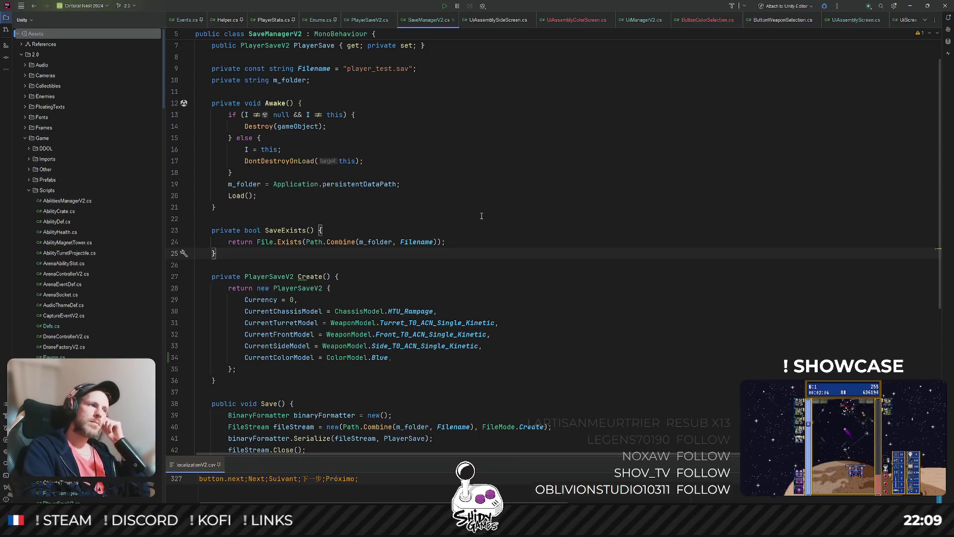
scroll(477, 292, down, 4)
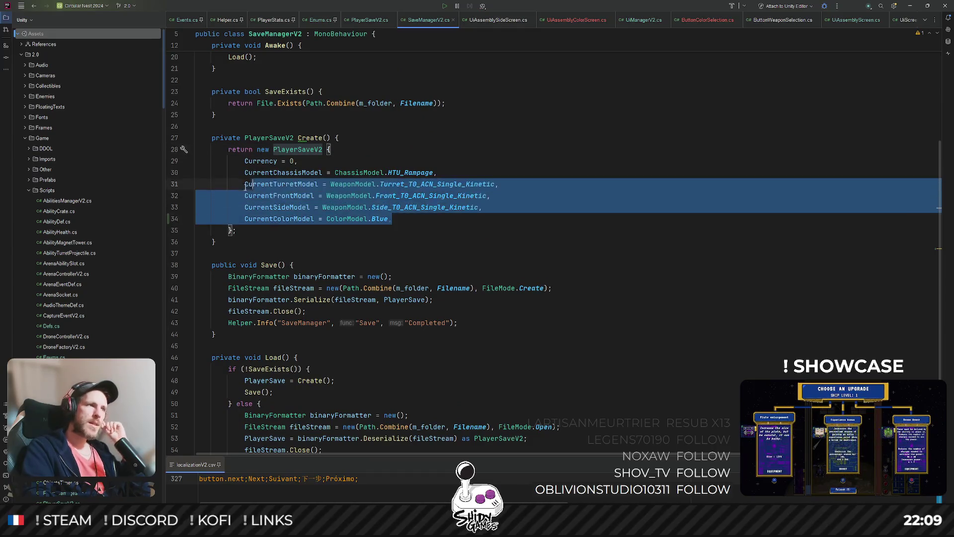
double_click(439, 207)
key(shift+Up)
key(shift+Up)
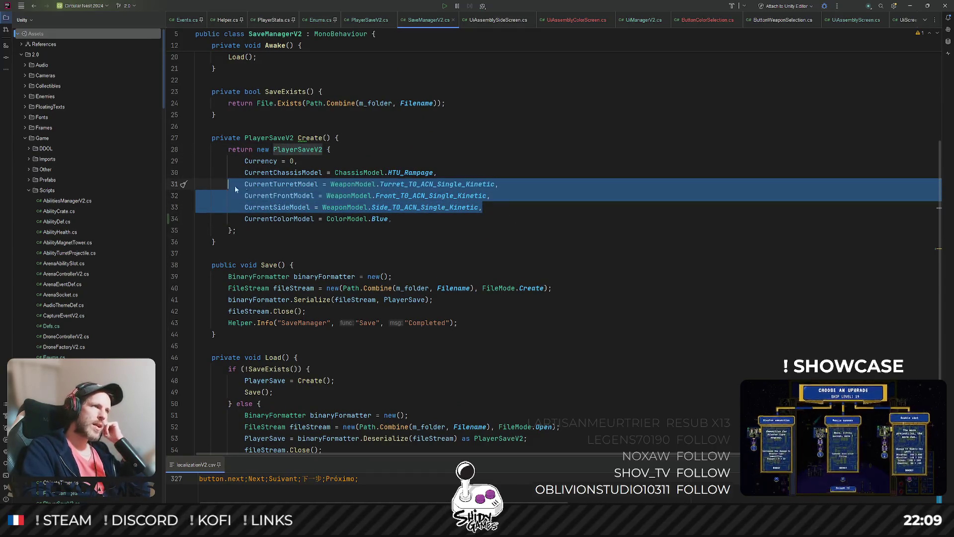
key(Up)
scroll(437, 146, up, 4)
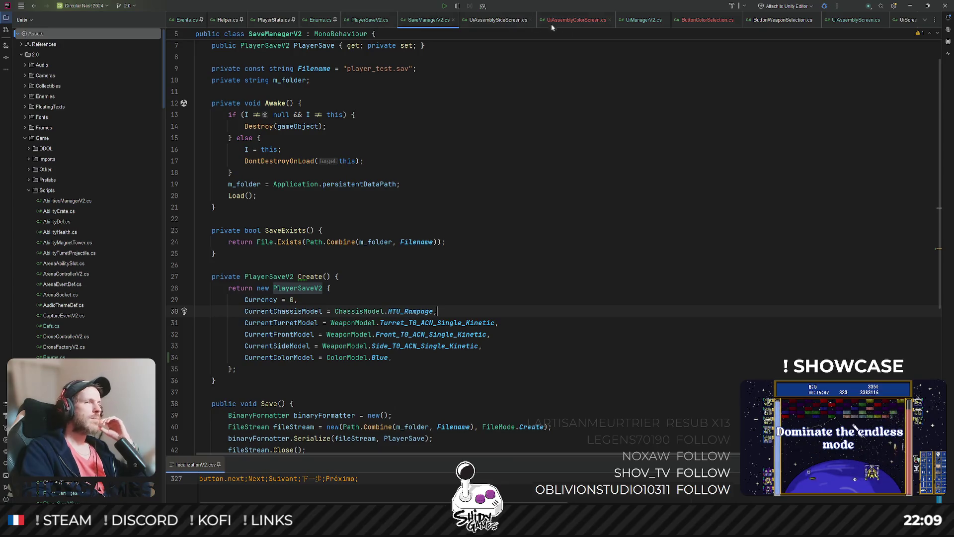
click(185, 20)
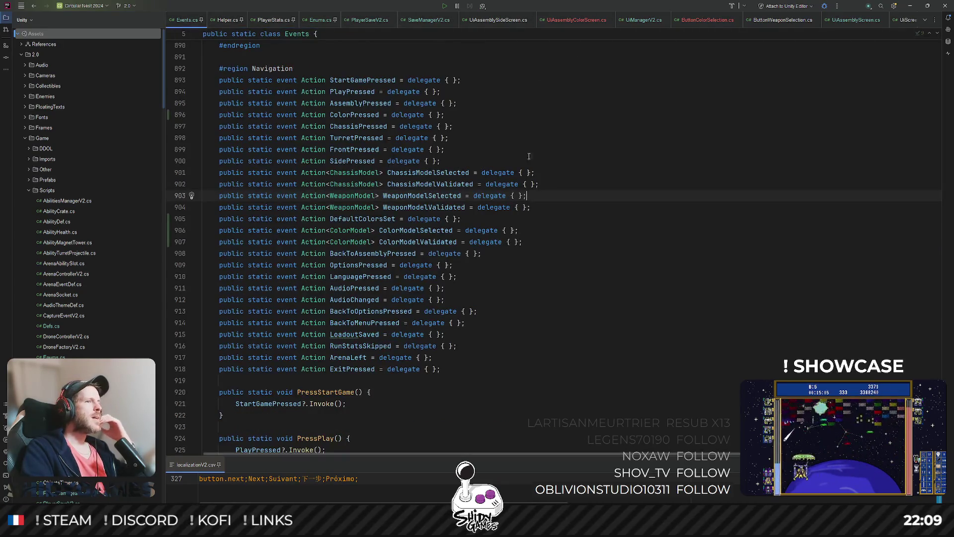
Delete the DefaultColorsSet event and the SetDefaultColors method from Events.cs
triple_click(519, 220)
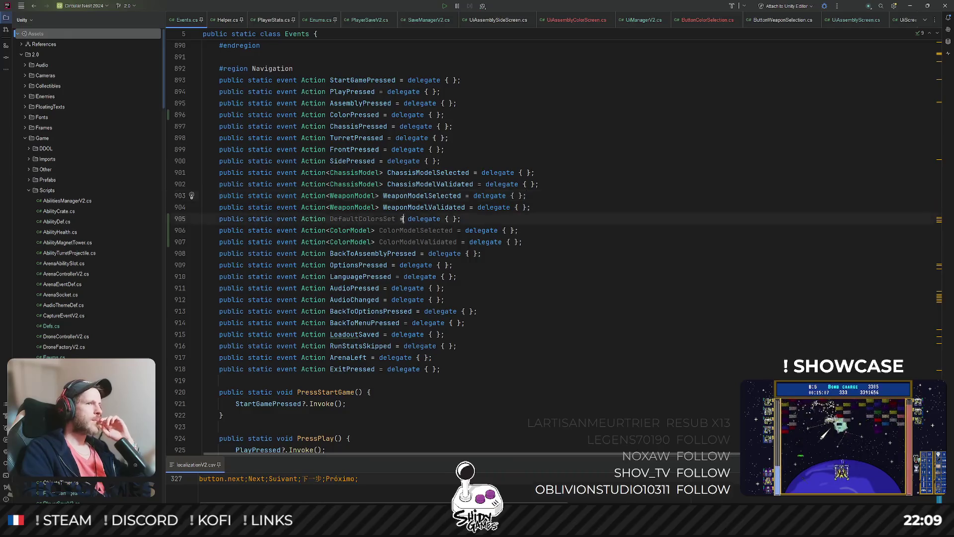
key(Delete)
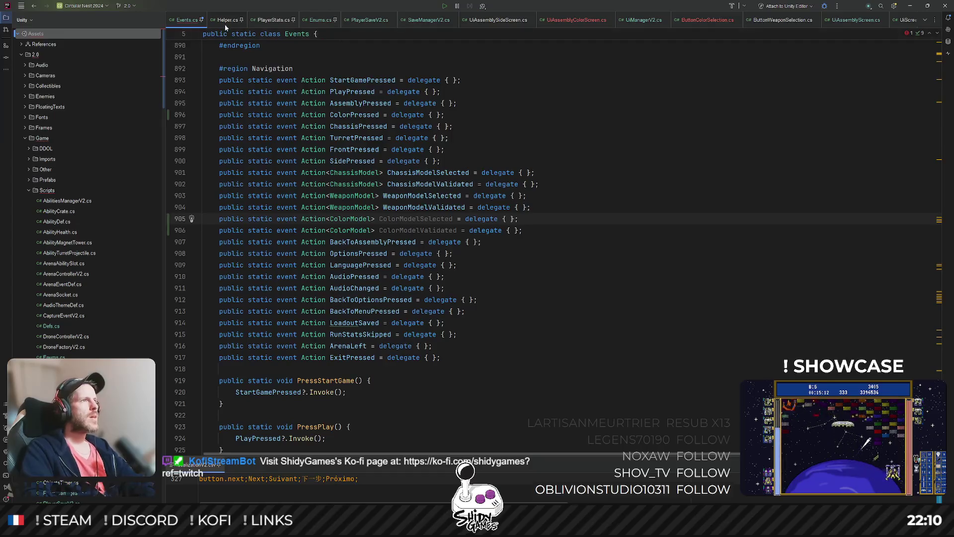
scroll(460, 218, down, 9)
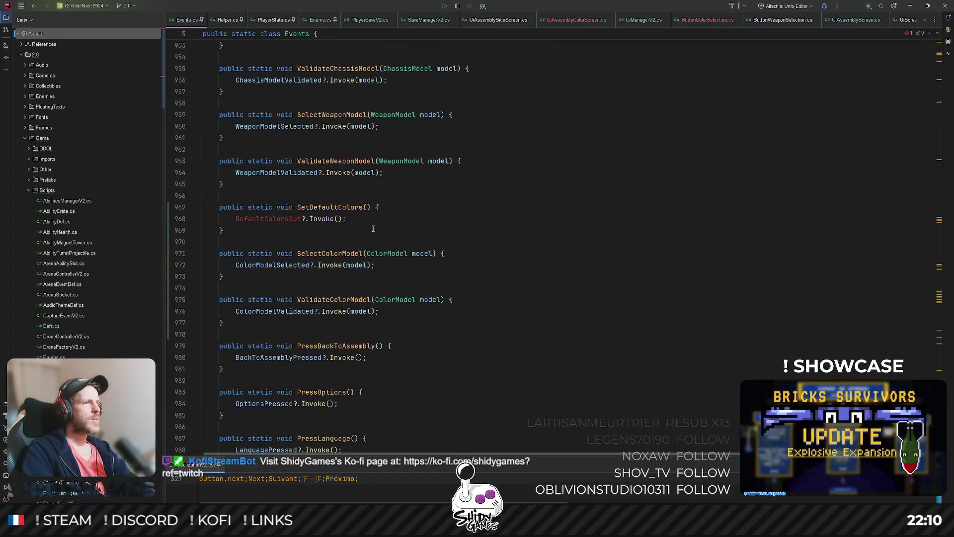
drag(579, 237, 580, 195)
key(BackSpace)
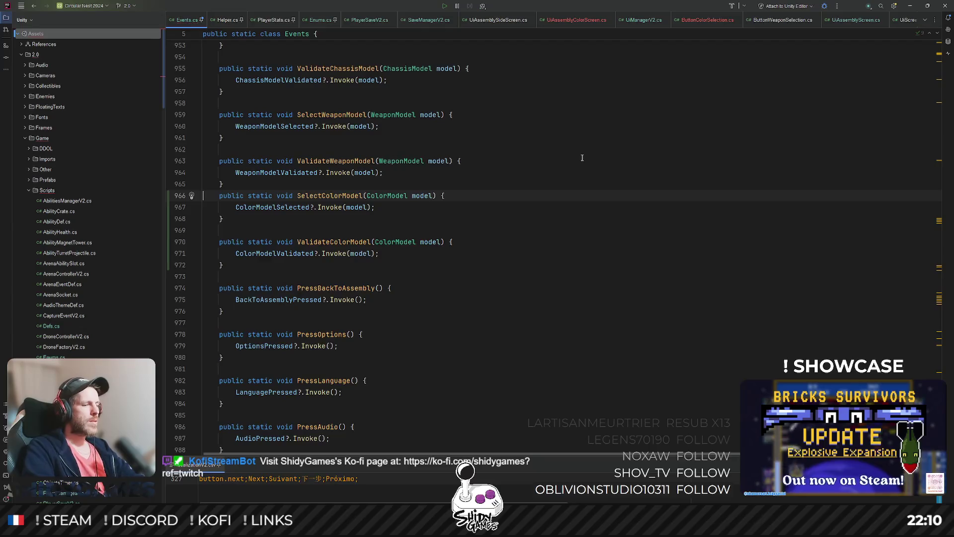
key(Return)
Remove the SetDefaultColour call from ButtonBackToAssembly.cs, leaving only SaveLoadout
key(ctrl+shift+f)
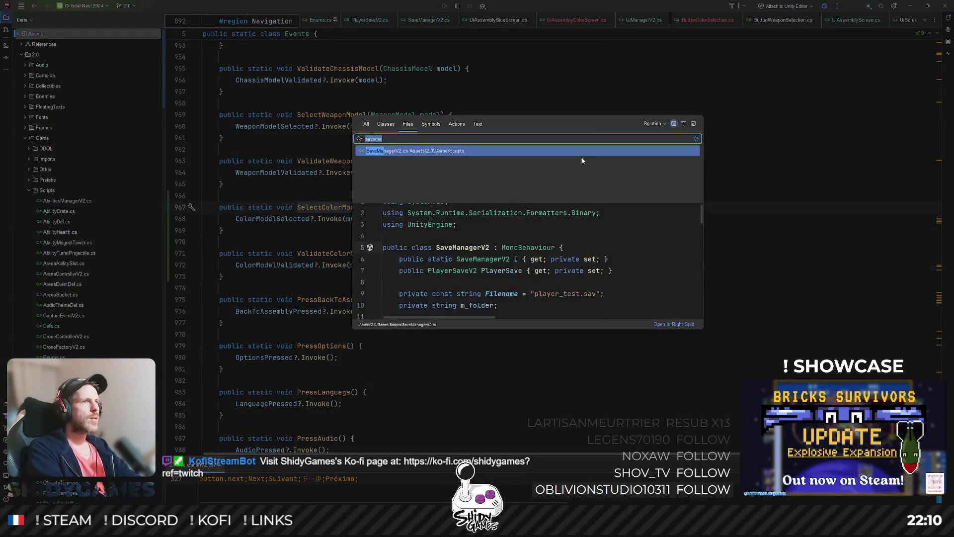
key(Escape)
key(ctrl+shift+n)
text(button)
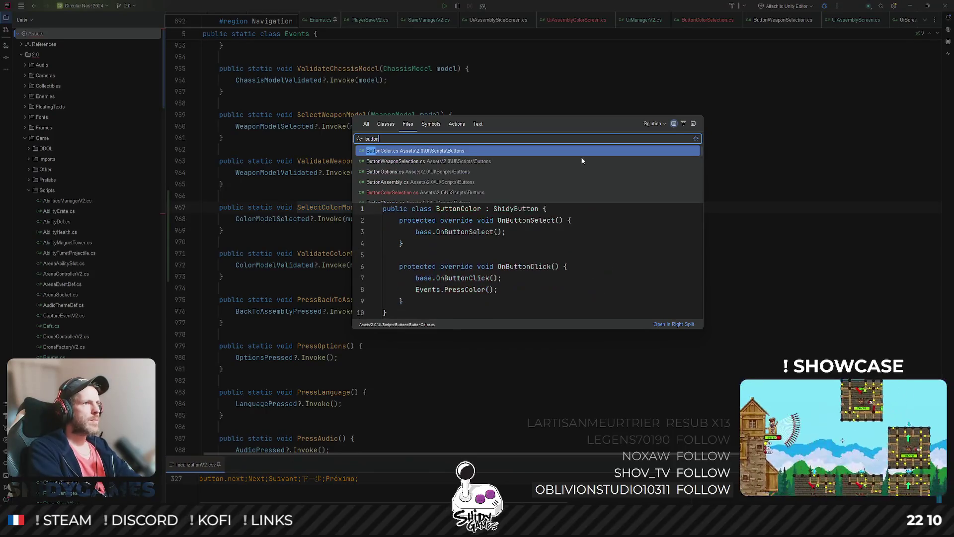
text(back)
key(Return)
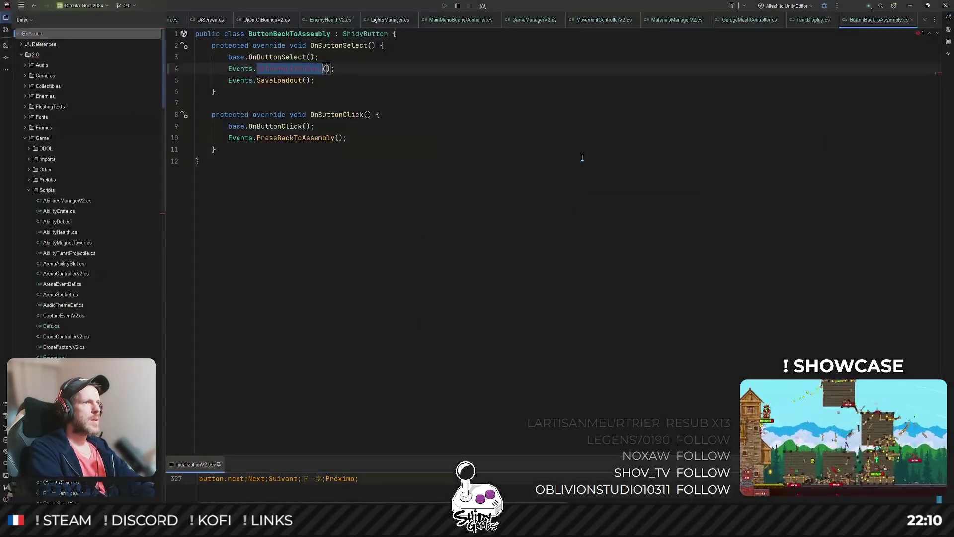
key(ctrl+w)
key(ctrl+w)
key(ctrl+w)
key(Delete)
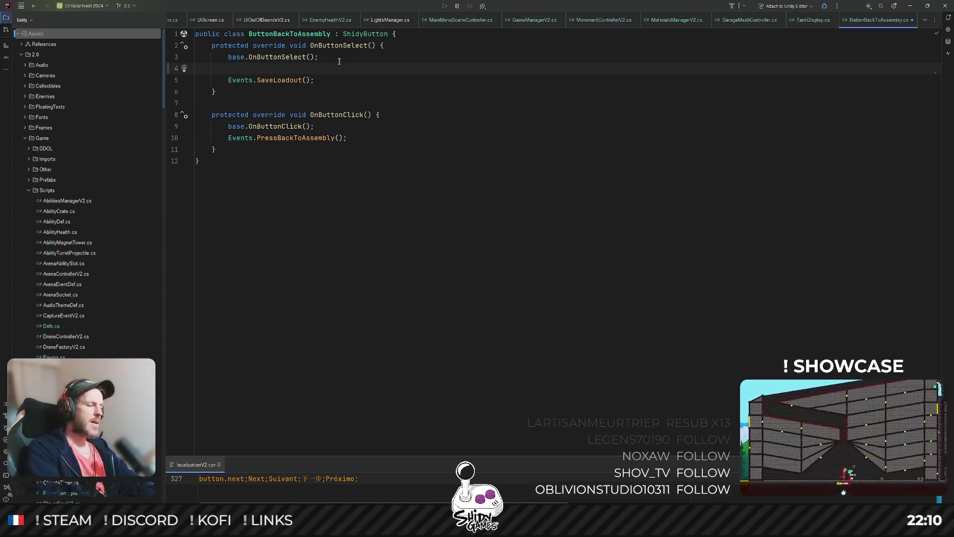
key(ctrl+shift+n)
Open Helper.cs and expand its collapsed Save region
text(helper)
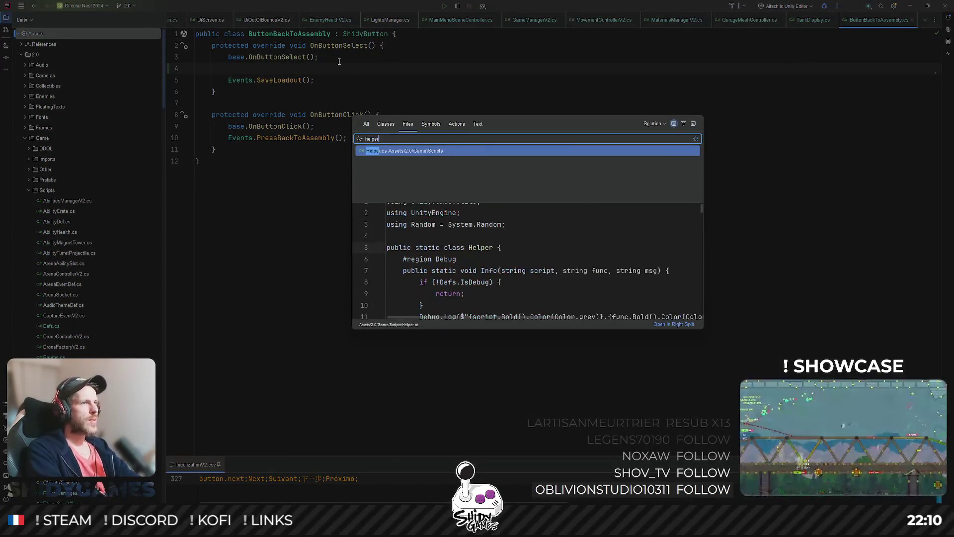
key(Return)
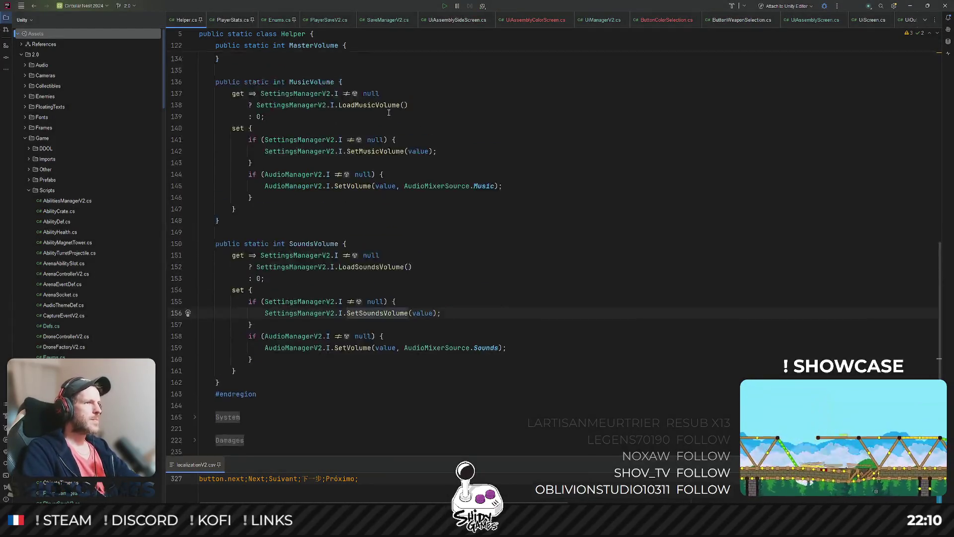
scroll(393, 129, up, 15)
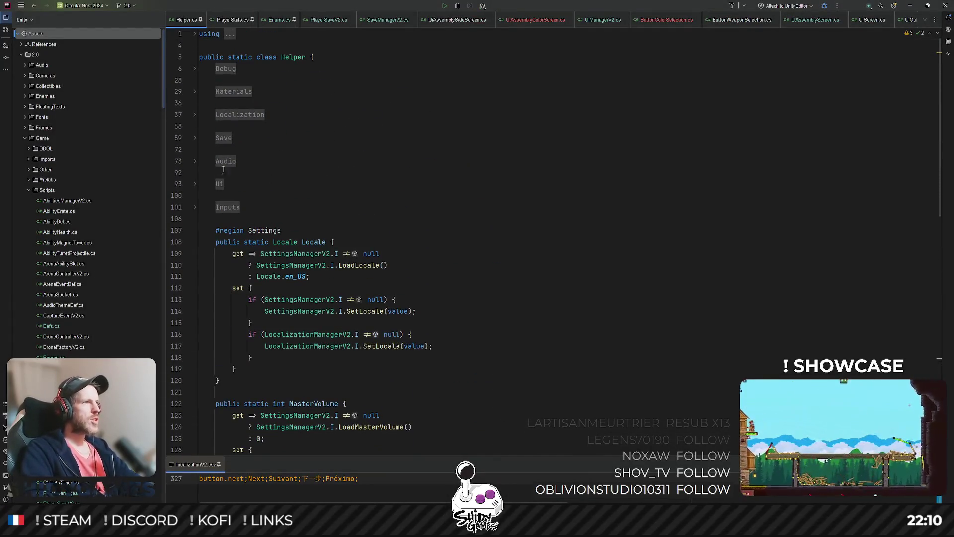
click(194, 139)
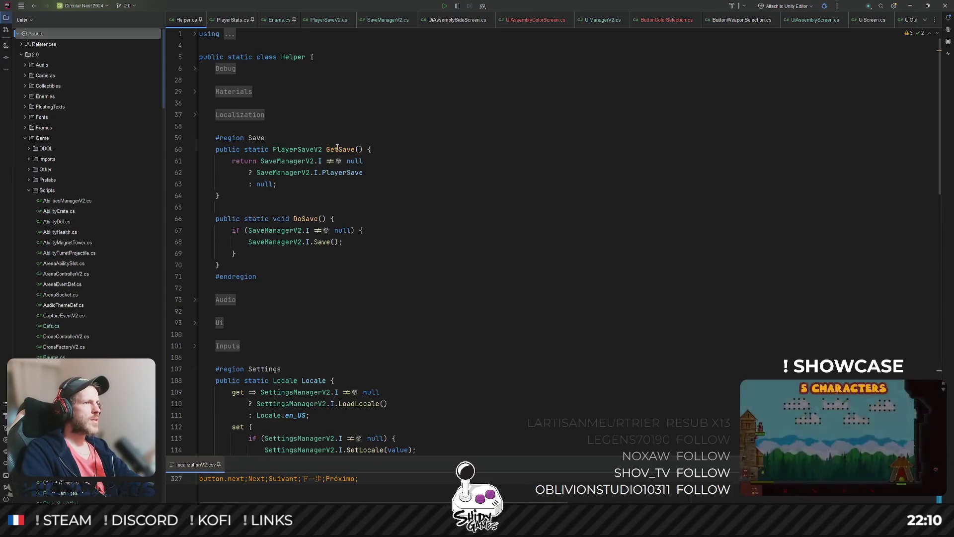
scroll(334, 151, down, 6)
scroll(335, 151, down, 12)
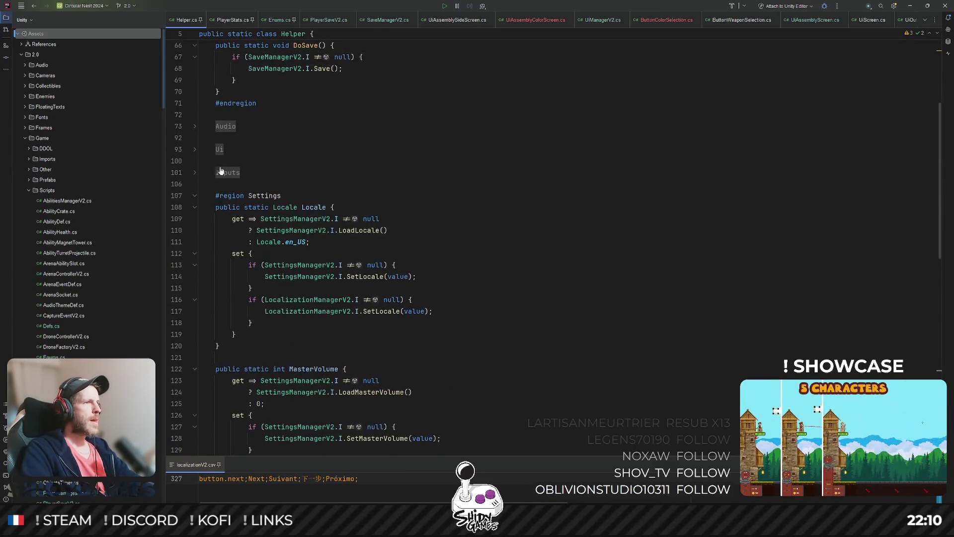
scroll(264, 207, down, 3)
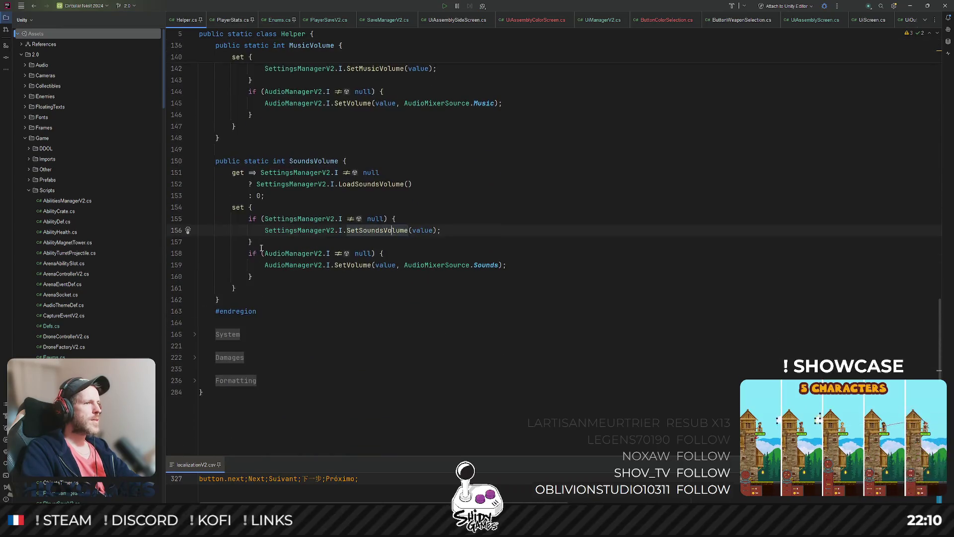
Add an empty 'Colors' region right after the settings region
click(255, 319)
key(Return)
text(#co)
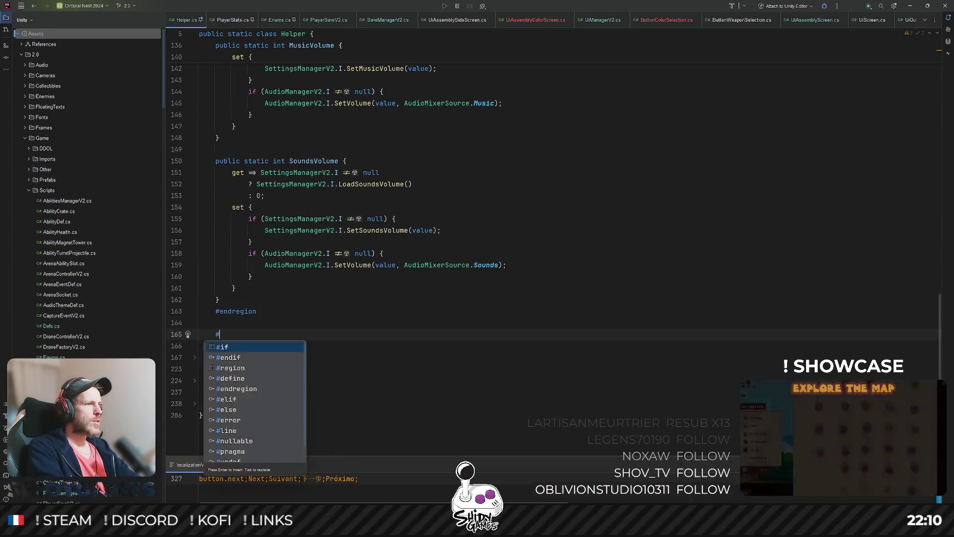
key(Return)
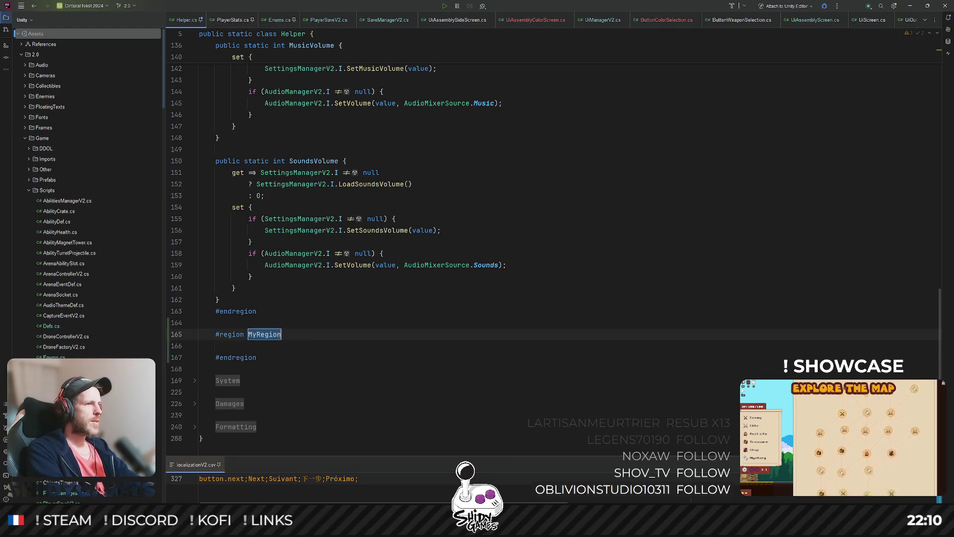
text(Colors)
key(Return)
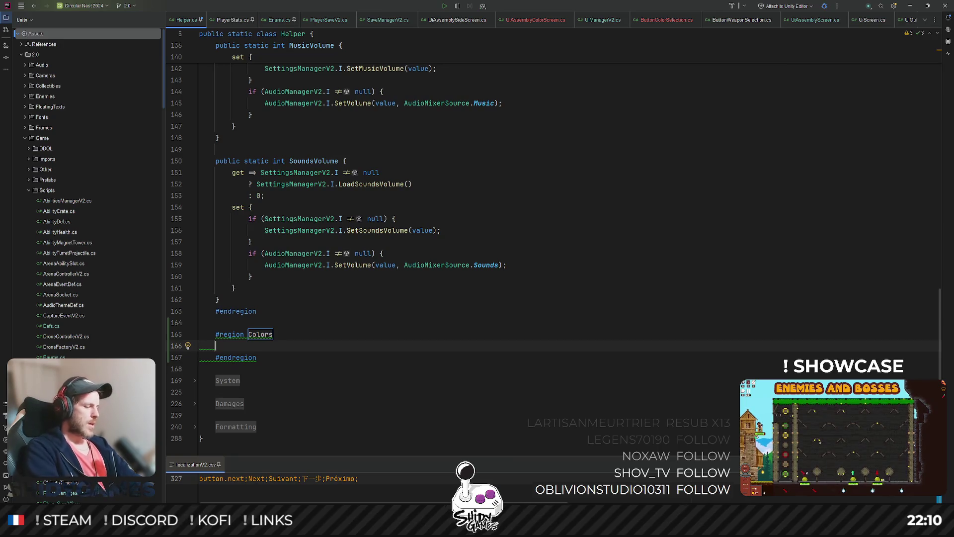
text(Helper)
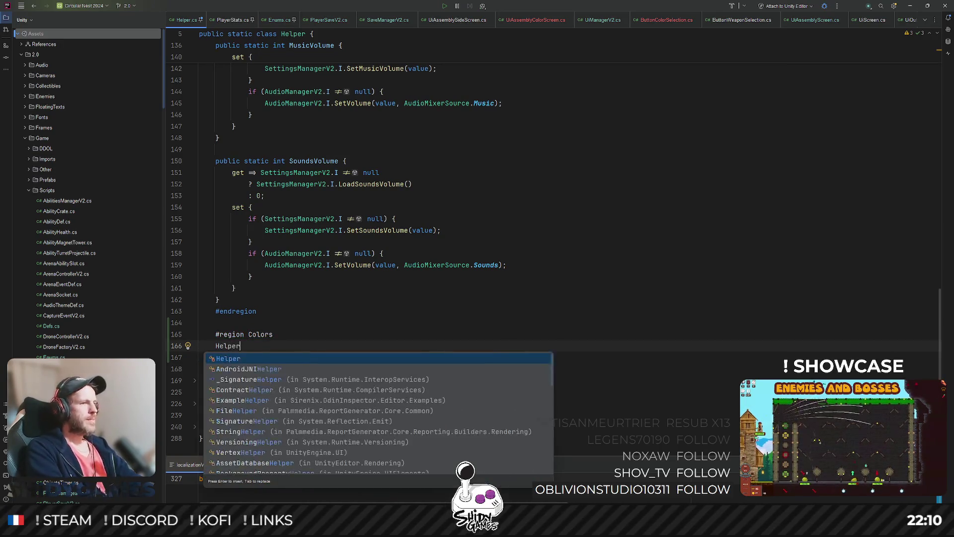
key(Escape)
key(BackSpace)
key(BackSpace)
key(BackSpace)
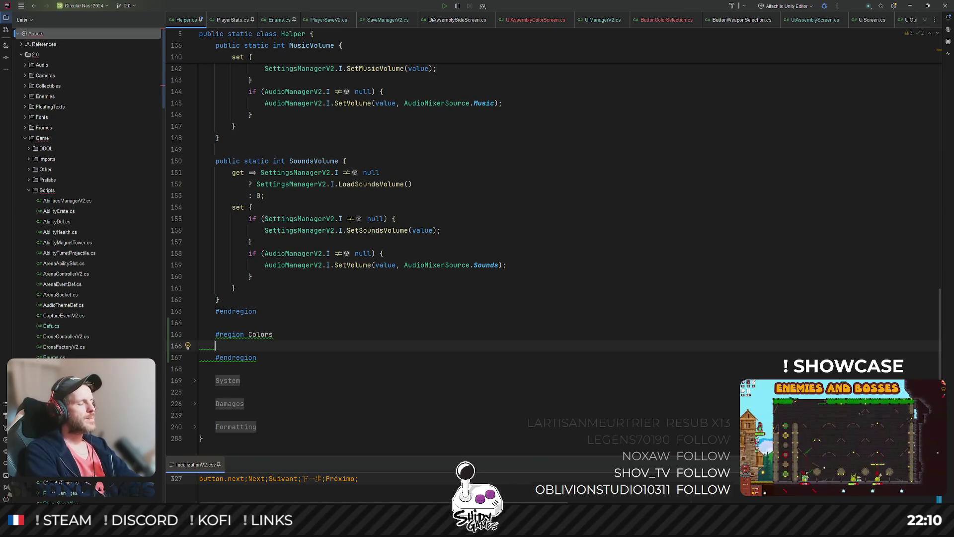
Open MaterialsManagerV2.cs
key(ctrl+shift+n)
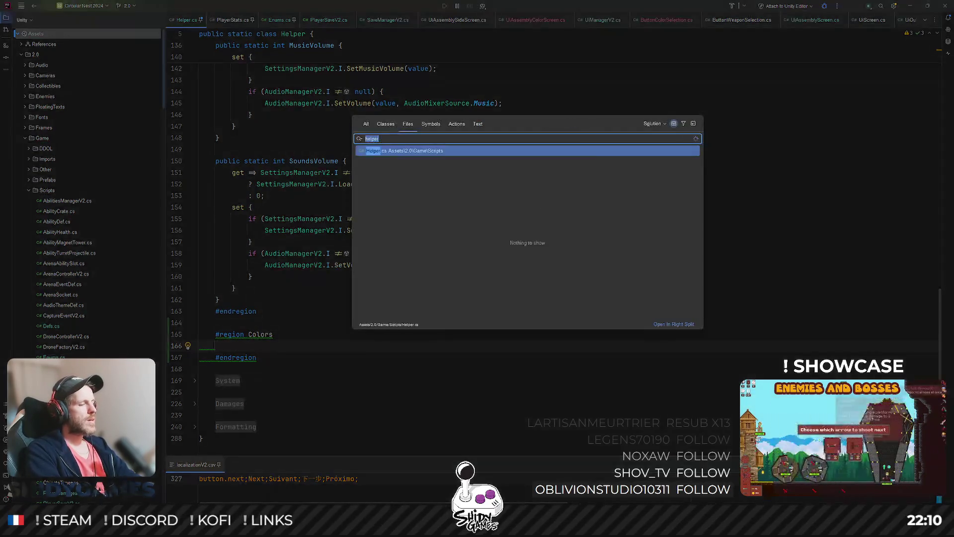
text(mate)
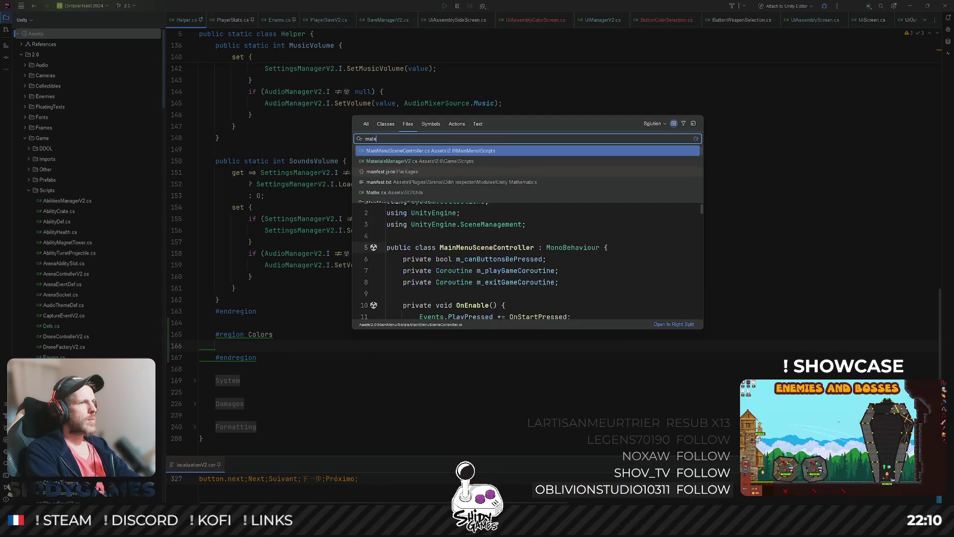
key(Return)
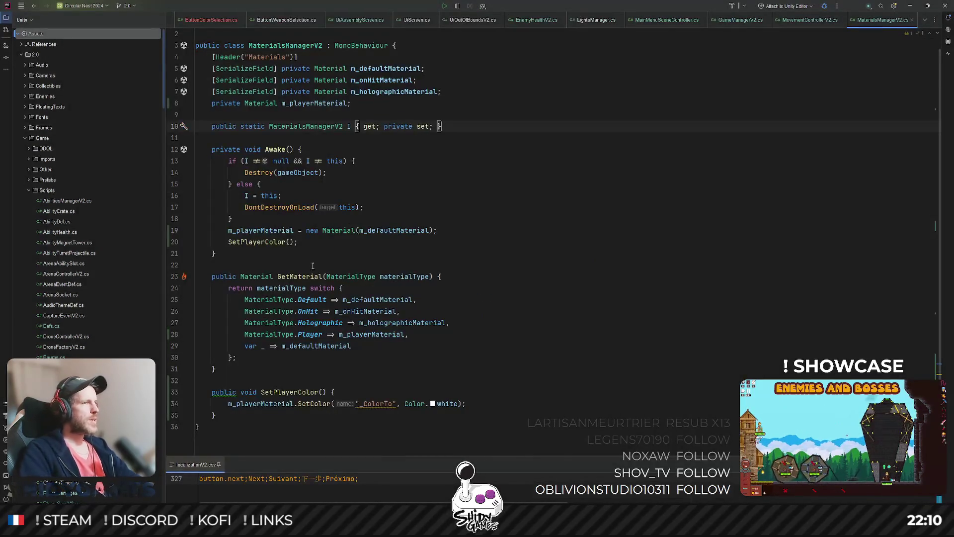
Change the method signature to SetPlayerColor(ColorModel model)
scroll(377, 352, down, 2)
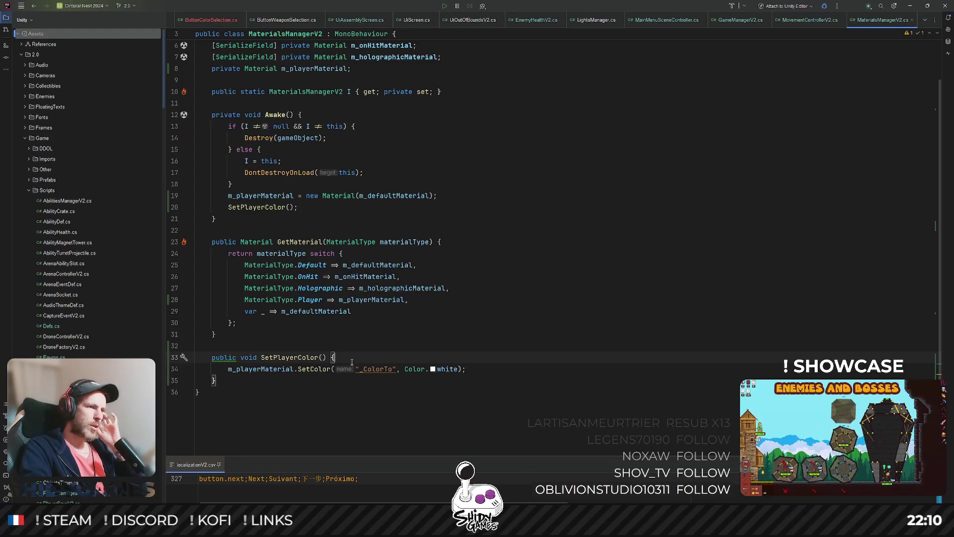
click(323, 357)
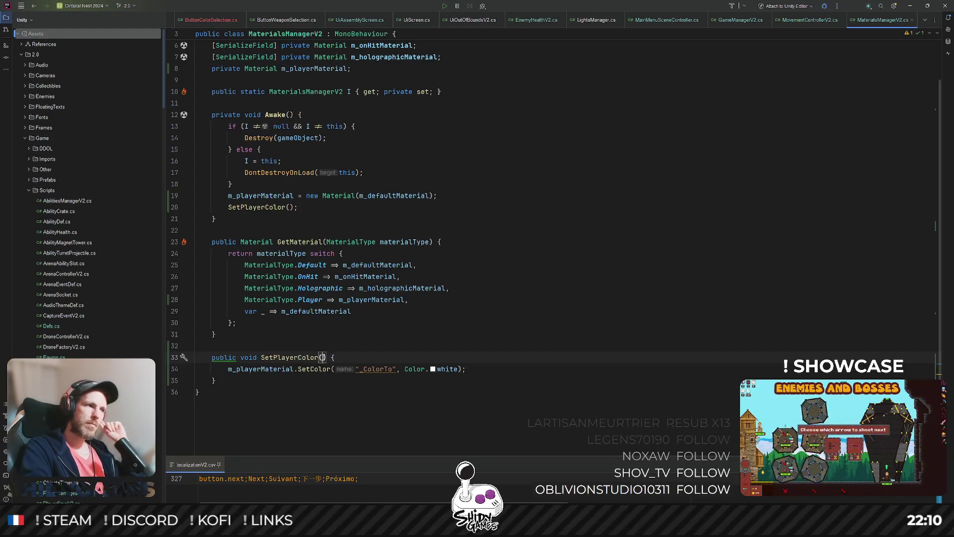
scroll(405, 344, up, 2)
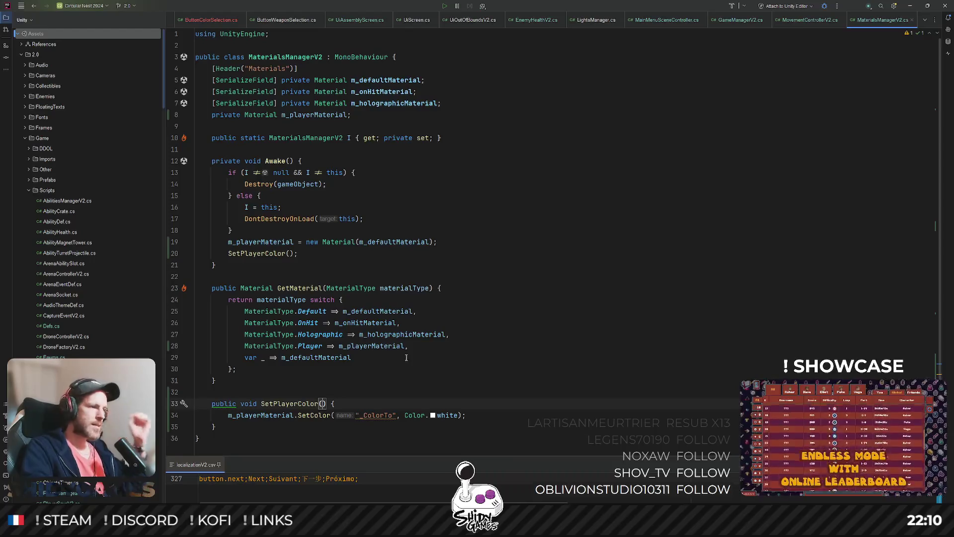
text(Color)
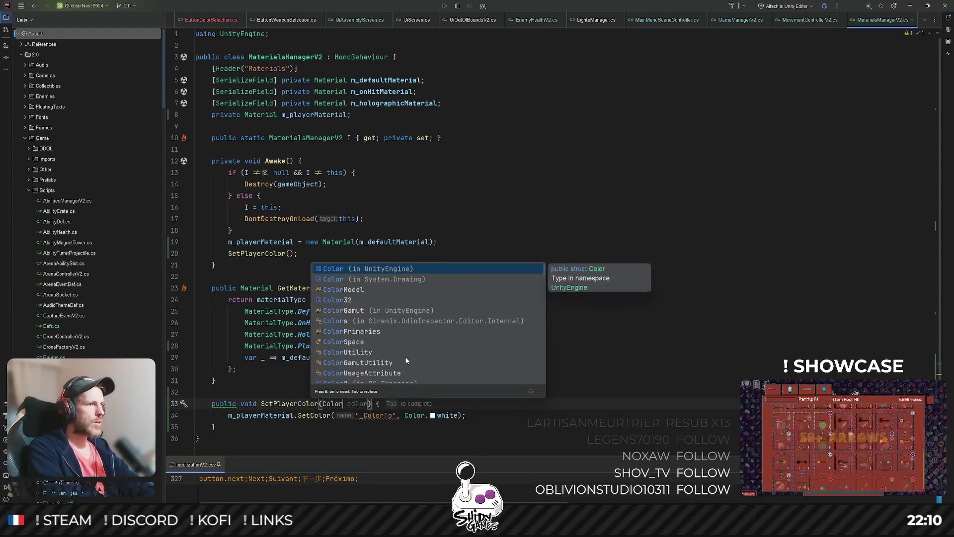
key(Down)
key(Return)
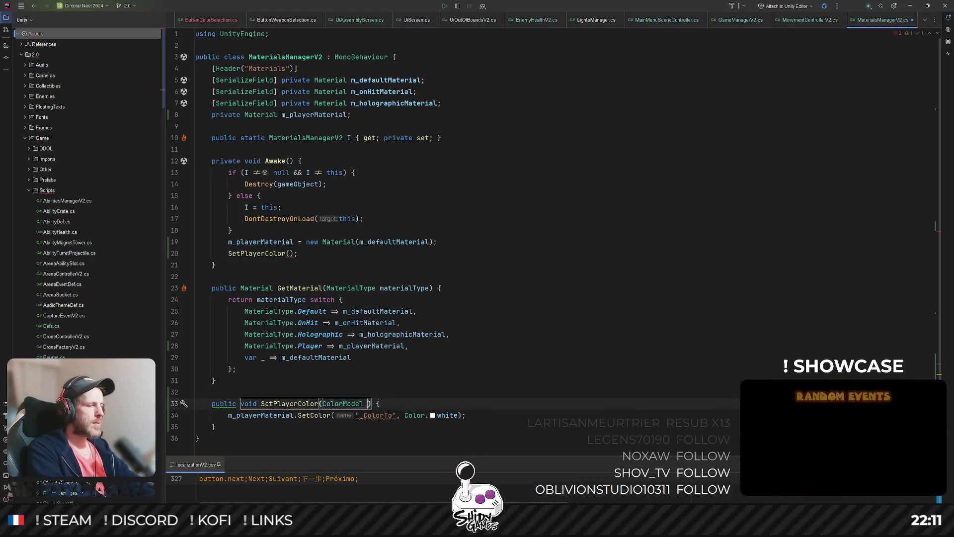
text(model)
scroll(432, 328, down, 2)
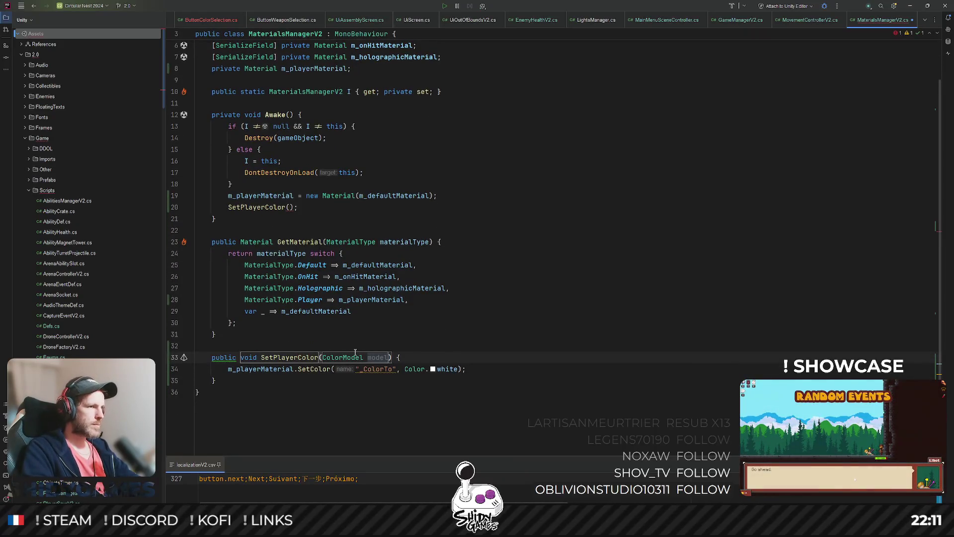
key(Return)
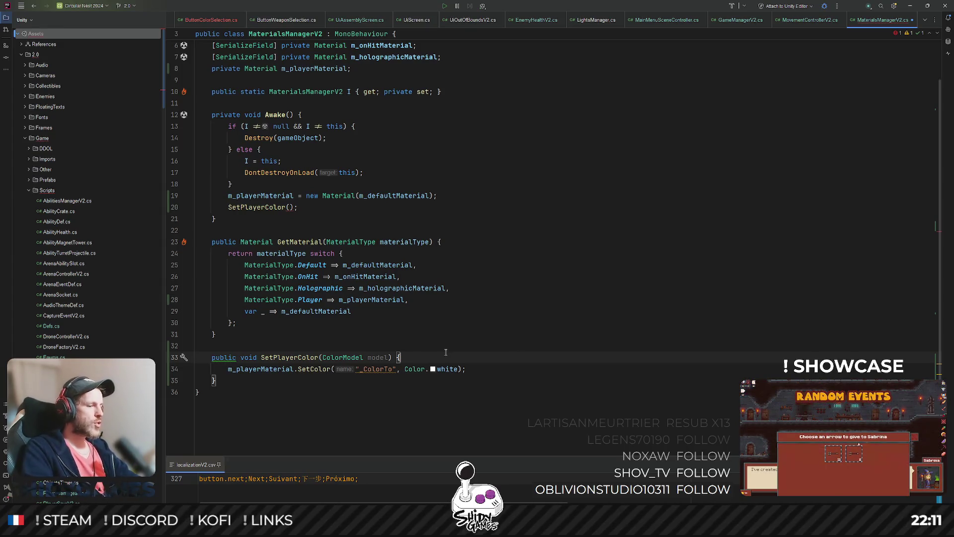
key(ctrl+shift+t)
Open Defs.cs and start a public static readonly Dictionary field below GameStatTypes
text(defs)
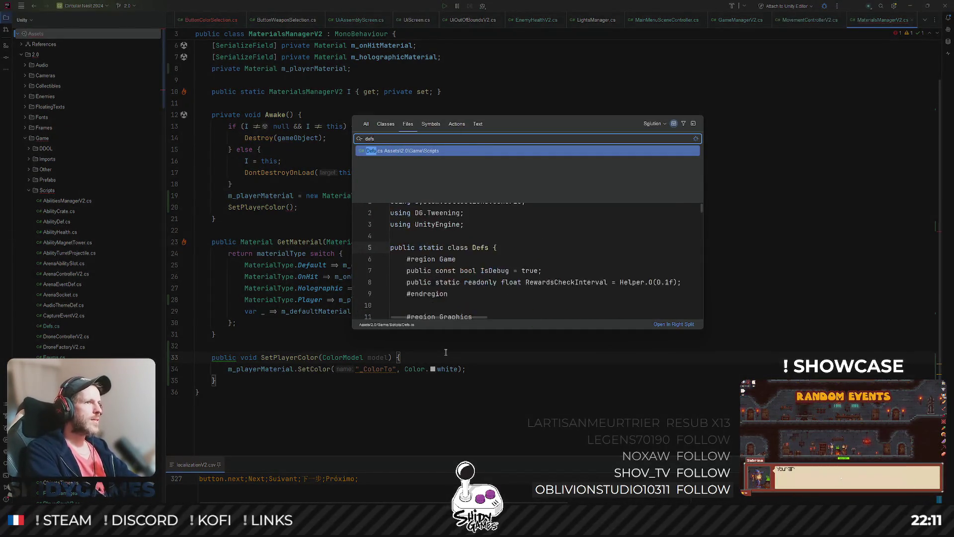
key(Return)
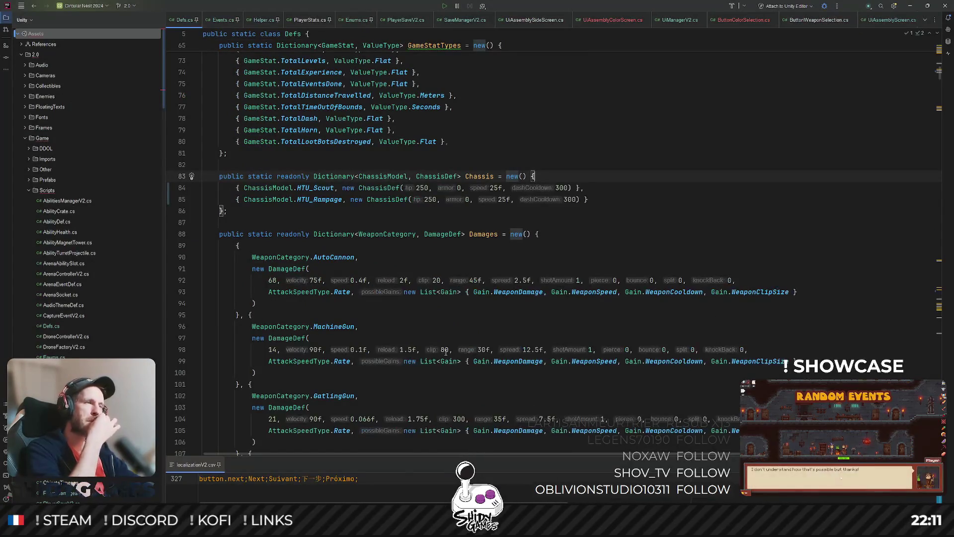
click(261, 155)
key(Return)
key(Return)
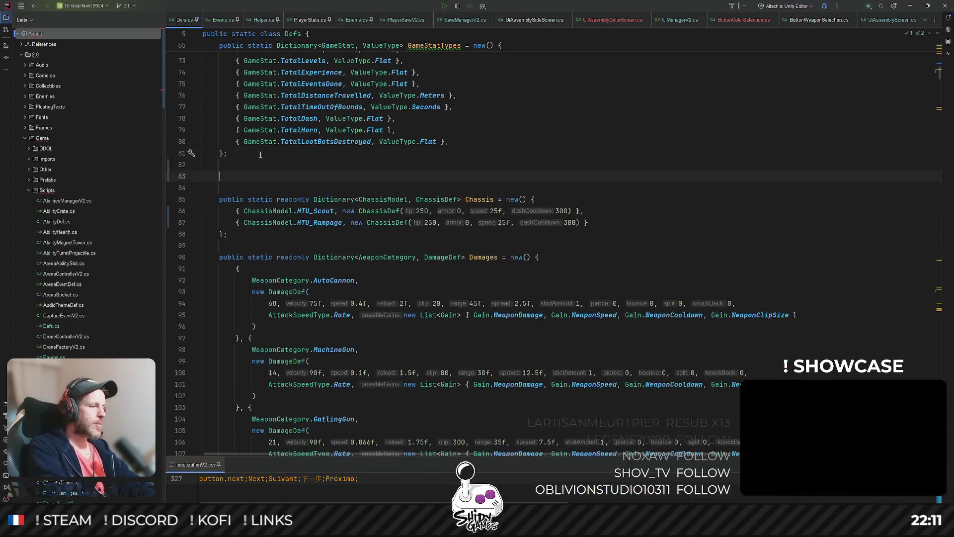
text(public static )
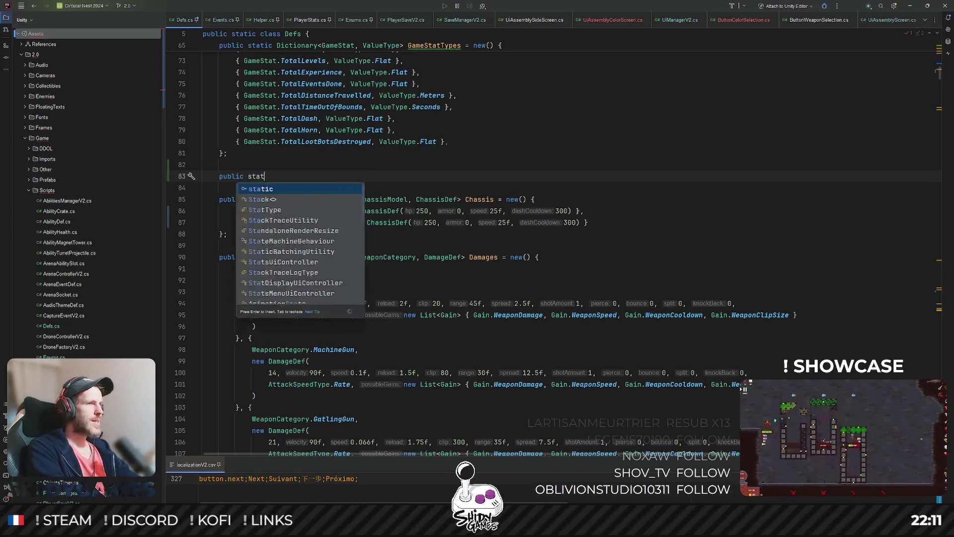
text(Color)
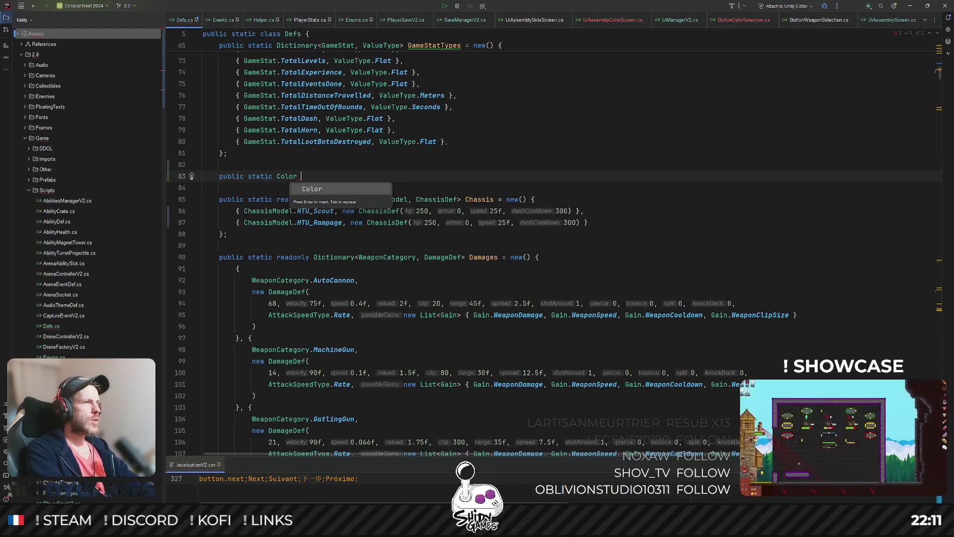
key(ctrl+BackSpace)
text(readonly D)
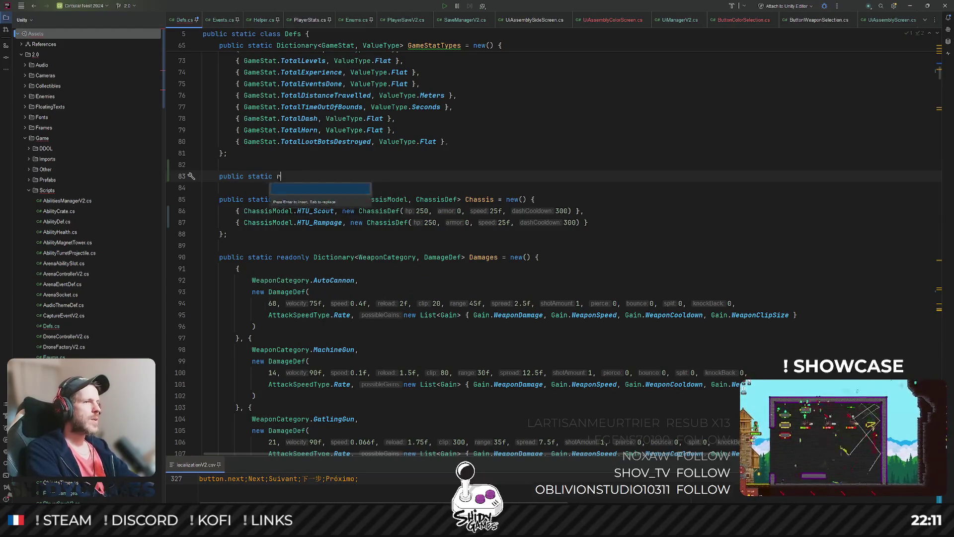
text(ic)
key(Return)
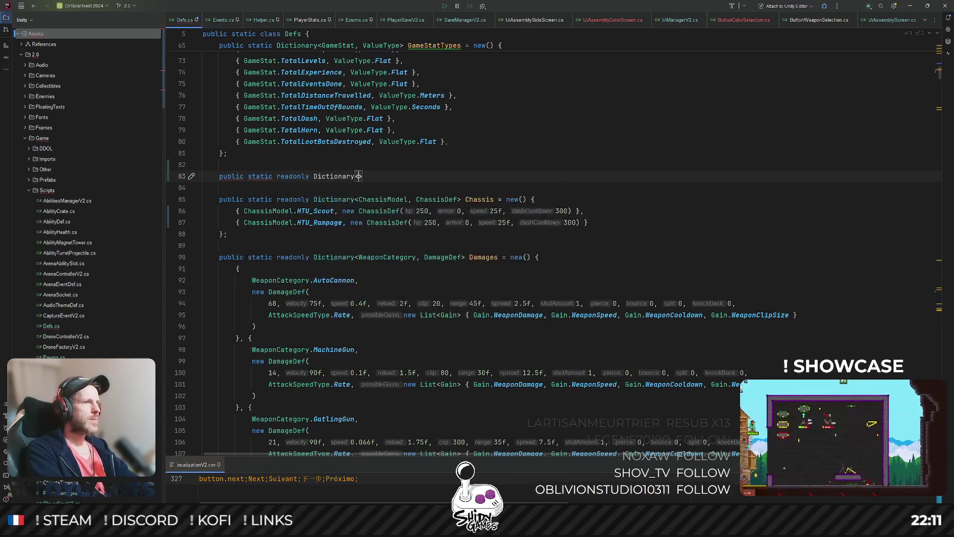
Declare it as Dictionary<ColorModel, Color> Colors = new() with an initializer block
text(ColorM)
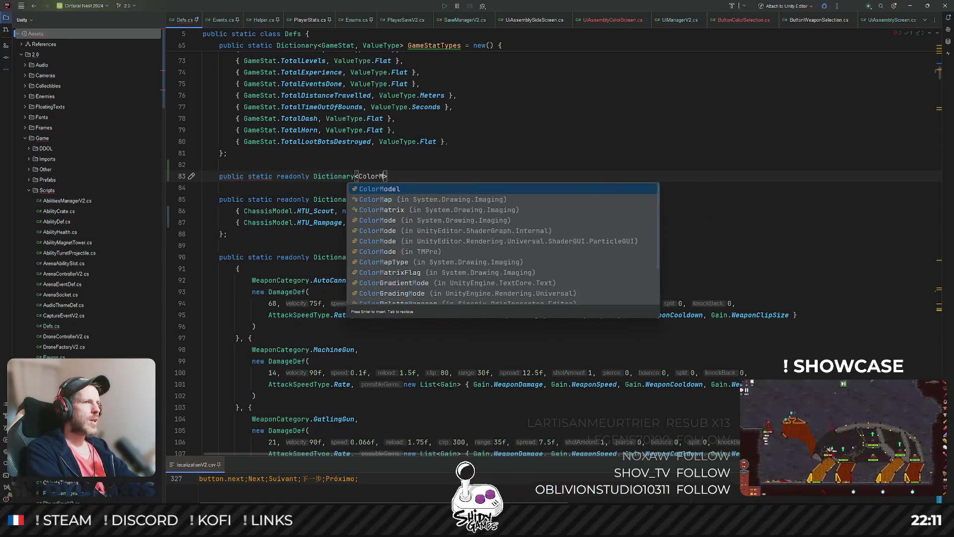
key(Return)
text(, Color)
key(Escape)
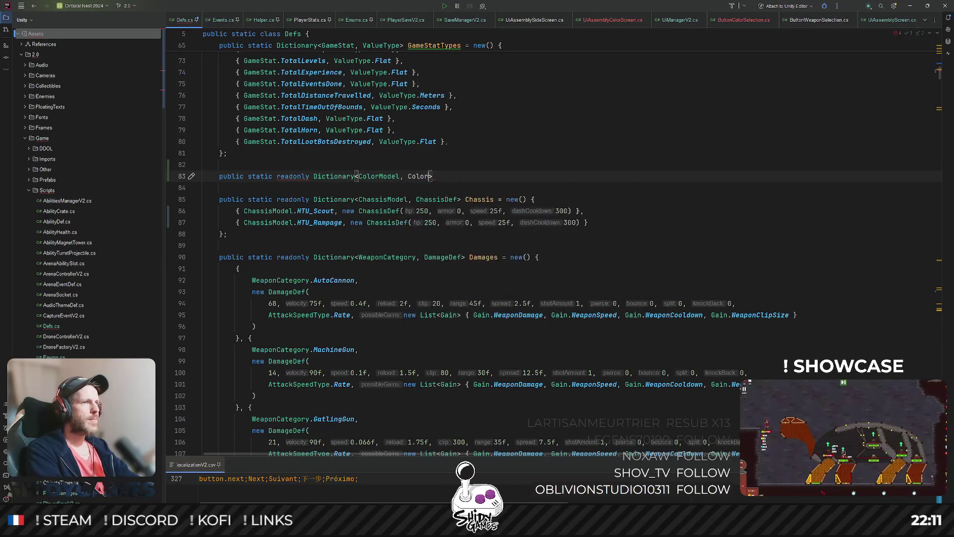
text( Col)
key(Return)
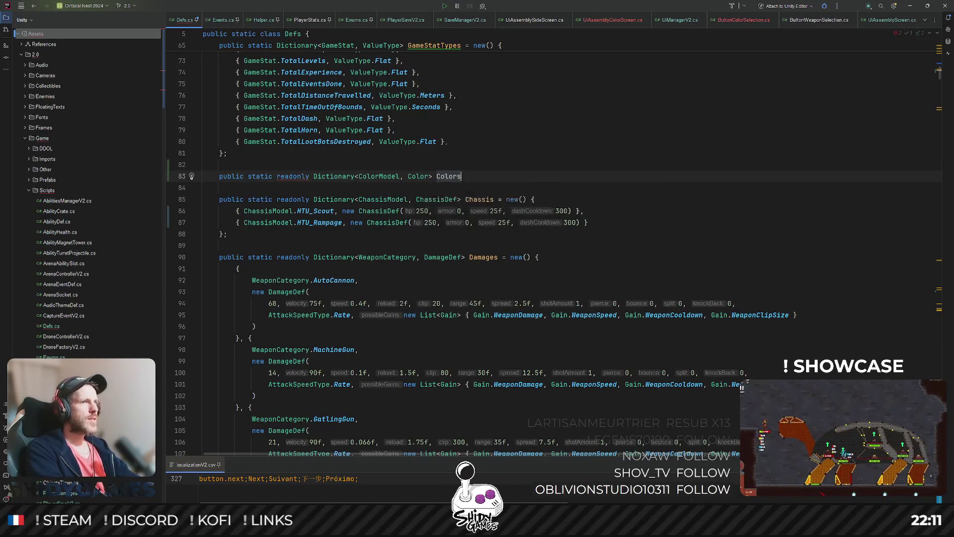
text( = new())
key(Return)
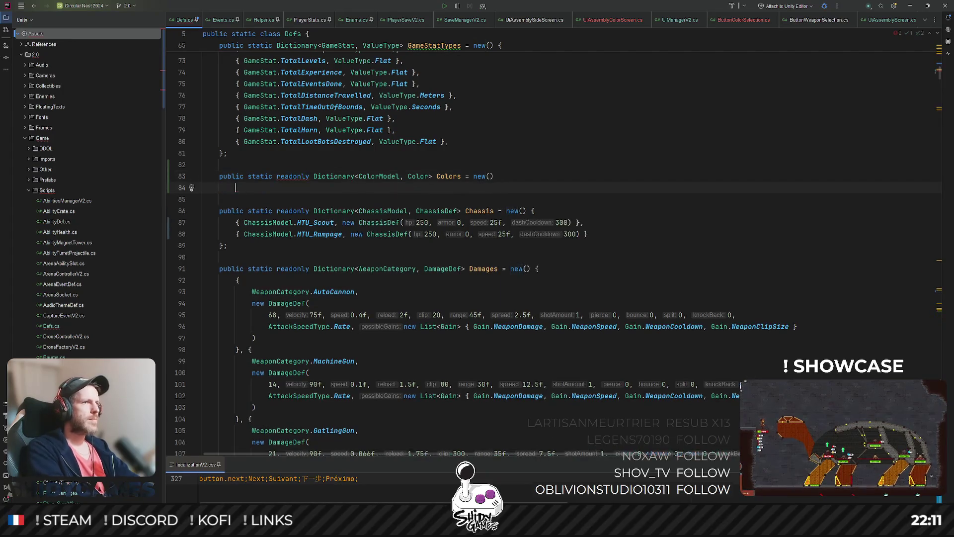
text({)
key(Return)
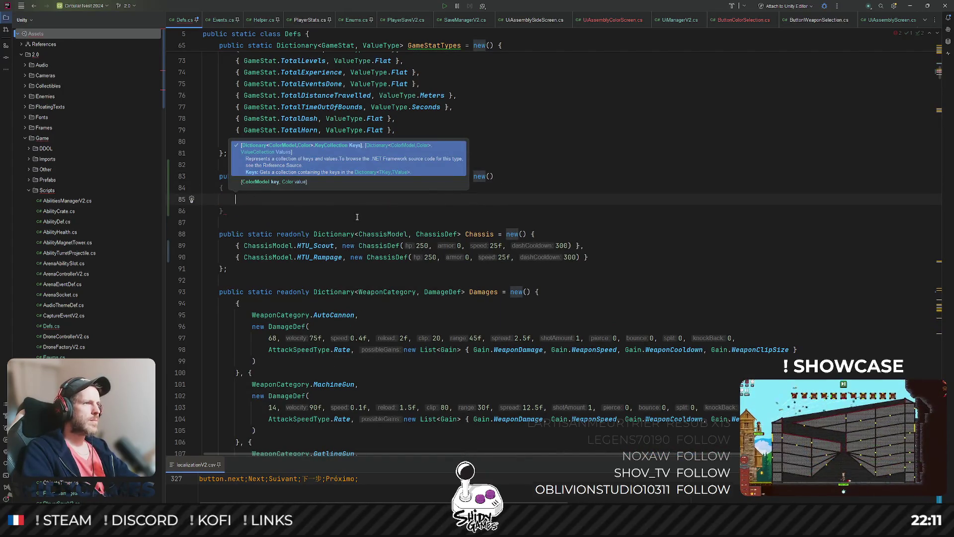
key(Escape)
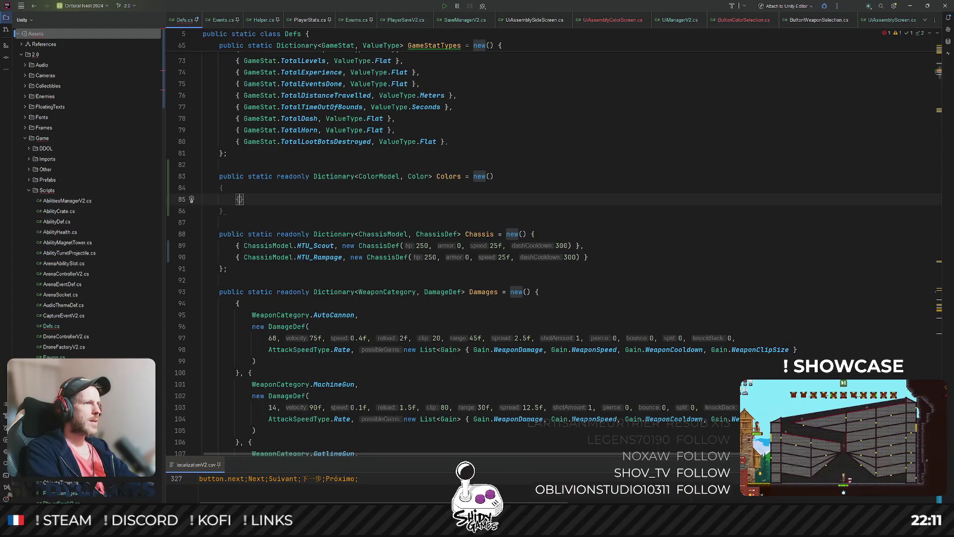
Add a first entry mapping ColorModel.Gold to Color.blue and reformat the block
text(Colo)
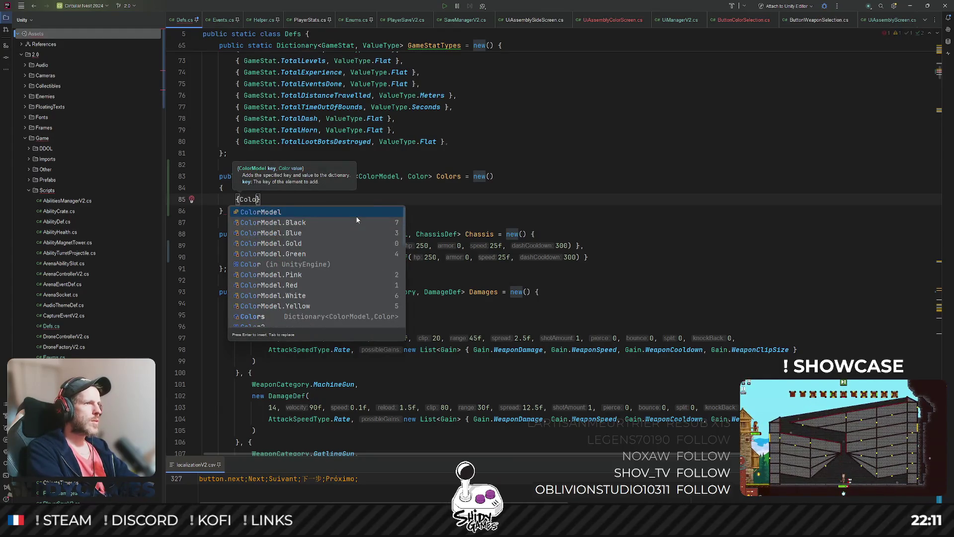
key(Down)
key(Down)
key(Down)
key(Return)
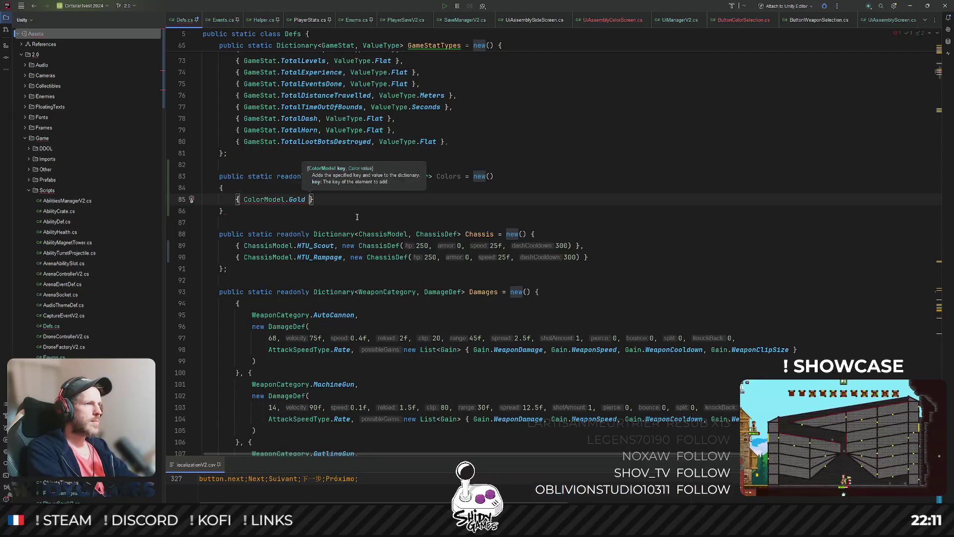
text(Color.)
key(Down)
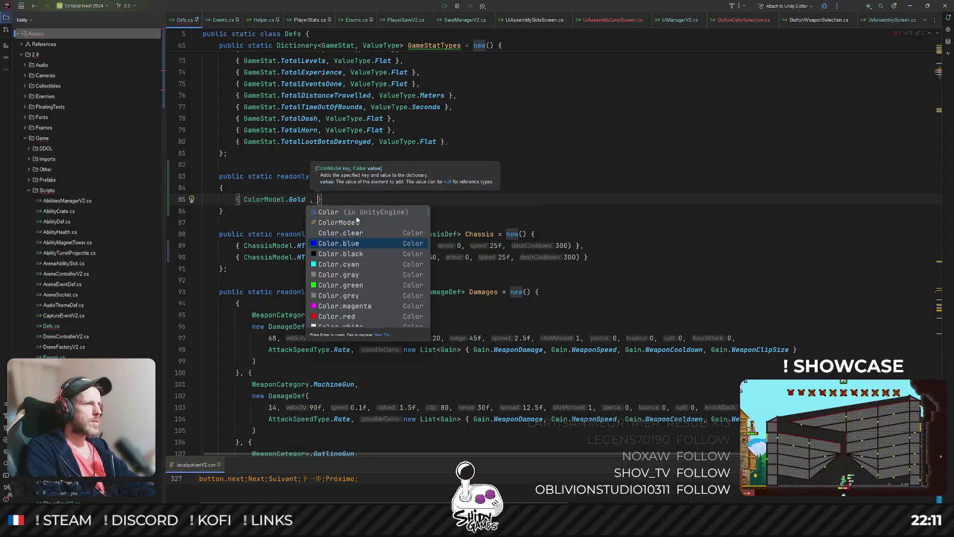
key(Return)
click(236, 209)
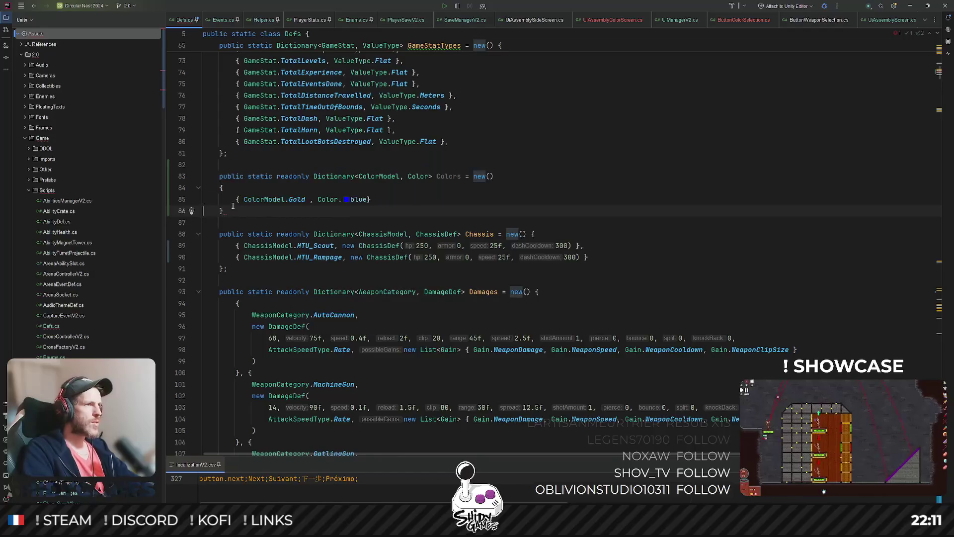
key(ctrl+alt+l)
key(Up)
key(Up)
key(Up)
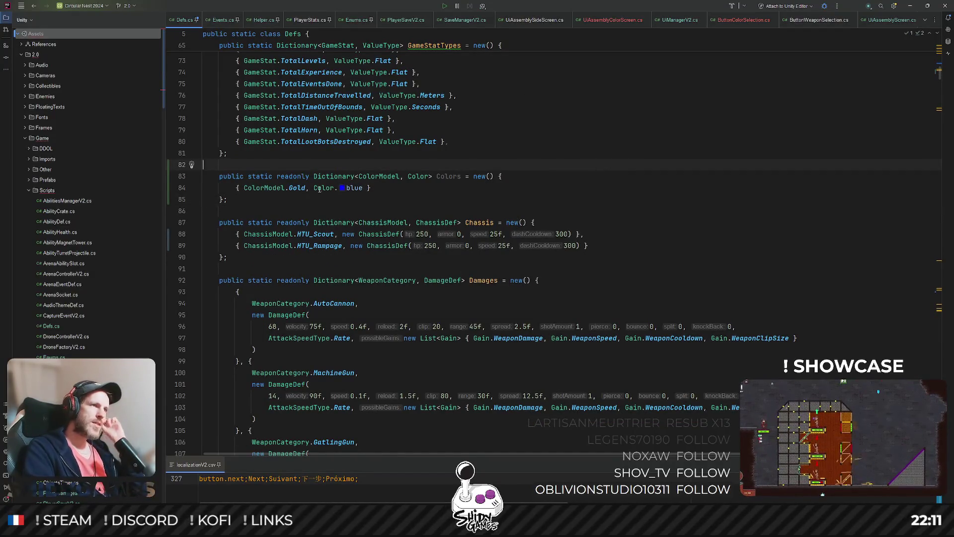
Replace the Gold value with new Color() and go to Unity's Color struct declaration
drag(315, 189, 363, 187)
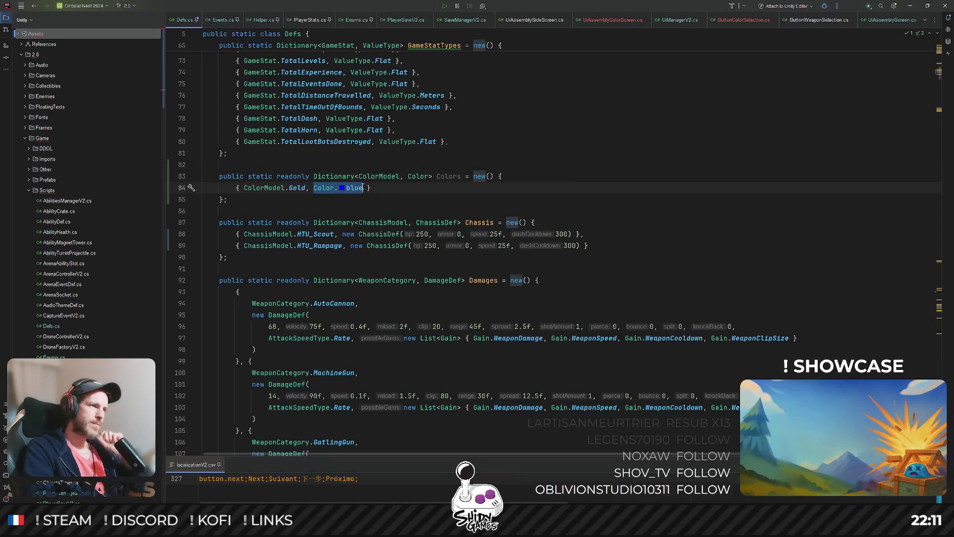
text(new Color()
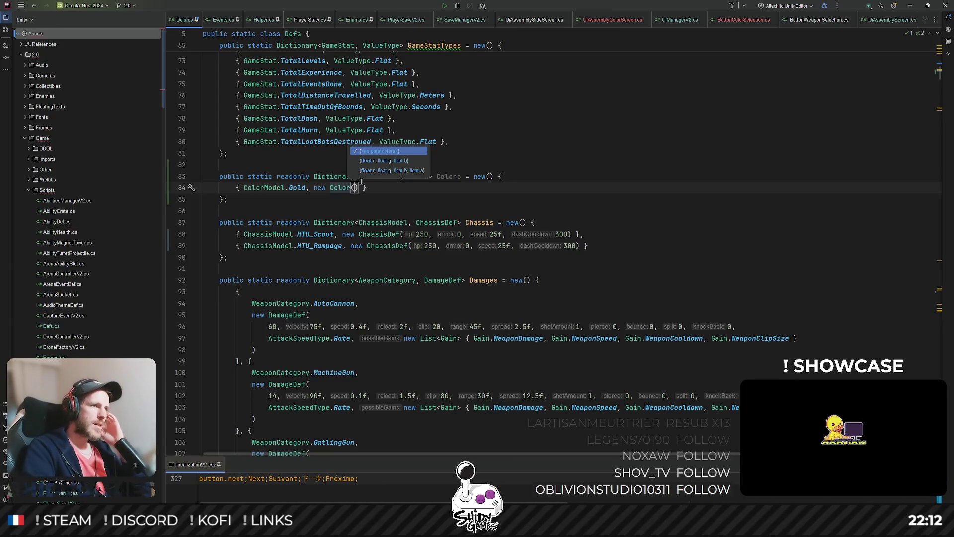
click(345, 193)
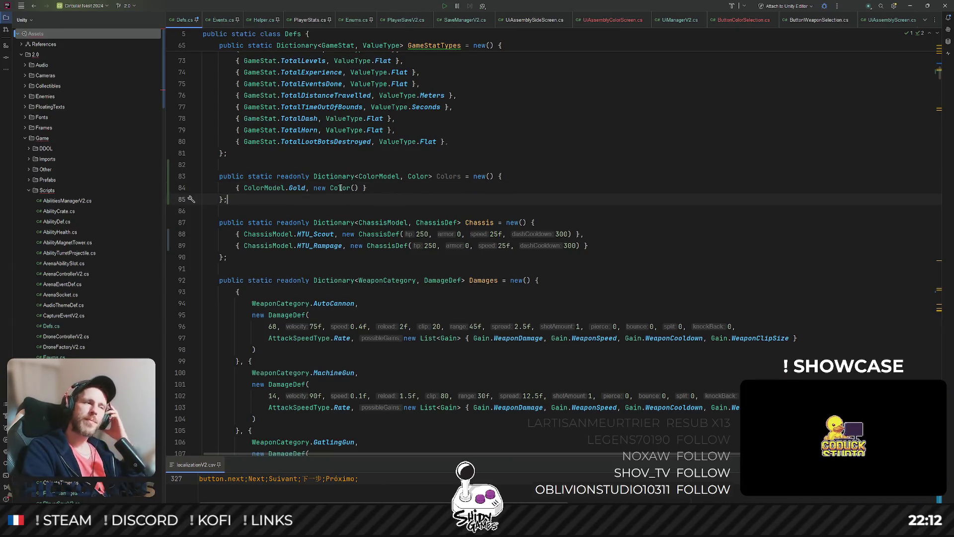
mouse_move(340, 187)
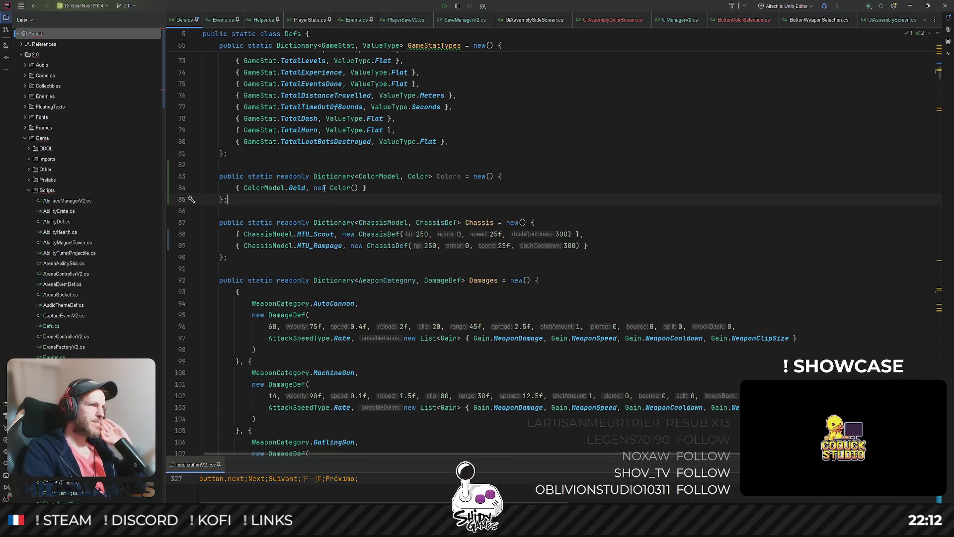
click(346, 188)
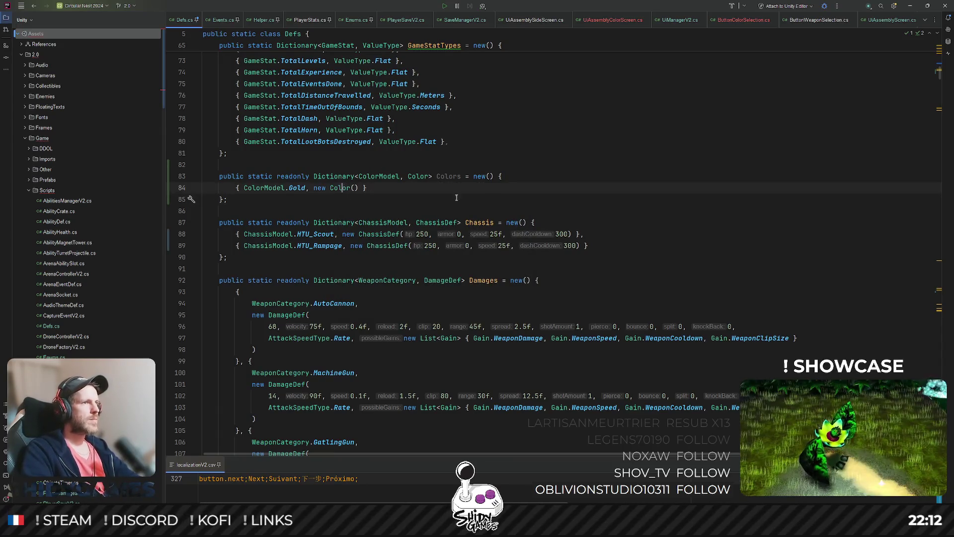
key(F12)
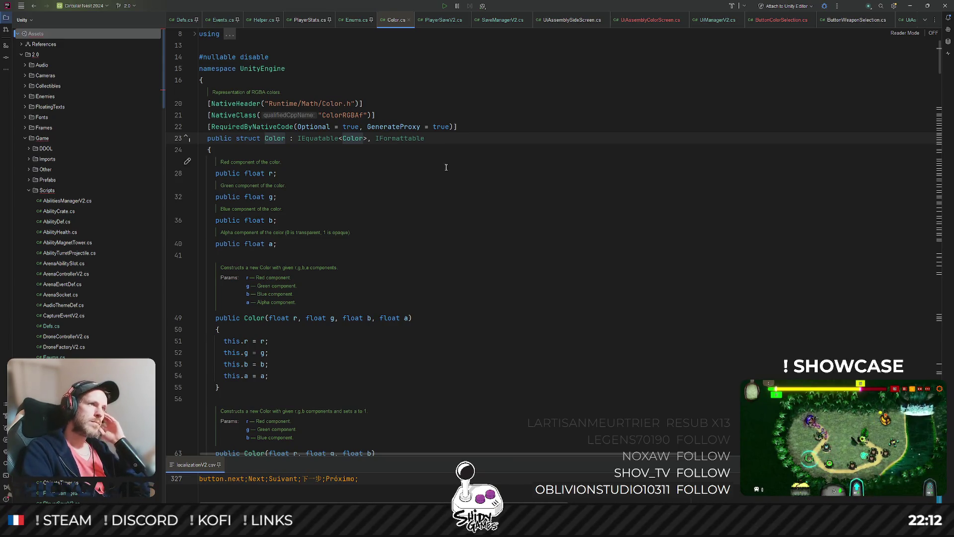
Skim the decompiled Color.cs, close it, and switch to the Unity Color docs in the browser
scroll(473, 191, down, 5)
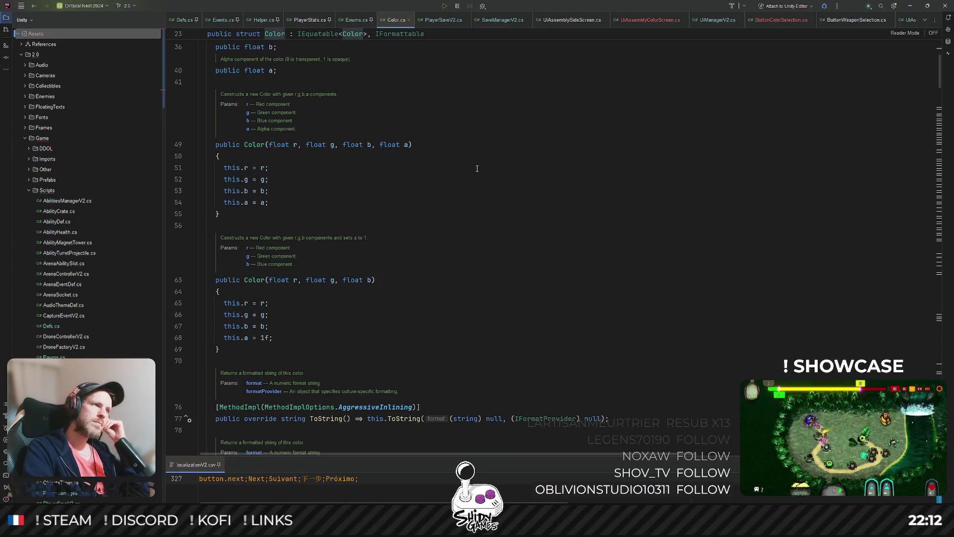
scroll(477, 169, down, 3)
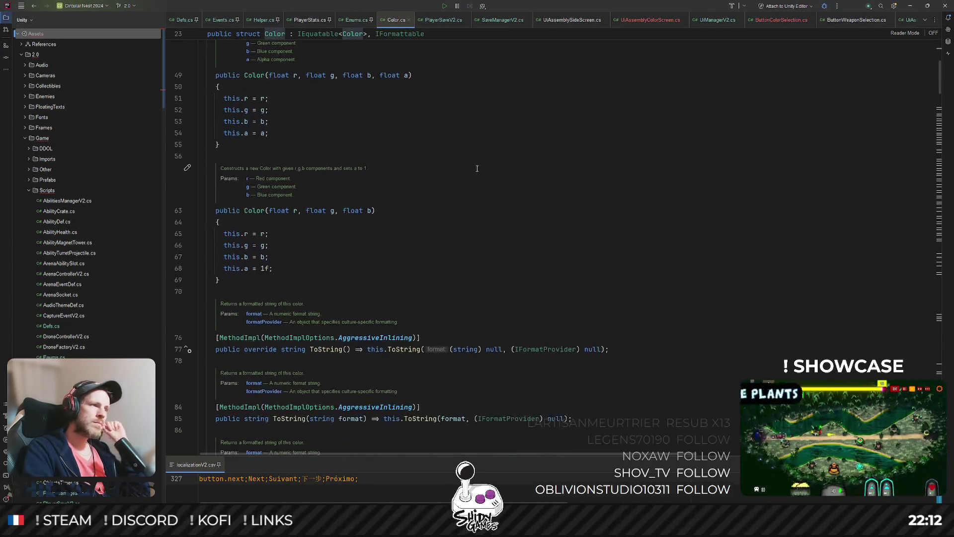
scroll(477, 169, up, 3)
scroll(477, 168, up, 5)
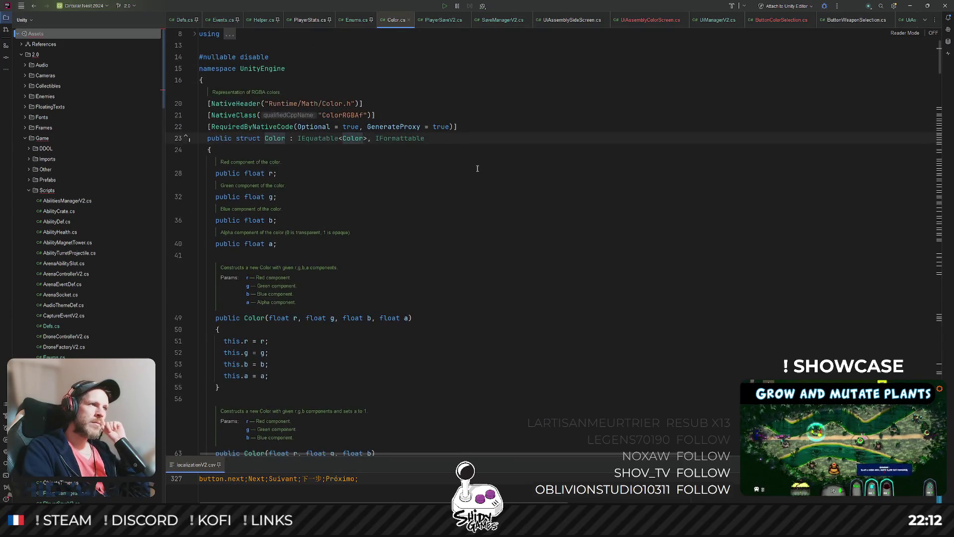
click(408, 20)
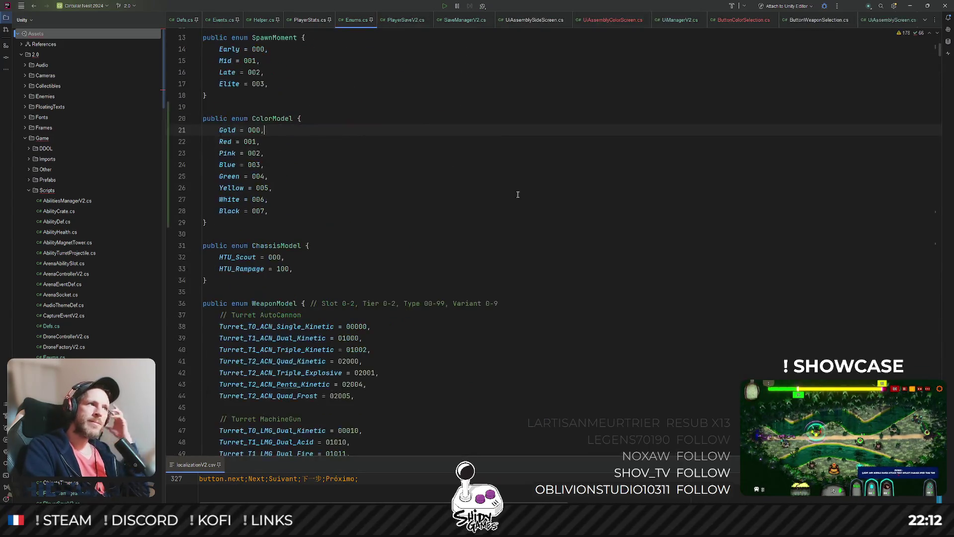
click(200, 480)
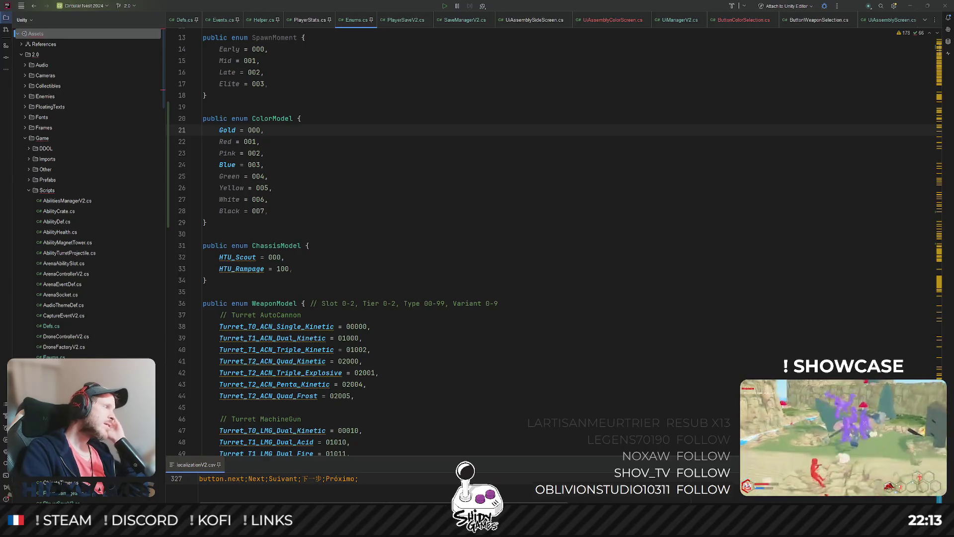
key(alt+Tab)
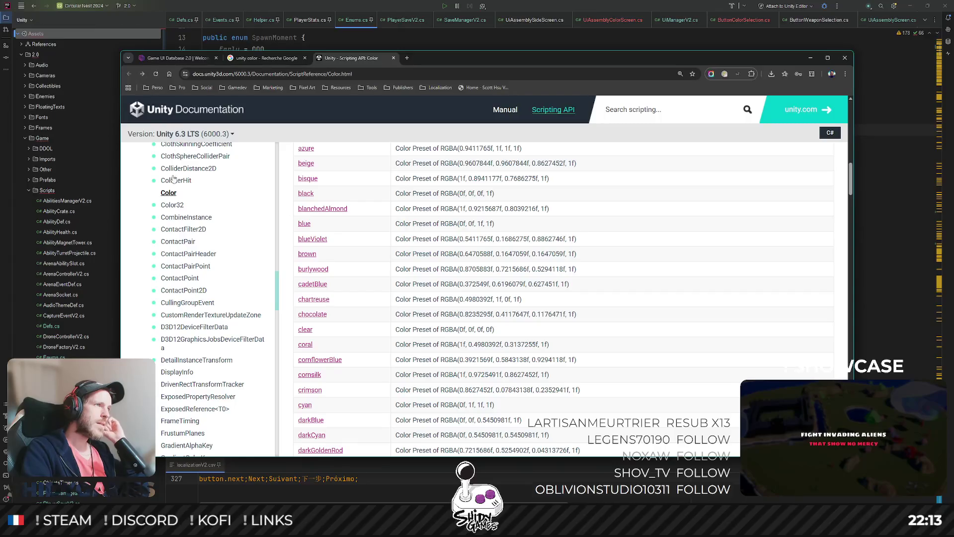
Switch the documentation version to 2023.2, then to Unity 6.3 LTS
click(172, 134)
click(164, 245)
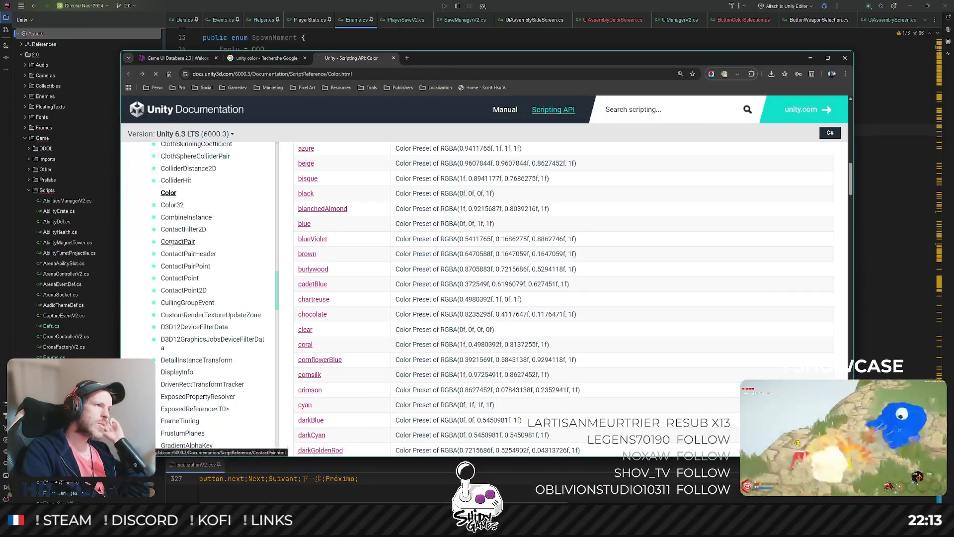
scroll(311, 308, down, 3)
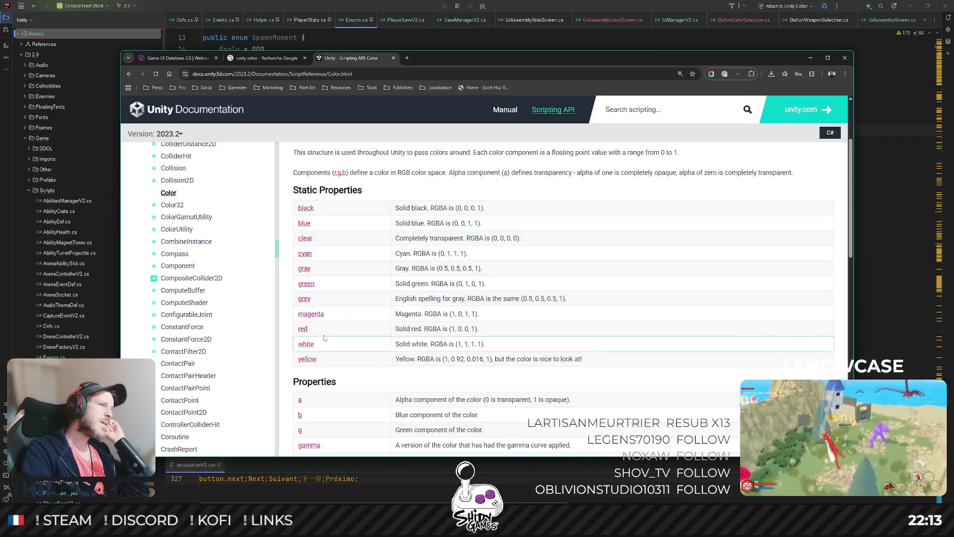
click(177, 135)
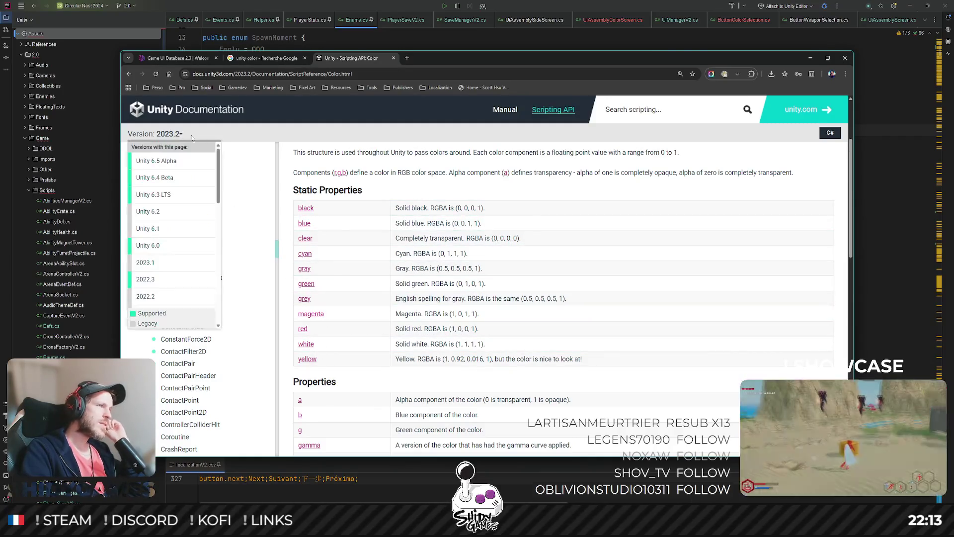
click(154, 195)
Read through the RGBA values of the Color static properties, then return to Rider
scroll(571, 220, down, 10)
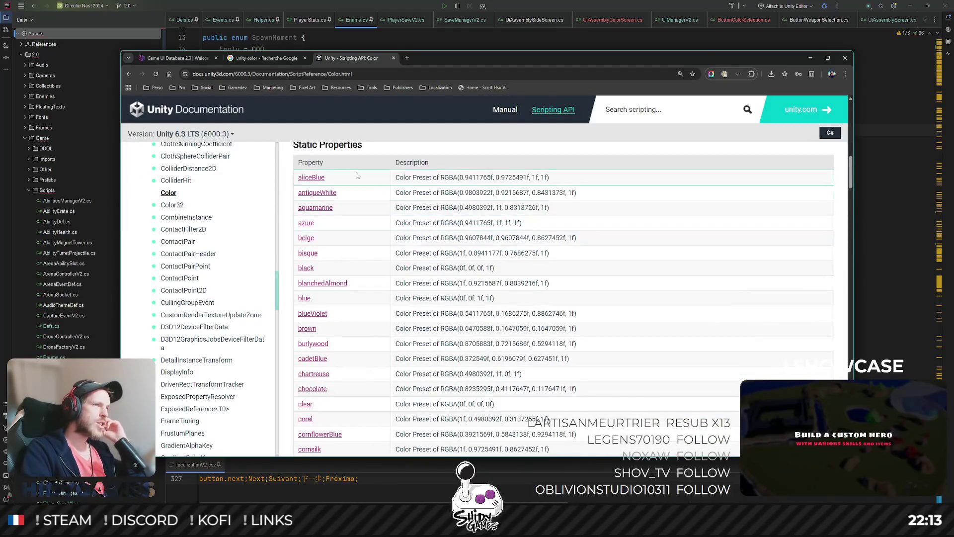
scroll(352, 188, down, 3)
scroll(346, 194, down, 6)
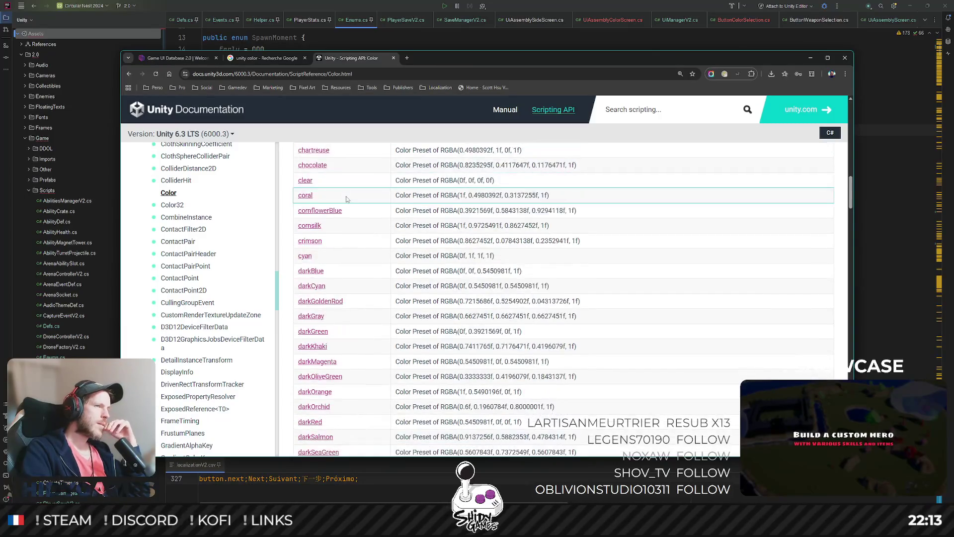
scroll(348, 200, down, 3)
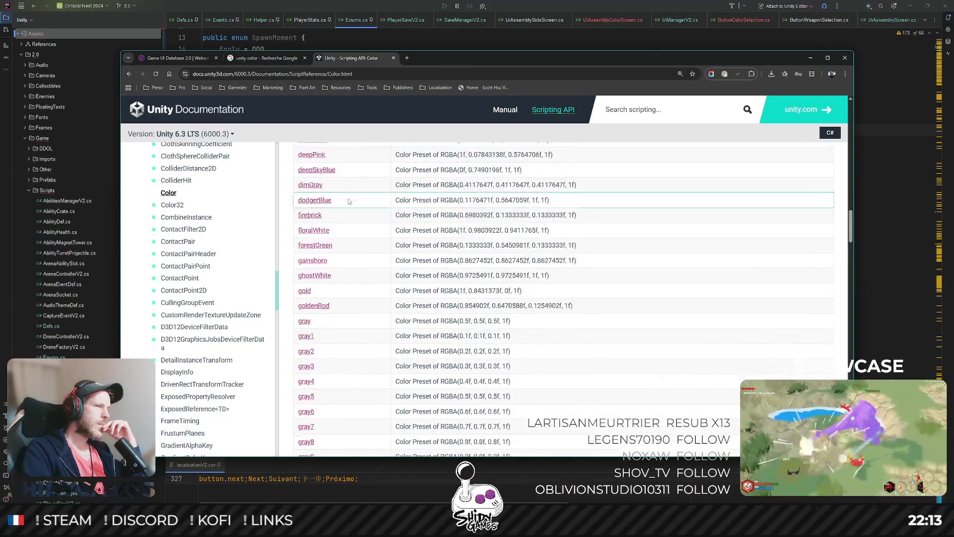
scroll(355, 208, down, 2)
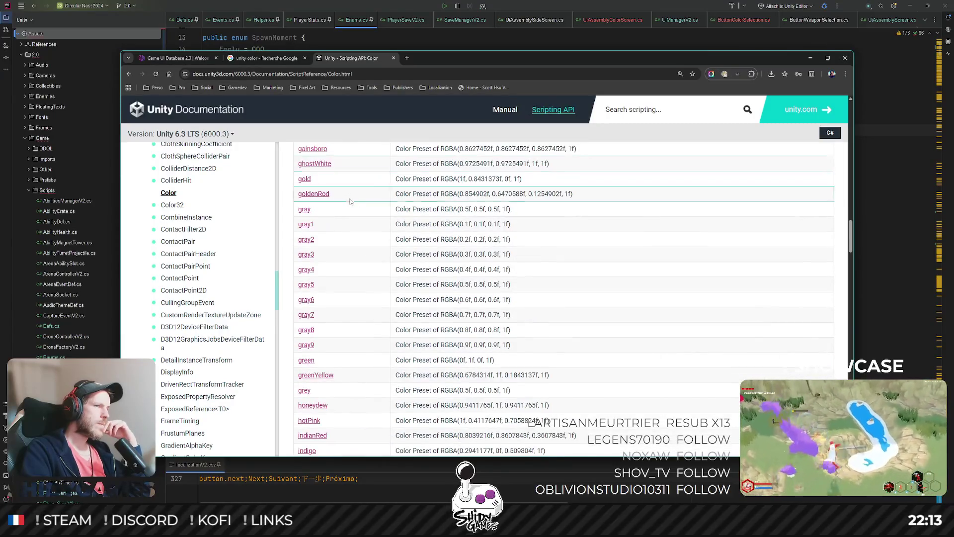
scroll(468, 302, down, 4)
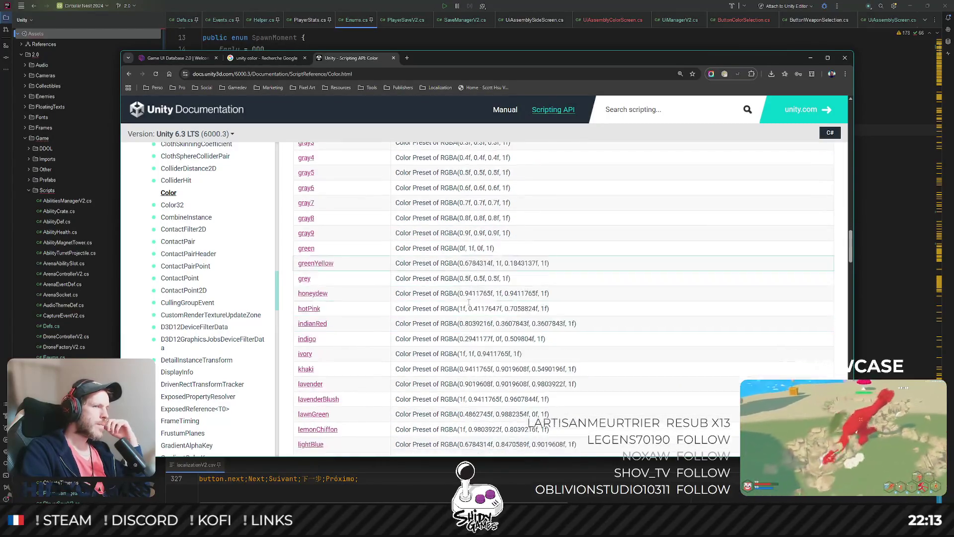
scroll(468, 301, down, 8)
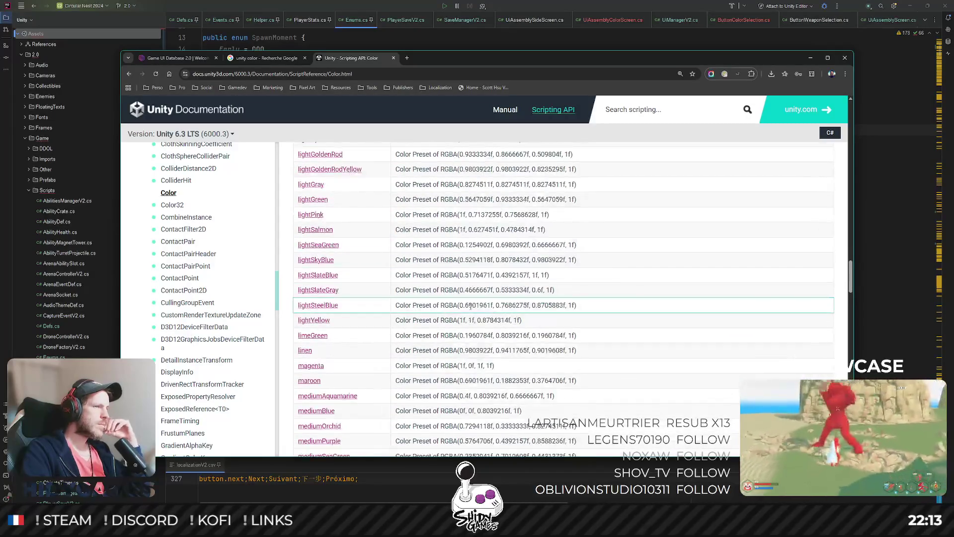
scroll(472, 307, down, 9)
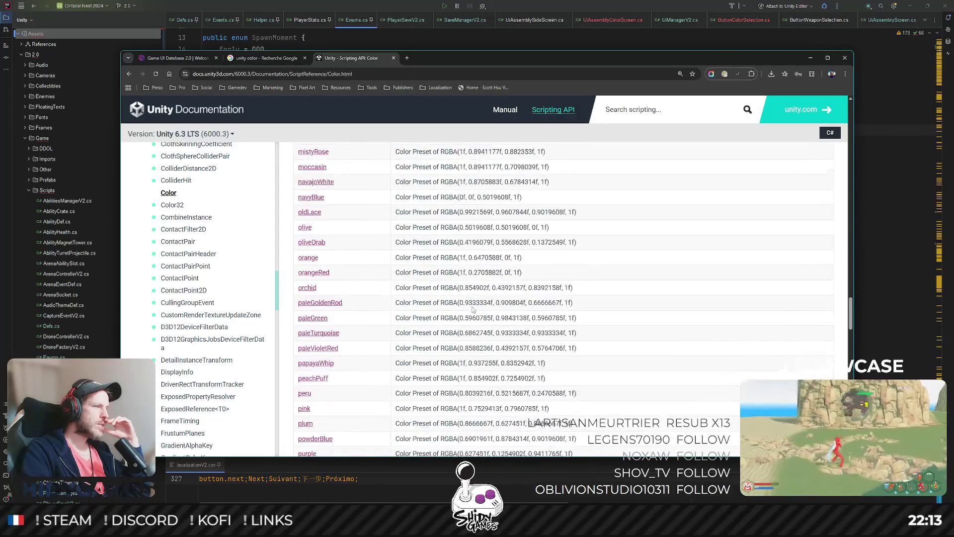
scroll(471, 308, down, 6)
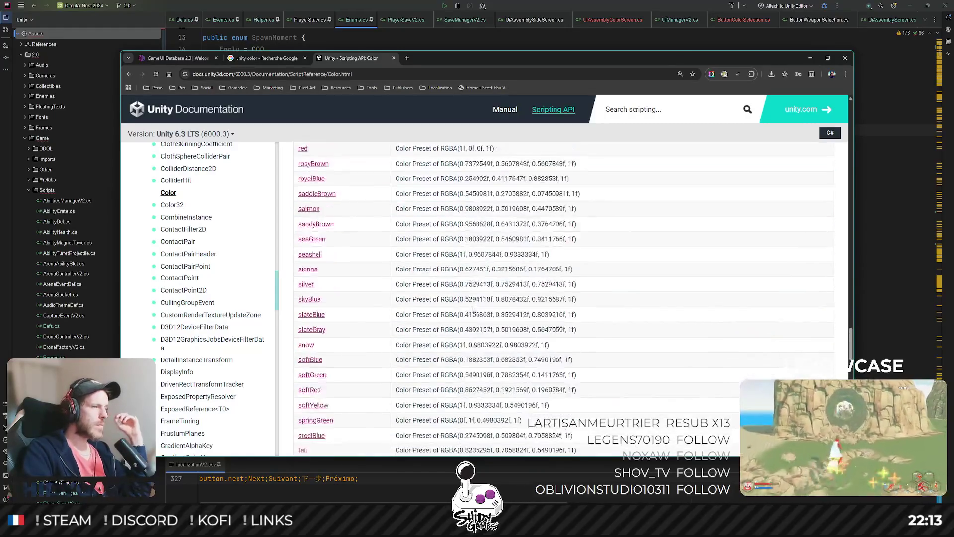
scroll(470, 276, down, 2)
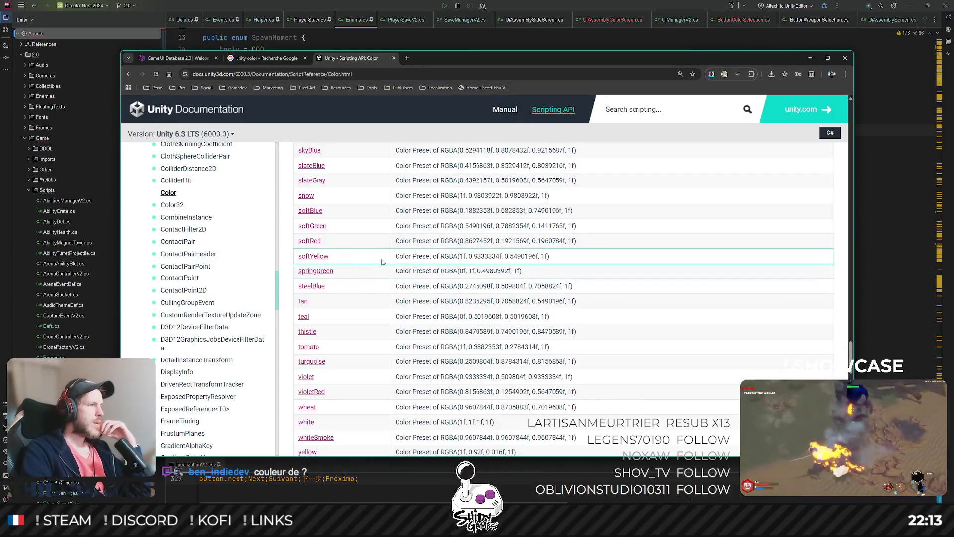
scroll(382, 262, up, 2)
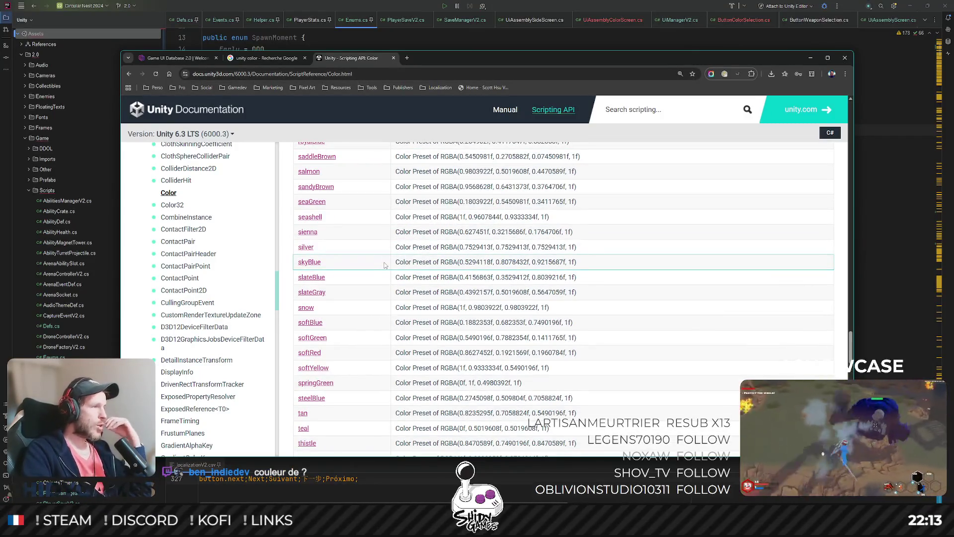
scroll(387, 236, up, 20)
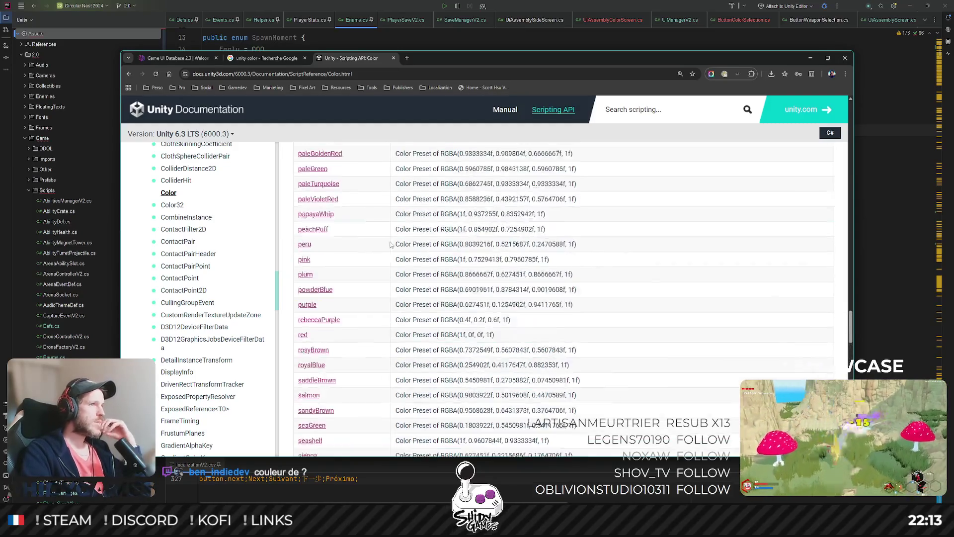
scroll(390, 233, up, 15)
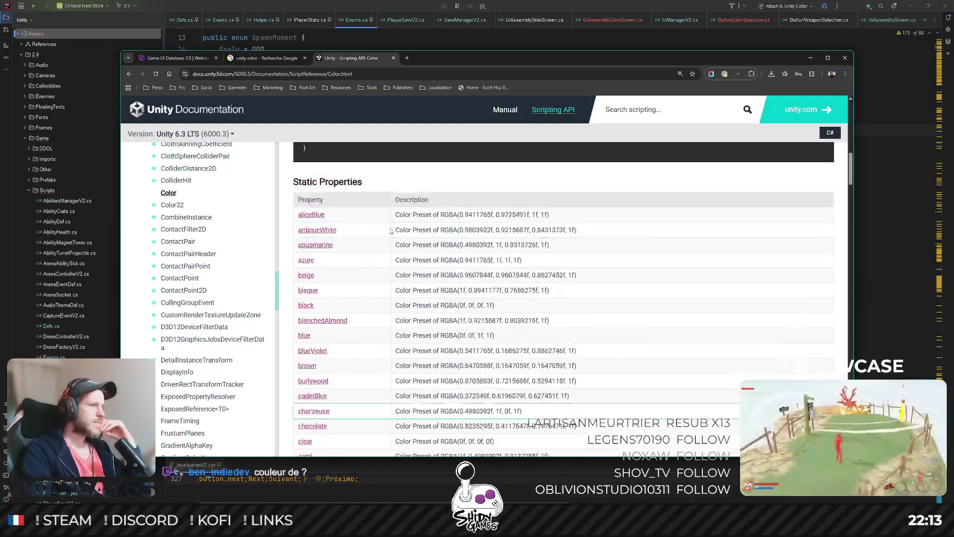
scroll(393, 230, up, 1)
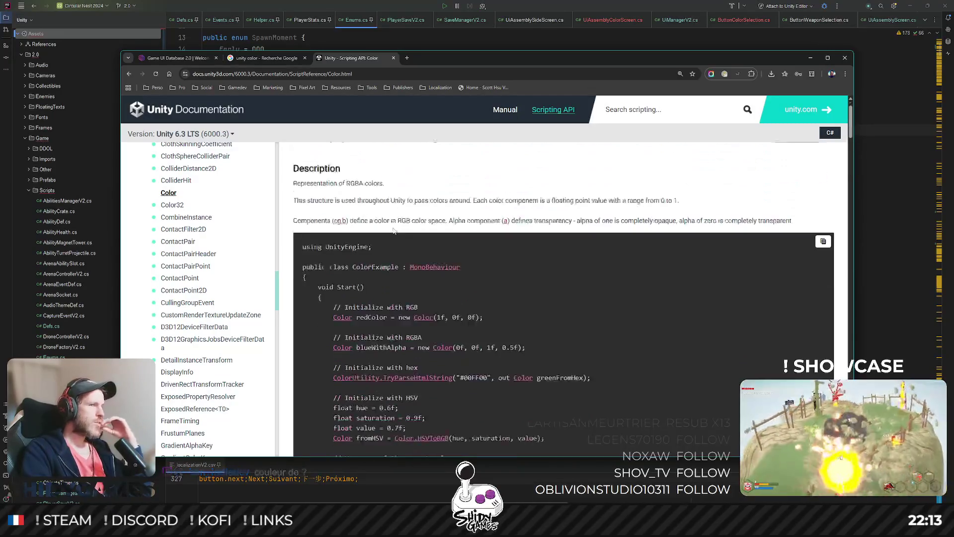
scroll(398, 228, down, 15)
scroll(425, 222, down, 6)
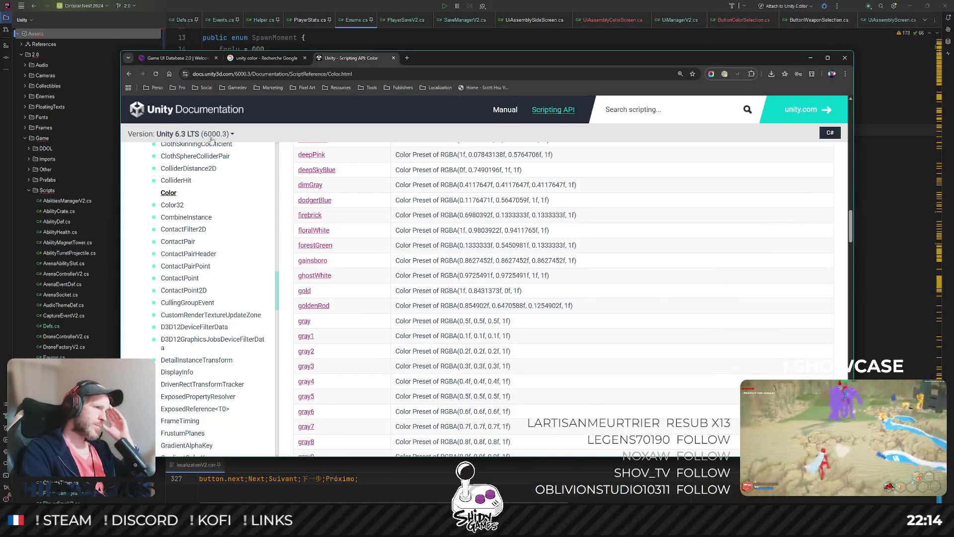
scroll(522, 244, down, 10)
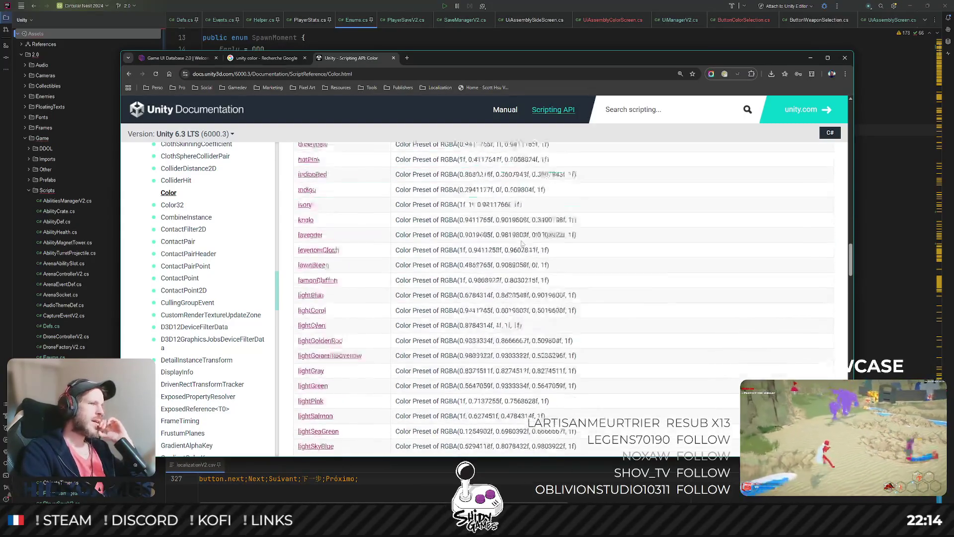
scroll(512, 226, down, 5)
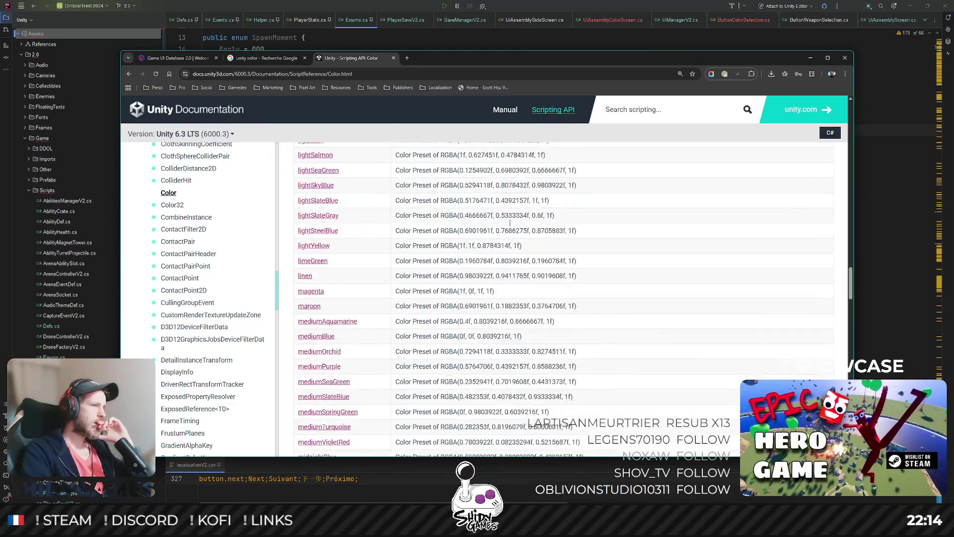
scroll(509, 222, down, 10)
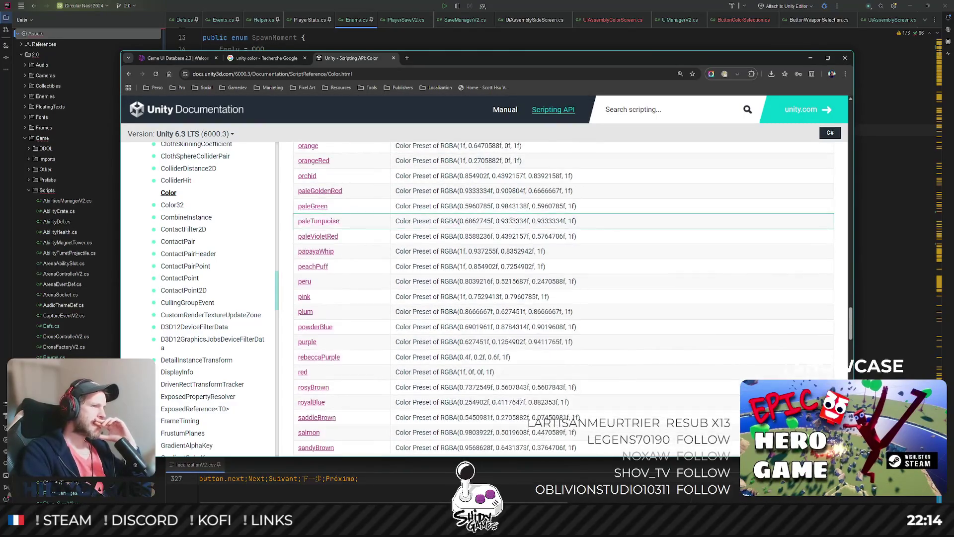
scroll(511, 219, down, 5)
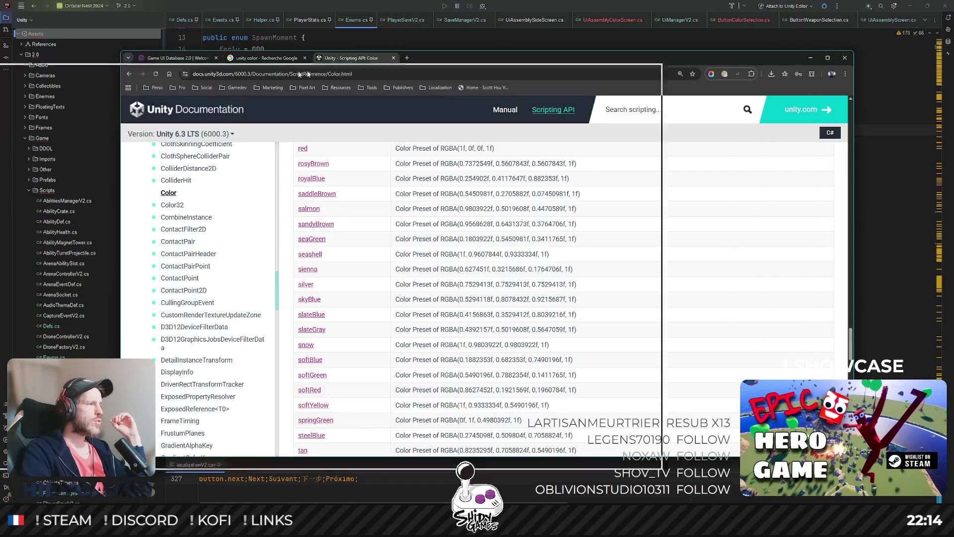
key(alt+Tab)
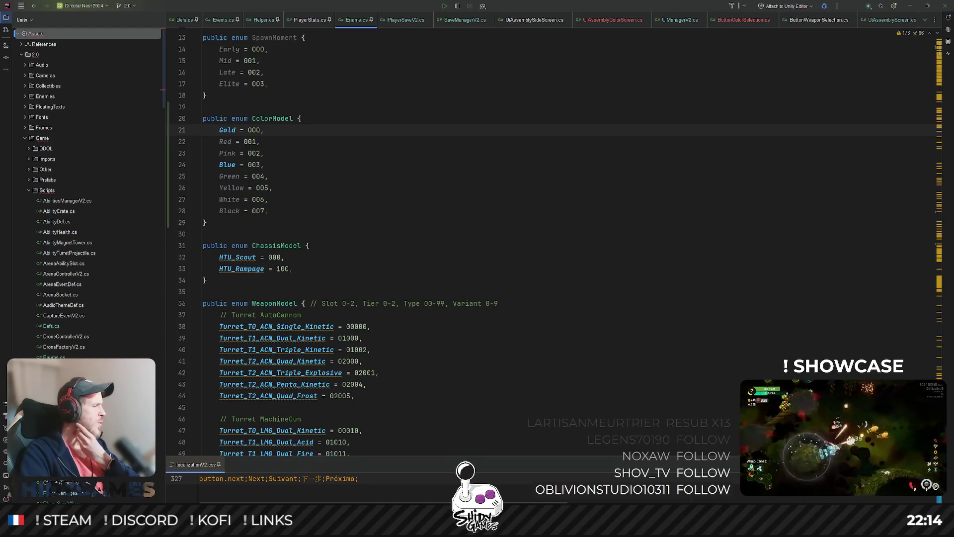
Check the Red entry of the ColorModel enum, then switch to Defs.cs
click(491, 144)
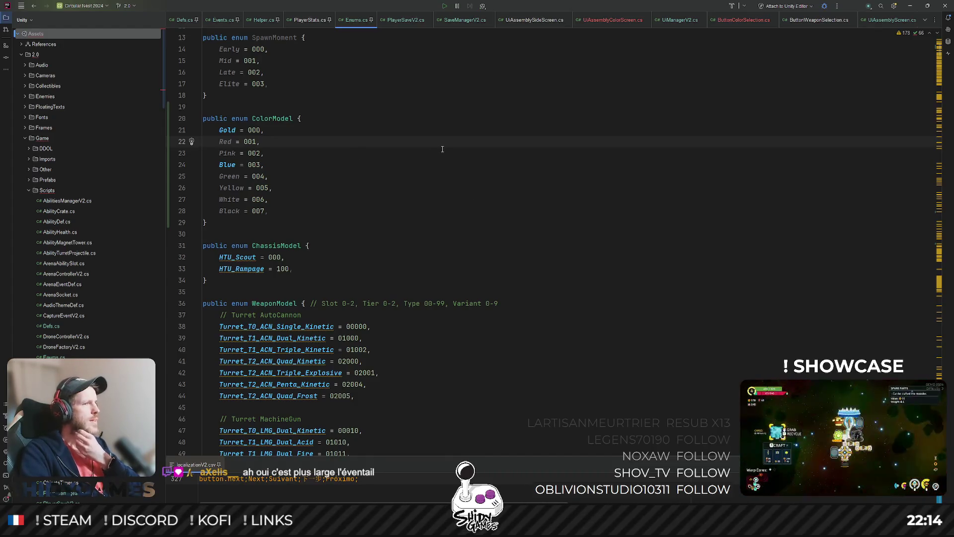
click(182, 20)
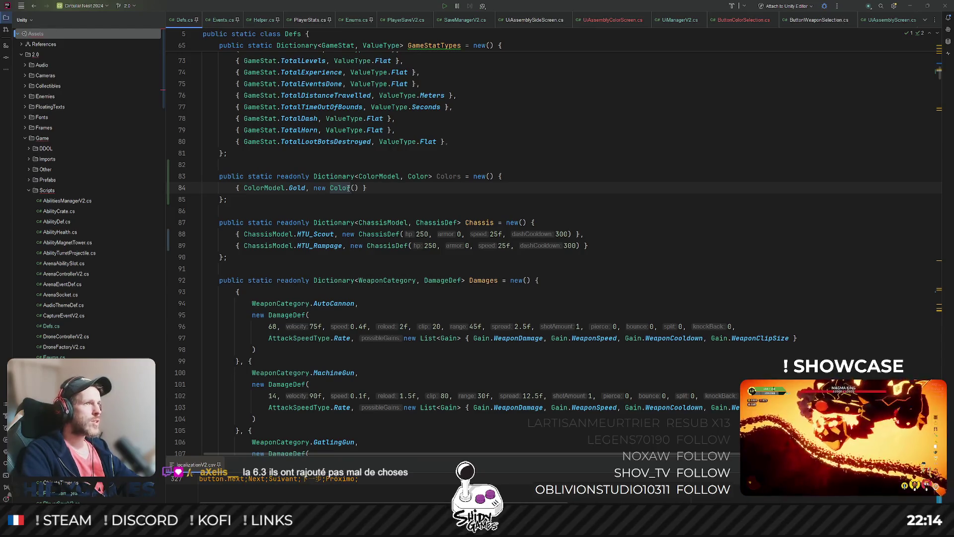
Paste RGB floats into the Gold entry's new Color() and fix the blue value's f suffix
text(1f, 0.8431373f, 0f,)
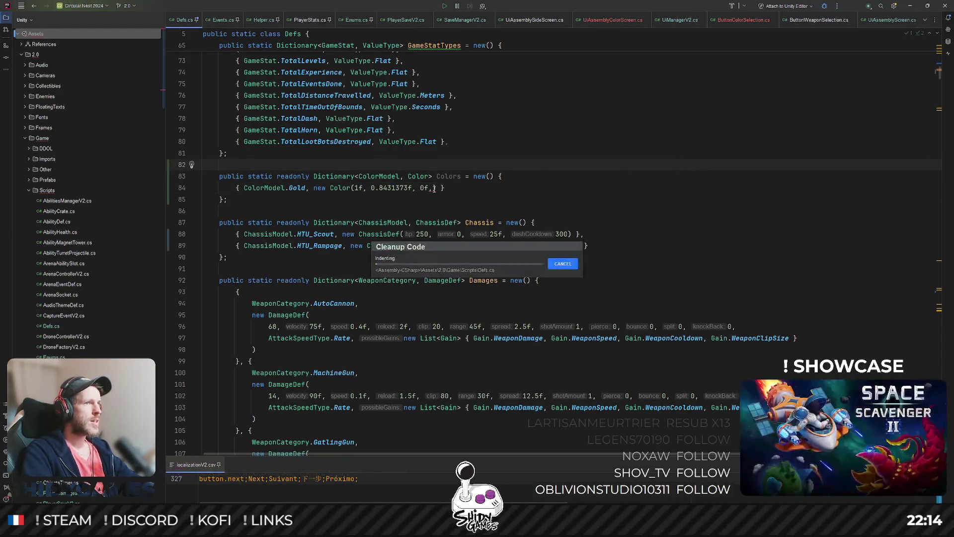
click(462, 188)
key(BackSpace)
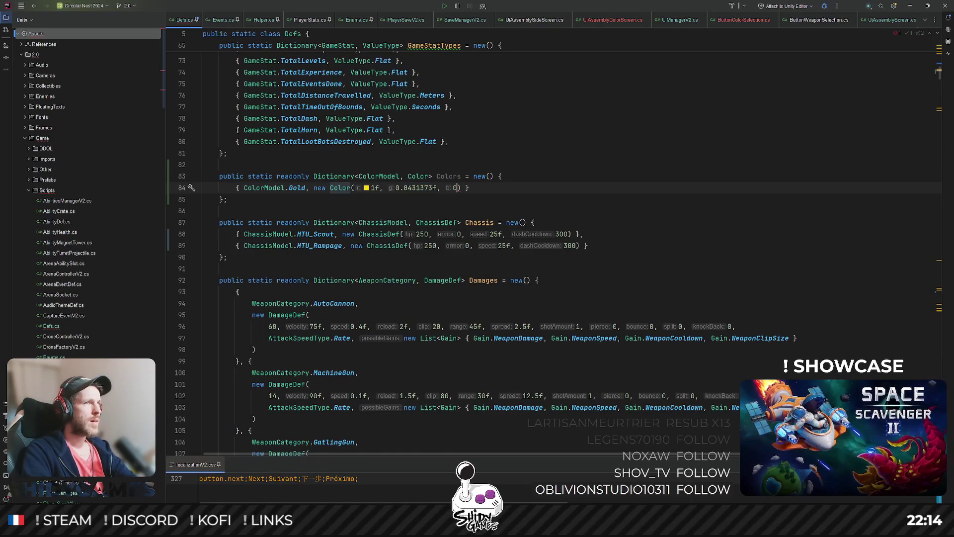
text(f)
click(632, 158)
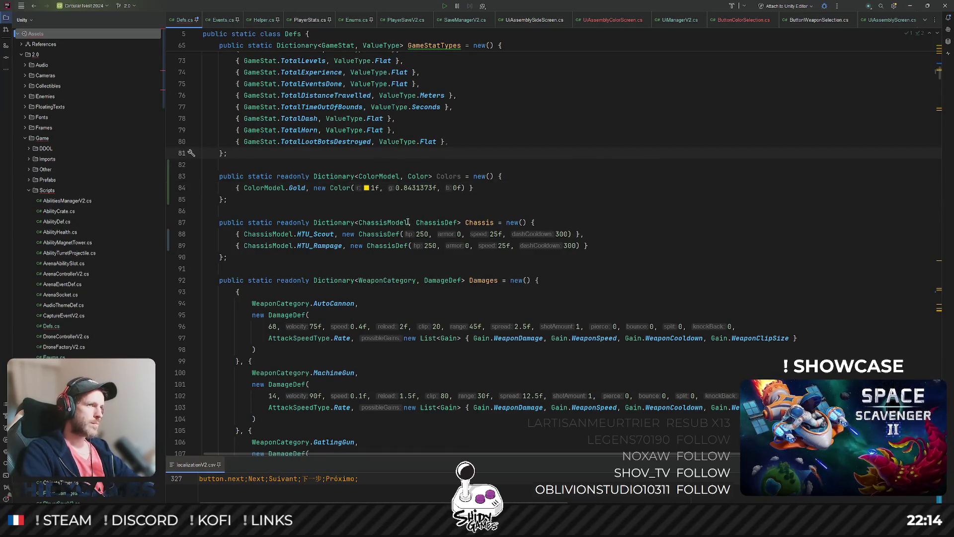
click(442, 211)
Replace the Gold arguments with the goldenRod values 0.854902f, 0.6470588f, 0.1254902f
mouse_move(367, 188)
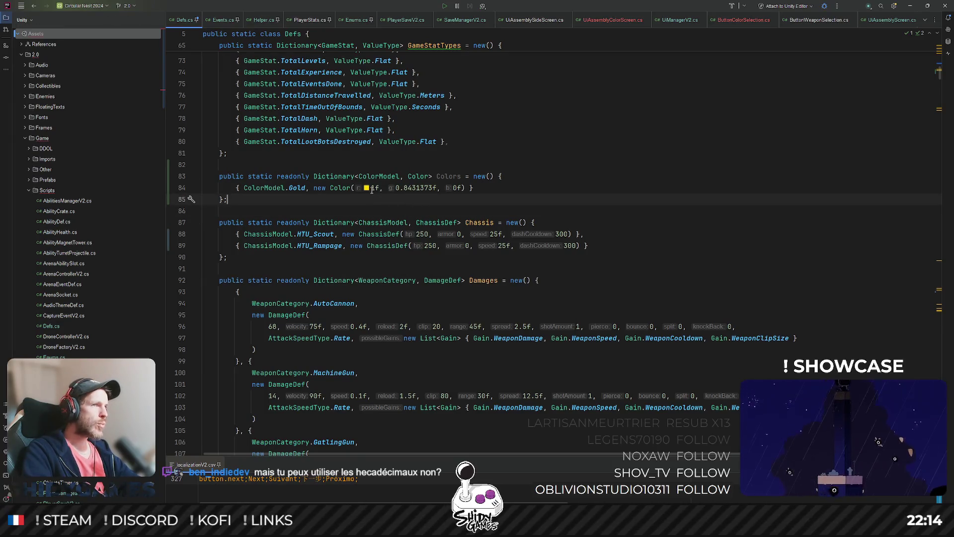
drag(370, 188, 472, 188)
text(0.854902f, 0.6470588f, 0.1254902f)
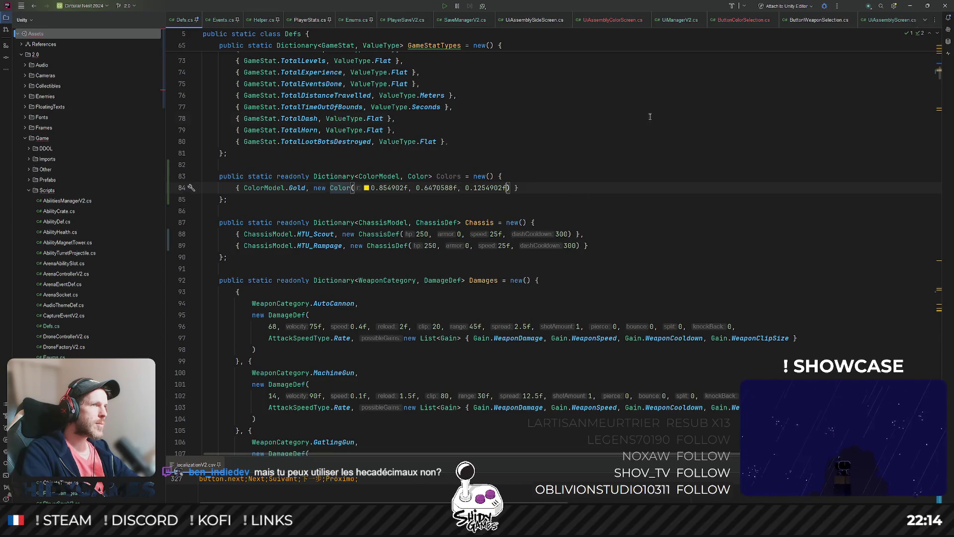
click(650, 116)
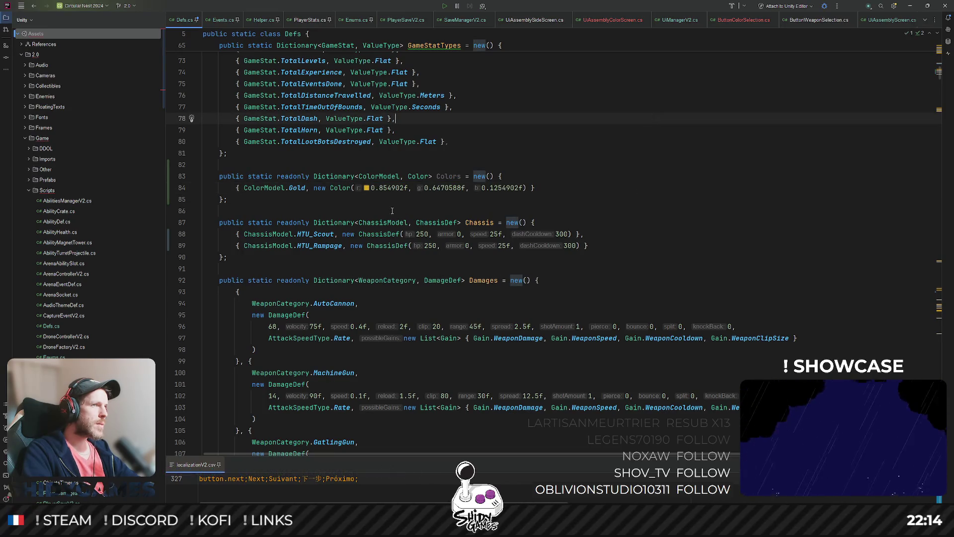
mouse_move(367, 188)
click(597, 196)
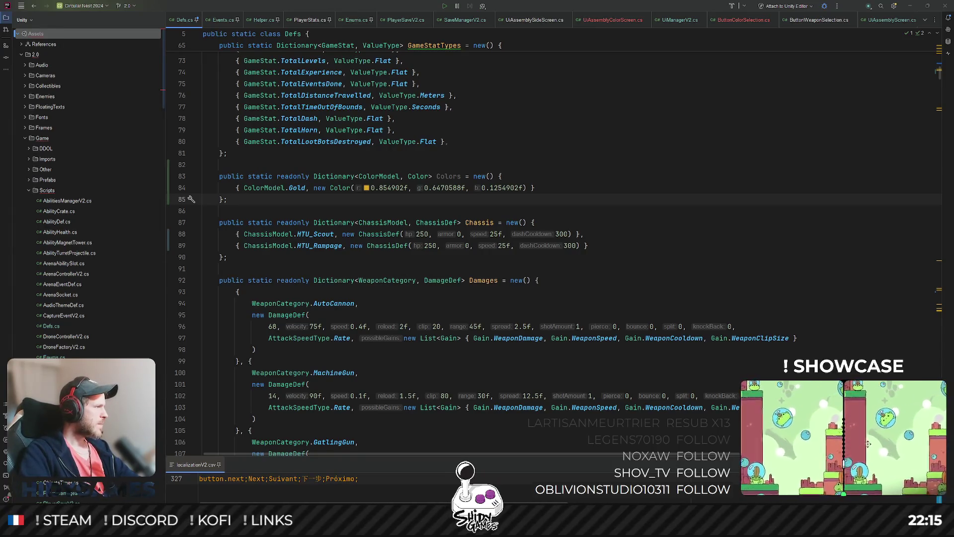
click(313, 188)
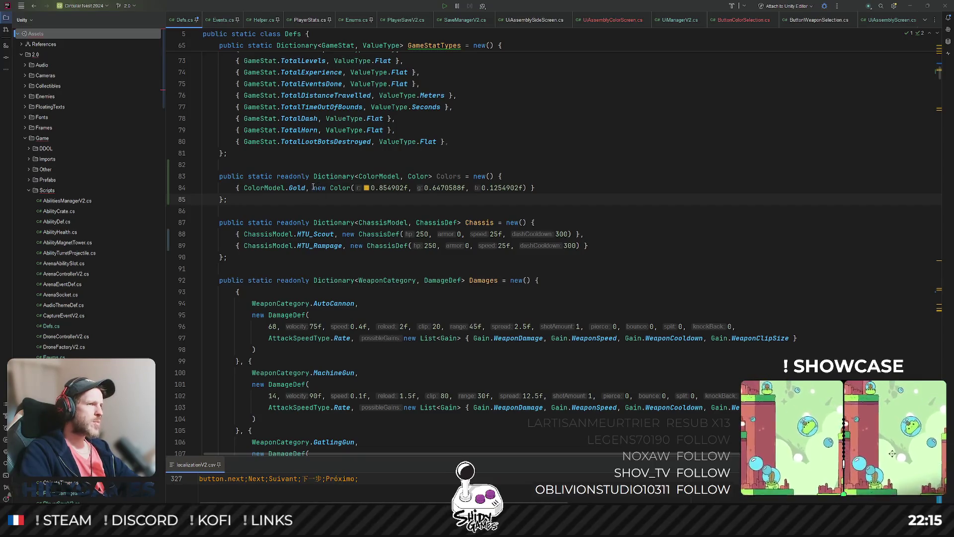
Add a comma after the Gold entry and duplicate it as a new ColorModel.Red entry
key(End)
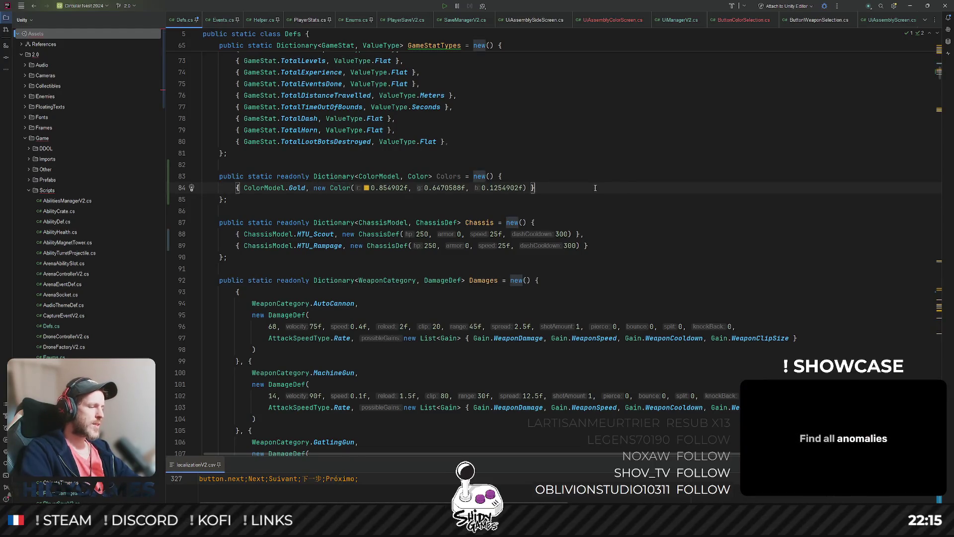
text(,)
key(ctrl+d)
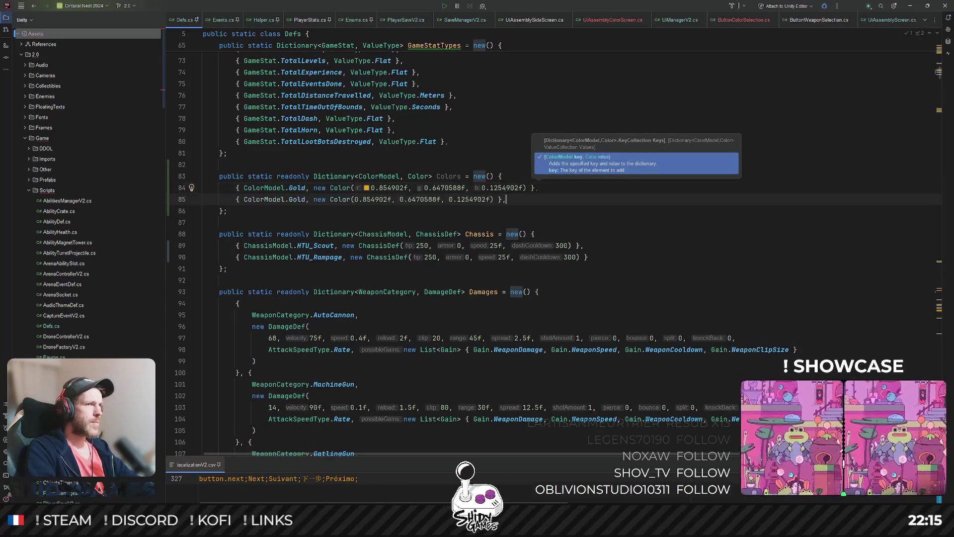
double_click(297, 199)
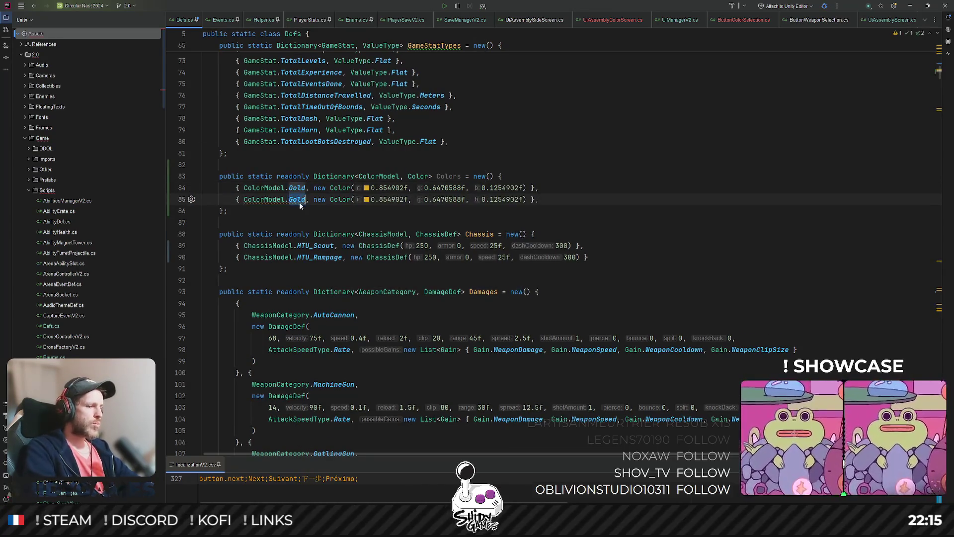
key(BackSpace)
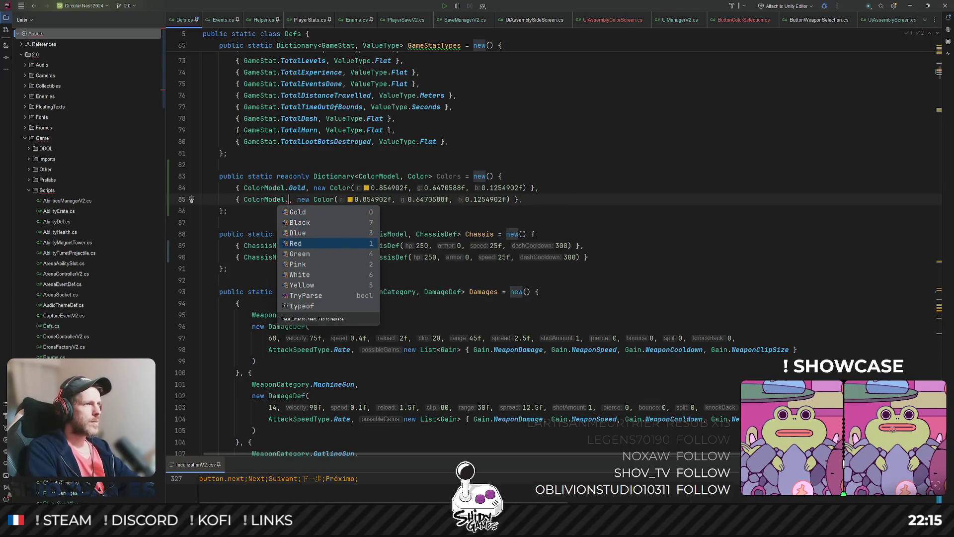
click(293, 243)
drag(306, 200, 521, 201)
Set the Red value to ColorUtility.TryParseHtmlString("#FFFFFF") and run code cleanup
text(Color)
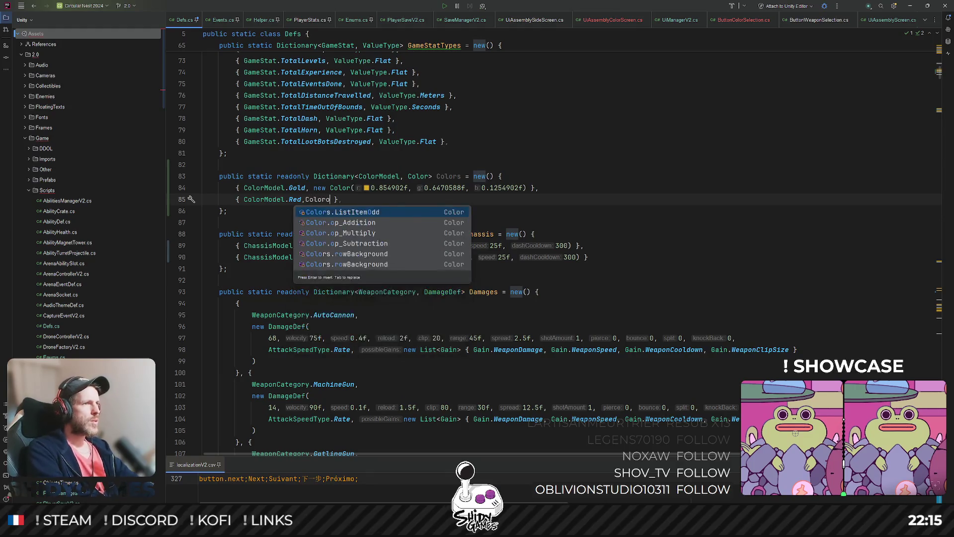
text(Utility.)
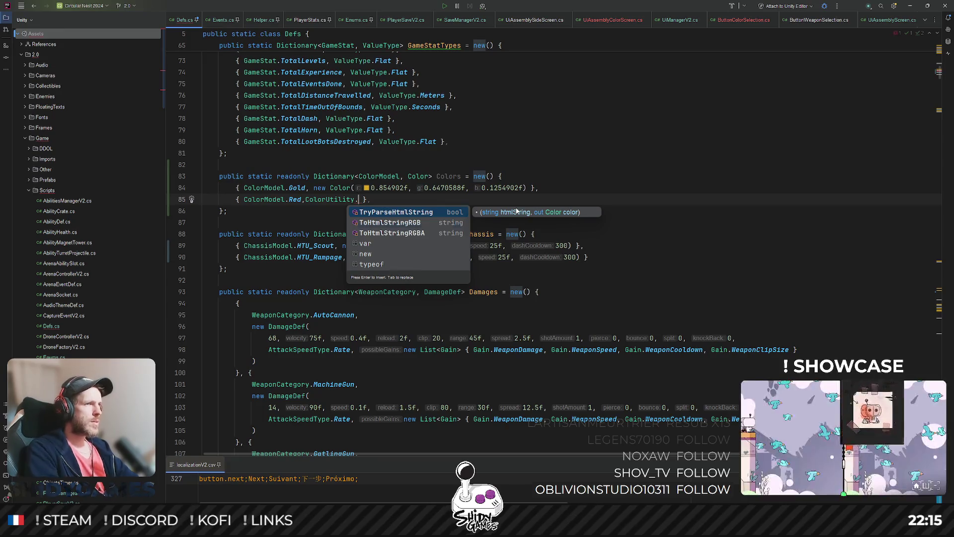
key(Down)
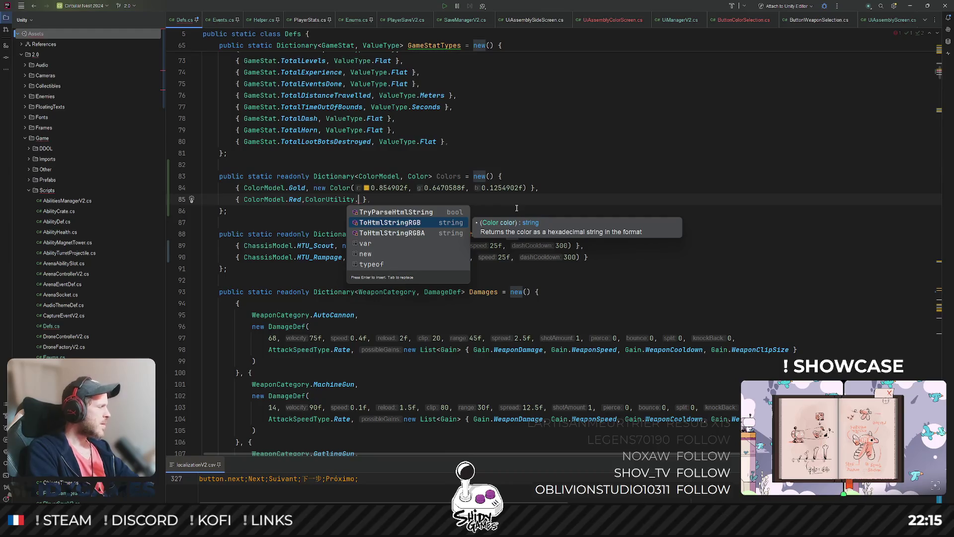
key(Up)
key(Return)
text(")
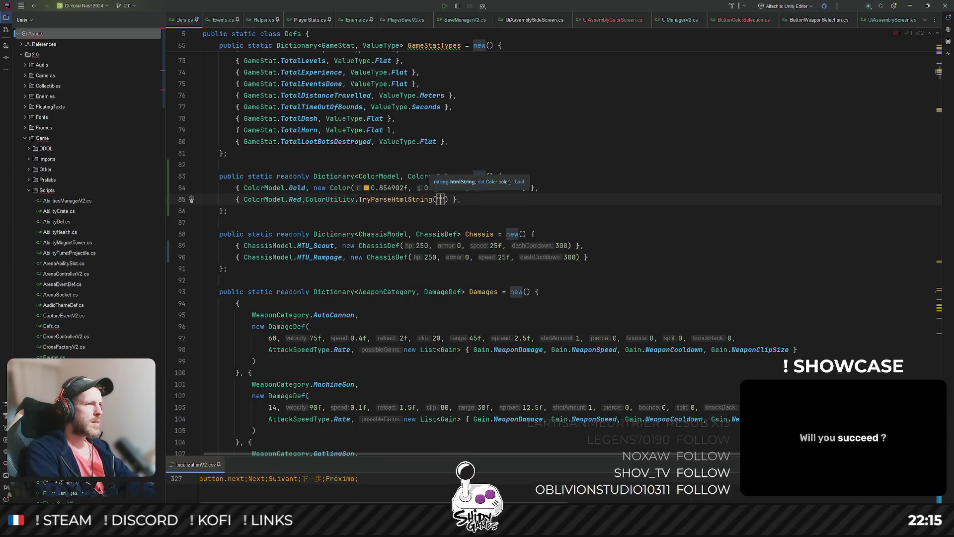
text(#FFFFFF)
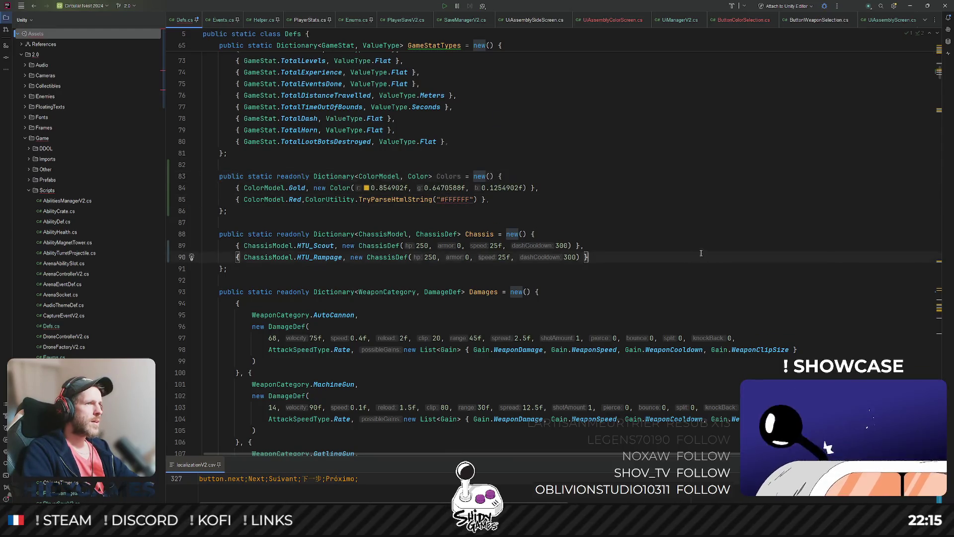
key(ctrl+e)
key(c)
key(Return)
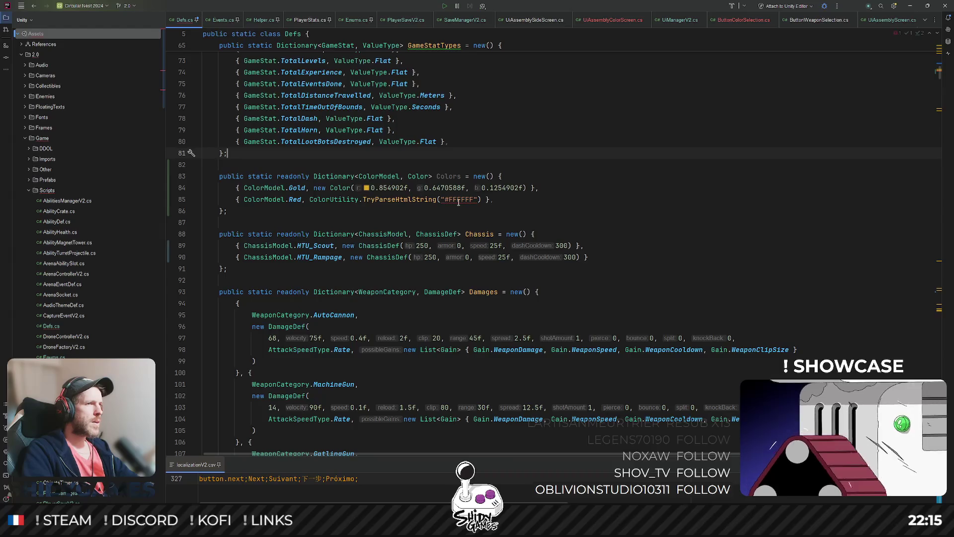
Add an 'out Color color' argument after "#FFFFFF" in the Red entry
click(476, 200)
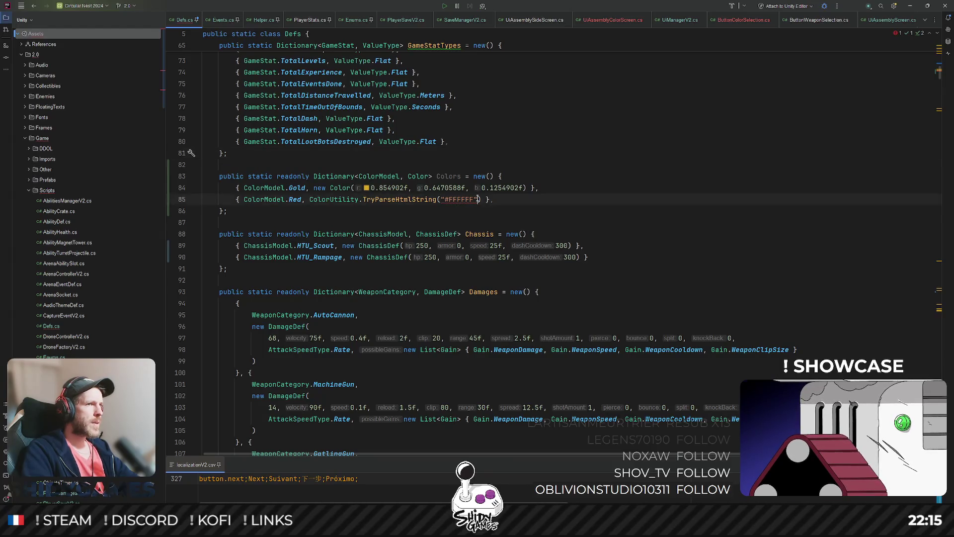
text(, out Color color)
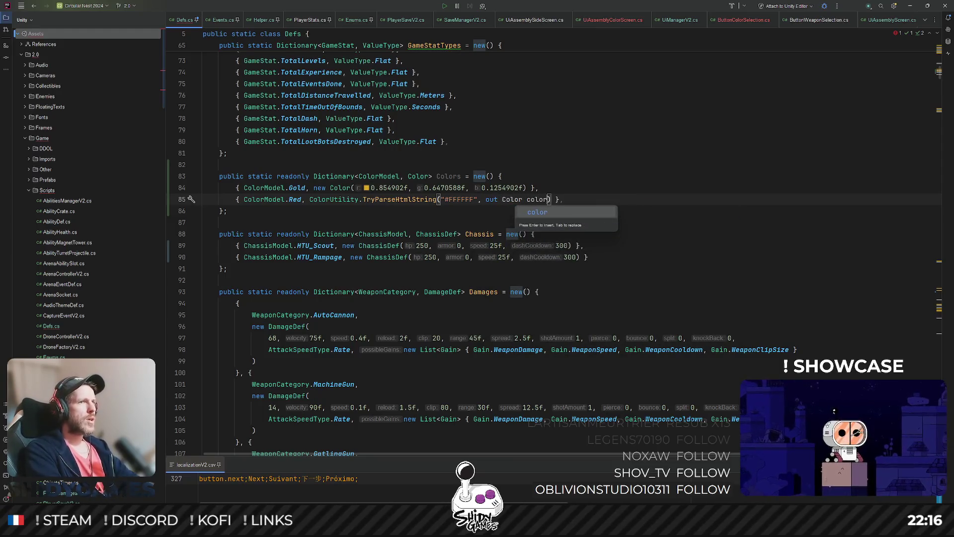
key(Return)
key(Up)
key(Up)
key(Up)
key(Down)
key(Down)
key(Down)
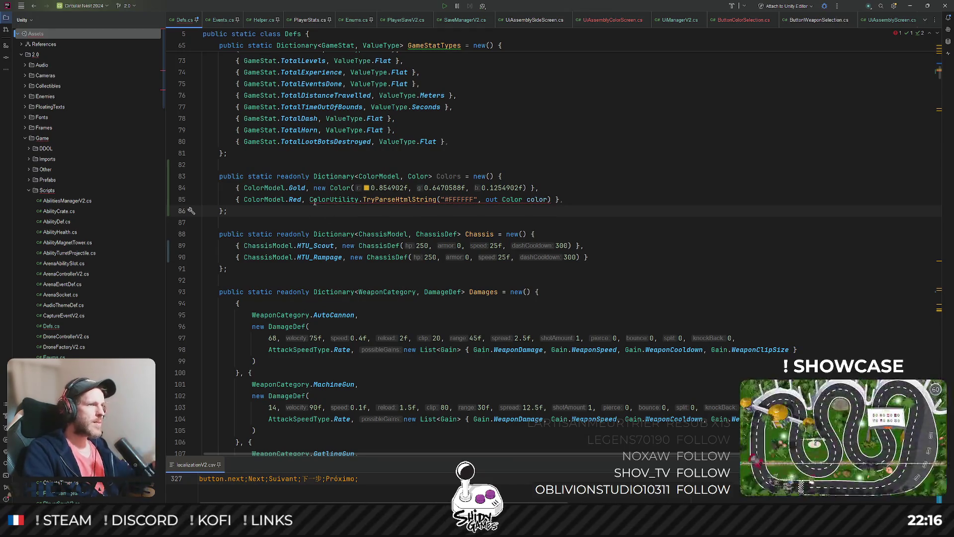
Delete the Red entry's TryParseHtmlString call and browse Color. completions
drag(313, 201, 551, 200)
key(BackSpace)
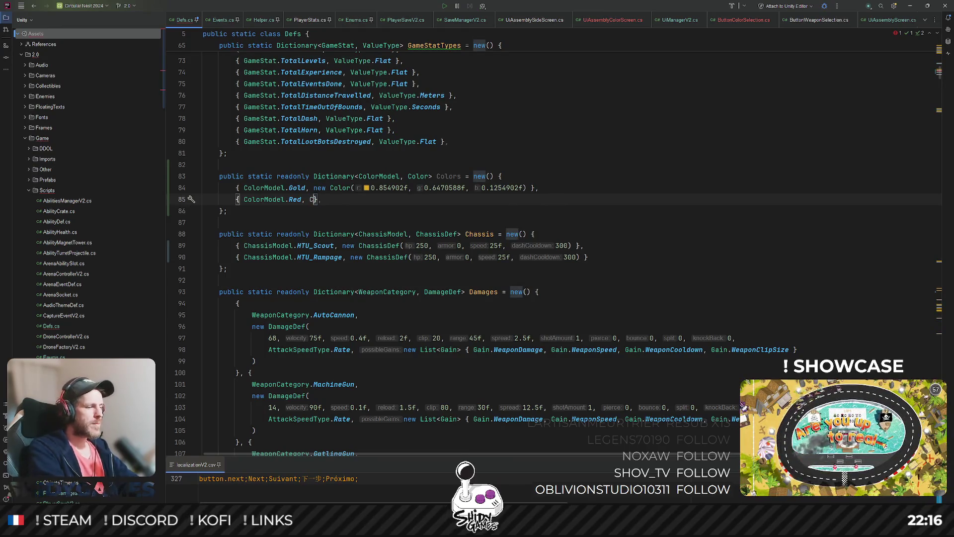
text(olor.)
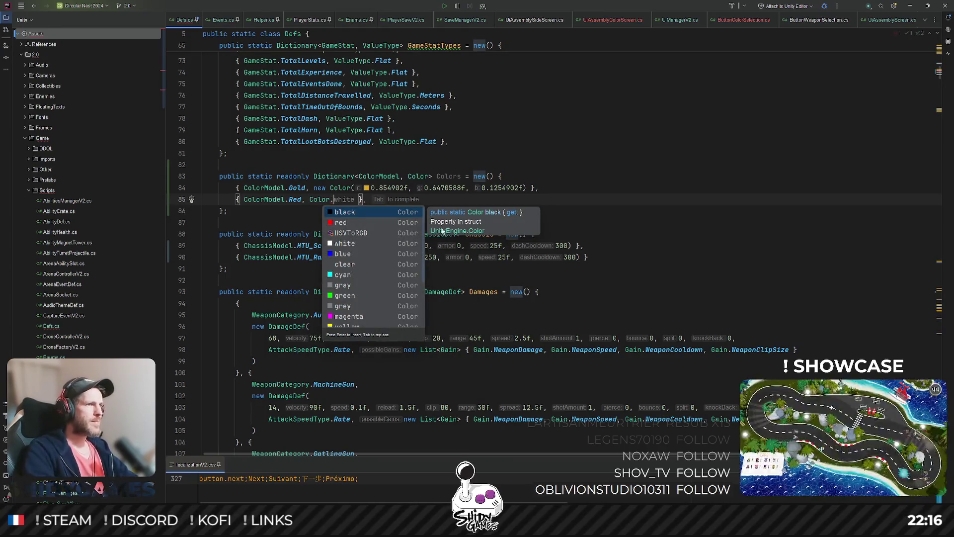
scroll(386, 269, down, 3)
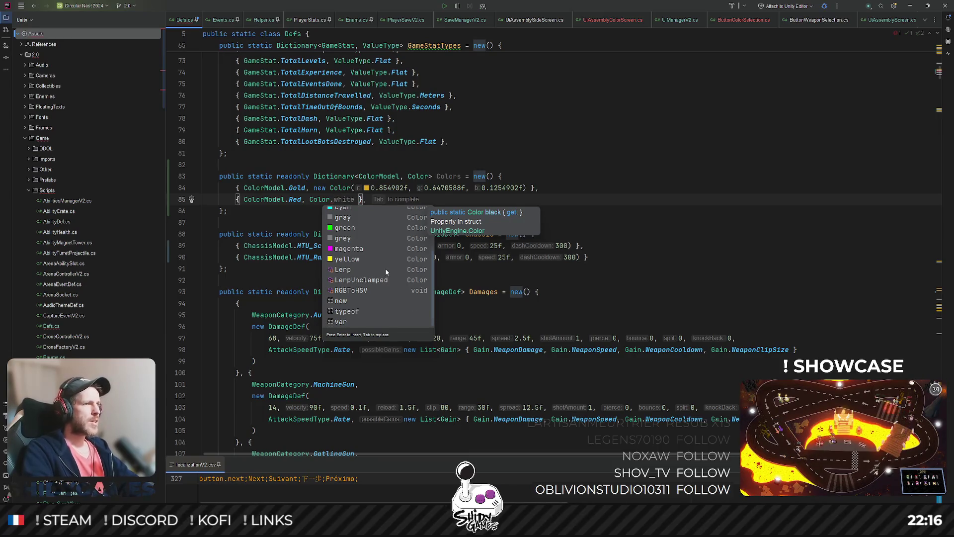
scroll(385, 269, up, 3)
scroll(385, 268, down, 3)
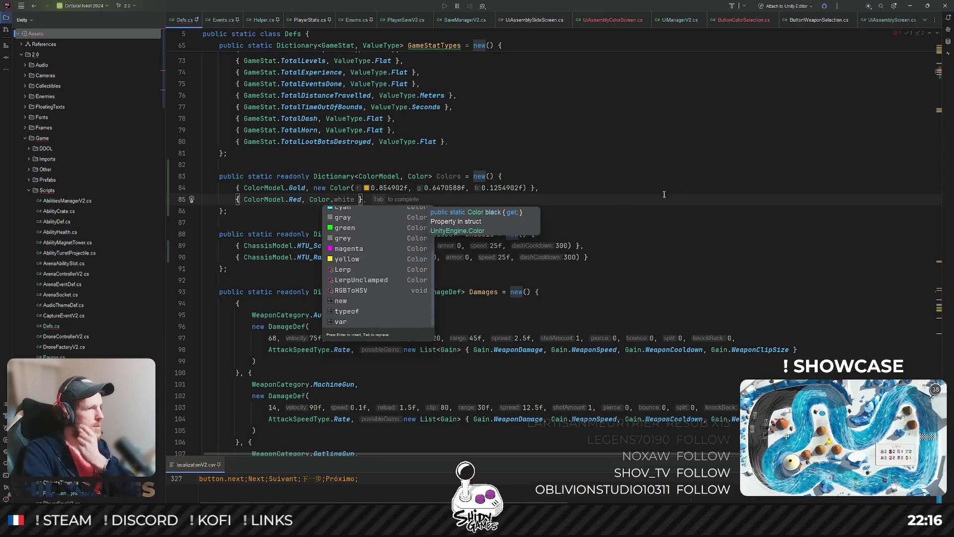
Try ColorUtility.ToHtmlStringRGB("FFFFFF") as the Red entry's value
key(BackSpace)
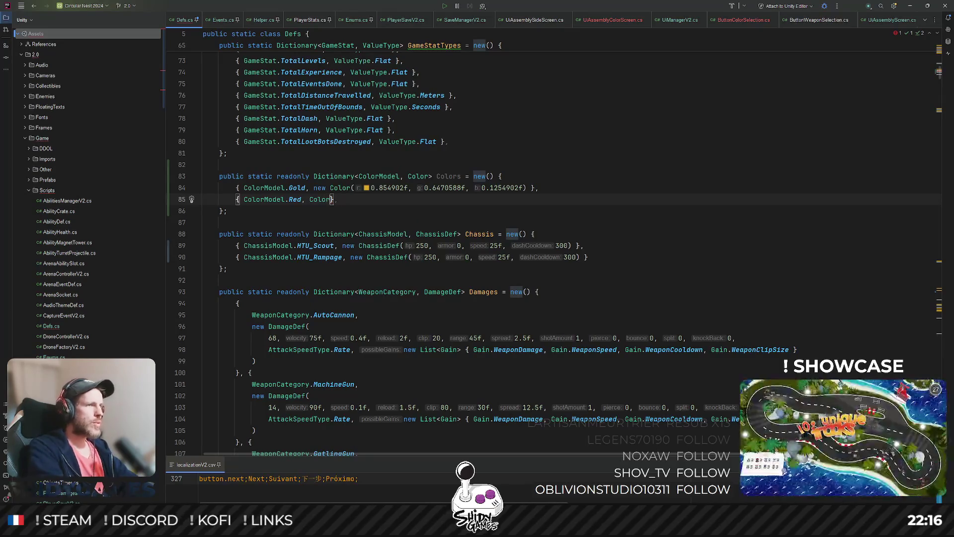
text(Uti)
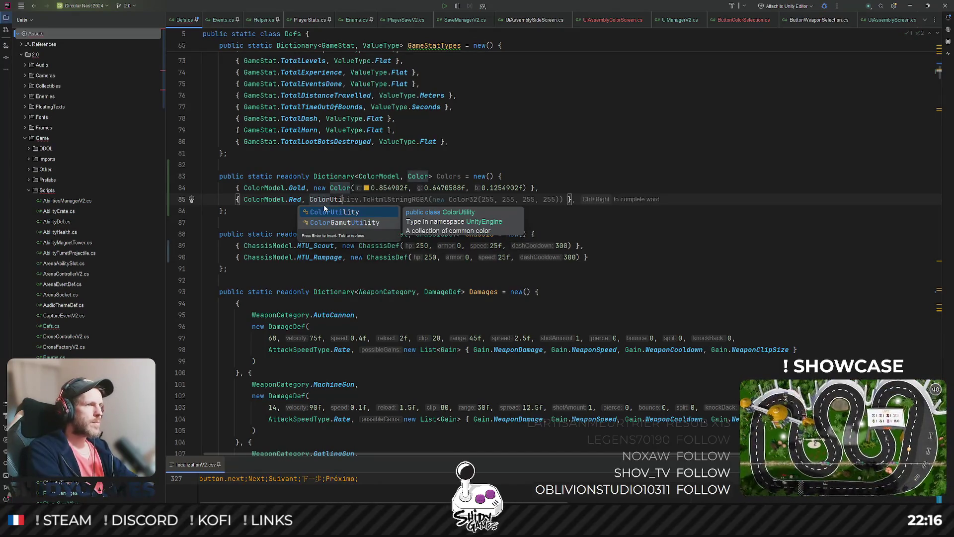
key(Return)
text(.)
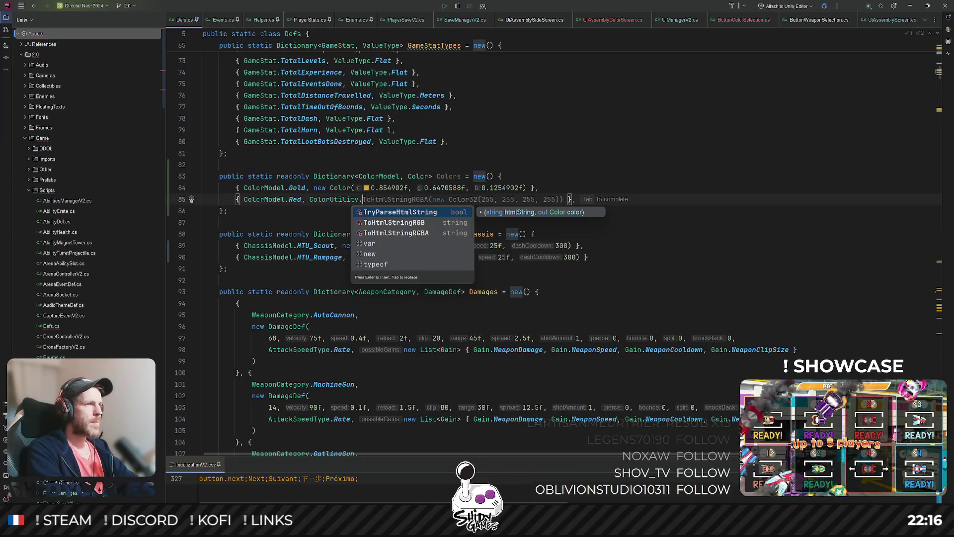
key(Down)
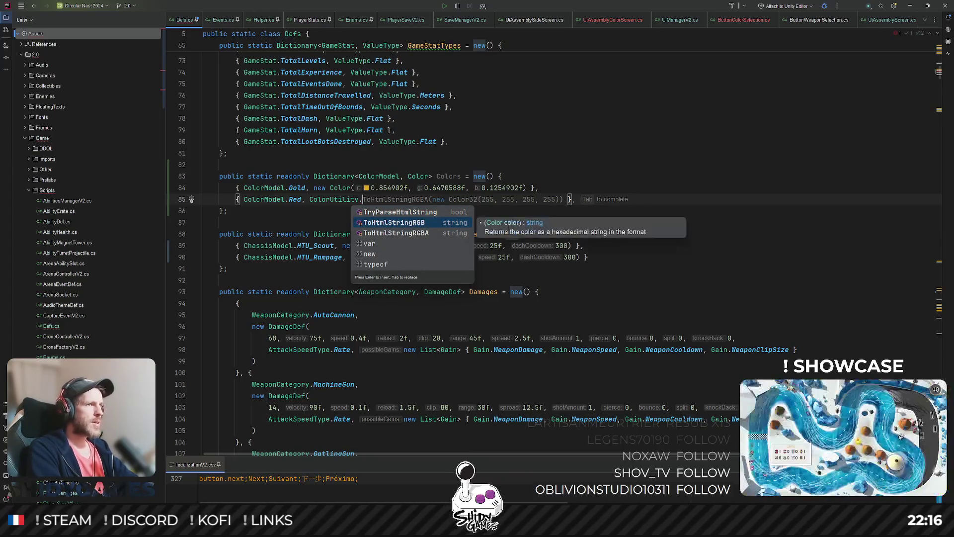
key(Return)
text(")
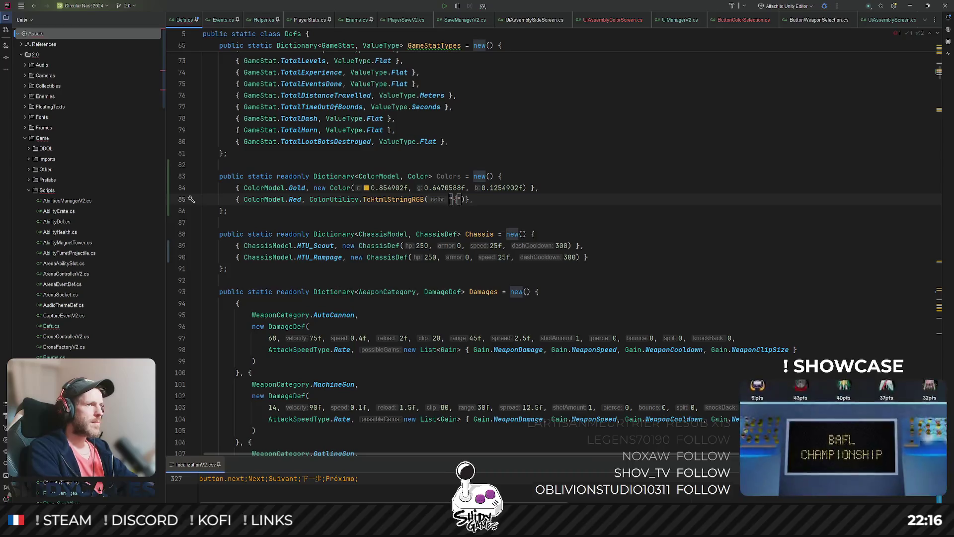
text(FFFFFF)
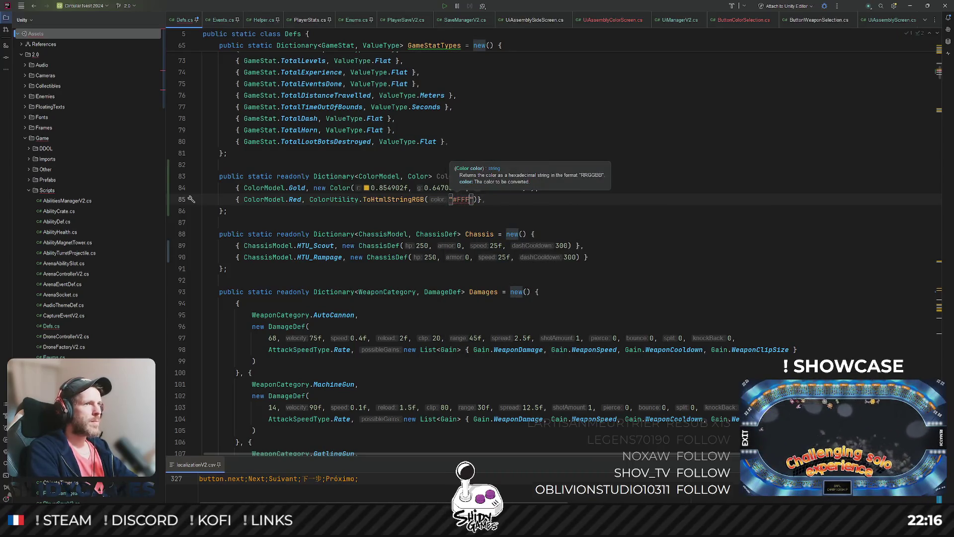
key(End)
text(,)
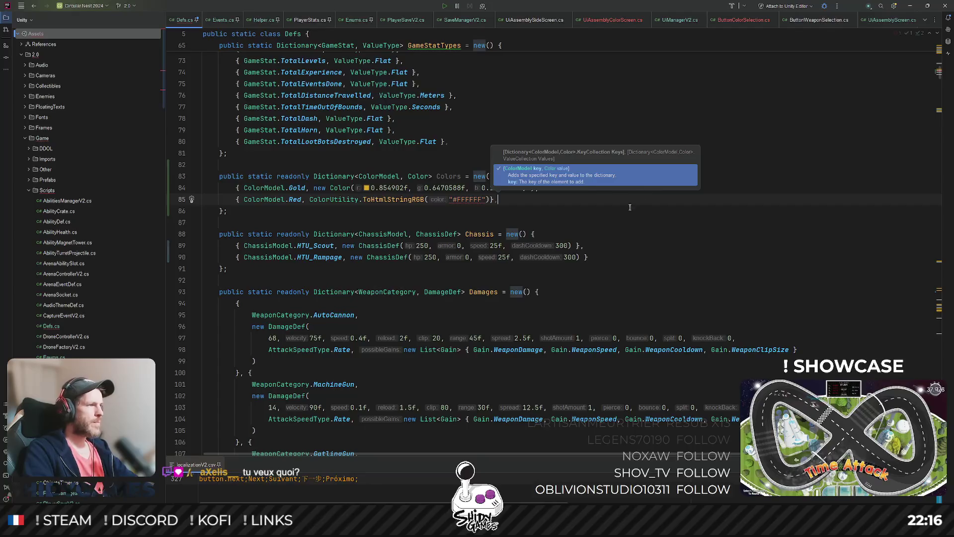
key(Down)
key(Down)
Remove the ColorUtility call from the Red entry
mouse_move(401, 198)
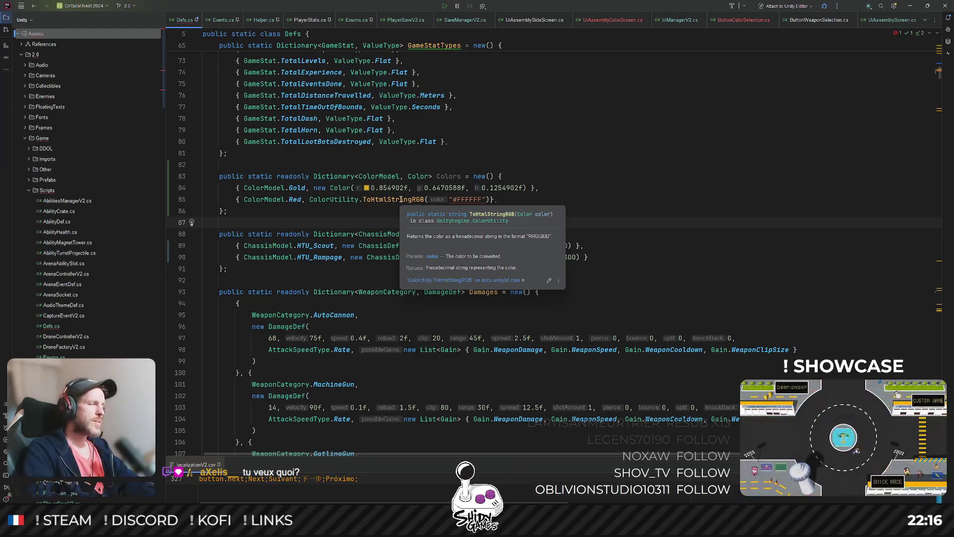
double_click(401, 199)
text(To)
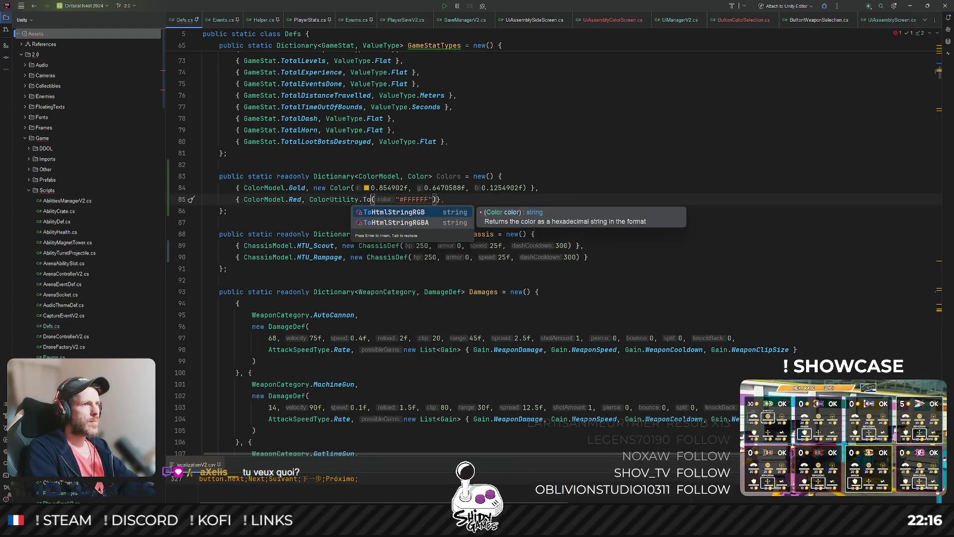
key(BackSpace)
key(BackSpace)
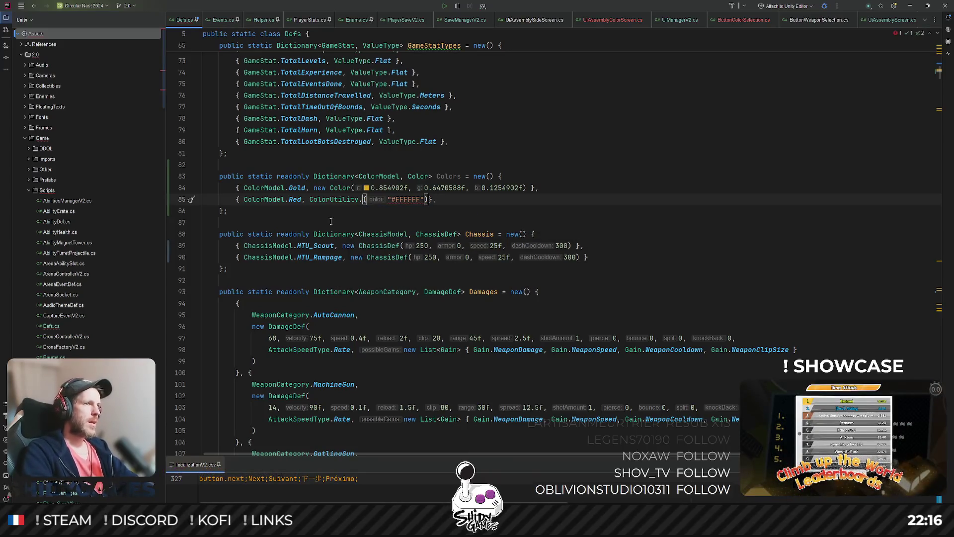
key(ctrl+w)
key(ctrl+w)
key(BackSpace)
click(520, 215)
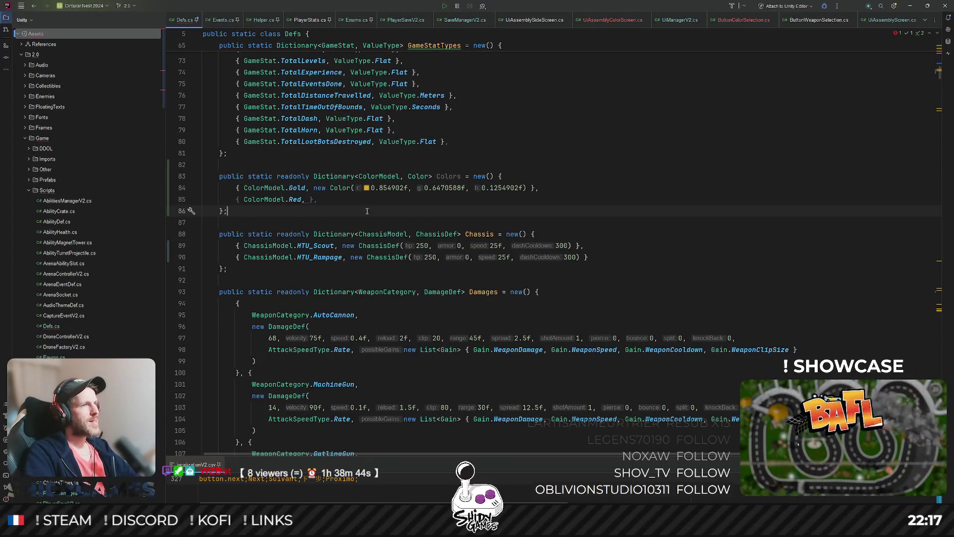
Give the Red entry new Color(0.8039216f, 0.3607843f, 0.3607843f)
click(343, 188)
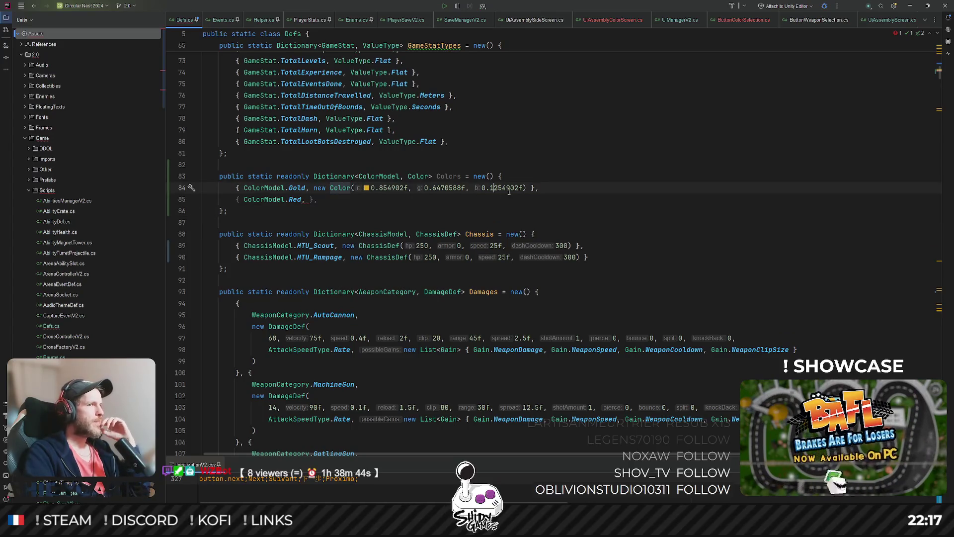
click(397, 204)
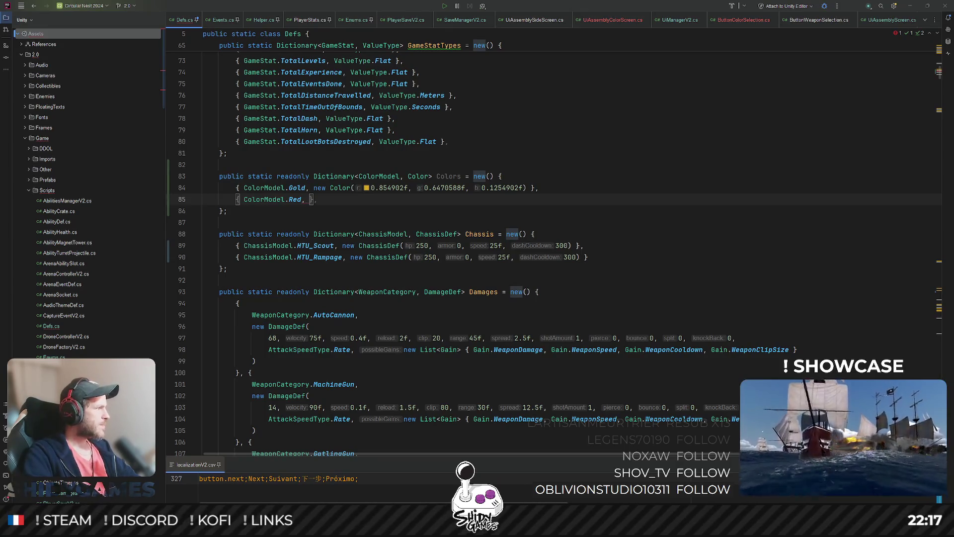
click(314, 199)
text(new Color()
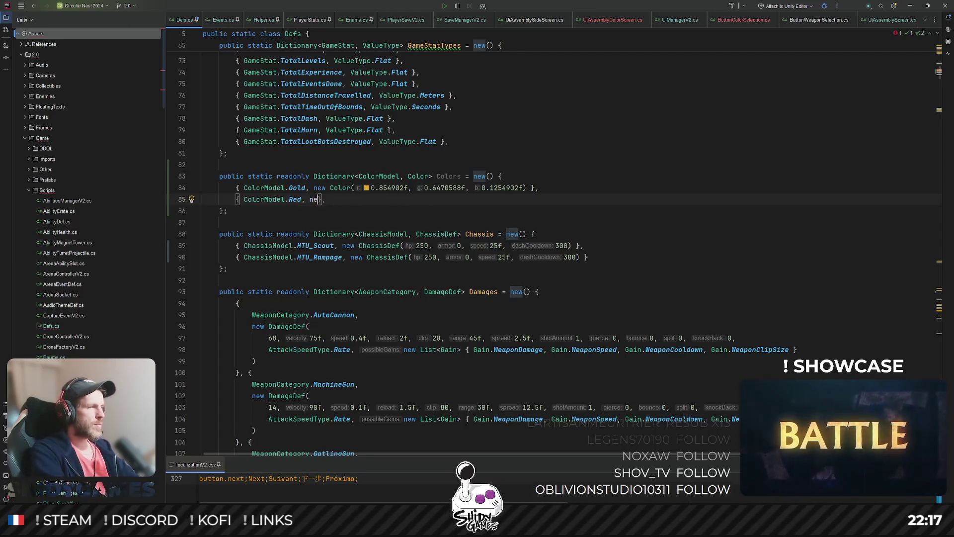
text(0.8039216f, 0.3607843f, 0.3607843f)
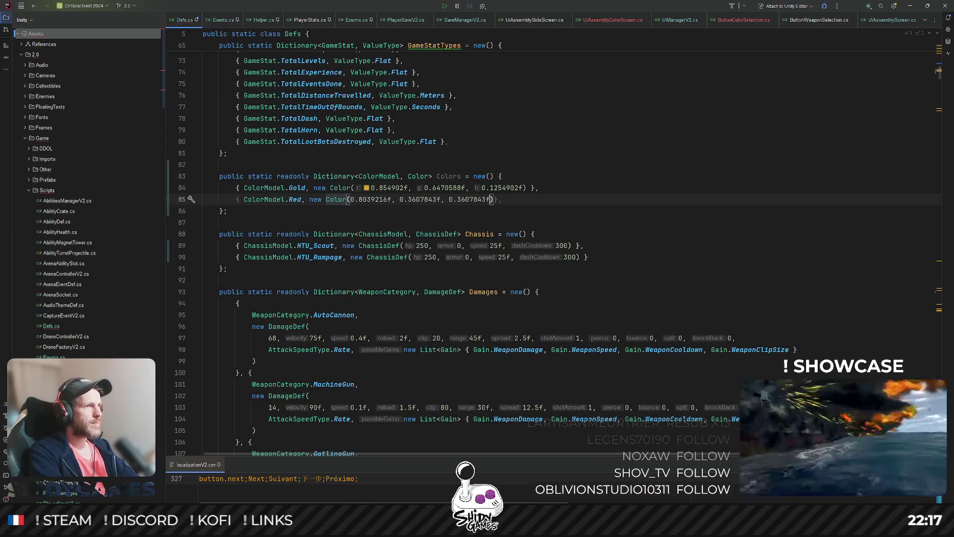
key(Escape)
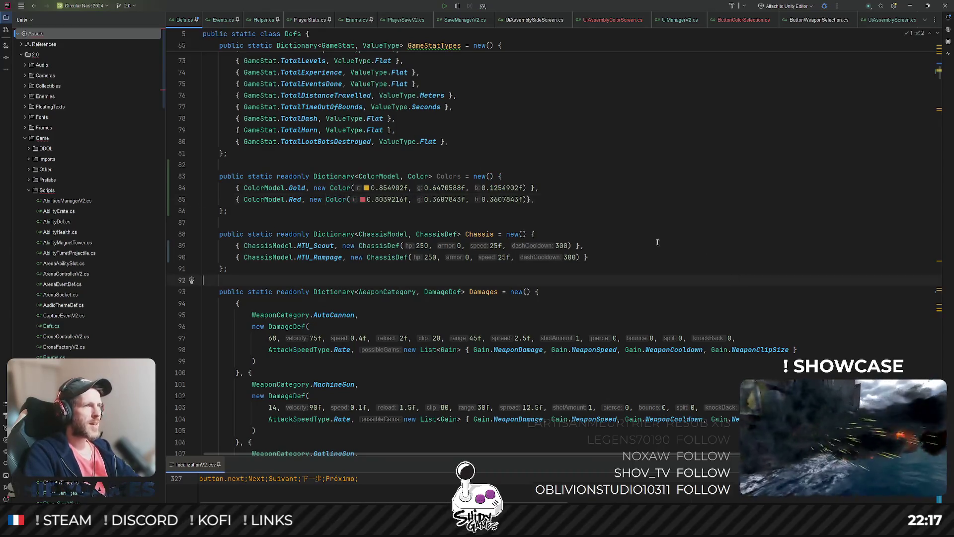
key(Down)
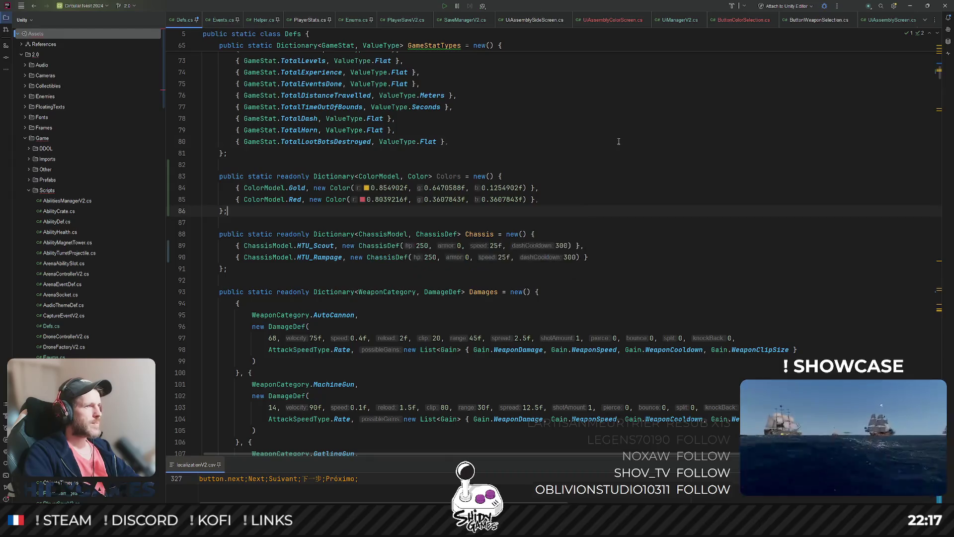
click(370, 188)
Check the Gold and Red colour copy options, then duplicate the Red entry line
key(Left)
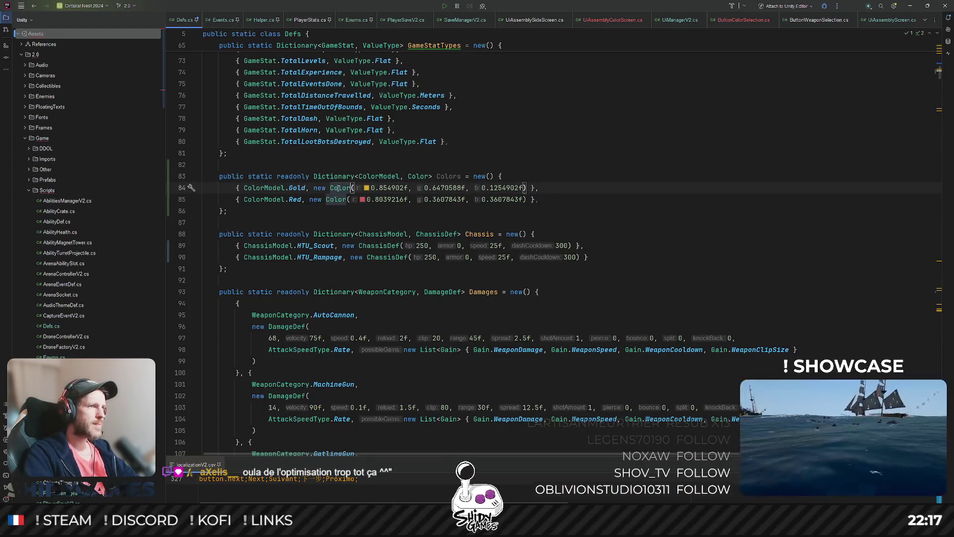
click(366, 188)
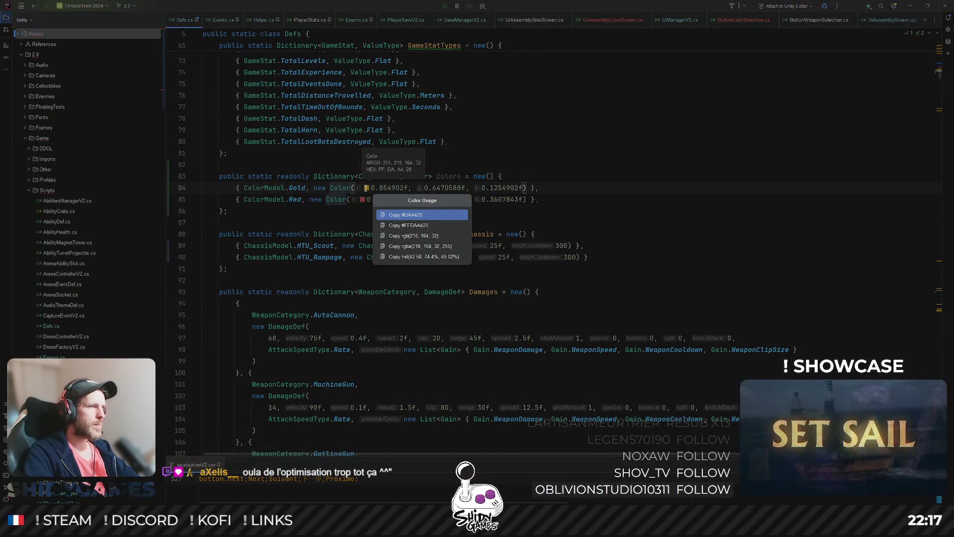
click(402, 236)
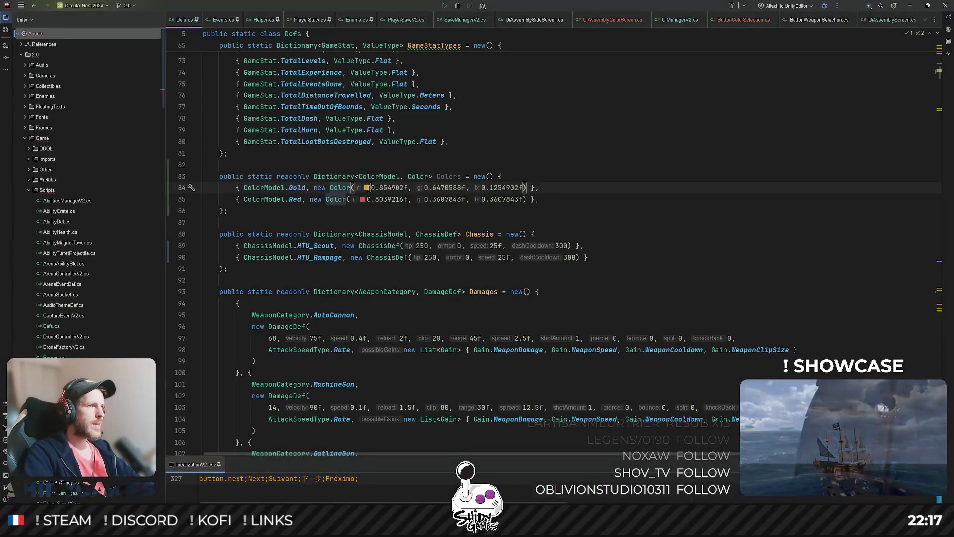
click(364, 199)
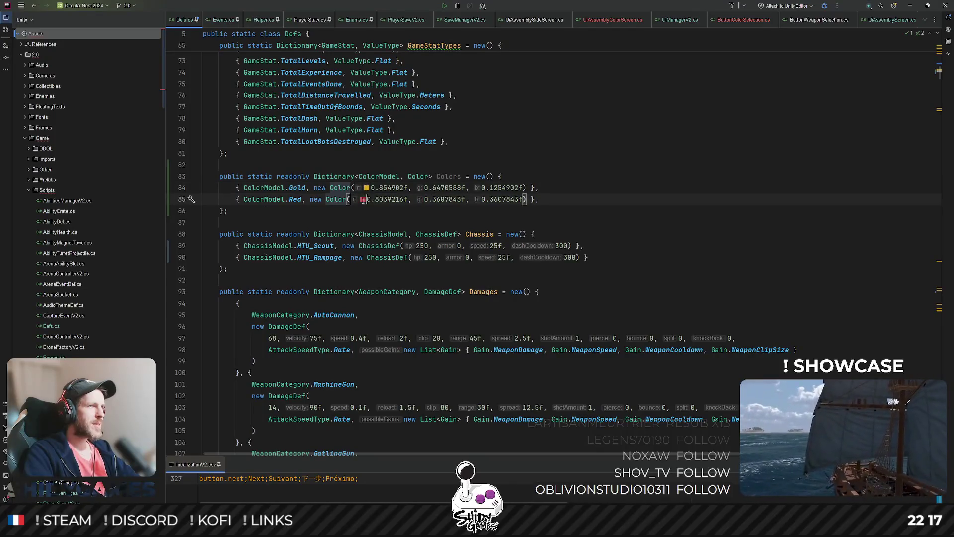
click(332, 199)
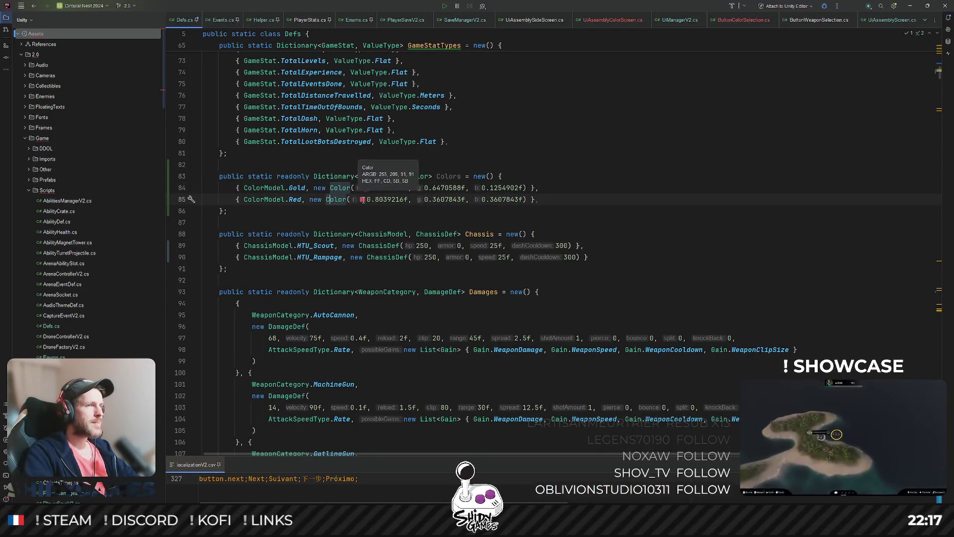
click(363, 199)
click(661, 186)
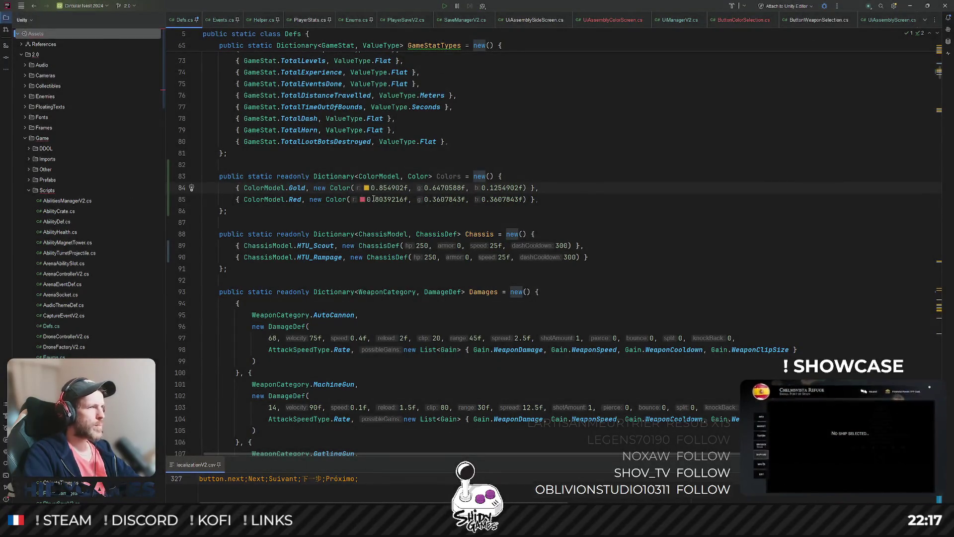
click(371, 199)
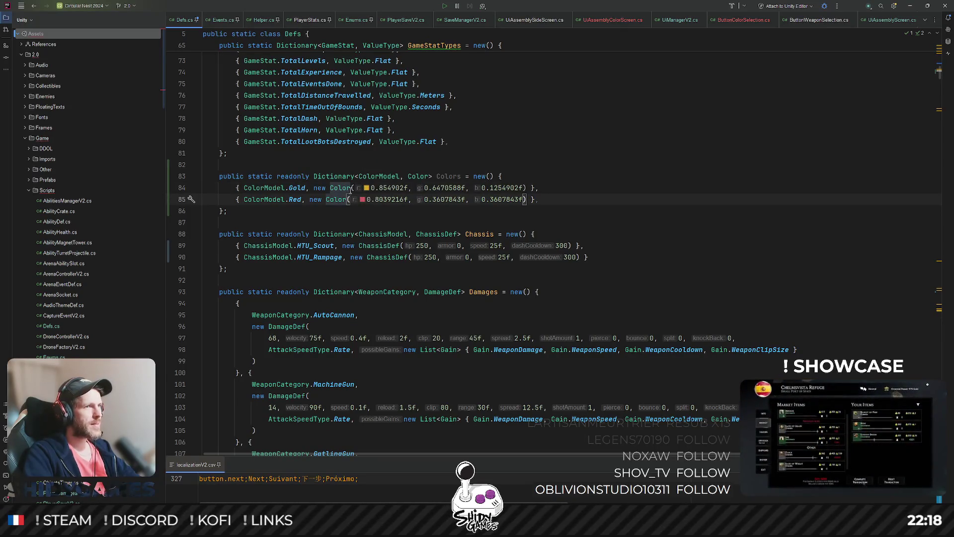
key(ctrl+d)
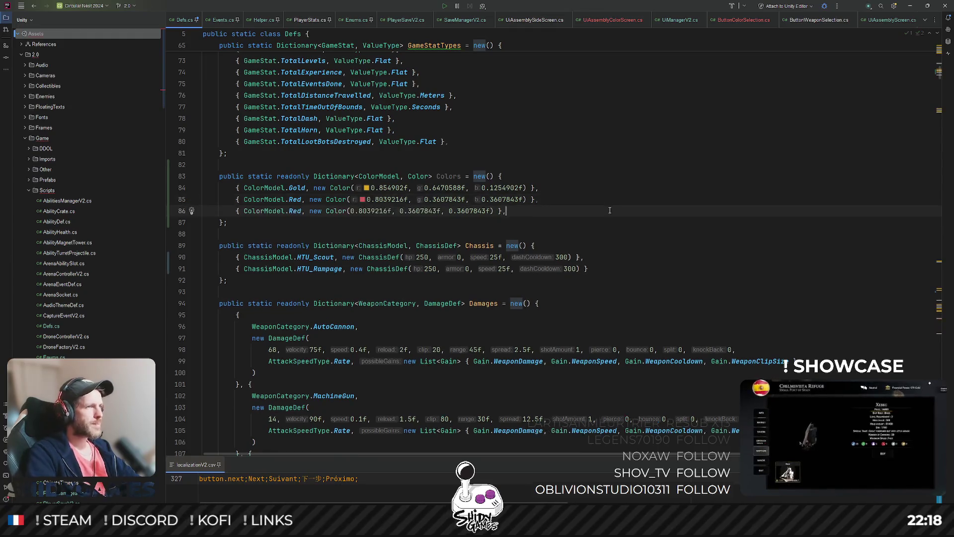
Turn the copied Red line into Pink, then duplicate it as a Blue entry
double_click(295, 211)
key(BackSpace)
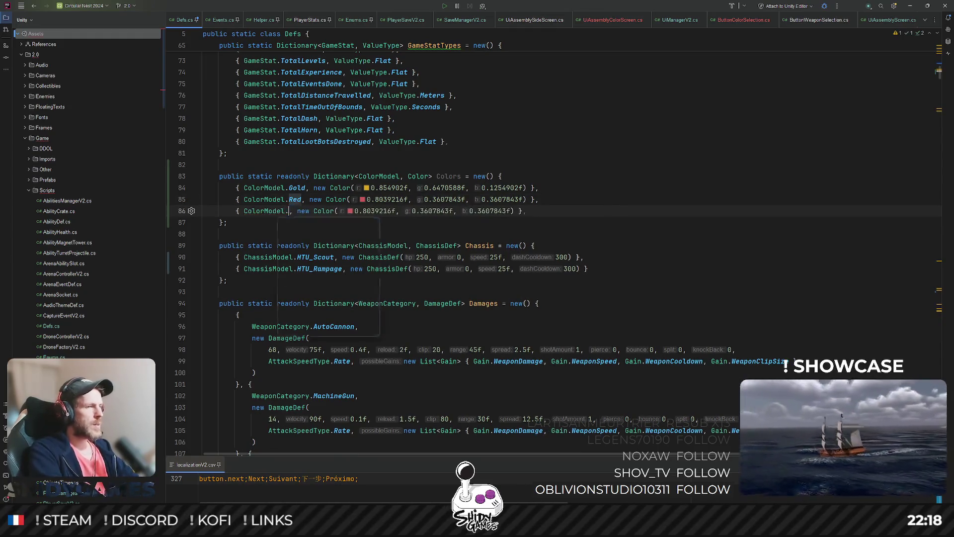
key(Down)
key(Down)
key(Down)
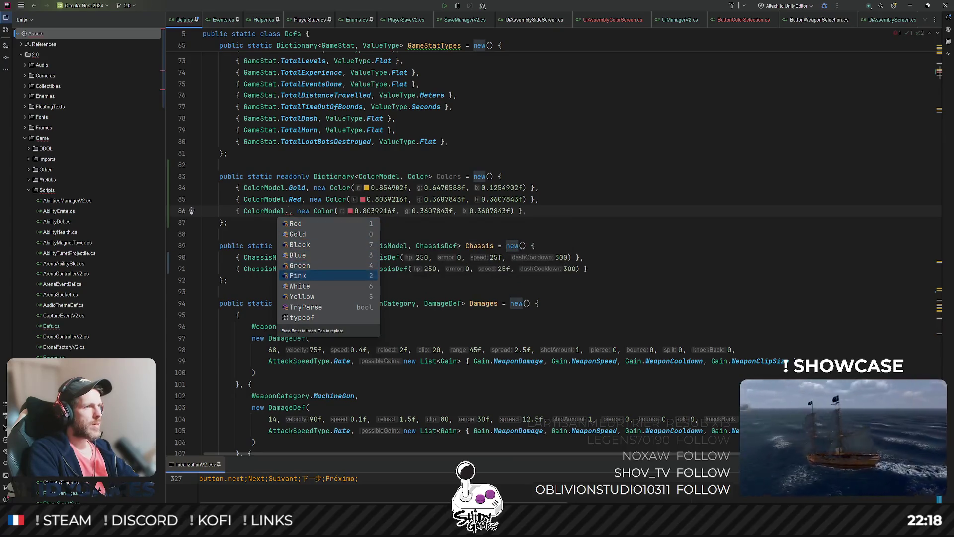
key(Return)
key(ctrl+d)
key(ctrl+BackSpace)
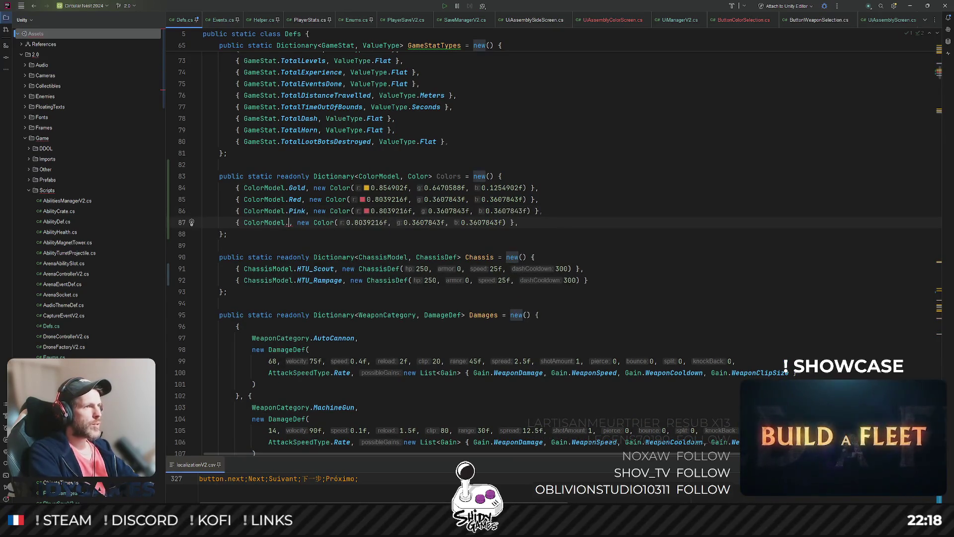
text(Blue)
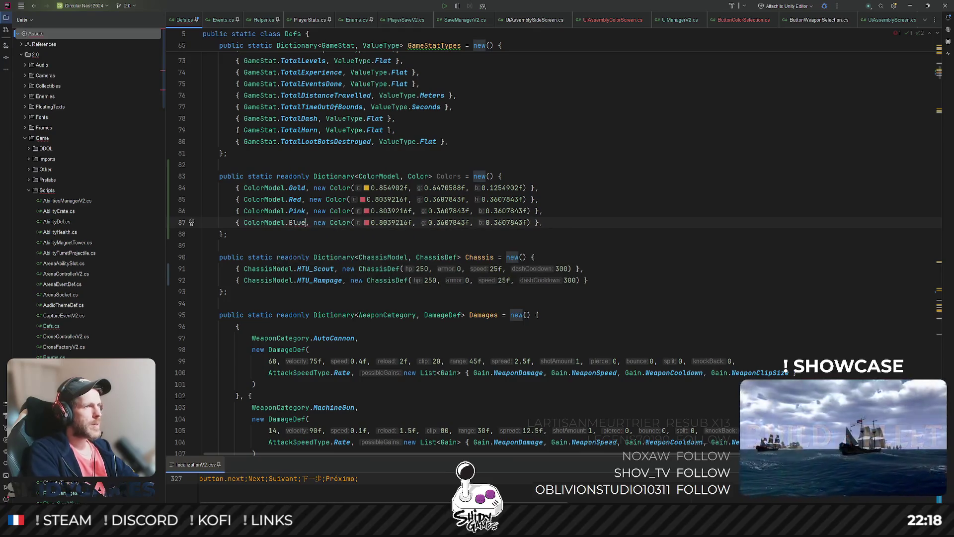
Add Green and Yellow entries by duplicating lines and renaming the colour model
key(ctrl+d)
key(ctrl+BackSpace)
text(Gold)
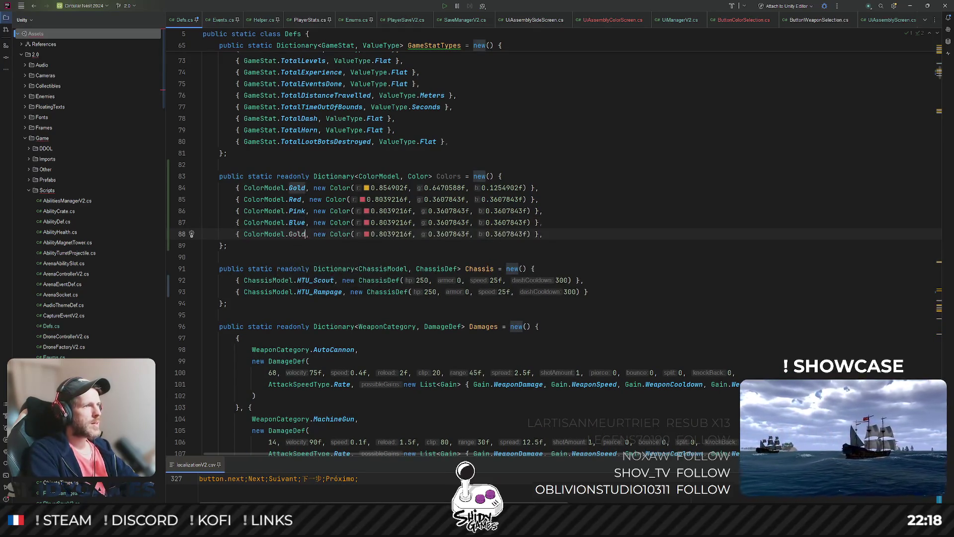
key(ctrl+BackSpace)
text(Green)
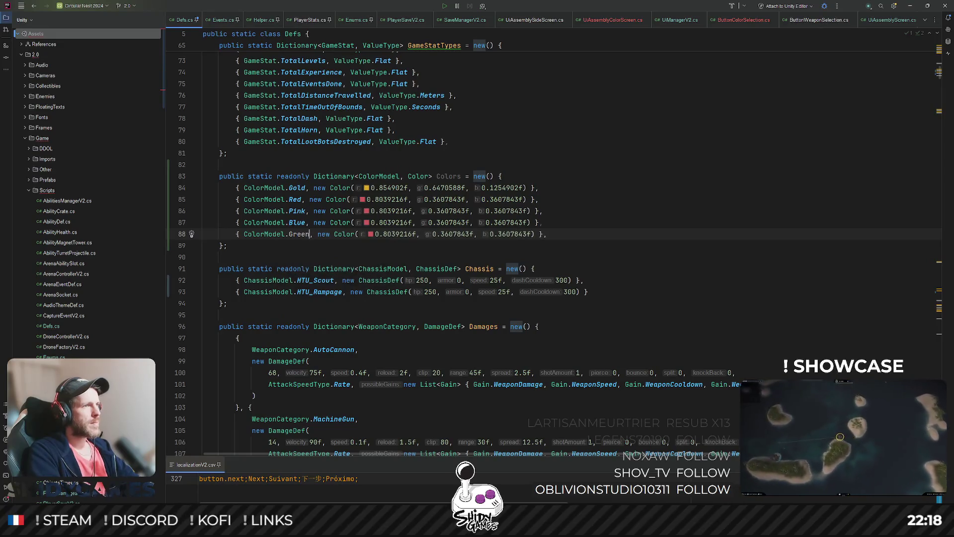
key(ctrl+d)
key(ctrl+BackSpace)
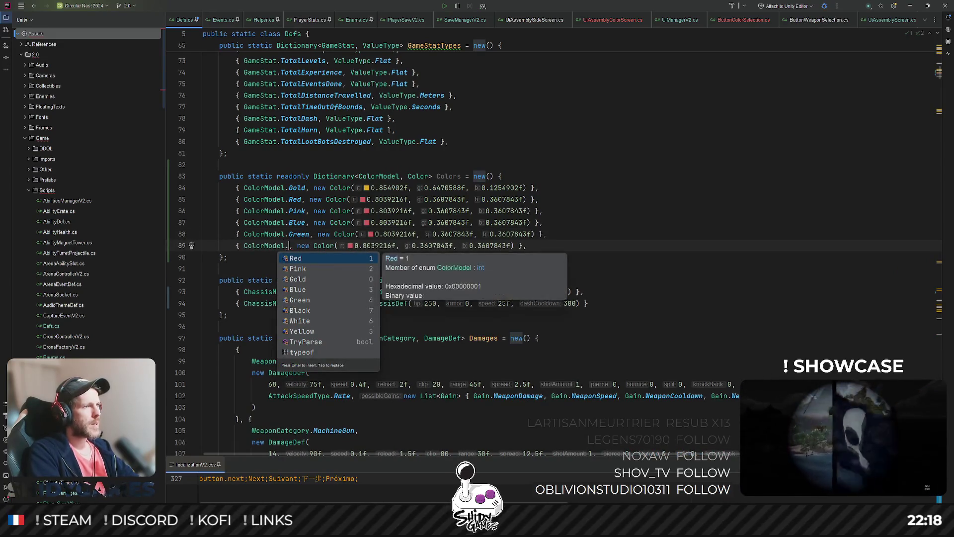
text(Yellow)
Add White and Black entries, correcting the 'While' and 'Blqck' typos
key(ctrl+d)
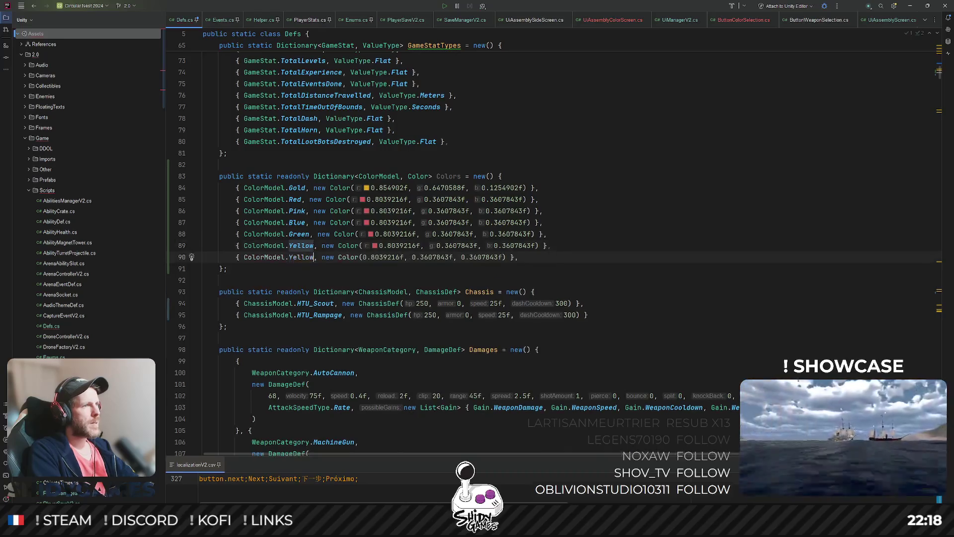
key(ctrl+BackSpace)
text(While)
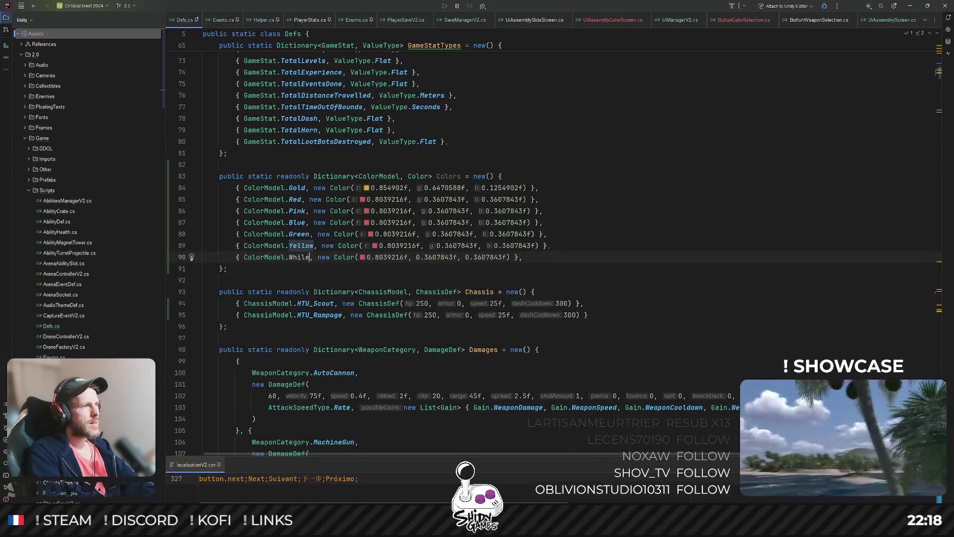
key(ctrl+BackSpace)
text(White)
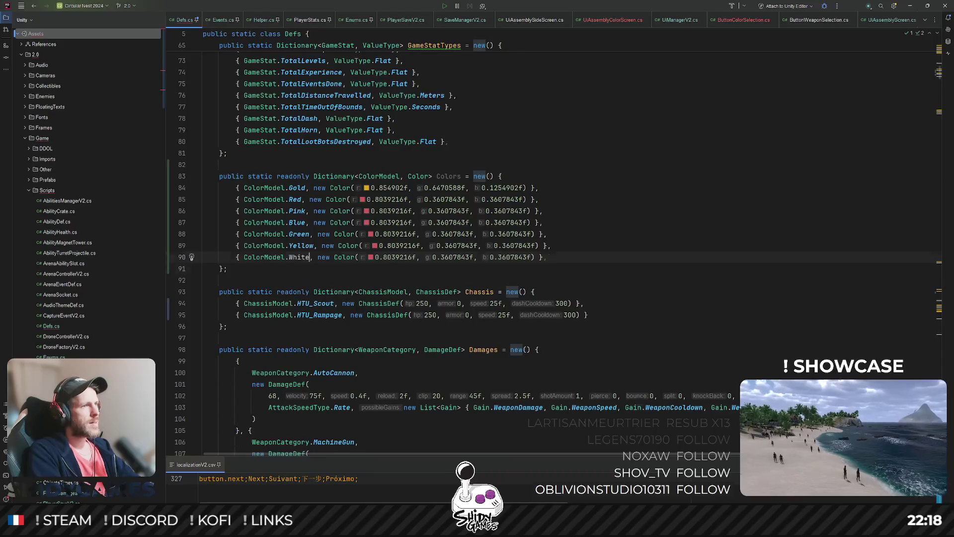
key(ctrl+d)
key(ctrl+BackSpace)
text(Blqck)
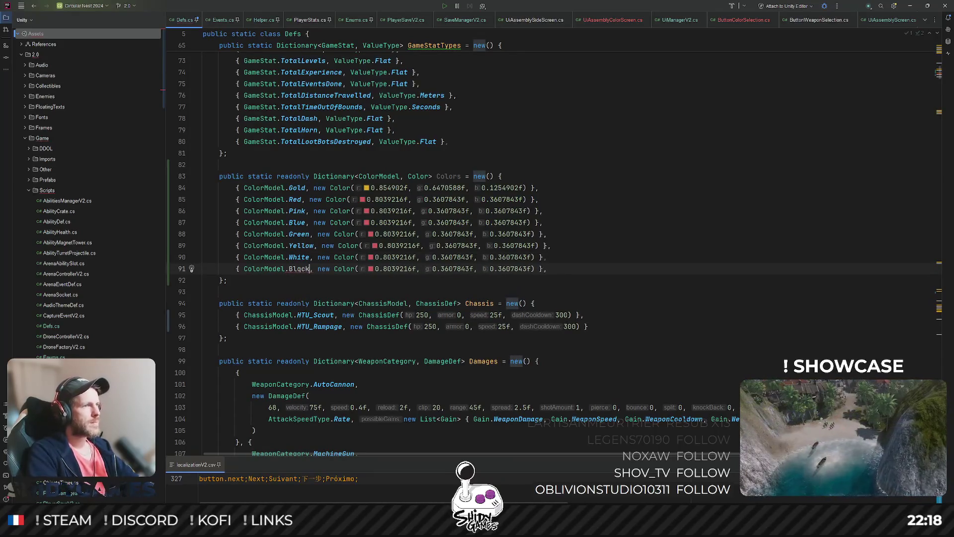
key(BackSpace)
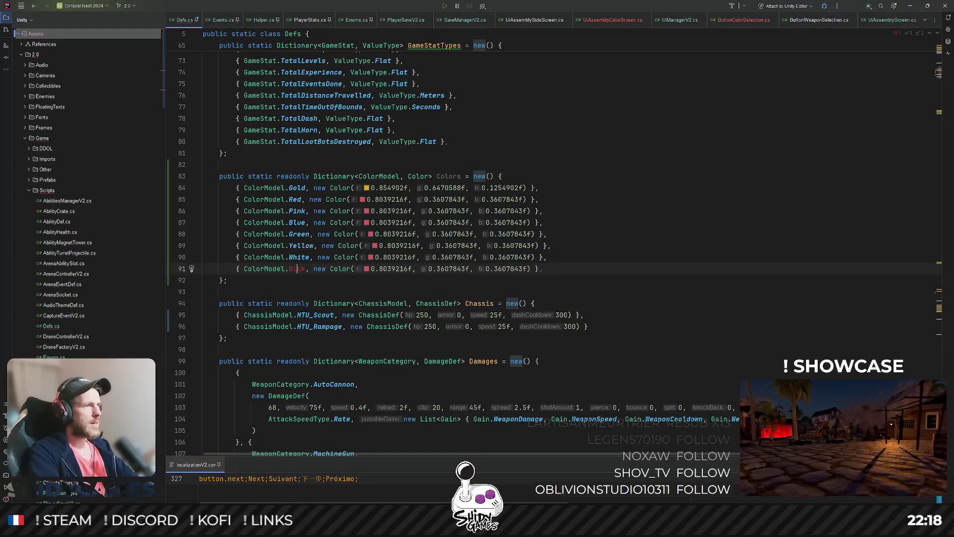
text(a)
click(511, 142)
click(504, 176)
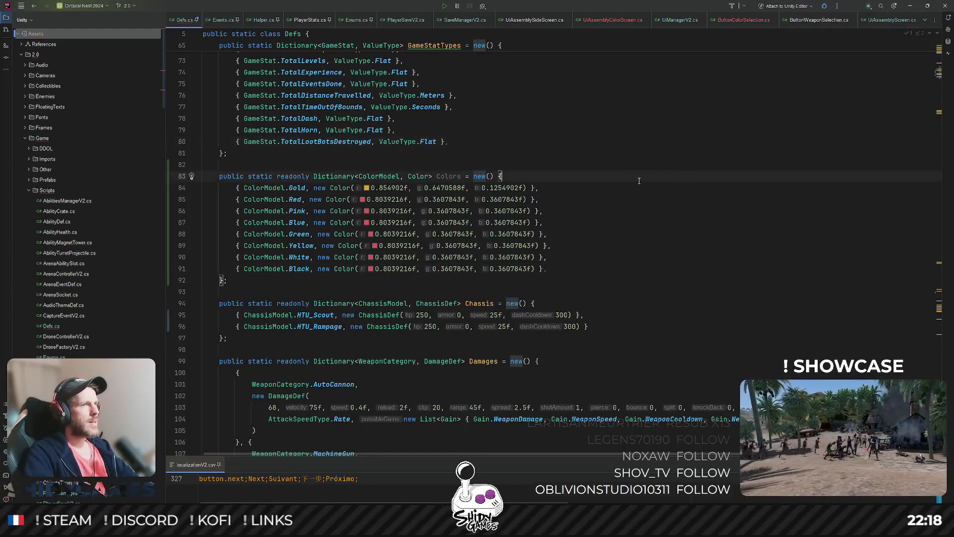
scroll(255, 213, down, 1)
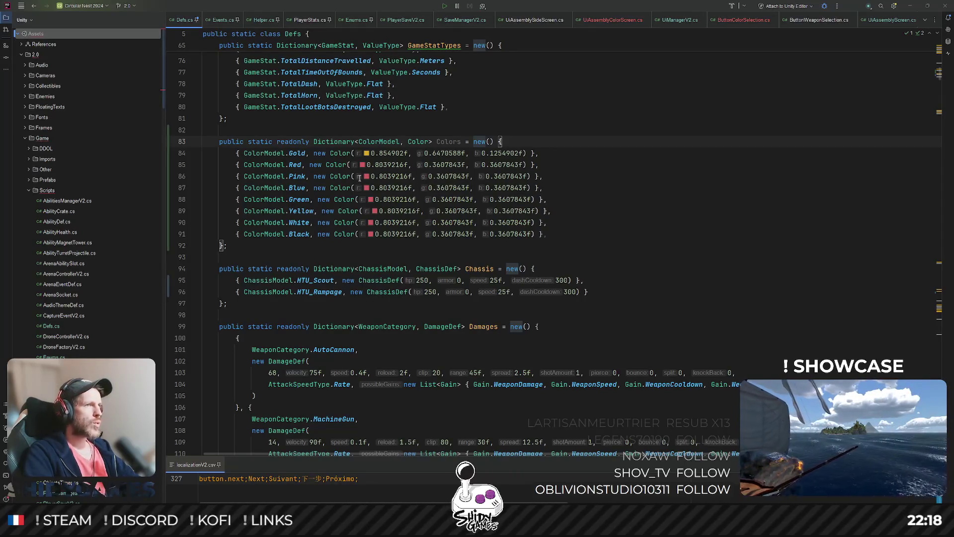
Paste 1f, 0.7137255f, 0.7568628f into the Pink entry and minimize Rider to reach Unity
drag(370, 176, 528, 176)
text(1f, 0.7137255f, 0.7568628f)
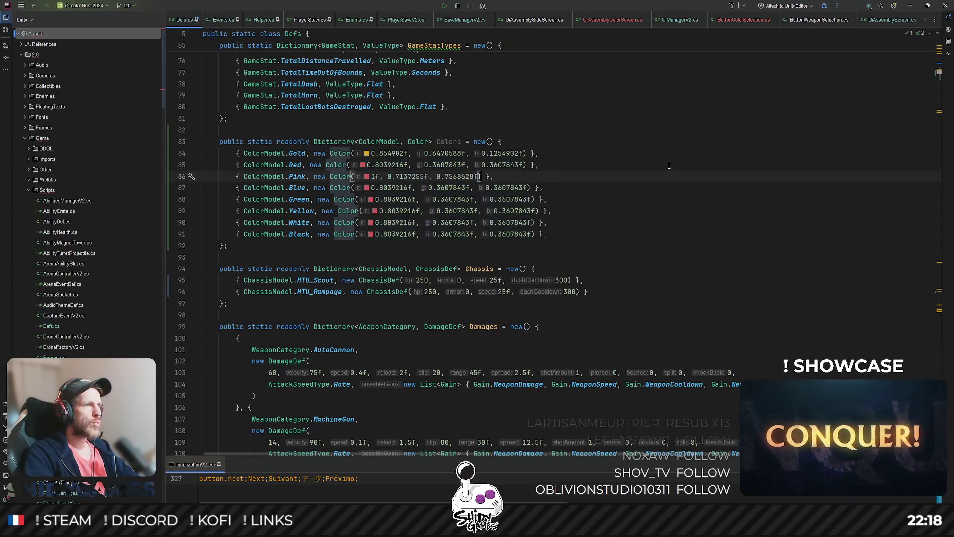
click(668, 164)
key(ctrl+g)
key(Escape)
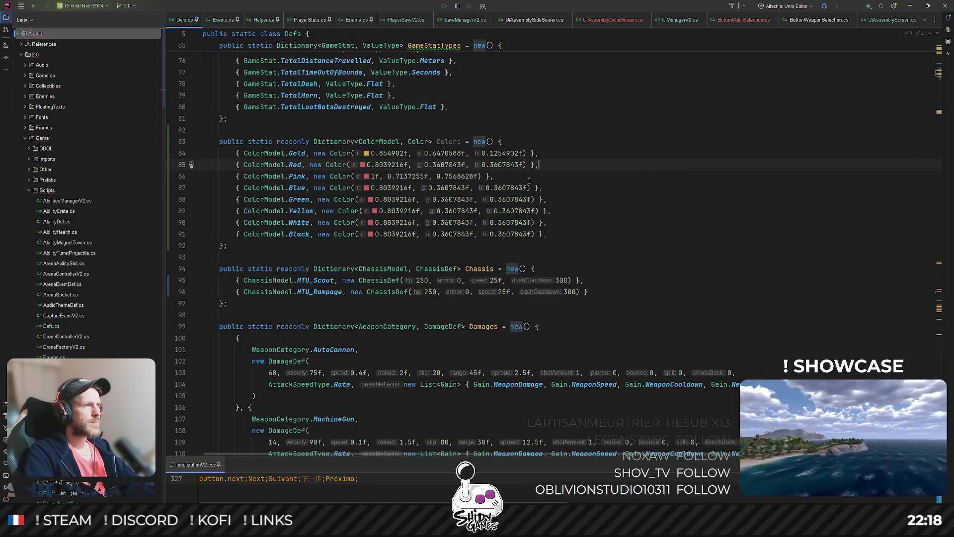
key(Down)
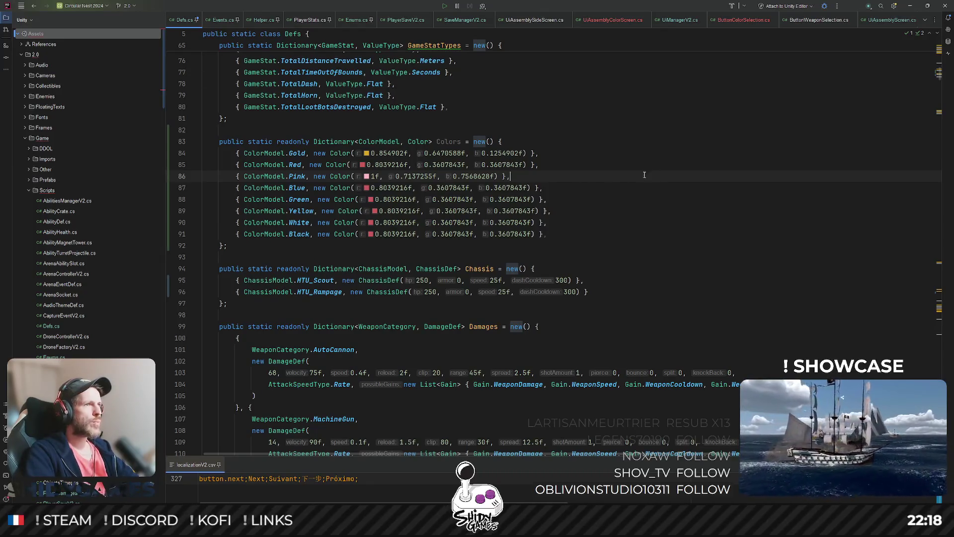
click(910, 6)
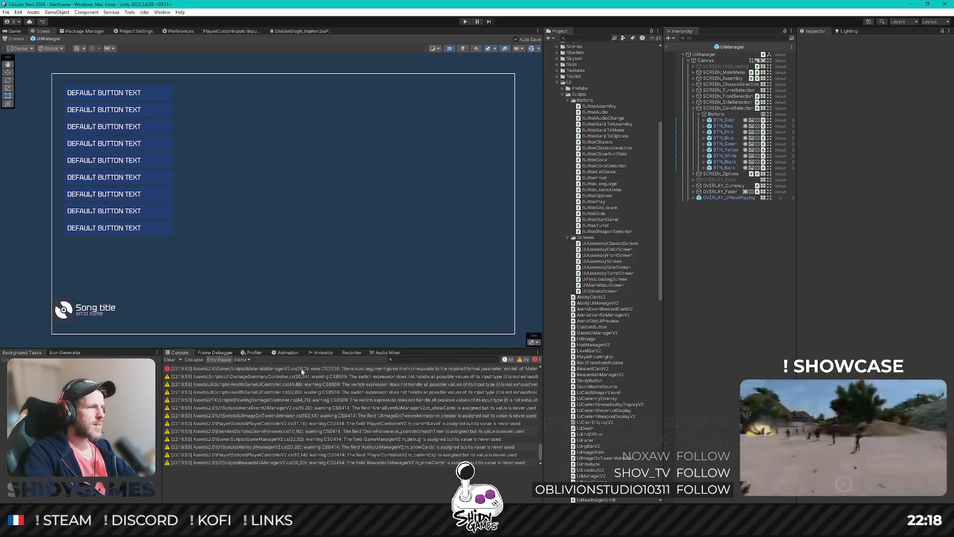
Select the Console error about SetPlayerColor's missing 'model' argument
click(305, 368)
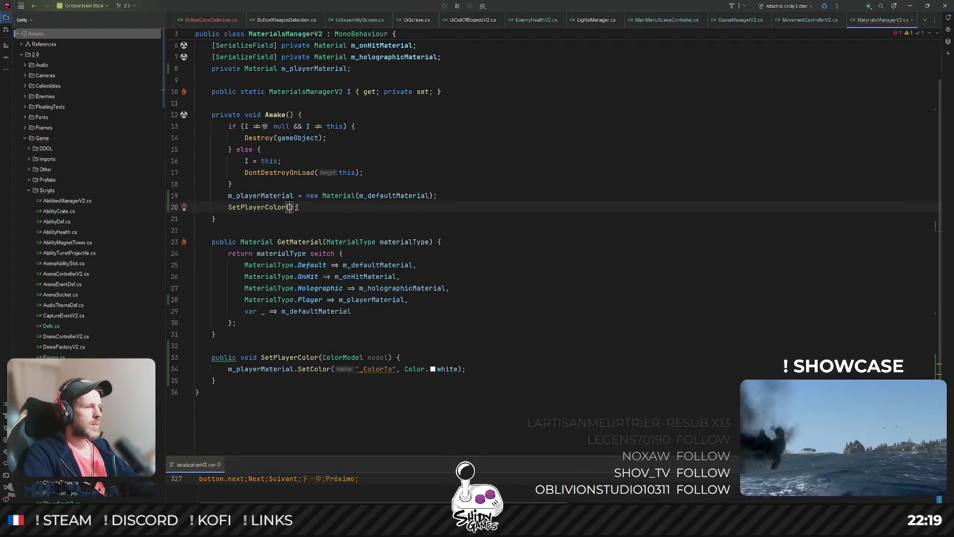
Pass ColorModel.Blue to SetPlayerColor in Awake, then switch back to Unity
text(Co)
key(Down)
key(Down)
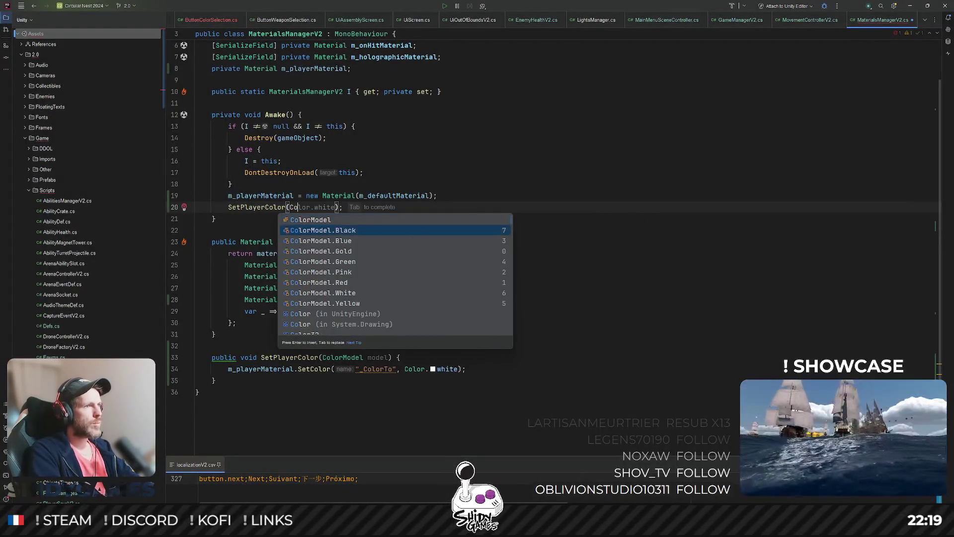
key(Return)
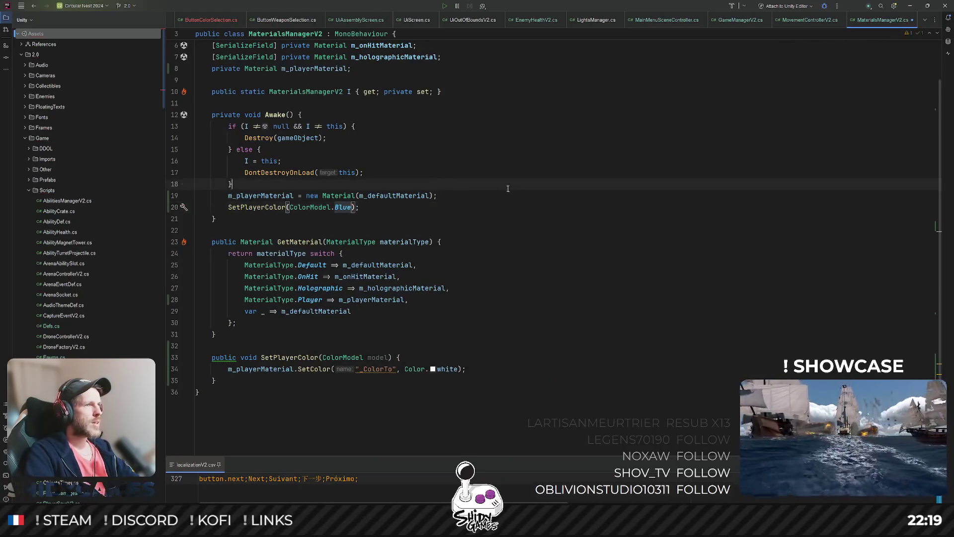
click(507, 185)
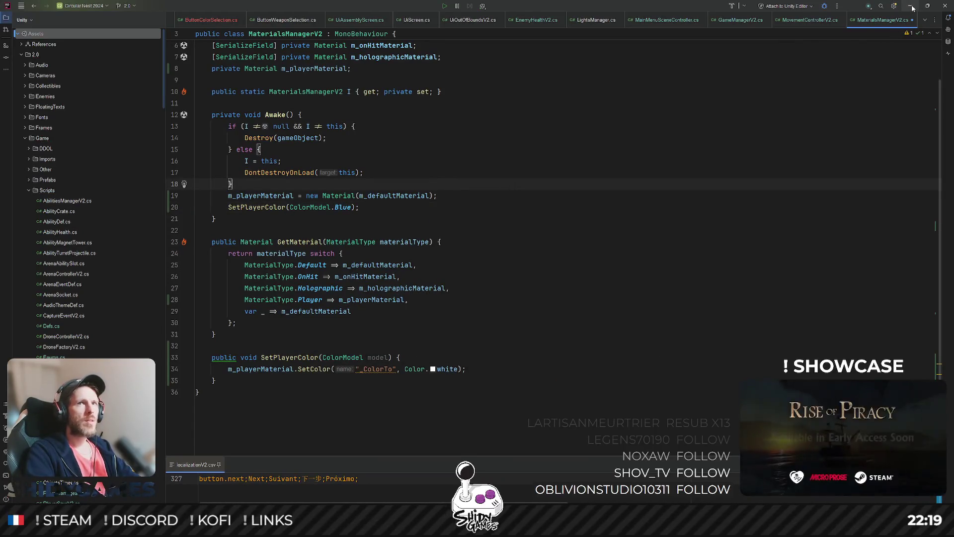
key(alt+Tab)
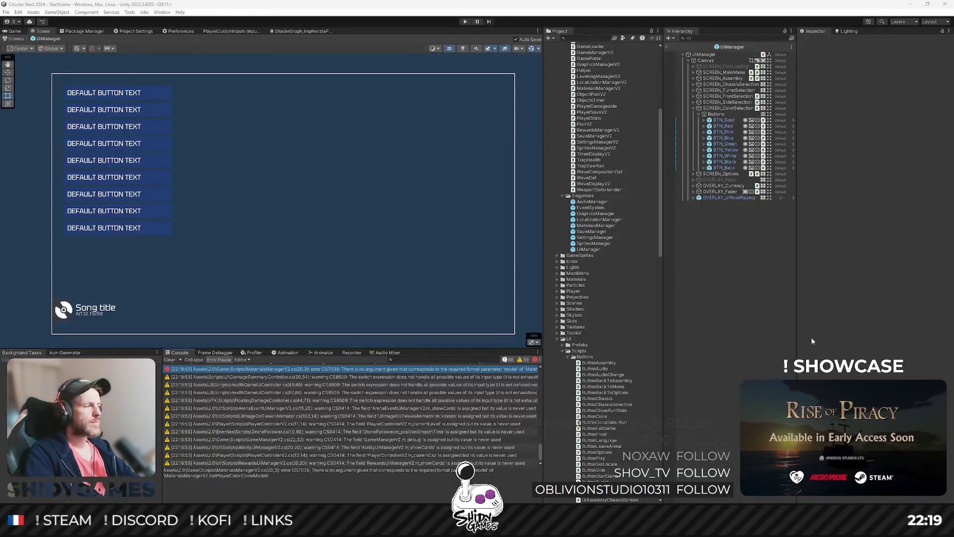
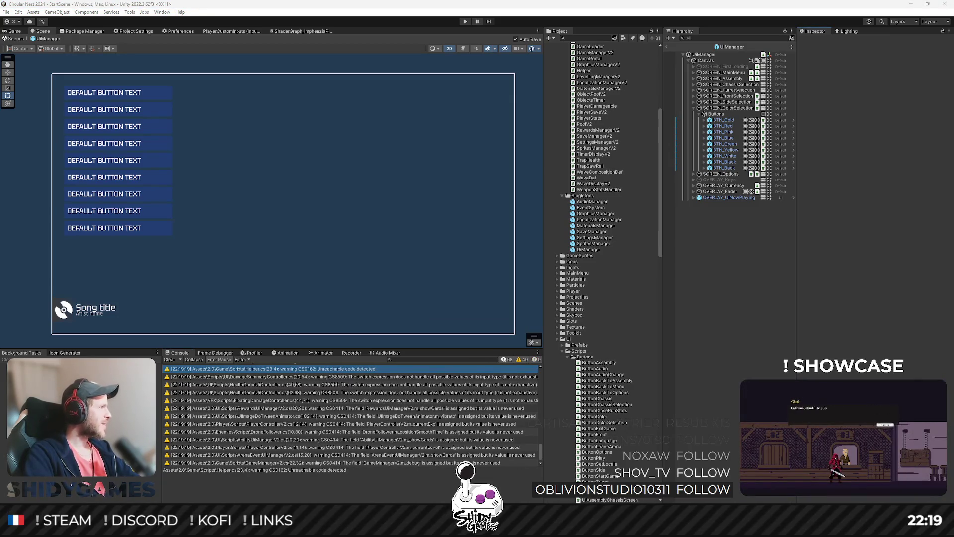
In Unity's Project window, expand Player > Prefabs and select the 01_Chassis folder
click(772, 257)
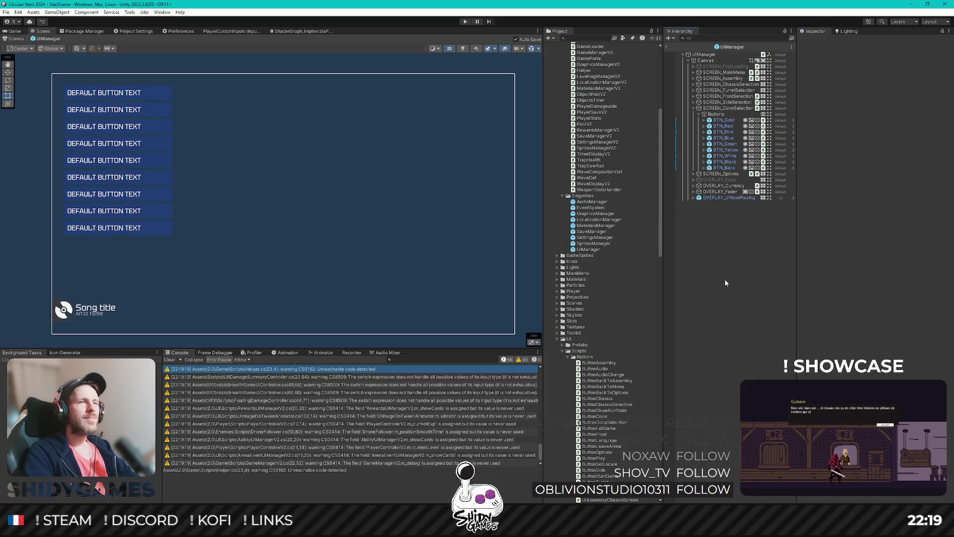
scroll(563, 278, down, 5)
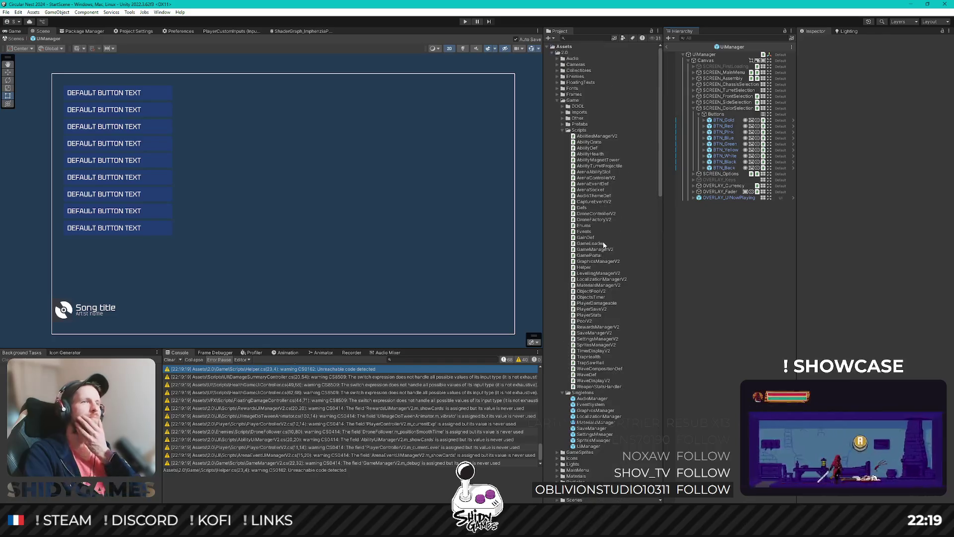
scroll(602, 252, down, 5)
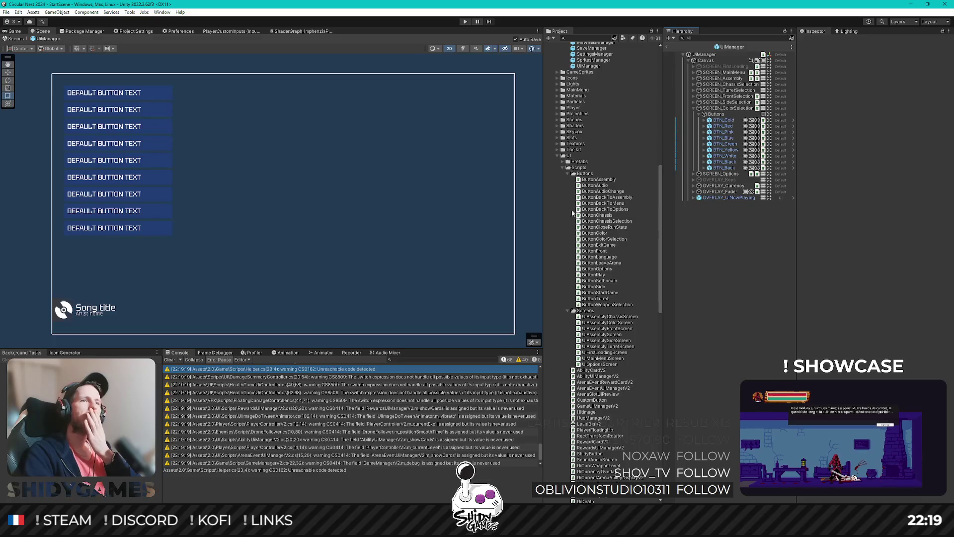
scroll(577, 174, up, 3)
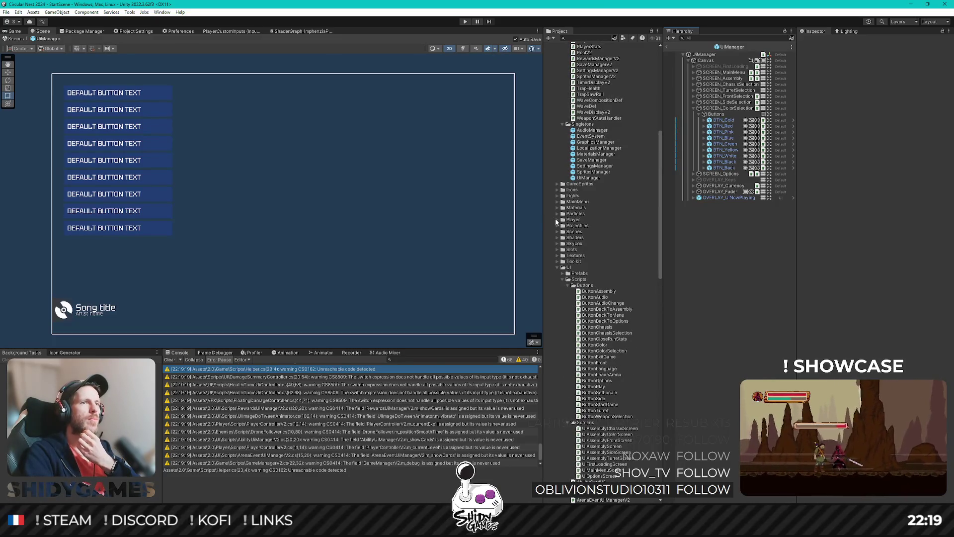
scroll(586, 261, down, 15)
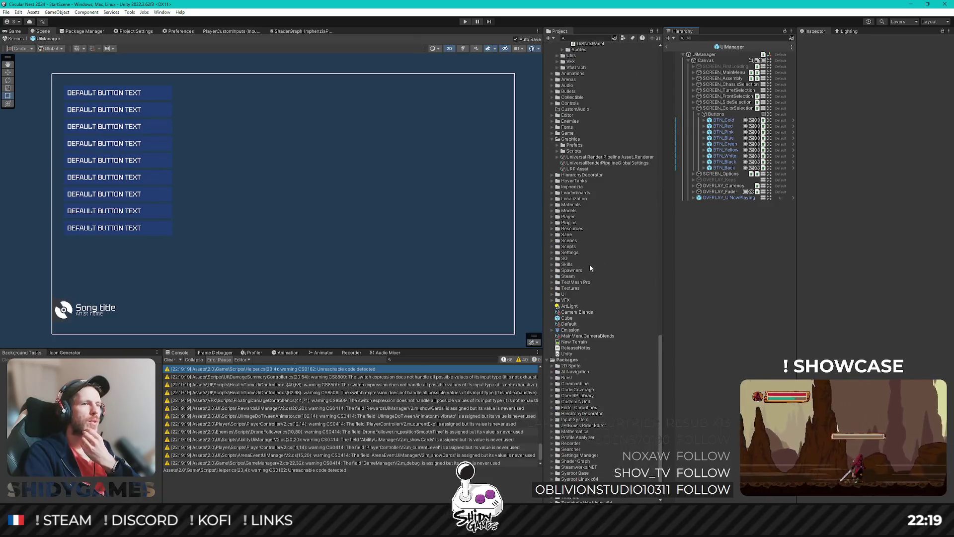
scroll(590, 264, up, 15)
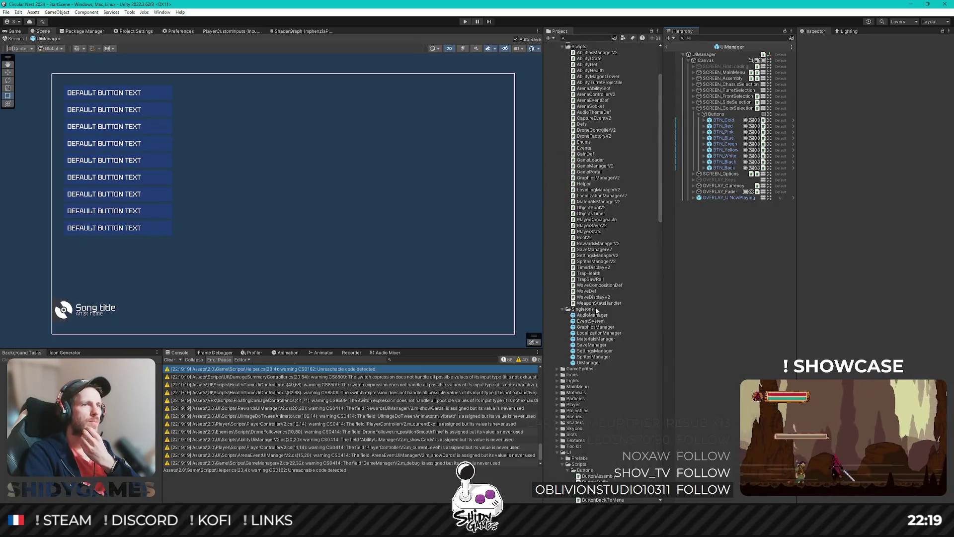
scroll(596, 311, up, 5)
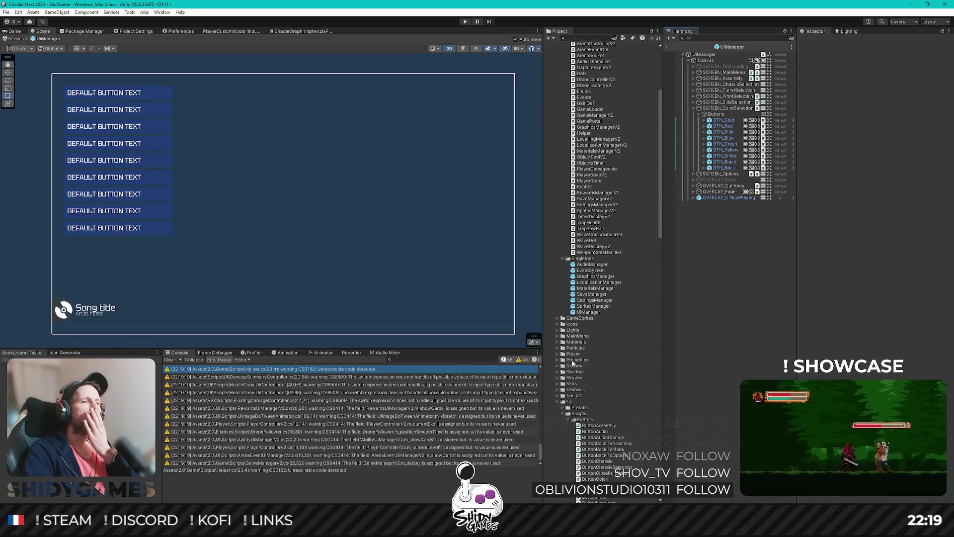
scroll(557, 329, down, 8)
click(558, 353)
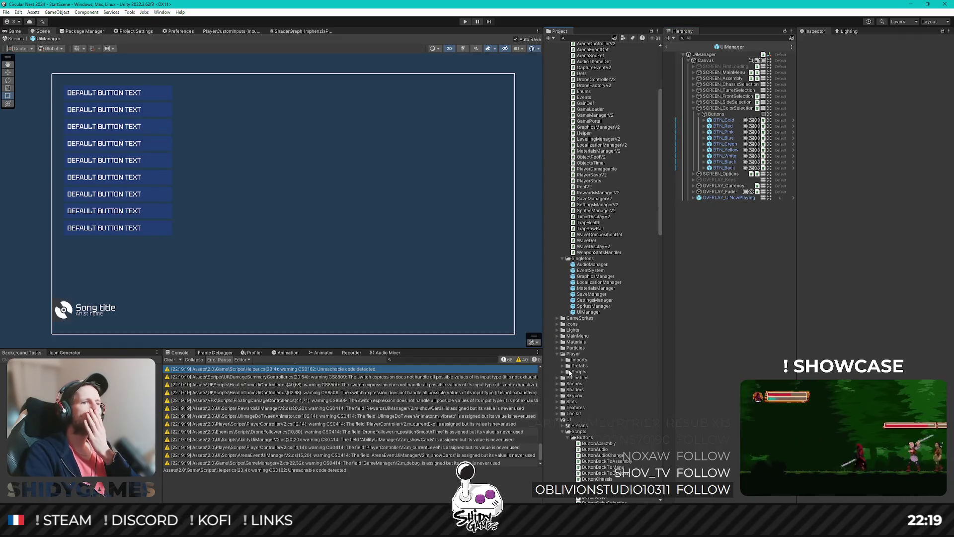
click(563, 367)
click(571, 372)
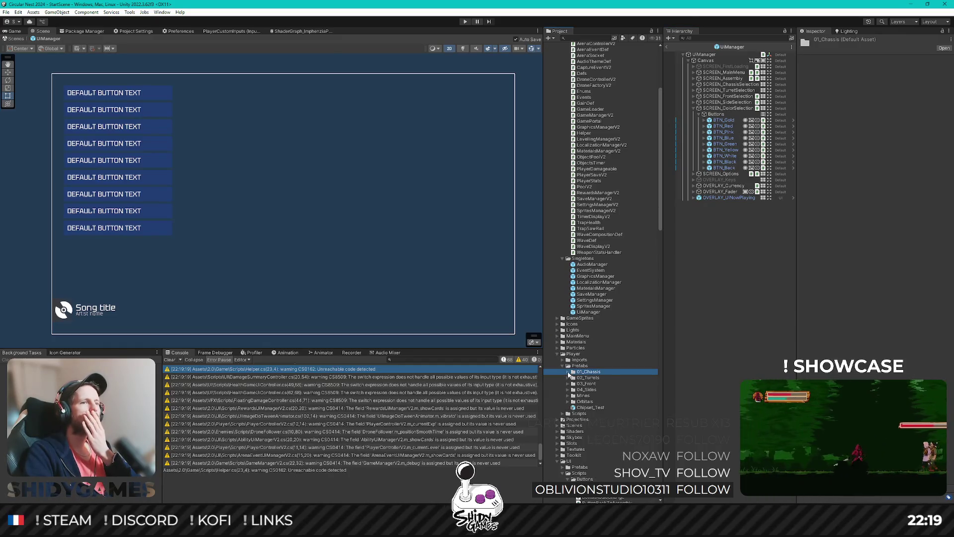
Inspect the HTU_Rampage chassis prefab's material colour in the colour picker
click(569, 372)
click(588, 378)
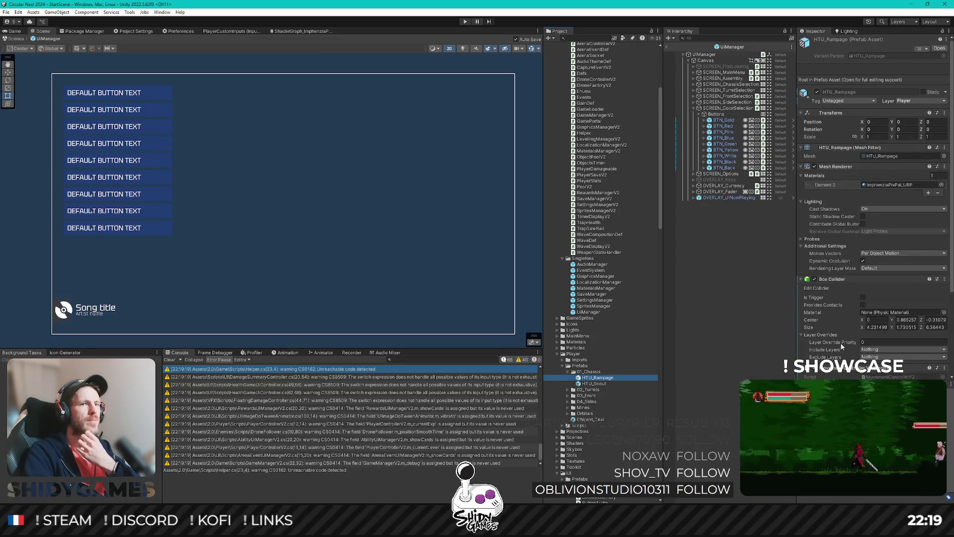
scroll(841, 346, down, 5)
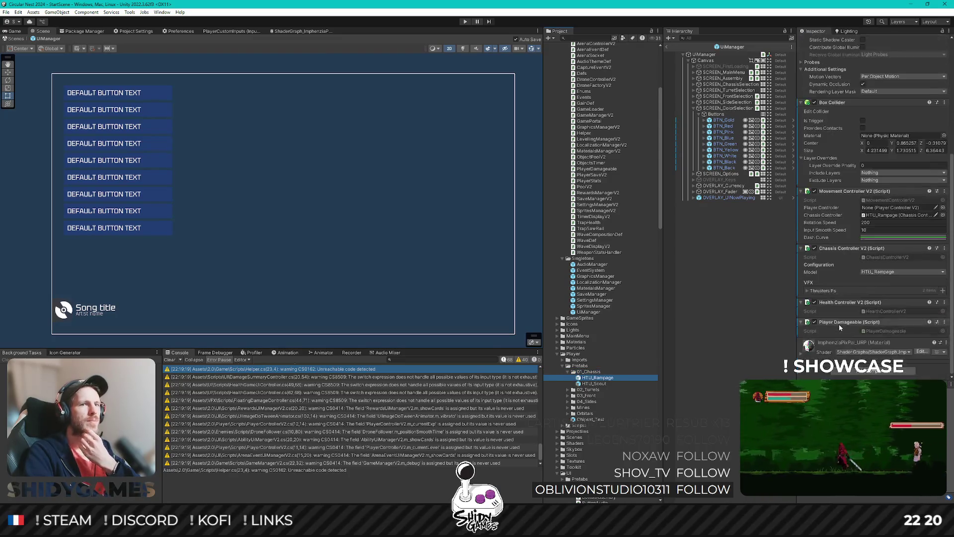
click(802, 354)
scroll(869, 299, down, 5)
click(888, 288)
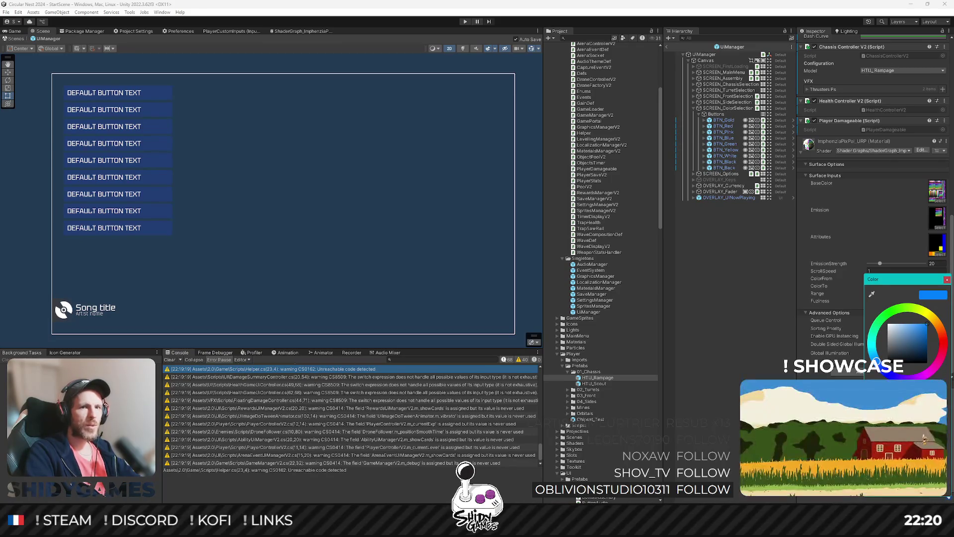
click(947, 280)
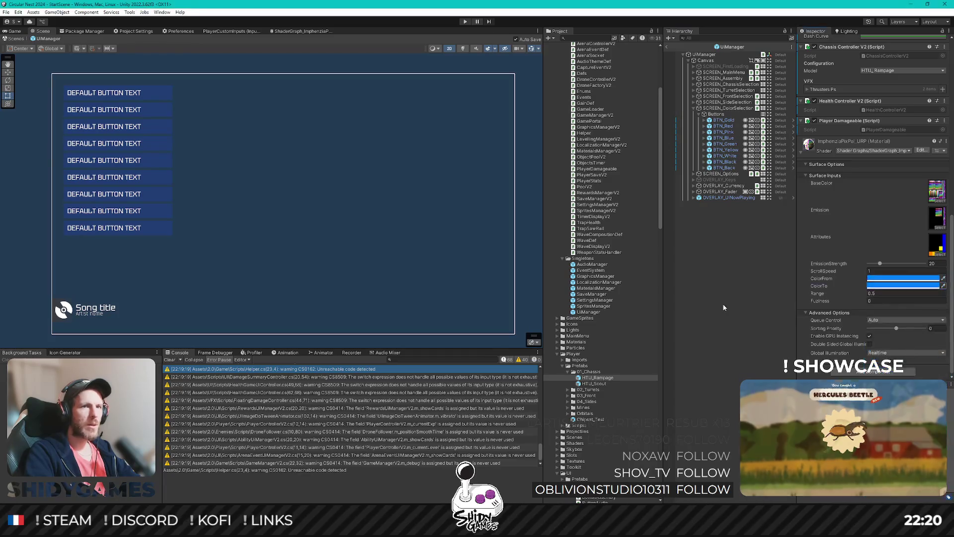
Reopen the UiManager prefab, then switch to Rider showing MaterialsManagerV2.cs
click(667, 47)
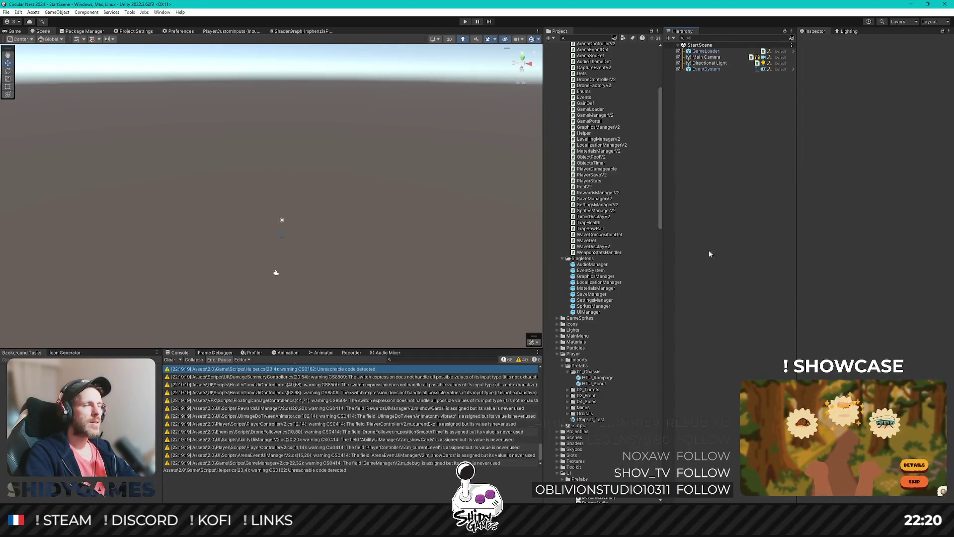
double_click(598, 311)
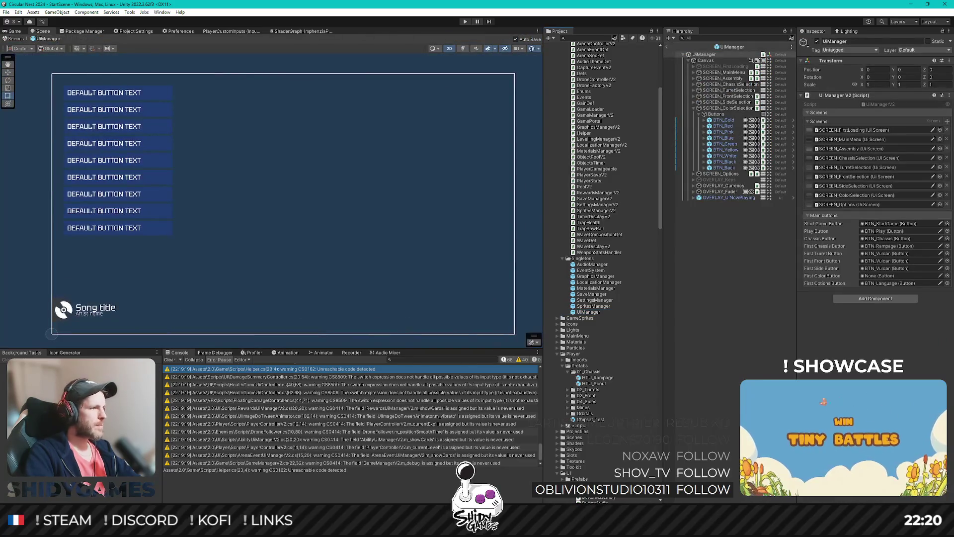
key(alt+Tab)
scroll(307, 81, up, 2)
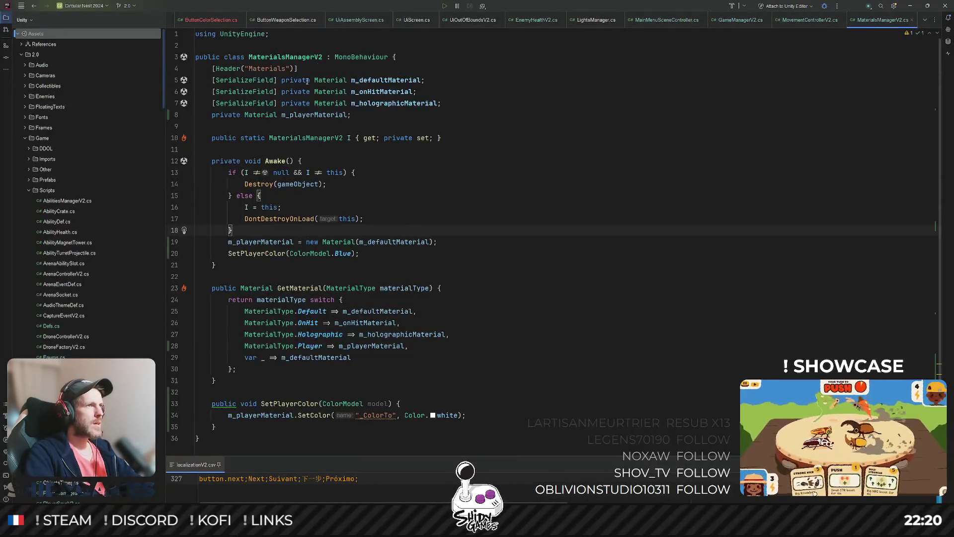
Open Defs.cs through the file-name search
key(ctrl+shift+n)
text(defs)
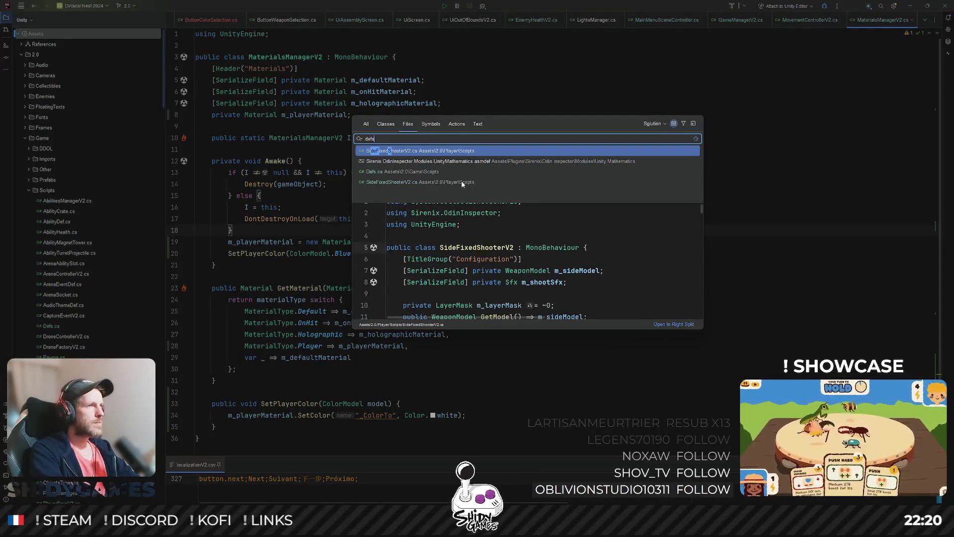
key(Down)
key(Down)
key(Return)
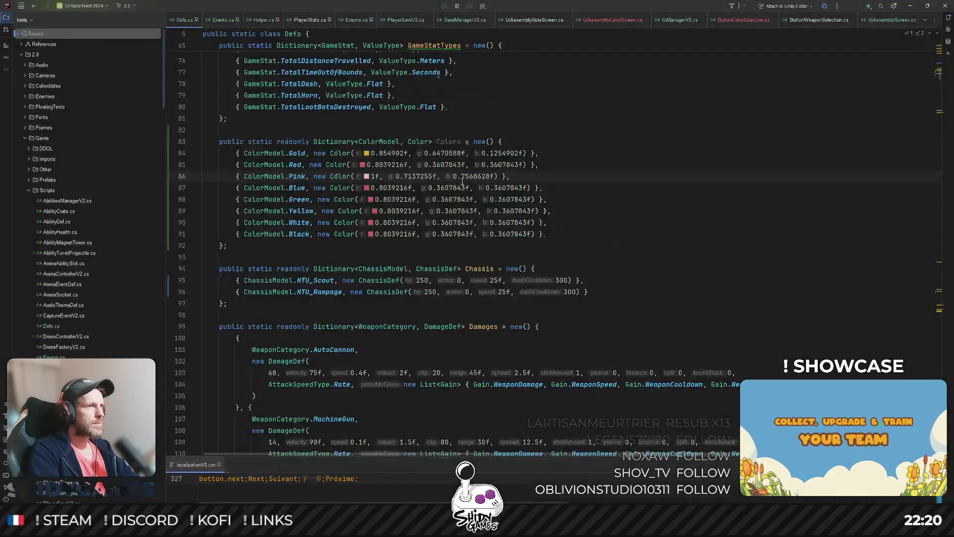
Change the Blue colour entry to new Color(0f, 0.5019608f, 0f), then return to Unity
drag(429, 187, 467, 187)
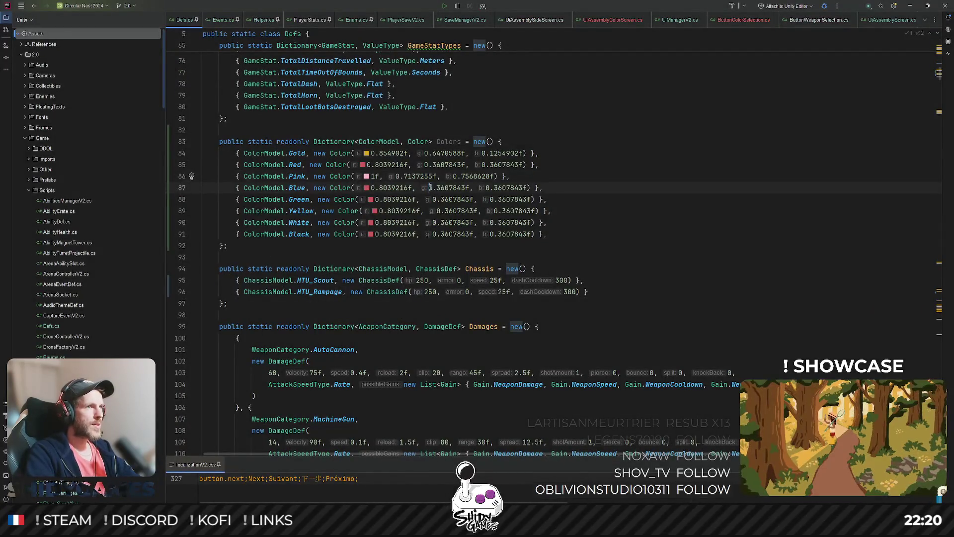
text(0.5019608)
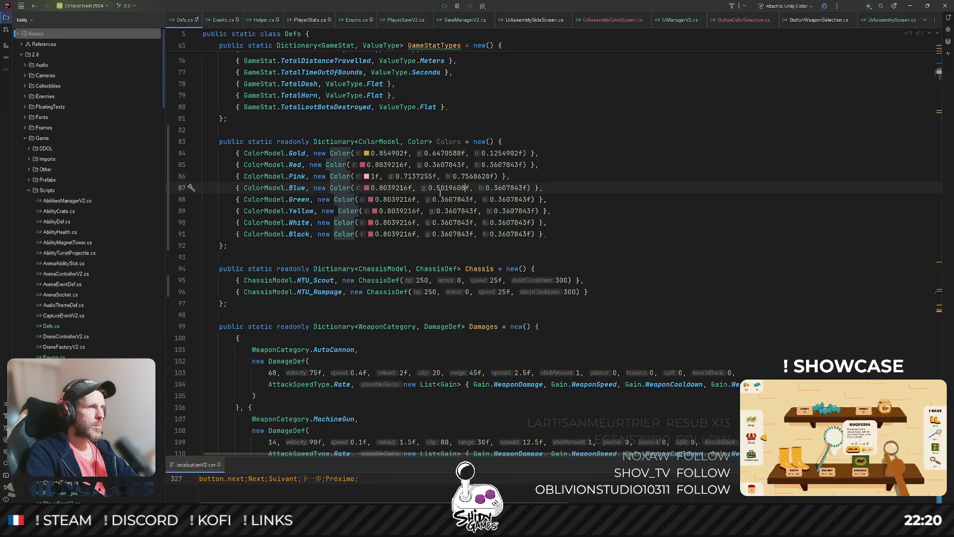
drag(376, 188, 492, 188)
key(BackSpace)
text(0)
click(655, 177)
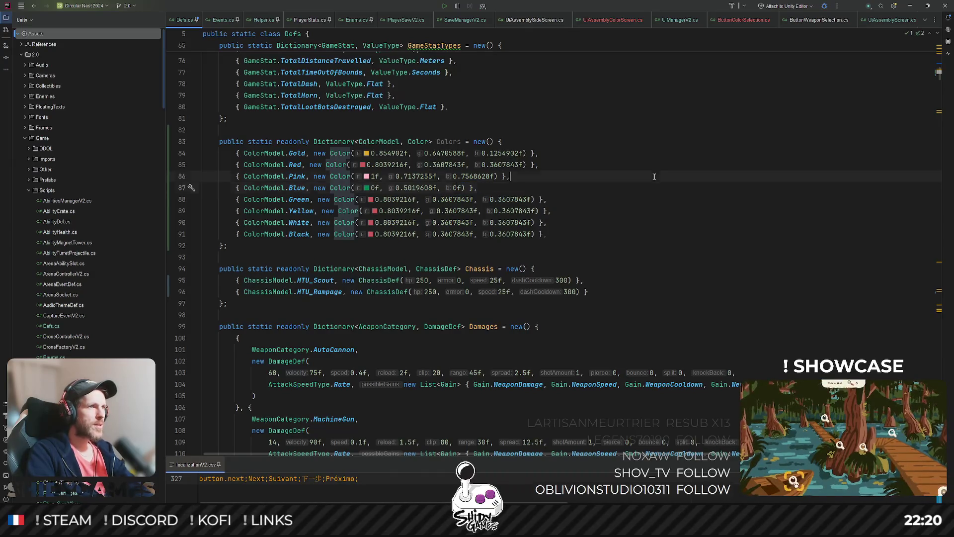
click(675, 189)
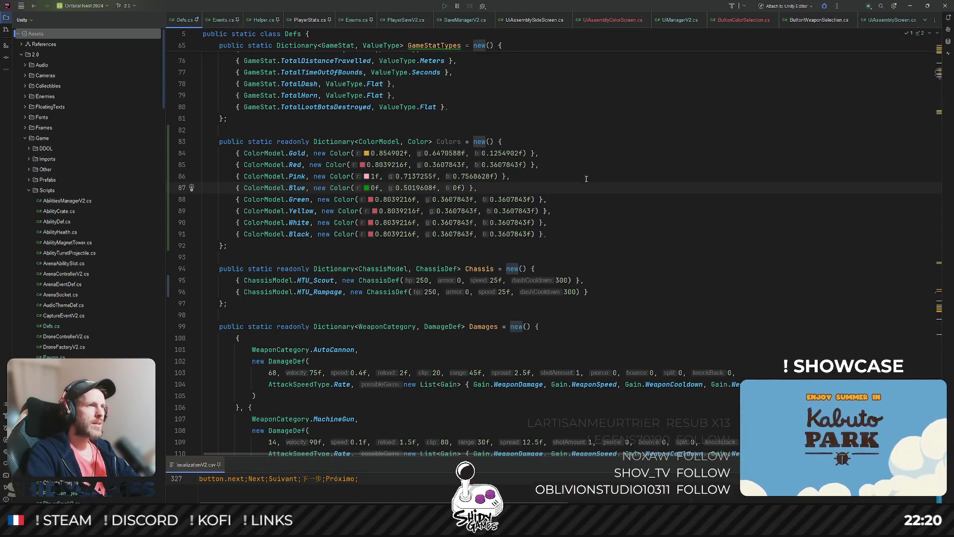
click(911, 6)
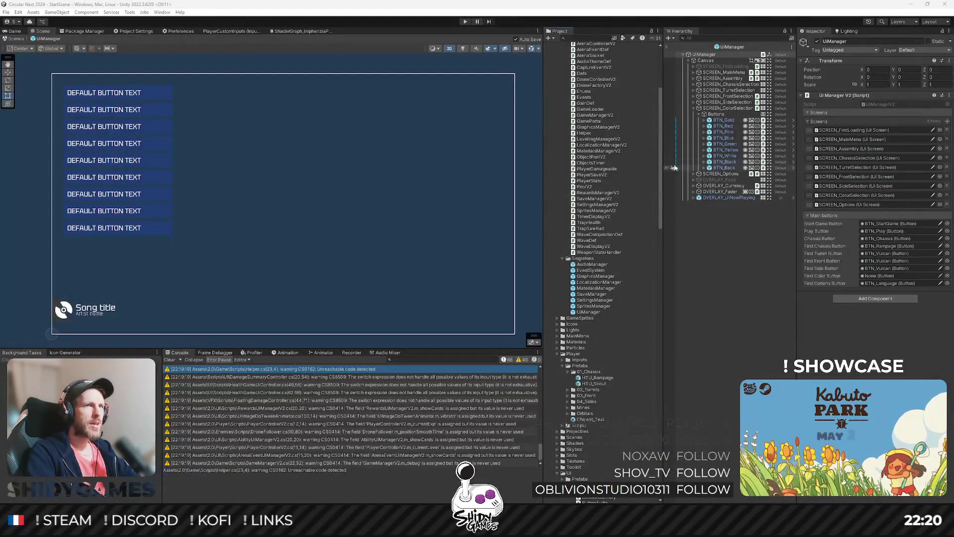
scroll(599, 305, down, 3)
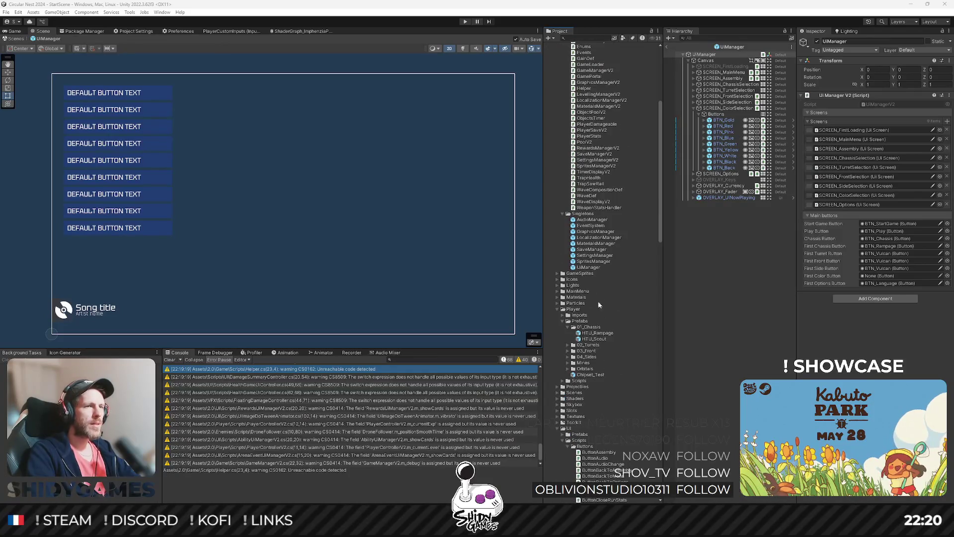
click(602, 333)
scroll(867, 342, down, 10)
click(902, 285)
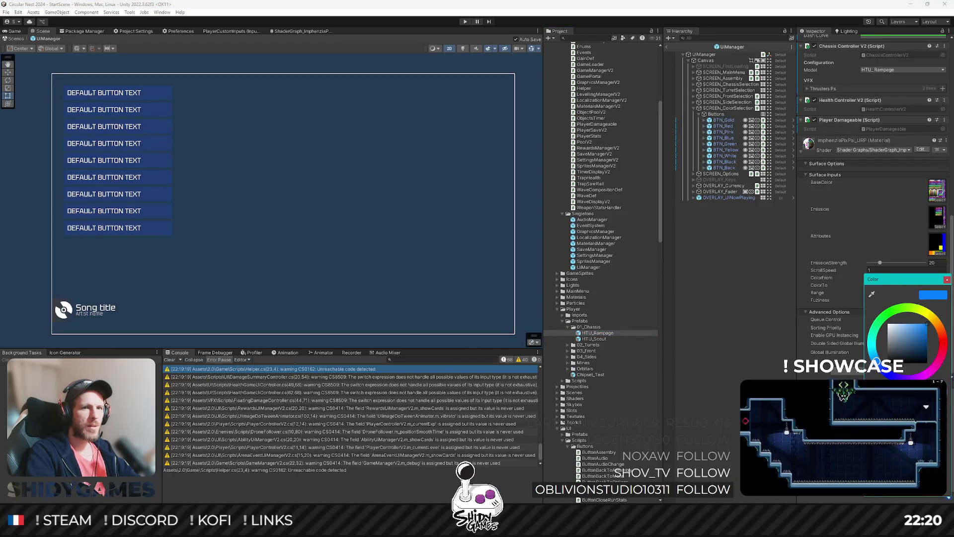
click(947, 279)
click(713, 260)
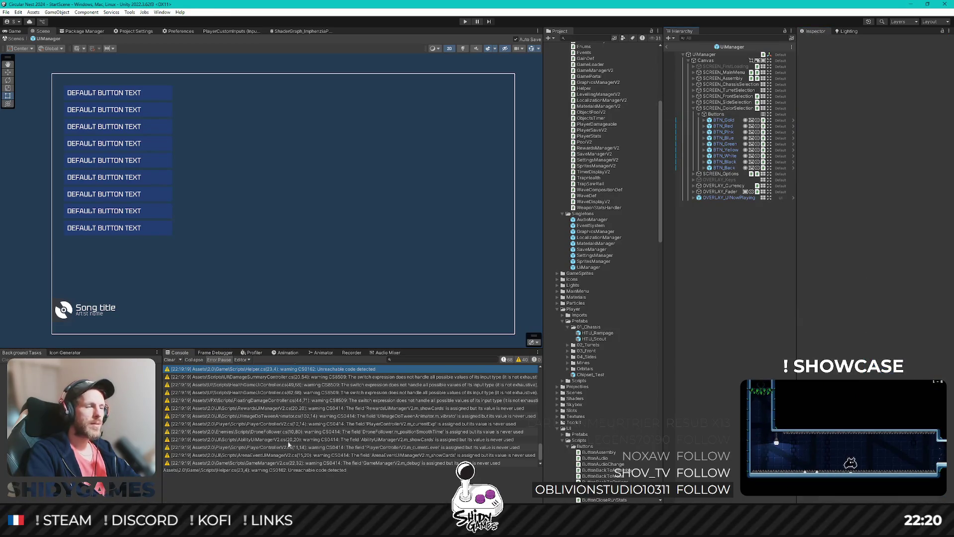
key(alt+Tab)
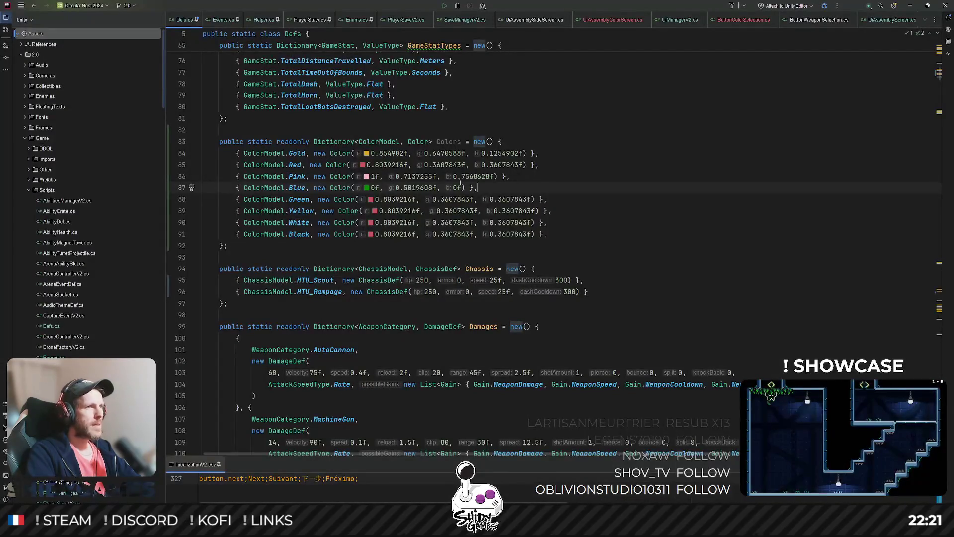
Set Blue's blue component to 1 and give Green the values 0.4862745, 0.9882354, 0
double_click(454, 188)
text(1)
click(712, 180)
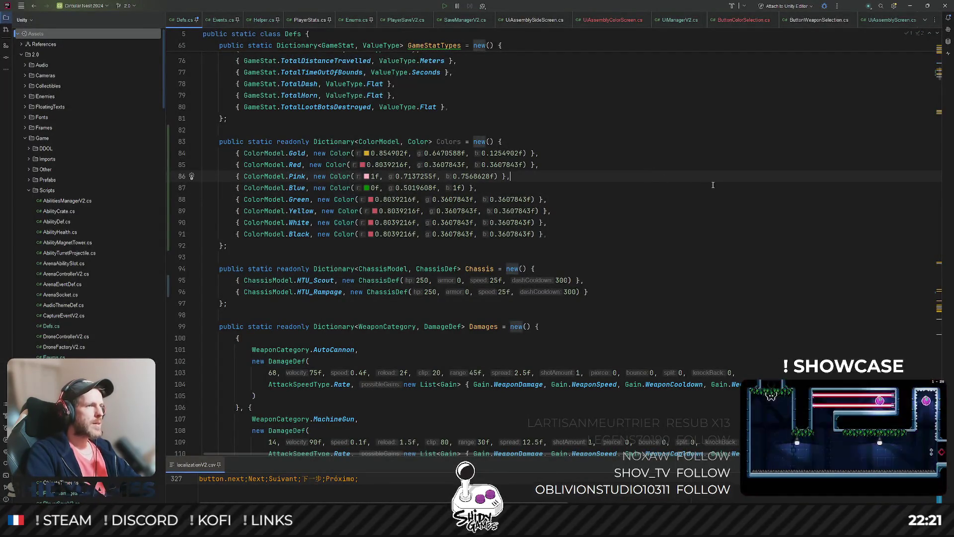
key(Down)
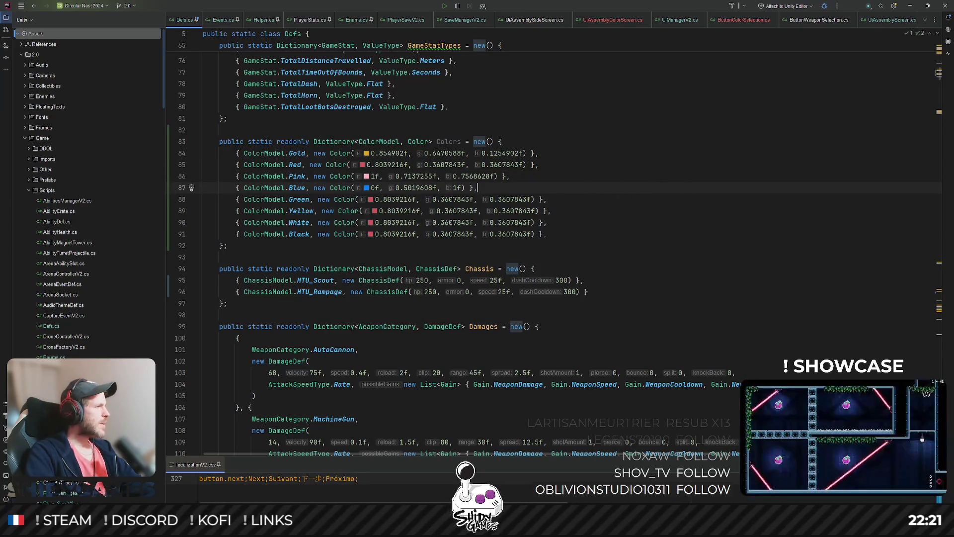
mouse_move(214, 527)
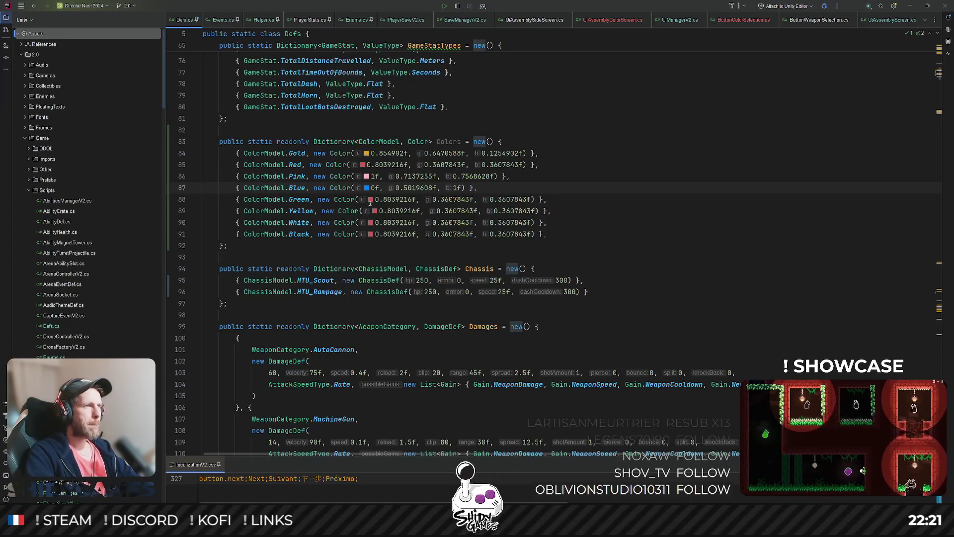
drag(374, 199, 532, 199)
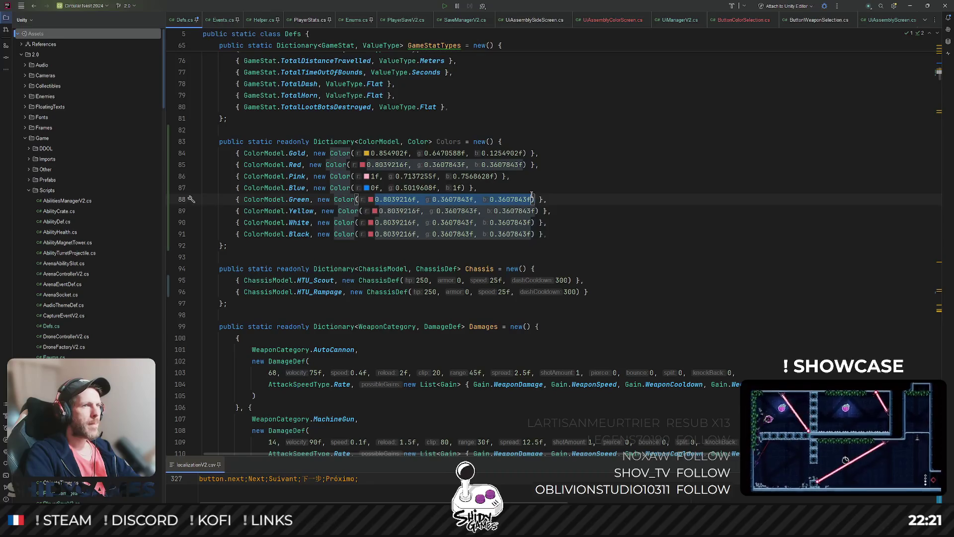
text(0.4862745f, 0.9882354f, 0f)
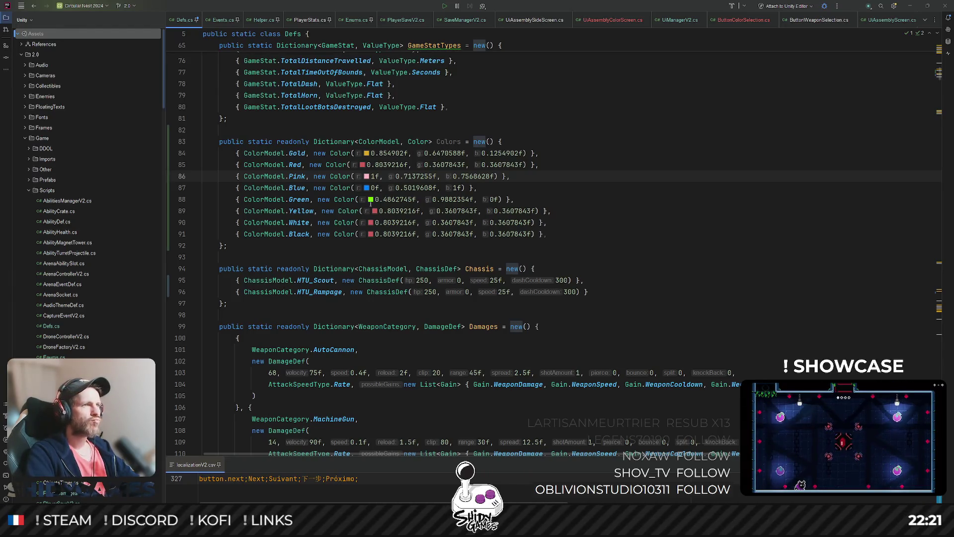
Make Yellow pale yellow (1, 1, 0.878), White 1, 1, 1 and Black 0, 0, 0
drag(377, 210, 535, 211)
text(1f, 1f, 0.8784314f)
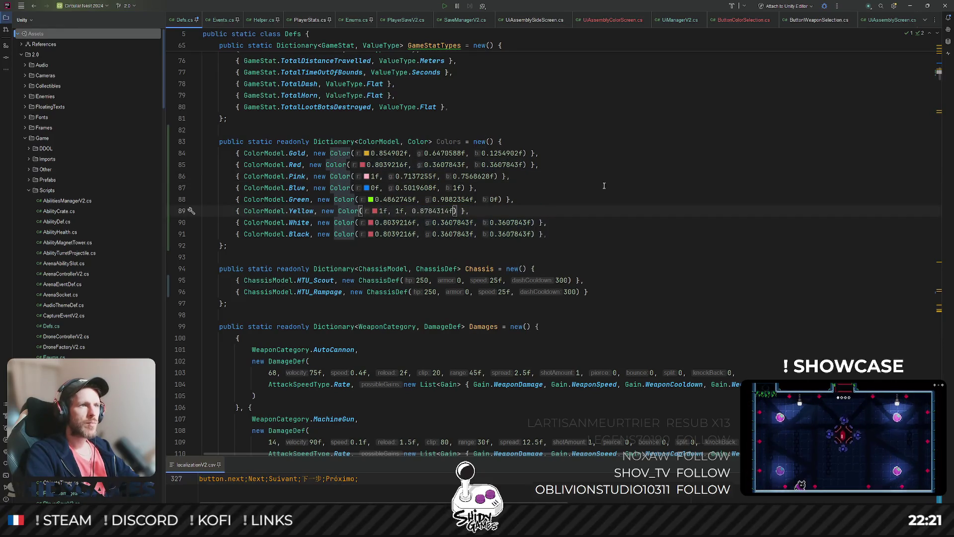
click(604, 177)
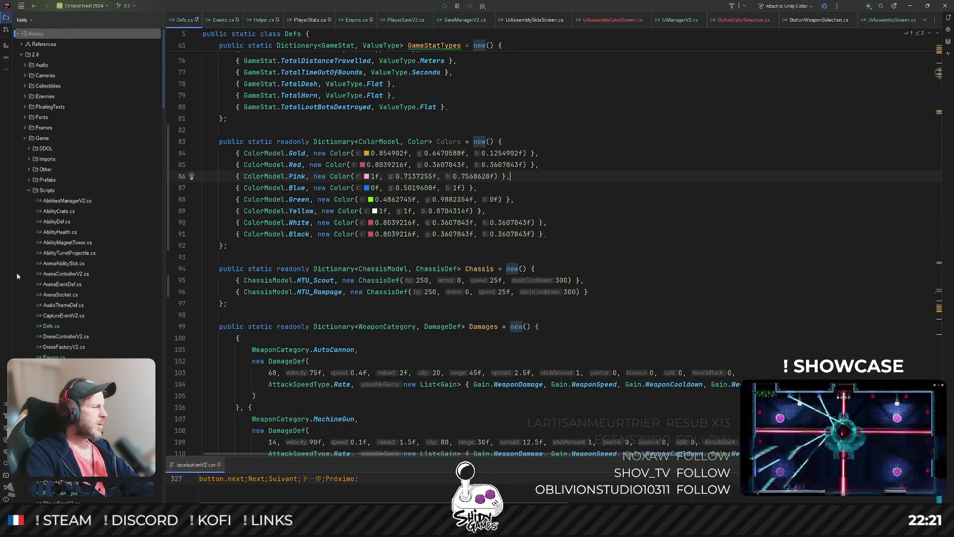
drag(375, 222, 465, 222)
text(1)
text(1)
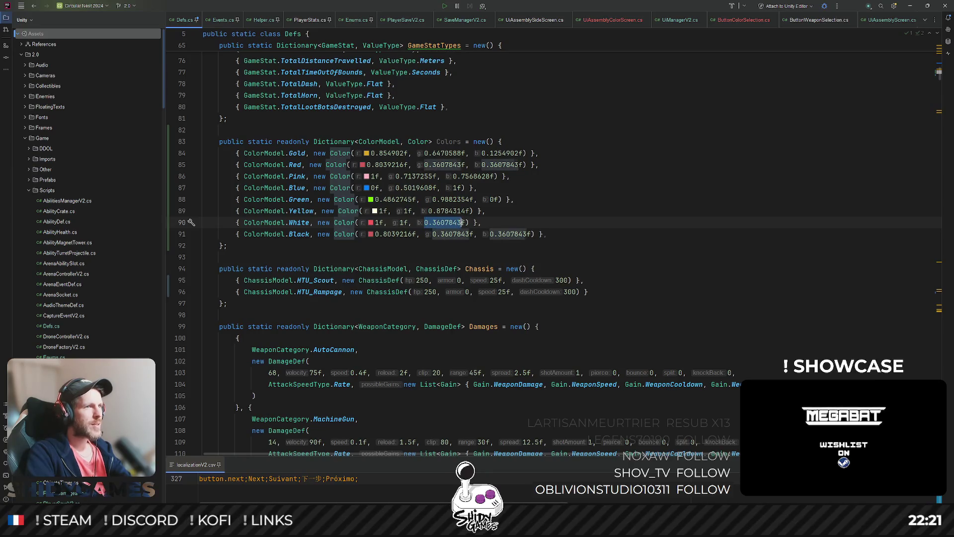
text(1)
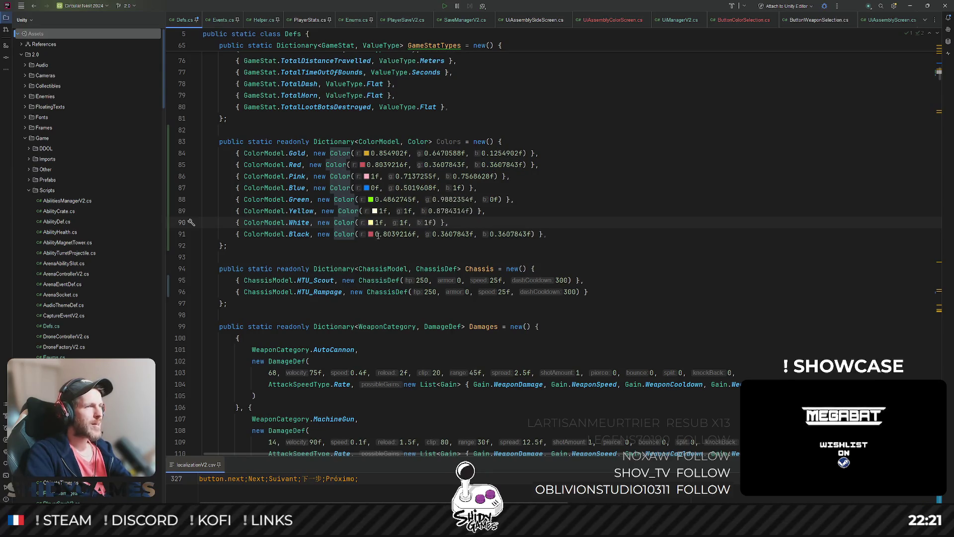
drag(376, 234, 462, 234)
text(0)
text(0)
text(0)
click(672, 138)
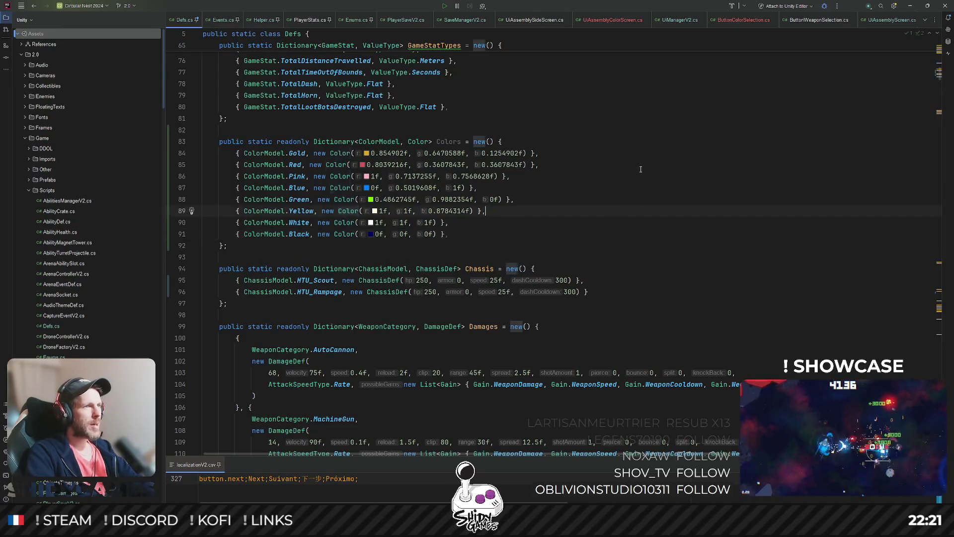
Rename the Colors dictionary in Defs.cs to PlayerColors
click(671, 130)
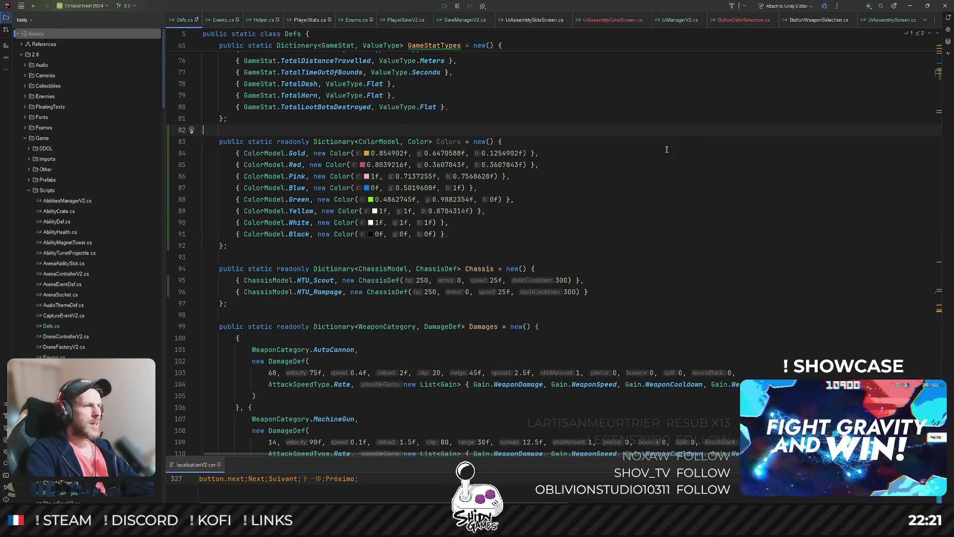
key(ctrl+g)
key(Escape)
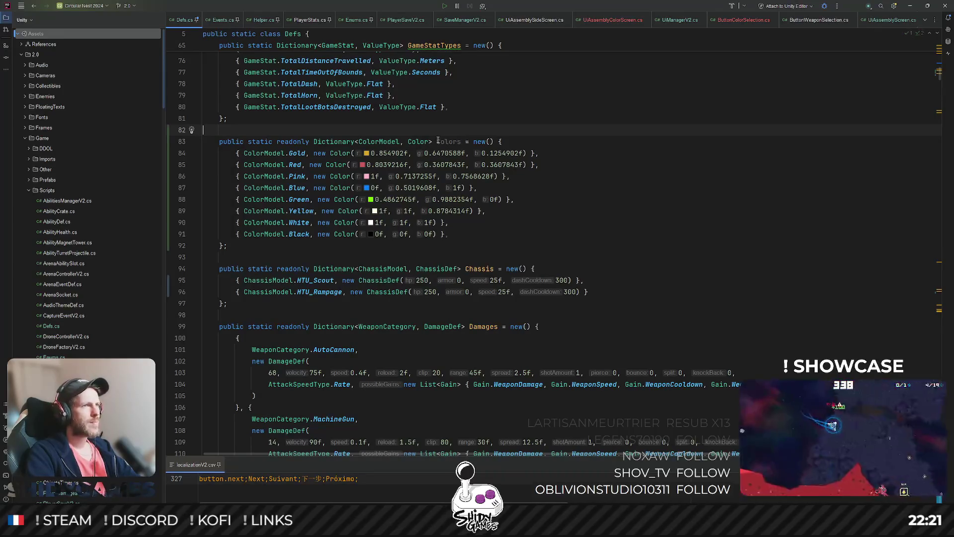
click(438, 141)
text(Player)
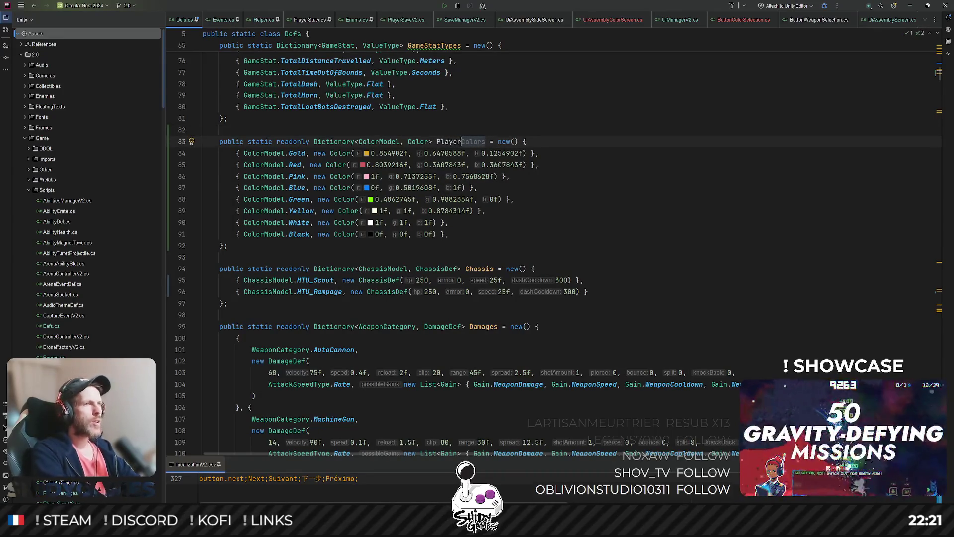
click(629, 175)
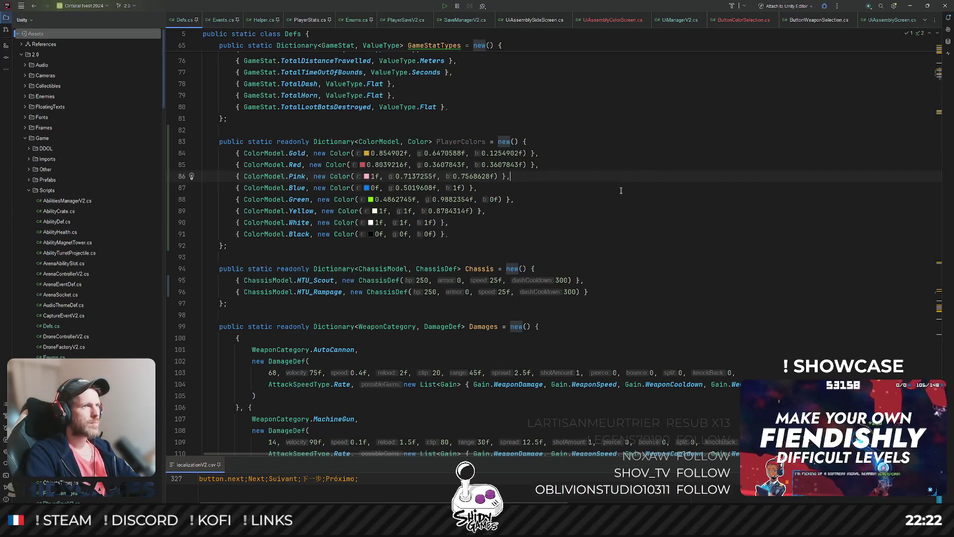
key(ctrl+shift+n)
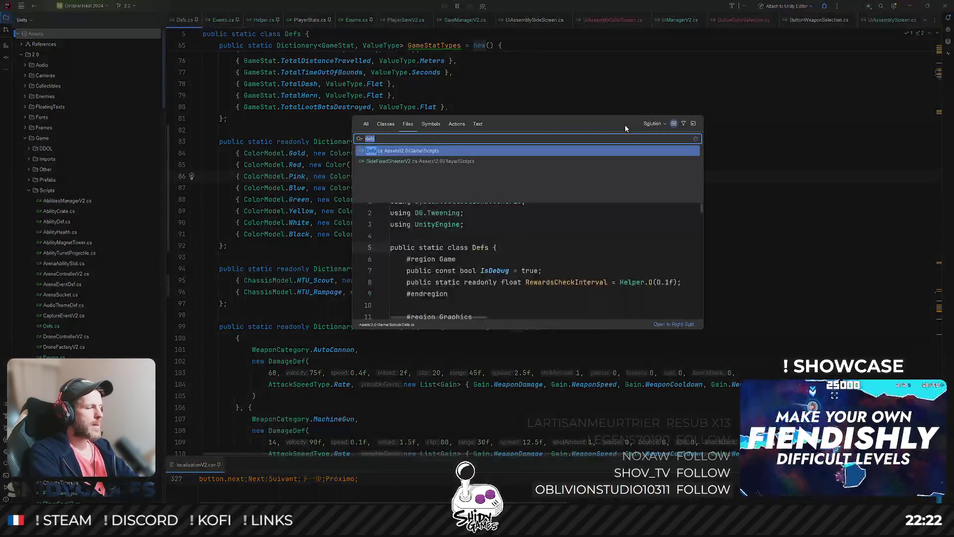
Open MaterialsManagerV2.cs from the file search
text(mater)
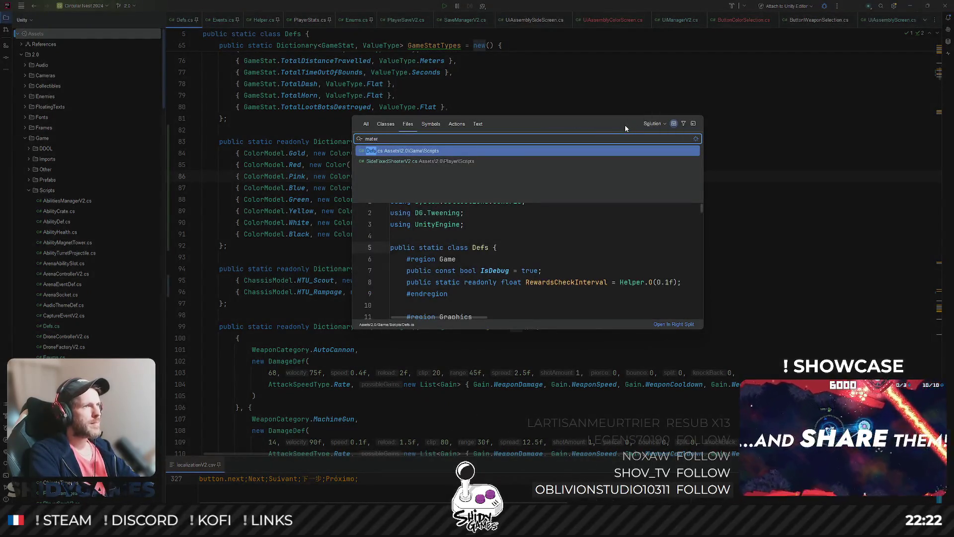
key(Return)
scroll(461, 221, down, 2)
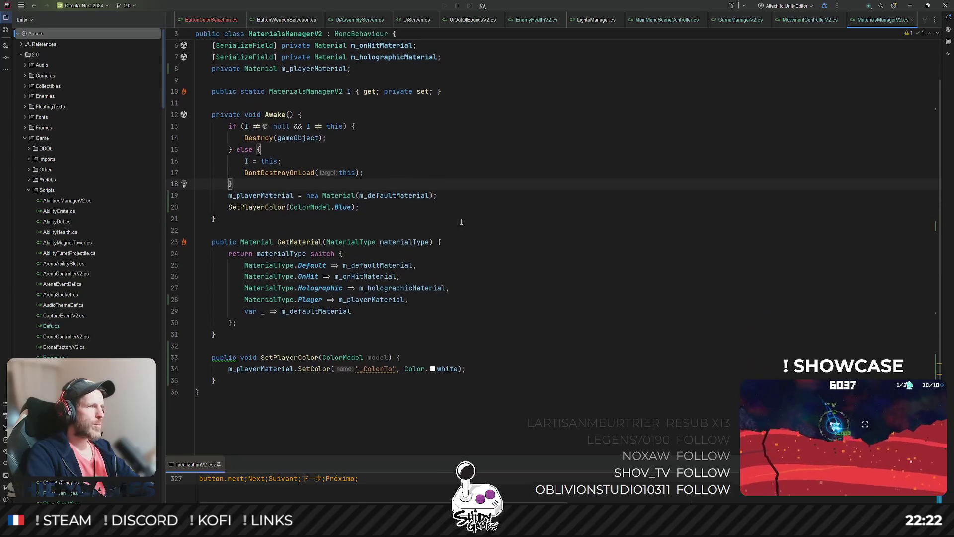
key(Down)
key(Down)
key(Down)
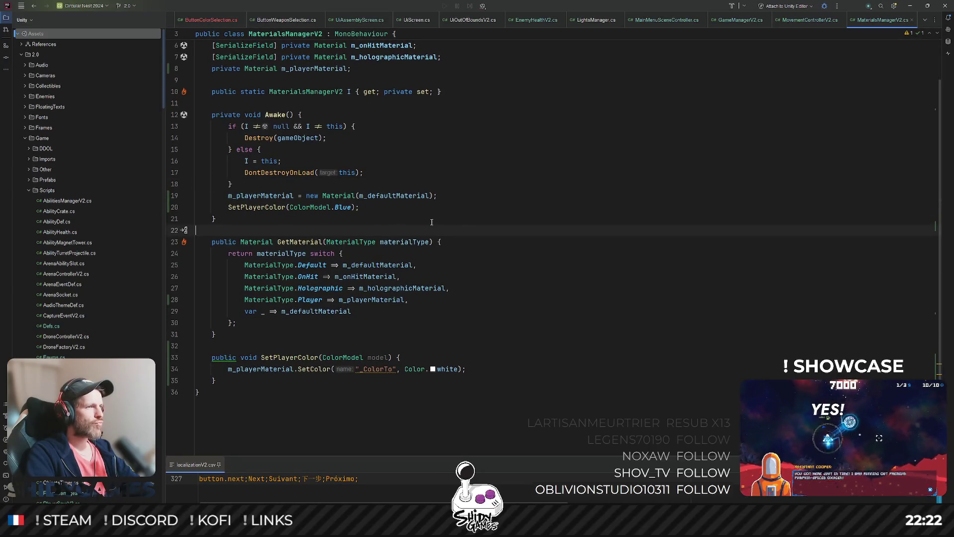
In SetPlayerColor, replace Color.white with Defs.PlayerColors[model] and add a blank line above
double_click(374, 358)
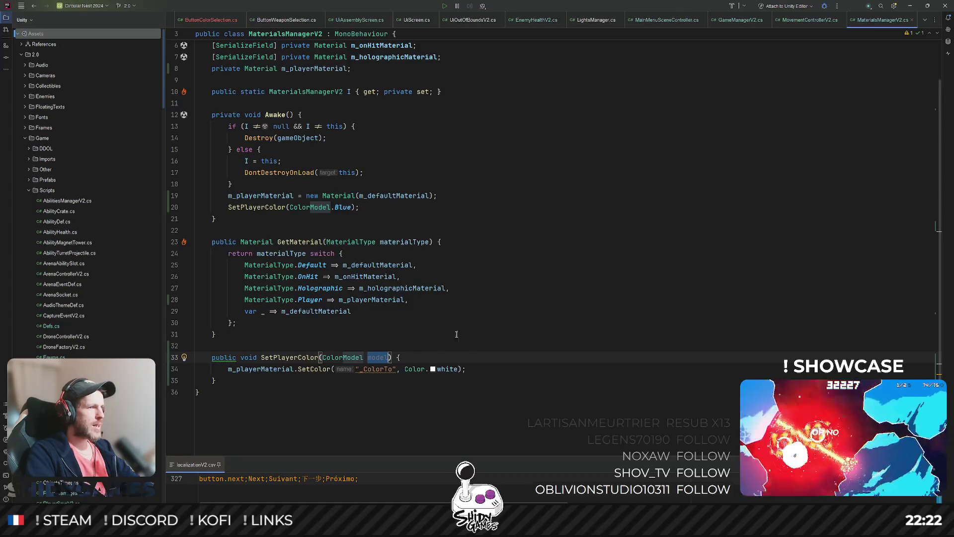
key(End)
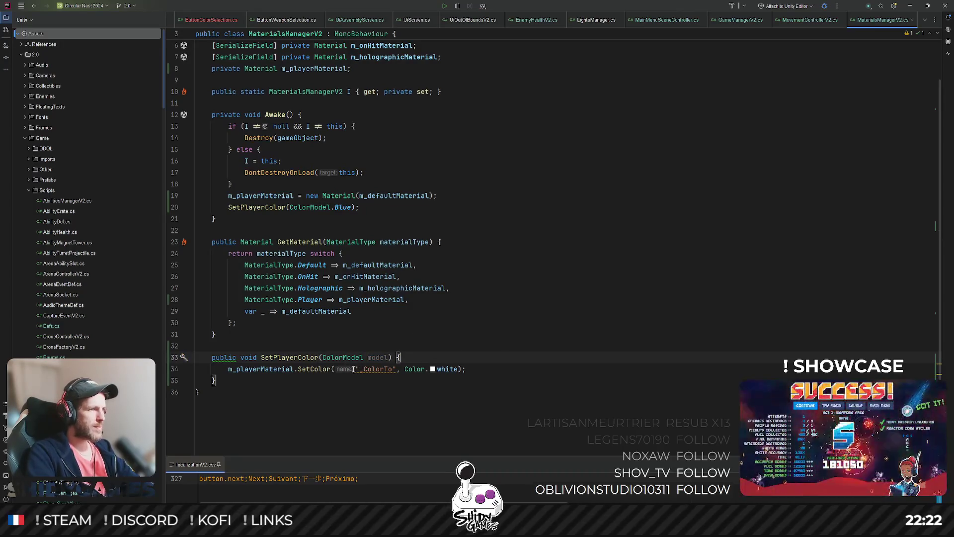
drag(355, 369, 396, 368)
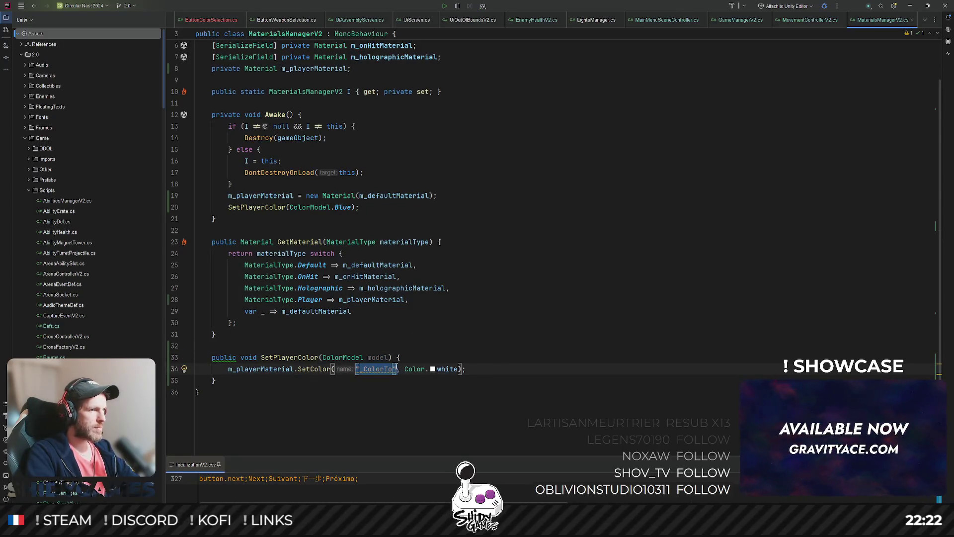
key(Up)
key(Up)
key(Up)
drag(404, 368, 458, 368)
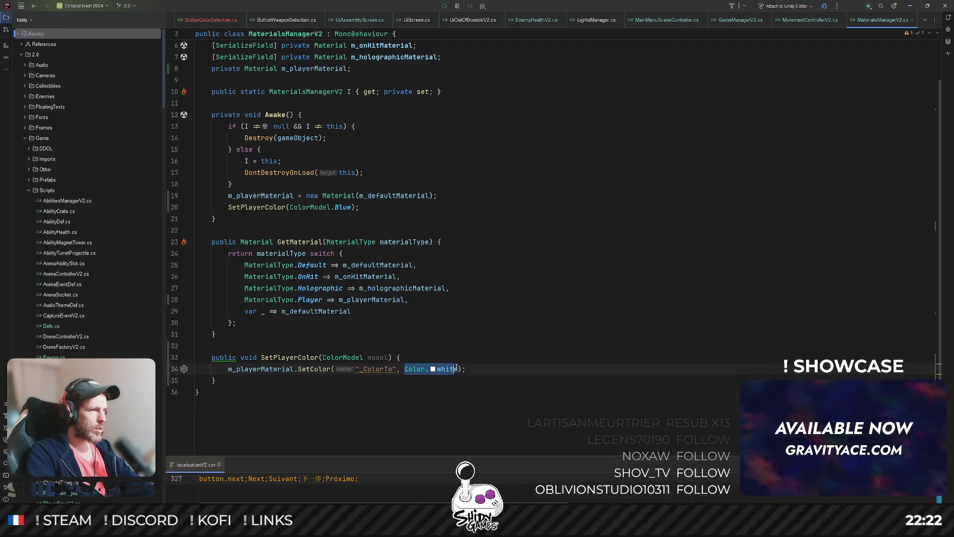
text(DefD)
key(BackSpace)
text(s.PlayerColors[m)
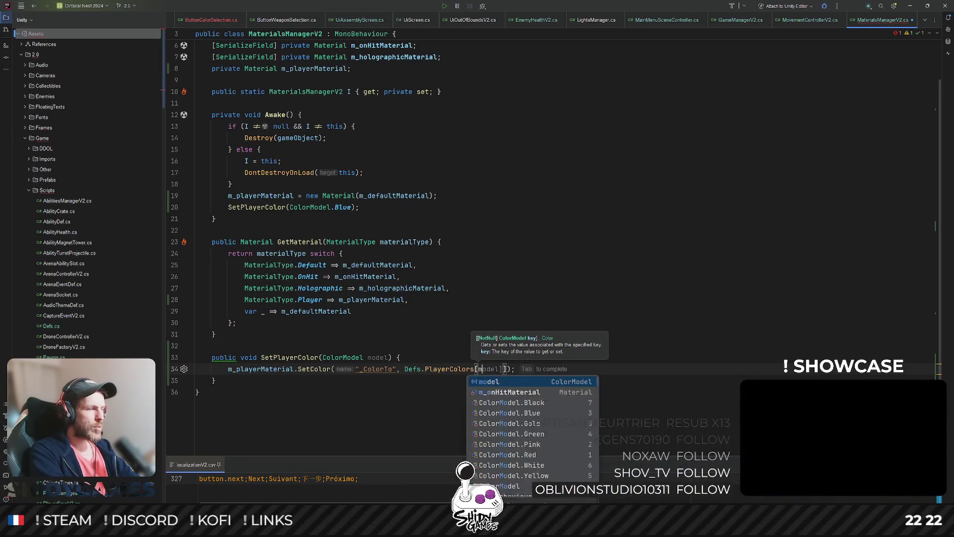
key(Tab)
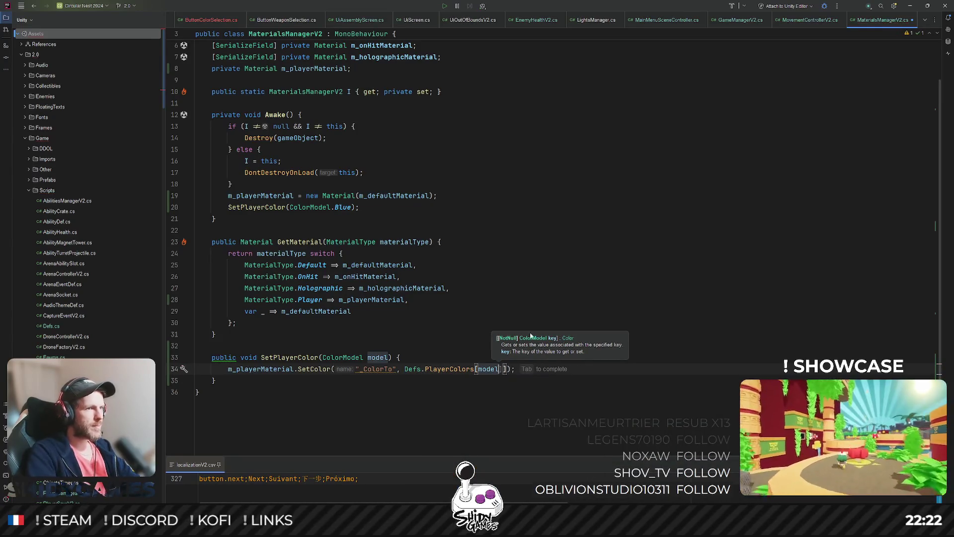
key(Up)
key(Up)
key(Up)
click(445, 356)
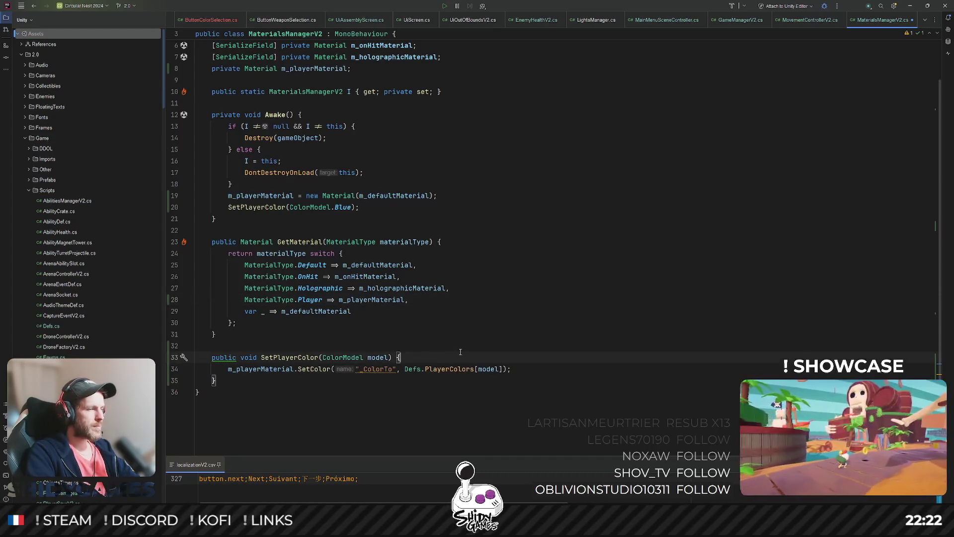
key(Return)
key(Return)
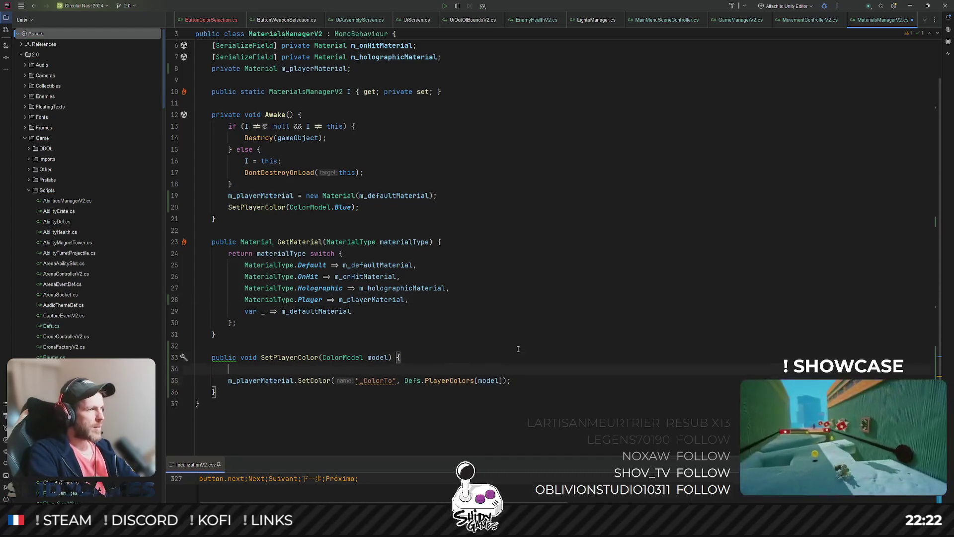
Add an if (Defs.PlayerColors.TryGetValue(model, out color)) block to SetPlayerColor
key(Up)
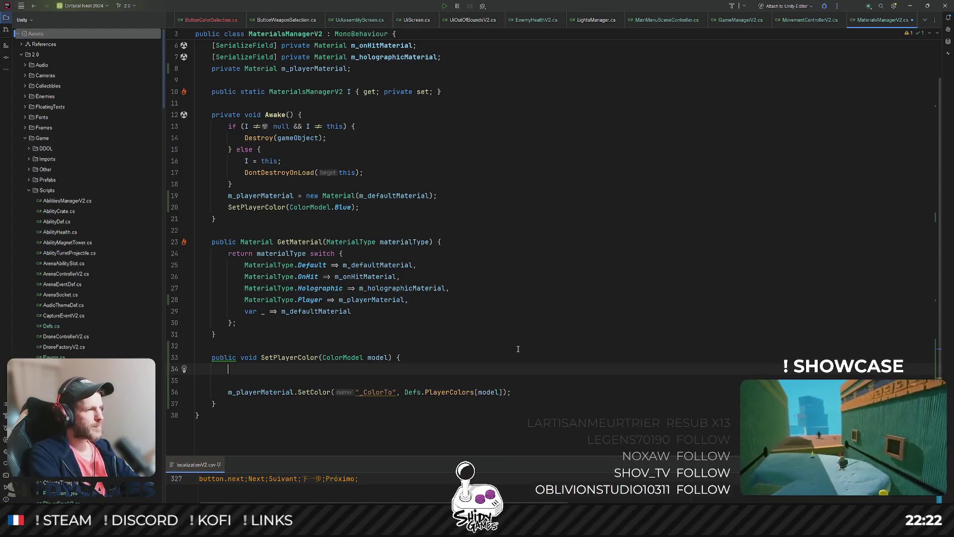
text(if ()
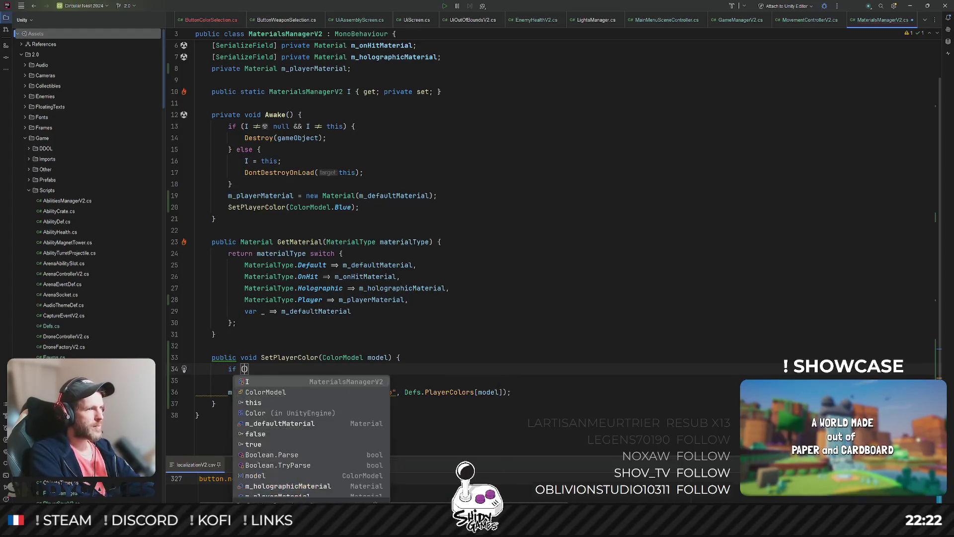
text(Defs.)
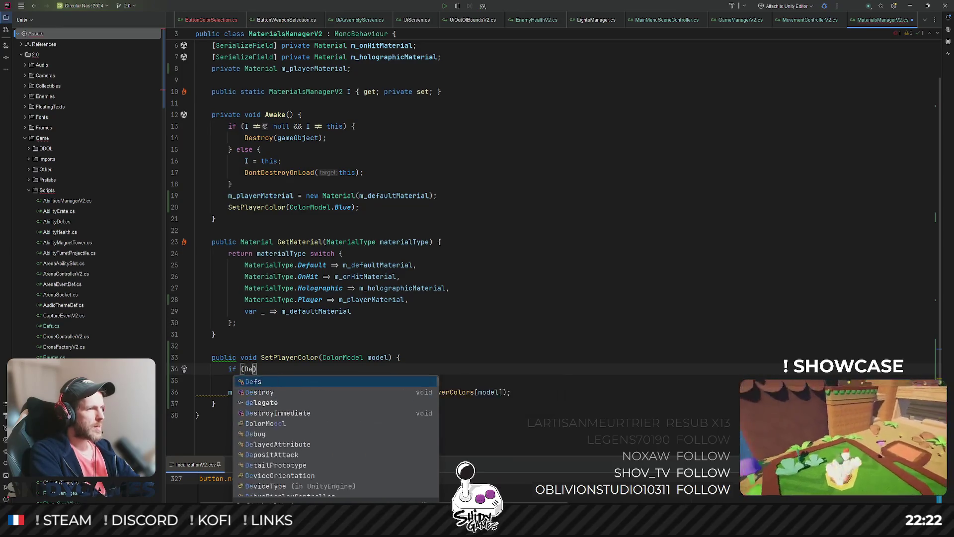
text(Tr)
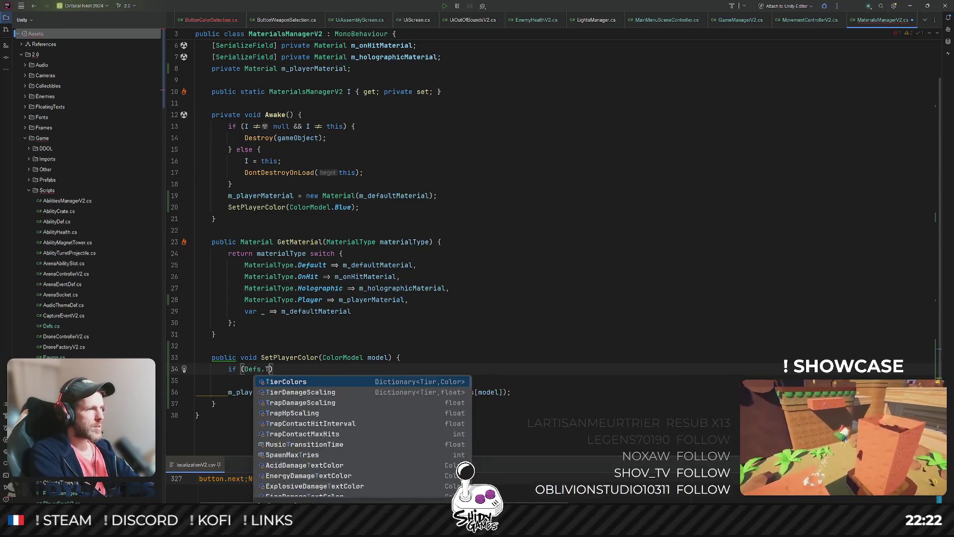
key(BackSpace)
key(BackSpace)
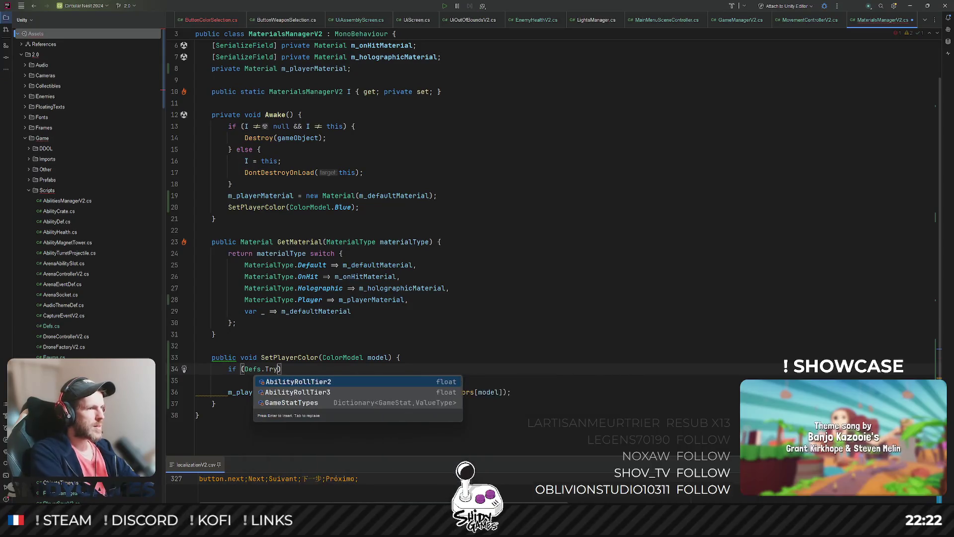
text(P)
key(Return)
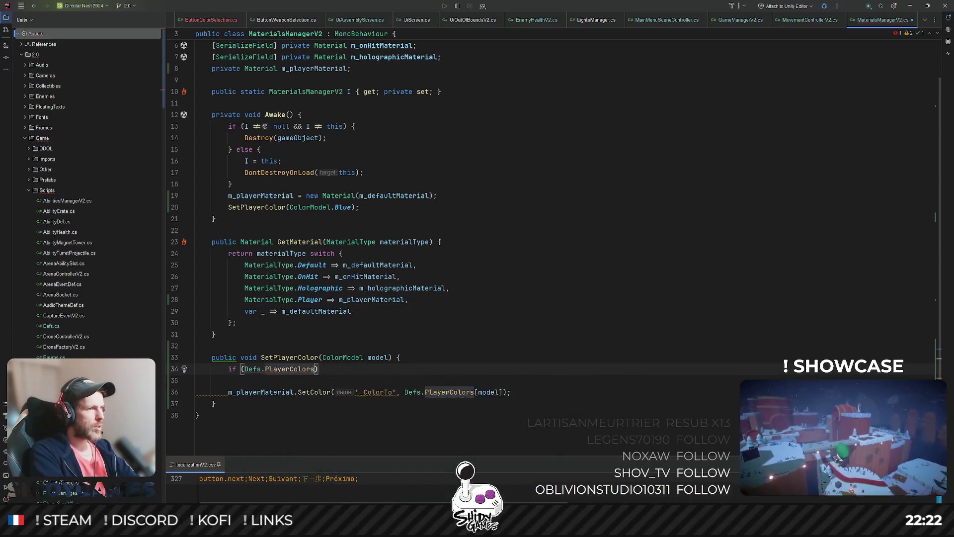
text(.Tr)
key(Return)
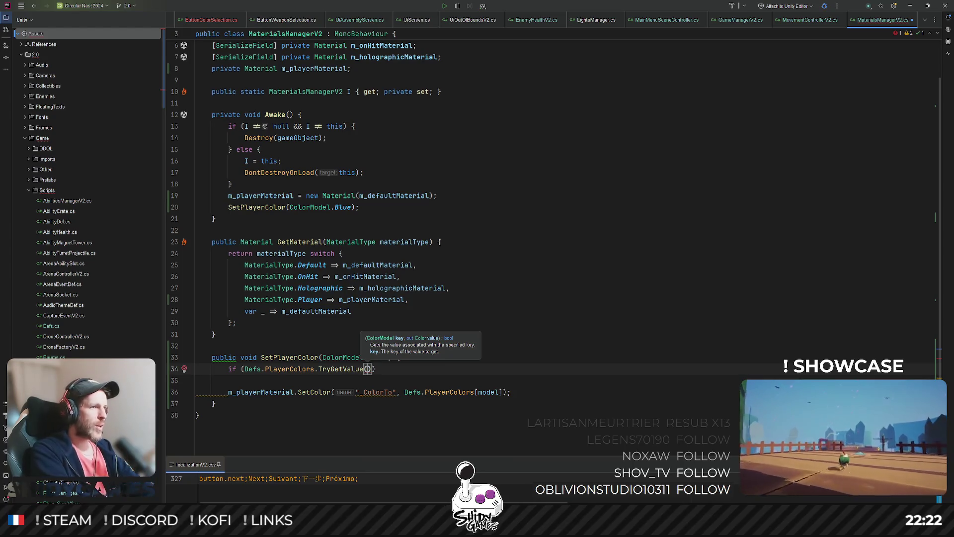
text(model, )
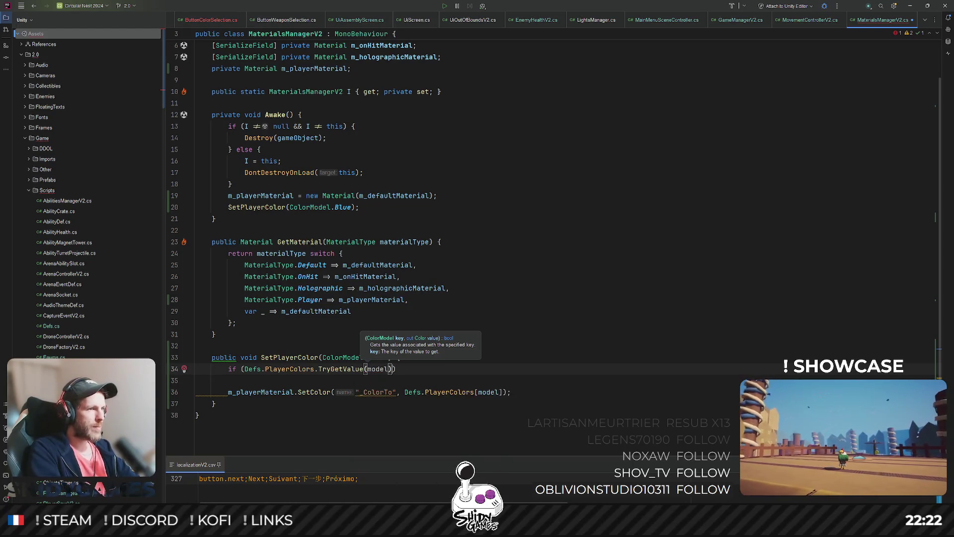
text(out )
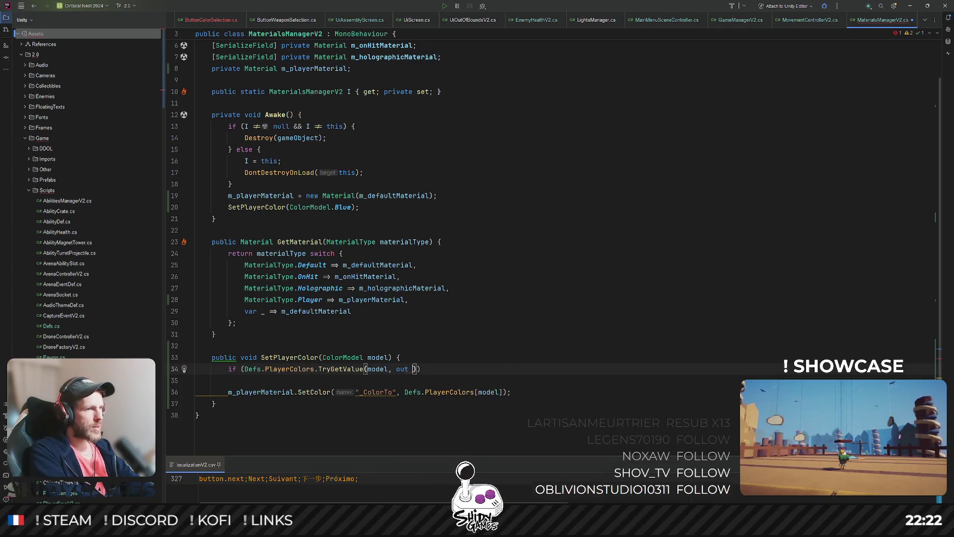
text(color)
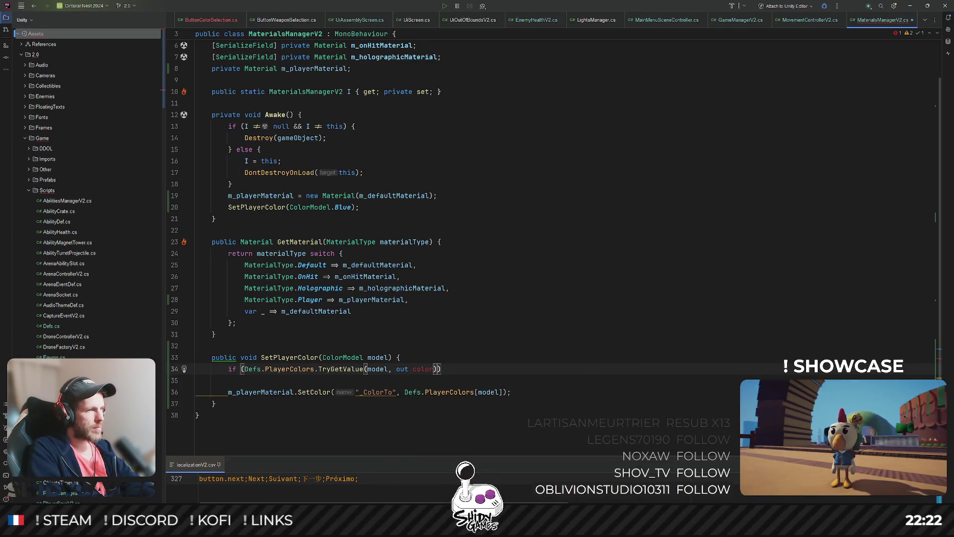
text()) {)
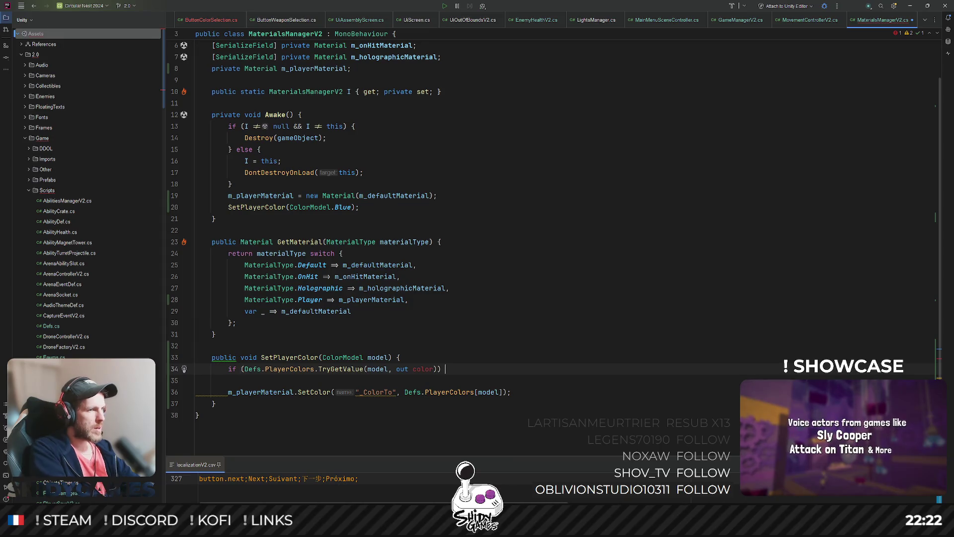
key(Return)
Declare the out variable as Color and move SetColor into the if, using color
click(409, 369)
text(Color)
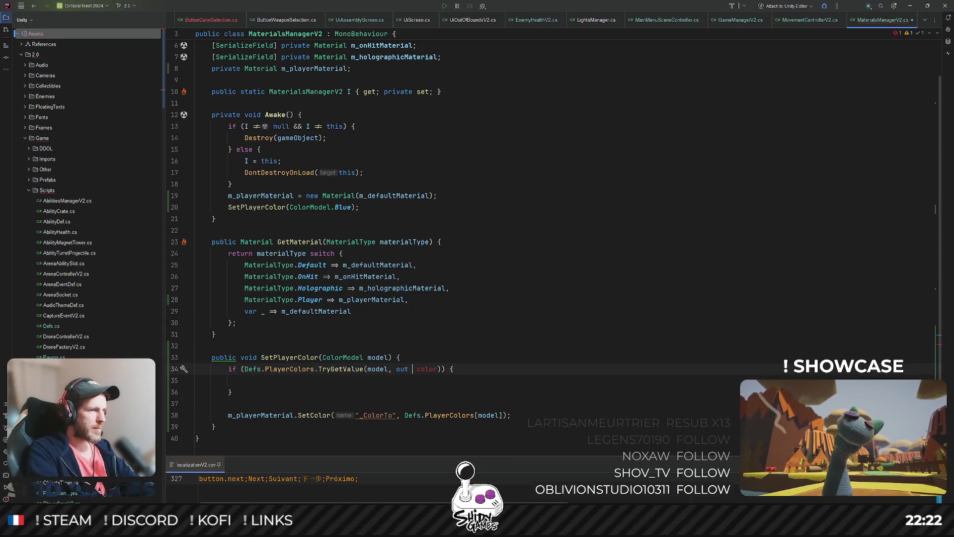
key(Escape)
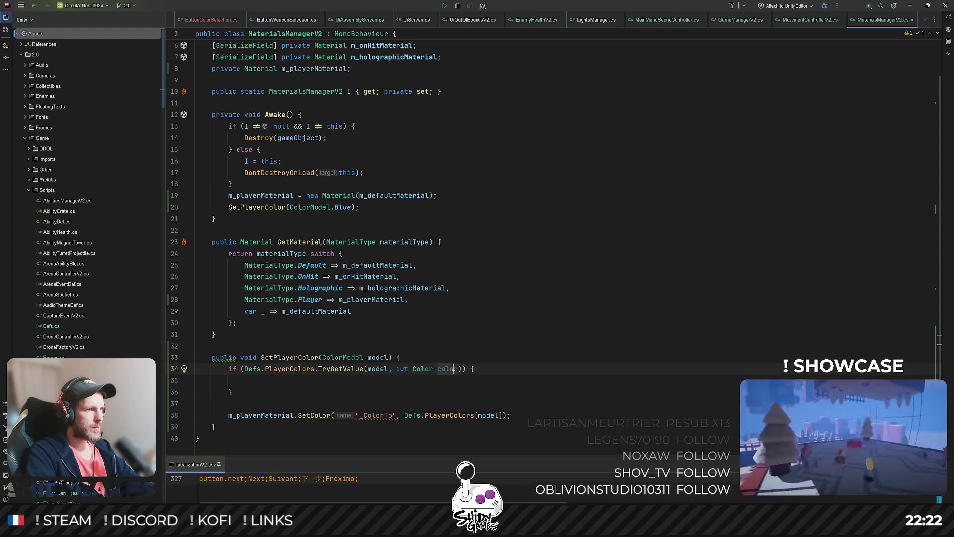
click(492, 415)
drag(405, 415, 499, 414)
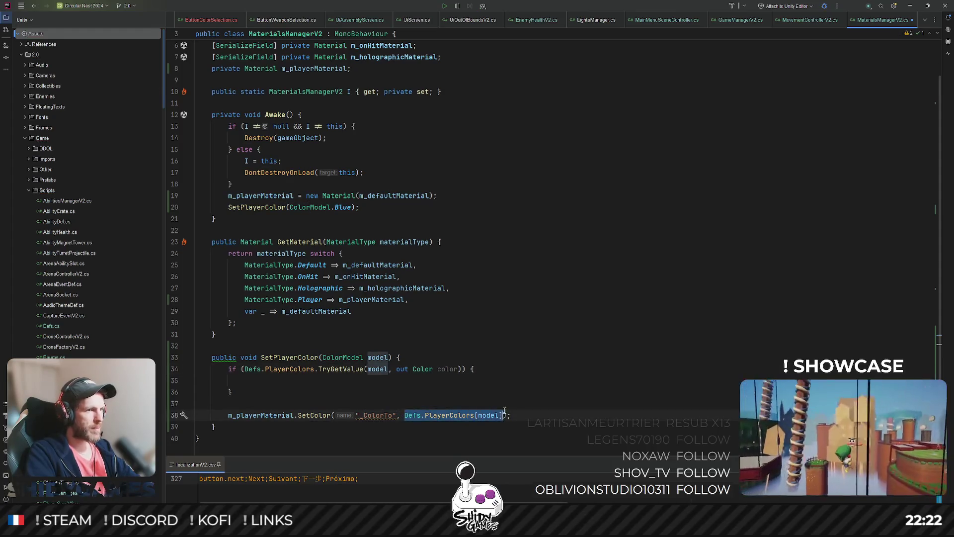
text(color)
key(alt+shift+Up)
key(ctrl+shift+Up)
key(ctrl+shift+Up)
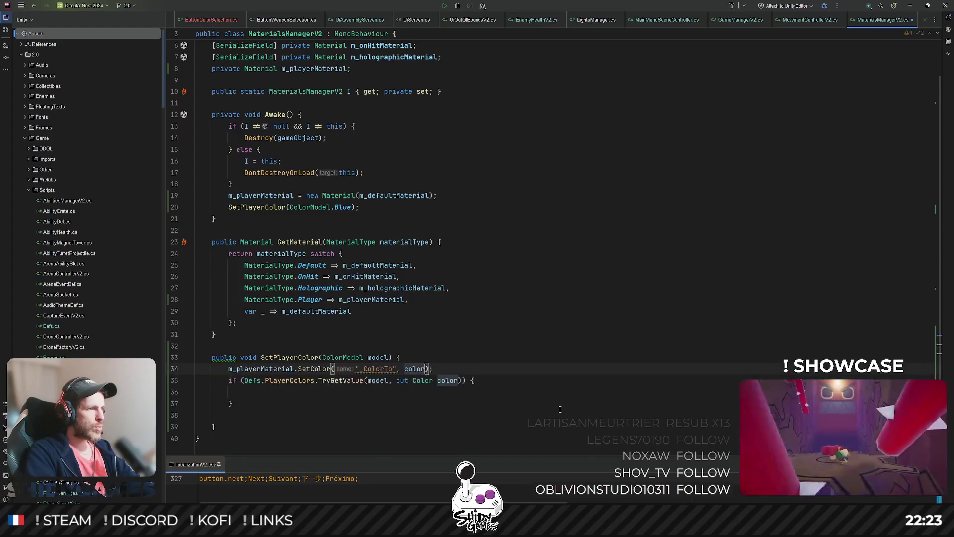
key(ctrl+shift+Down)
Delete the SetPlayerColor(ColorModel.Blue) call from Awake
click(267, 402)
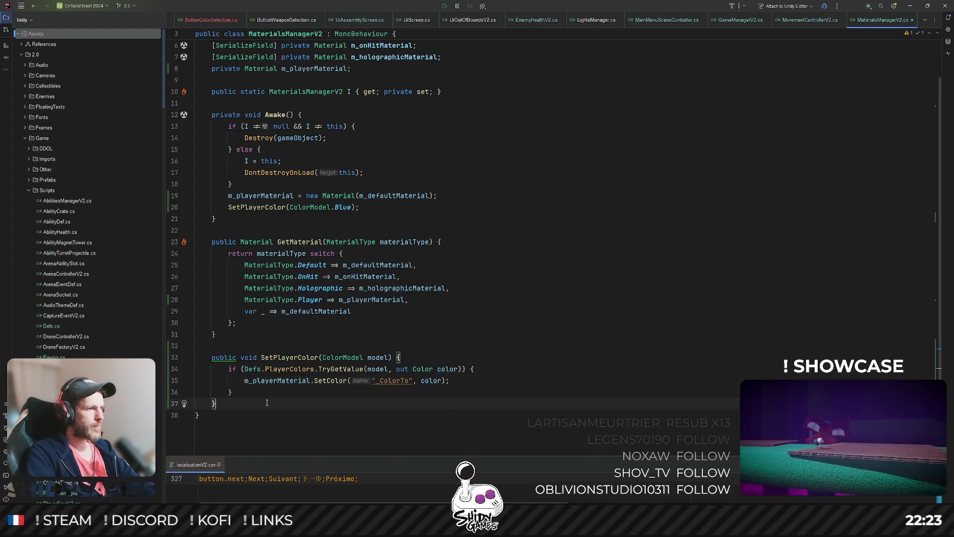
click(601, 290)
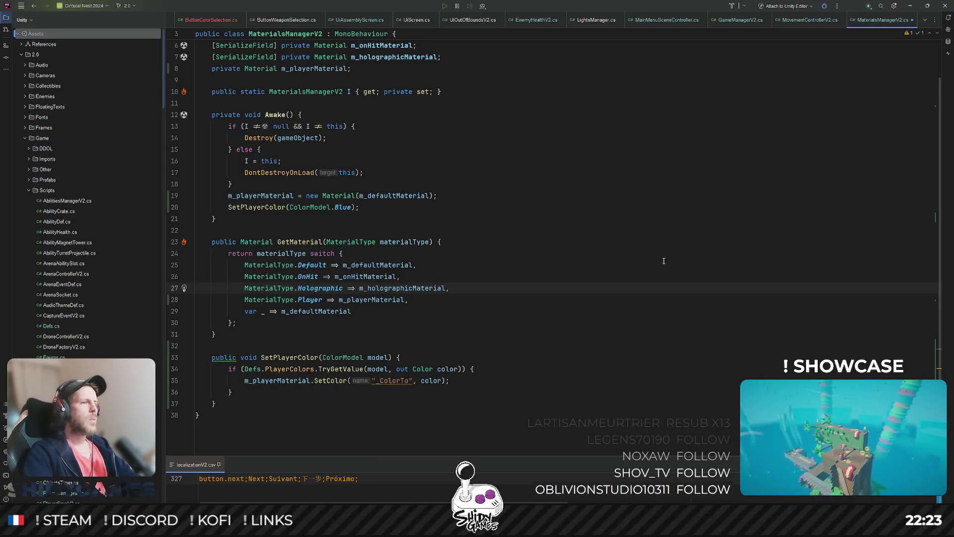
key(Up)
key(Up)
key(Up)
key(Up)
key(Up)
key(Up)
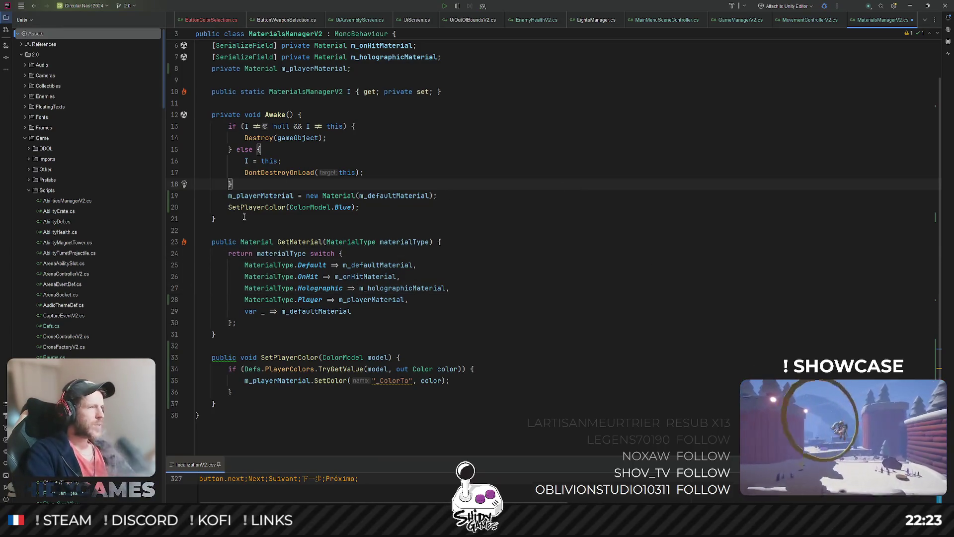
triple_click(341, 209)
key(Delete)
click(567, 160)
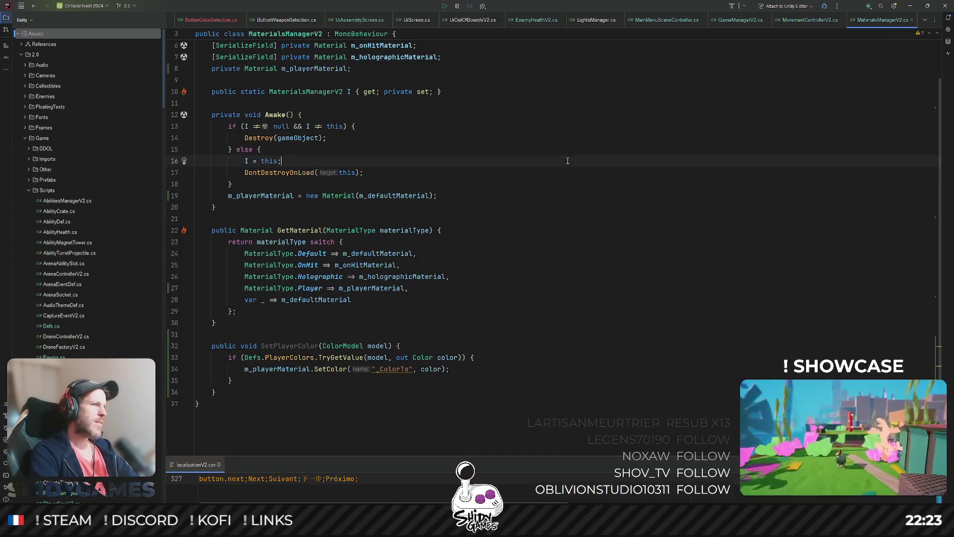
key(ctrl+shift+n)
Open Helper.cs and declare public static void SetPlayerColor(ColorModel model) in its Colors region
text(helper)
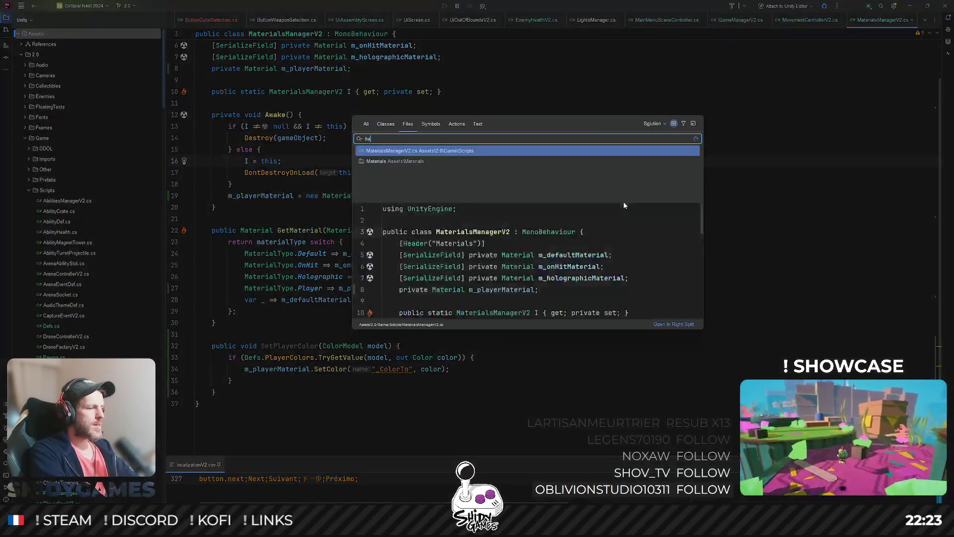
key(Return)
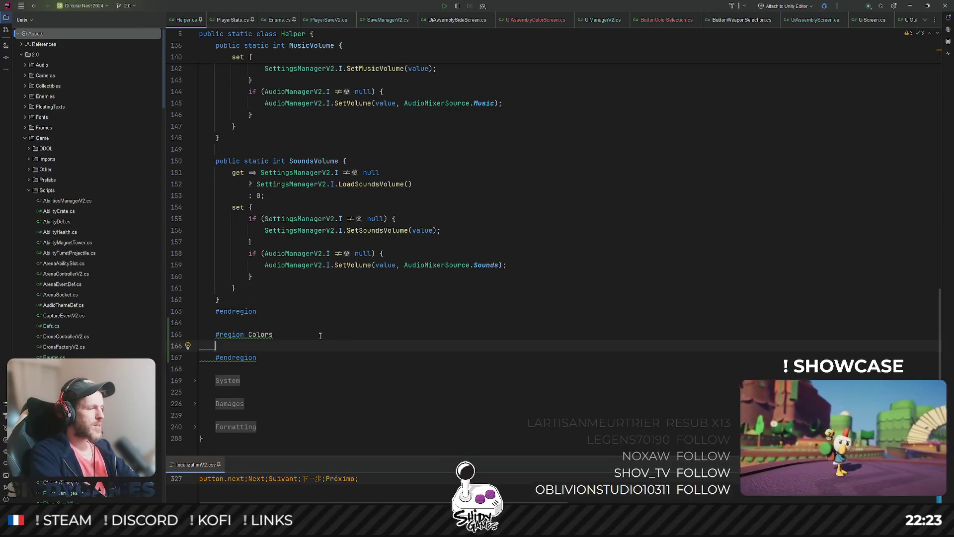
text(pu)
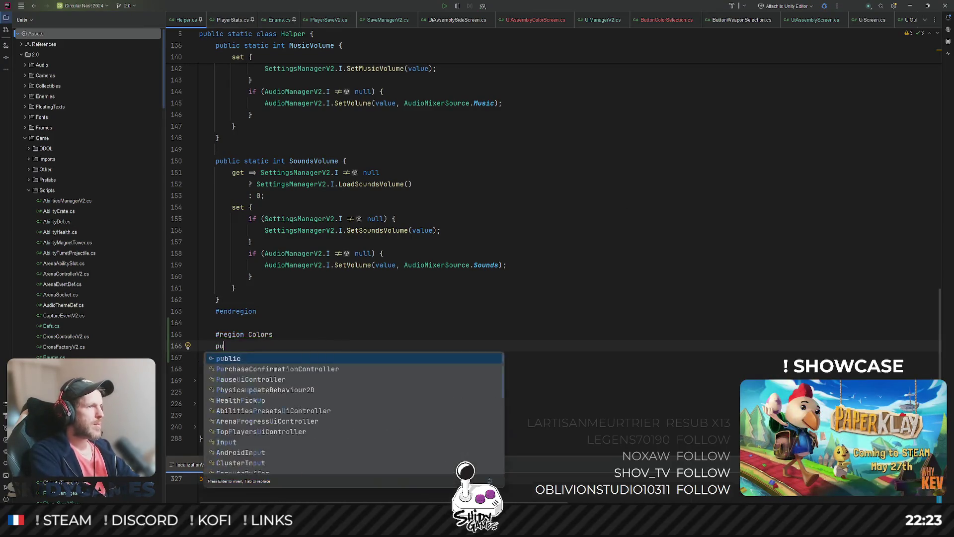
text(blic static SetPlayerC)
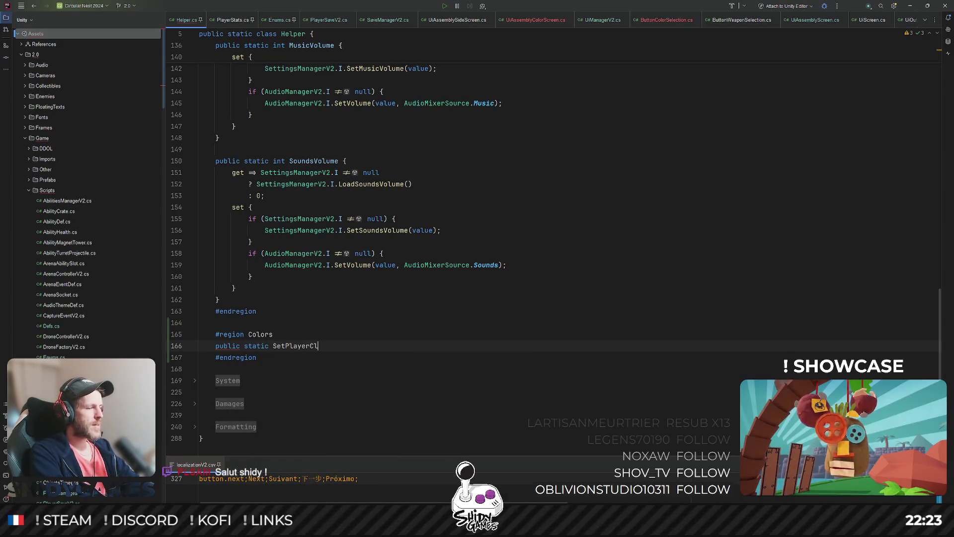
text(olor()
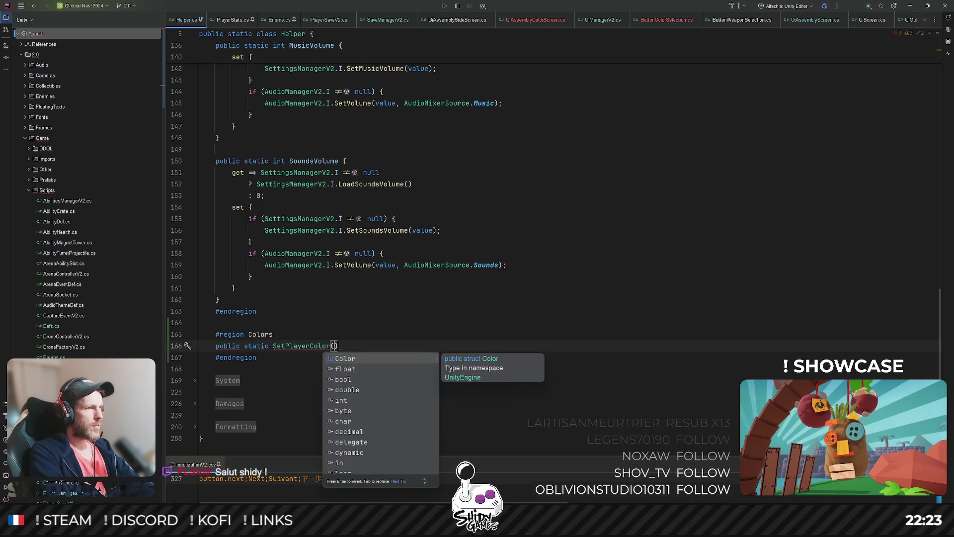
text(Colo)
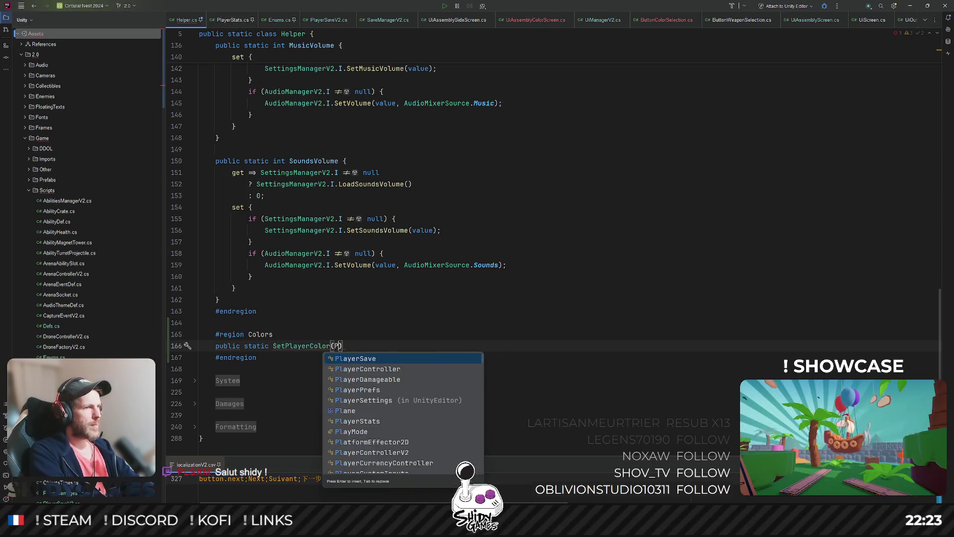
text(rM)
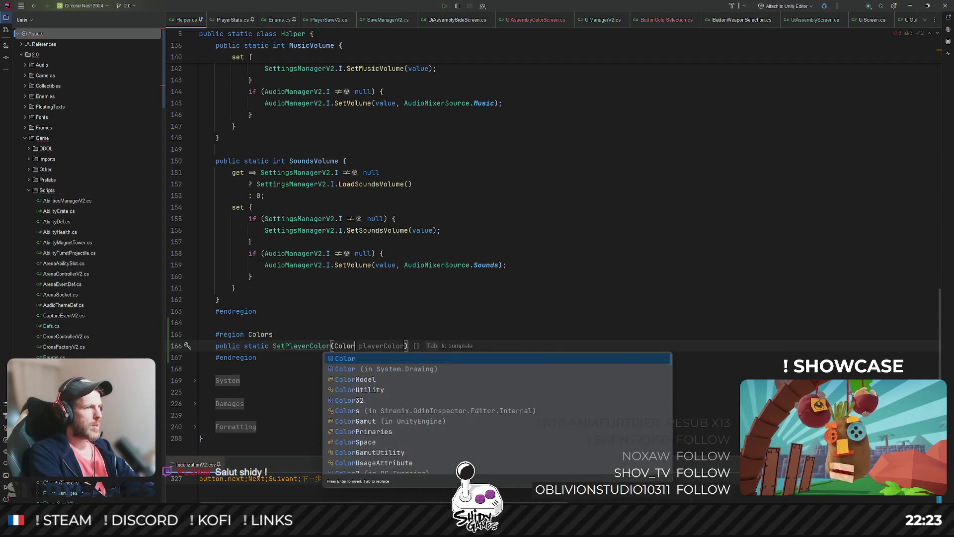
key(Return)
text(col)
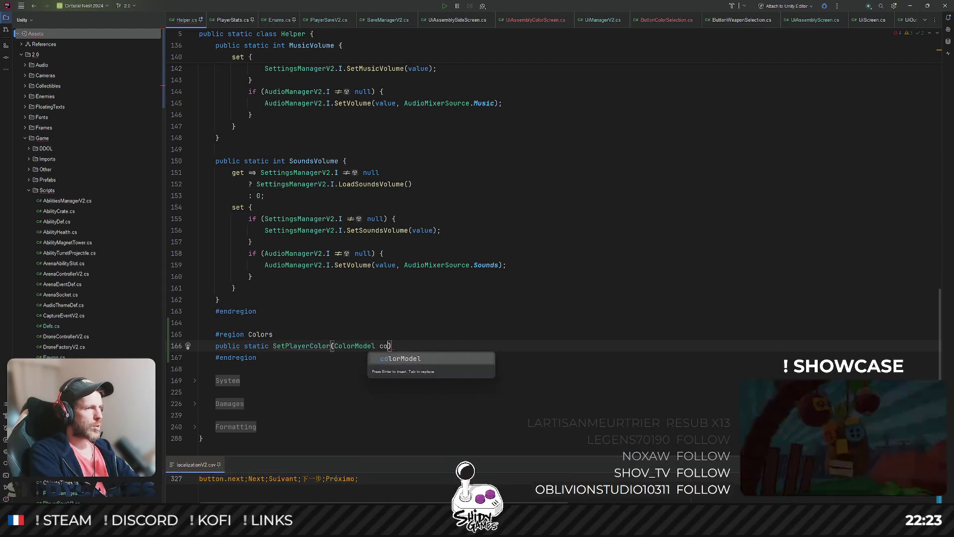
key(BackSpace)
key(BackSpace)
key(BackSpace)
text(model))
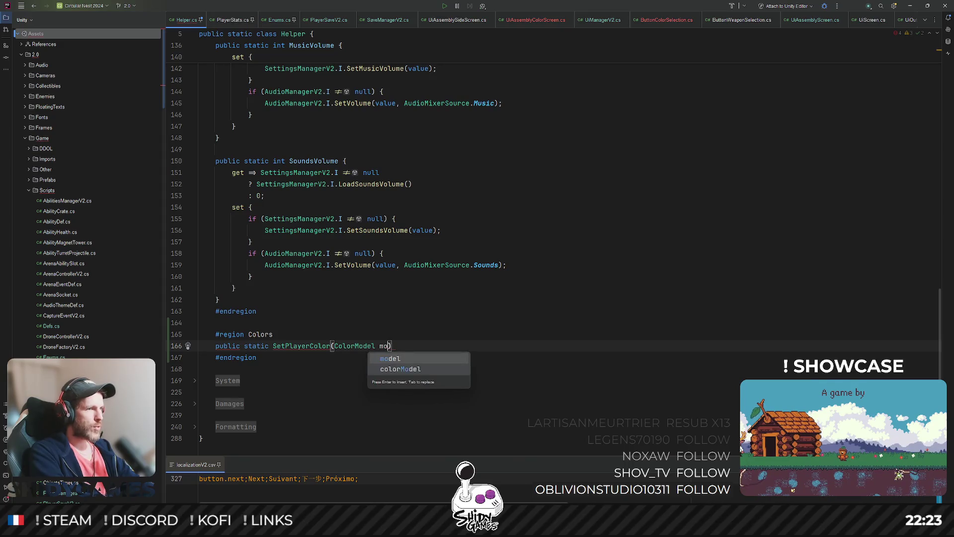
text( {)
key(Return)
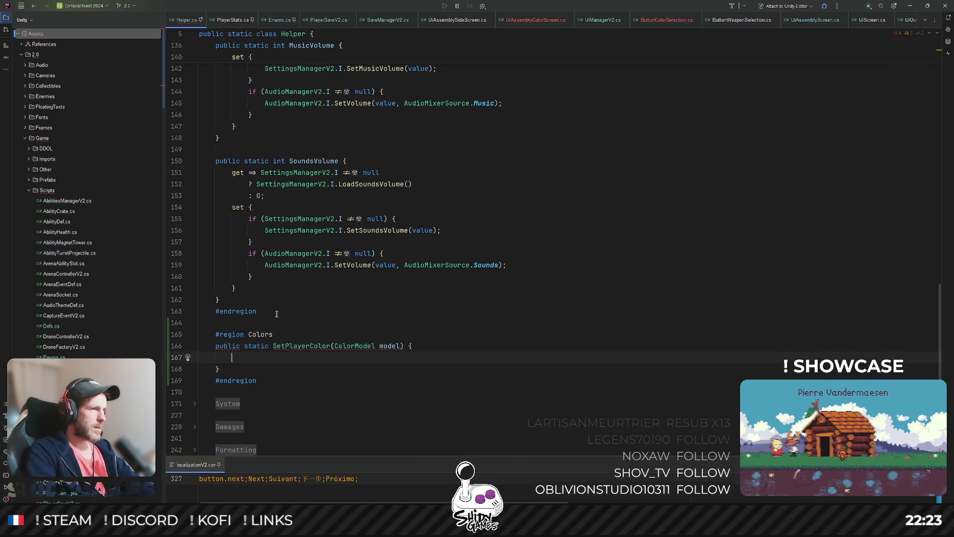
click(273, 345)
text(void)
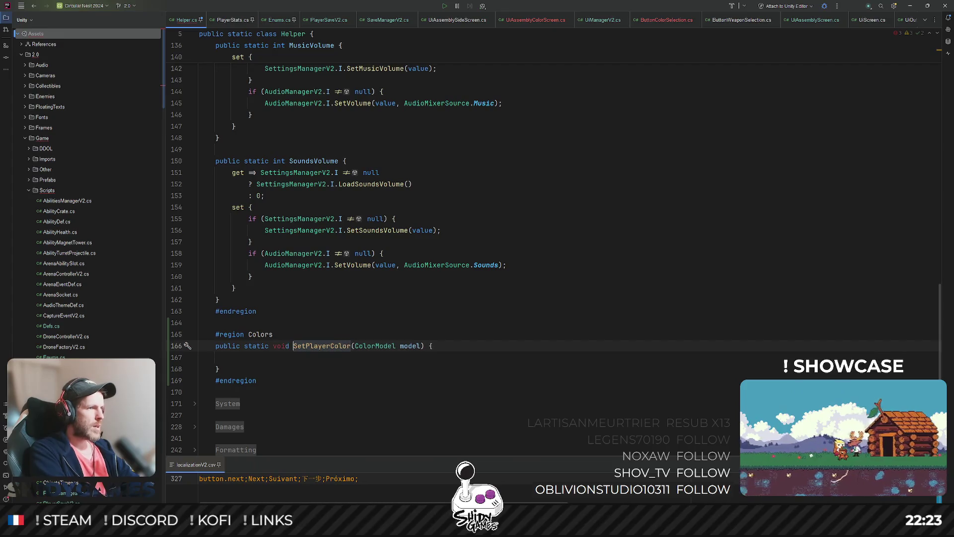
Add a null check on MaterialsManagerV2.I that calls its SetPlayerColor(model)
click(232, 356)
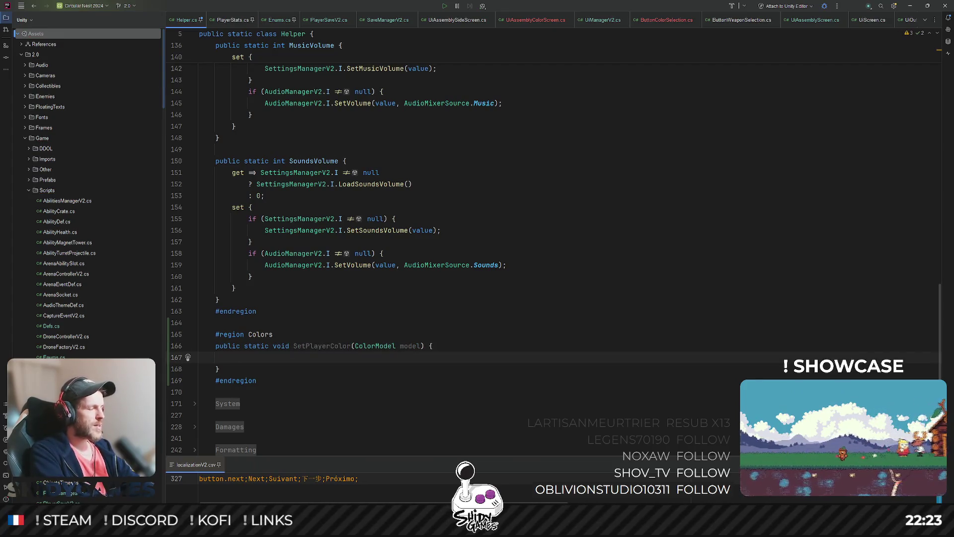
text(if()
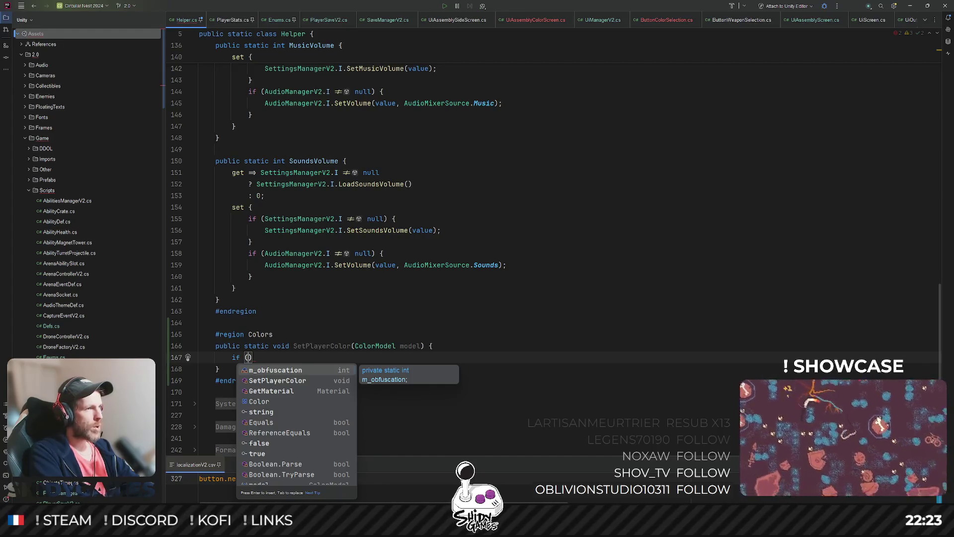
text(Ma)
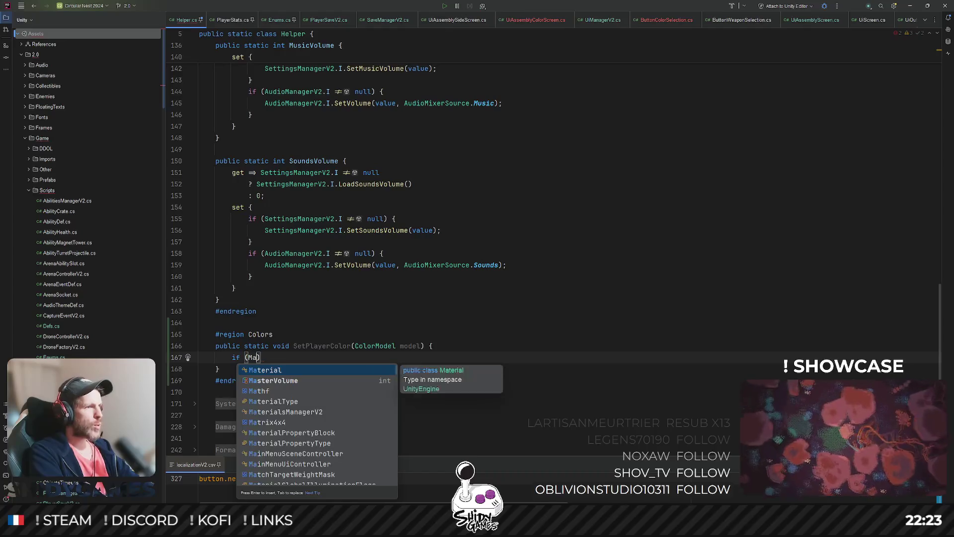
text(ter)
text(ai)
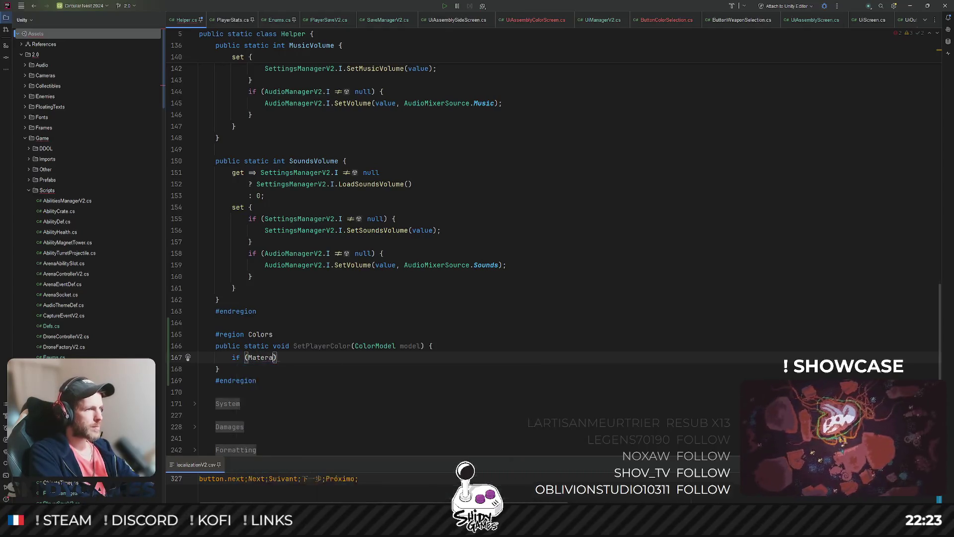
key(Down)
key(Down)
key(Down)
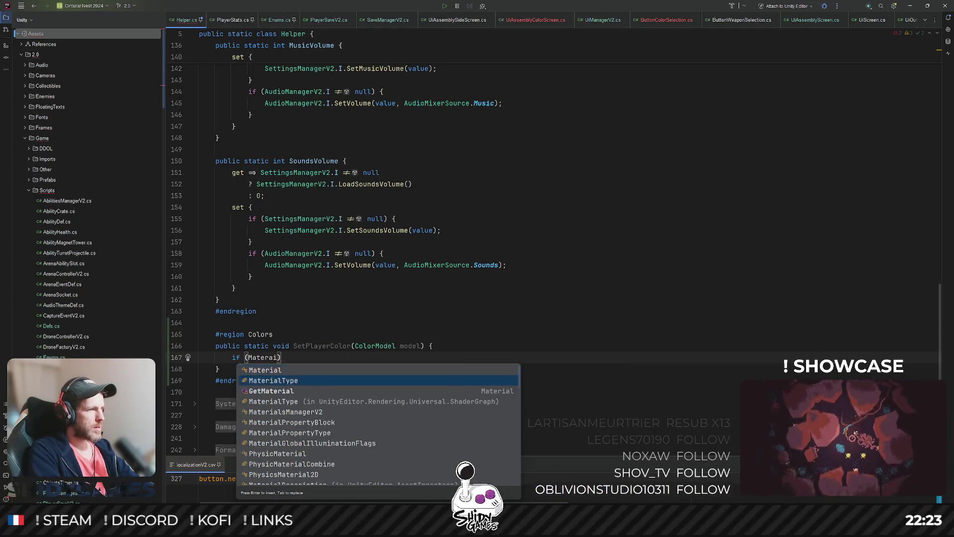
key(Return)
text(. !=)
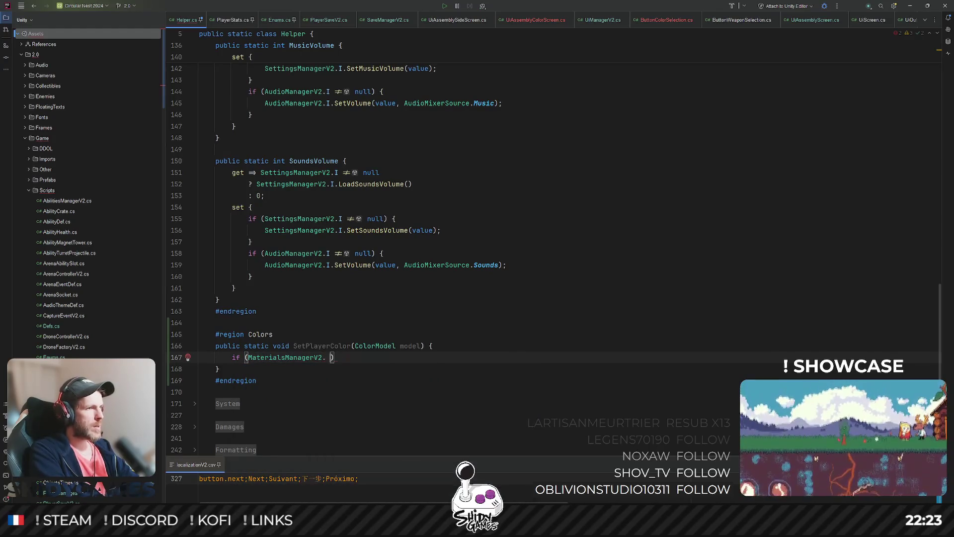
key(Return)
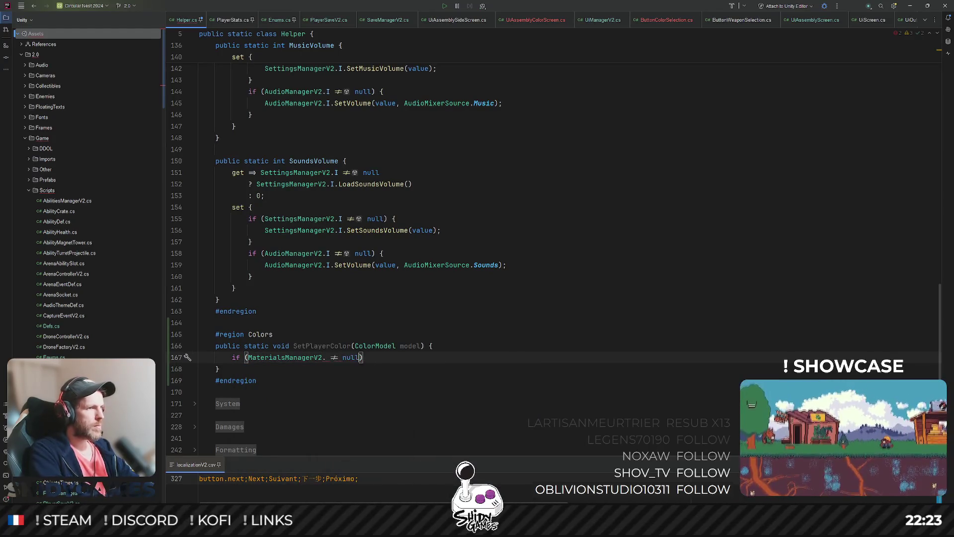
text(I)
key(Return)
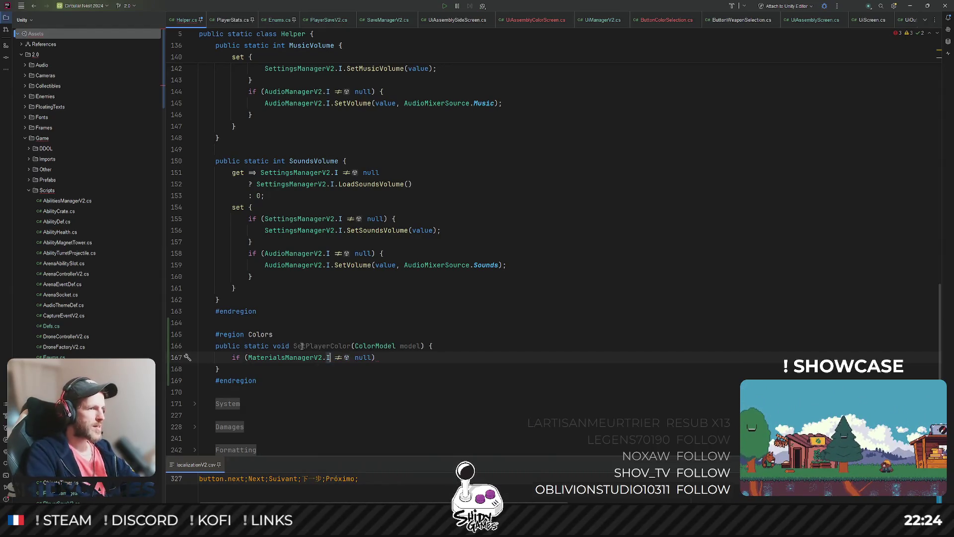
key(End)
text({)
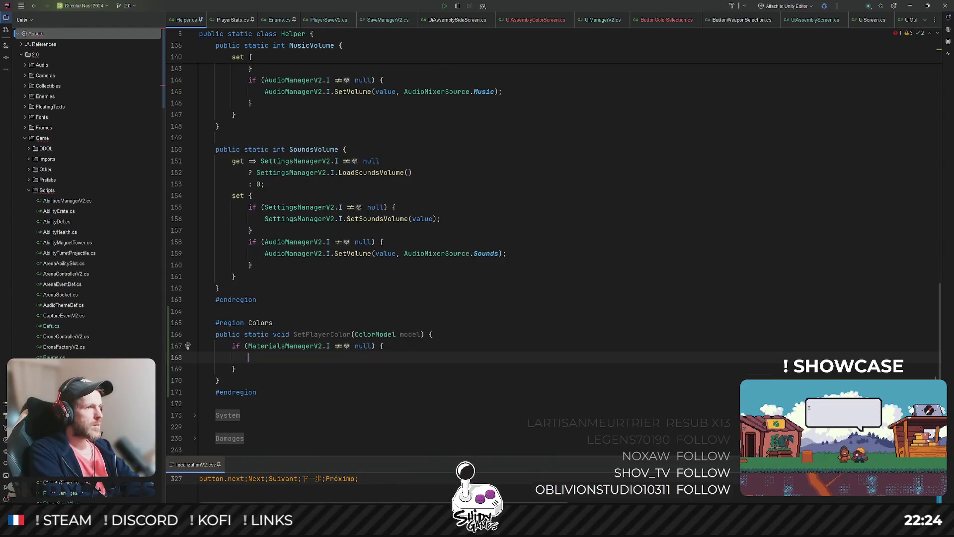
key(Return)
key(Tab)
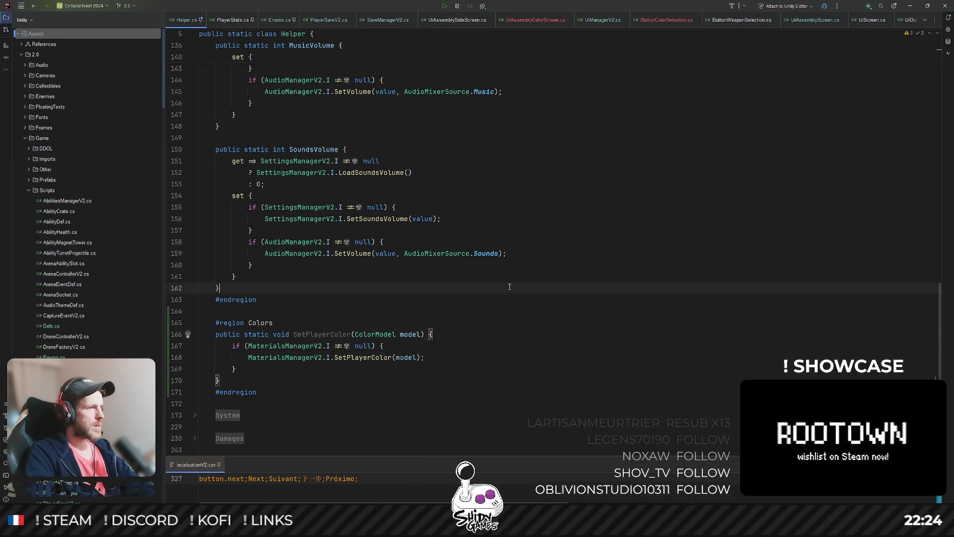
click(636, 315)
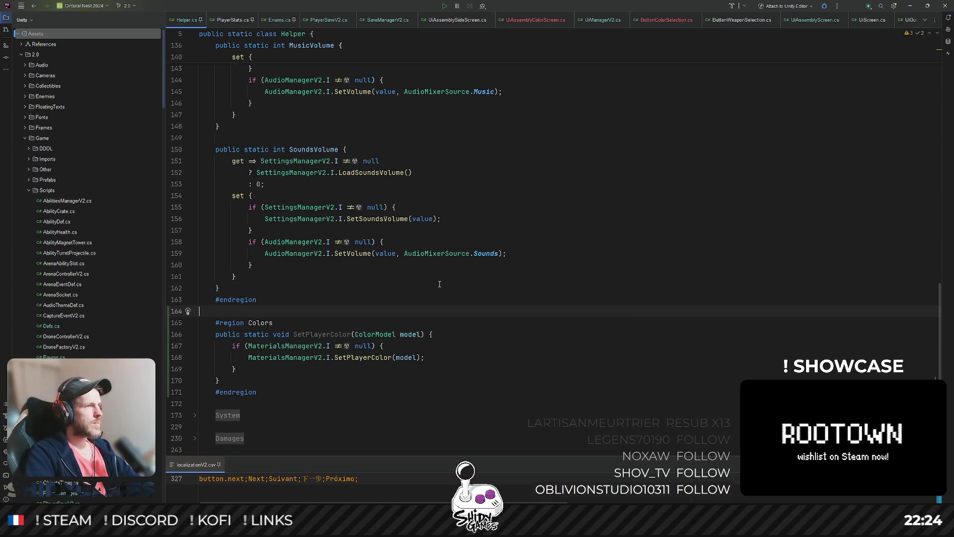